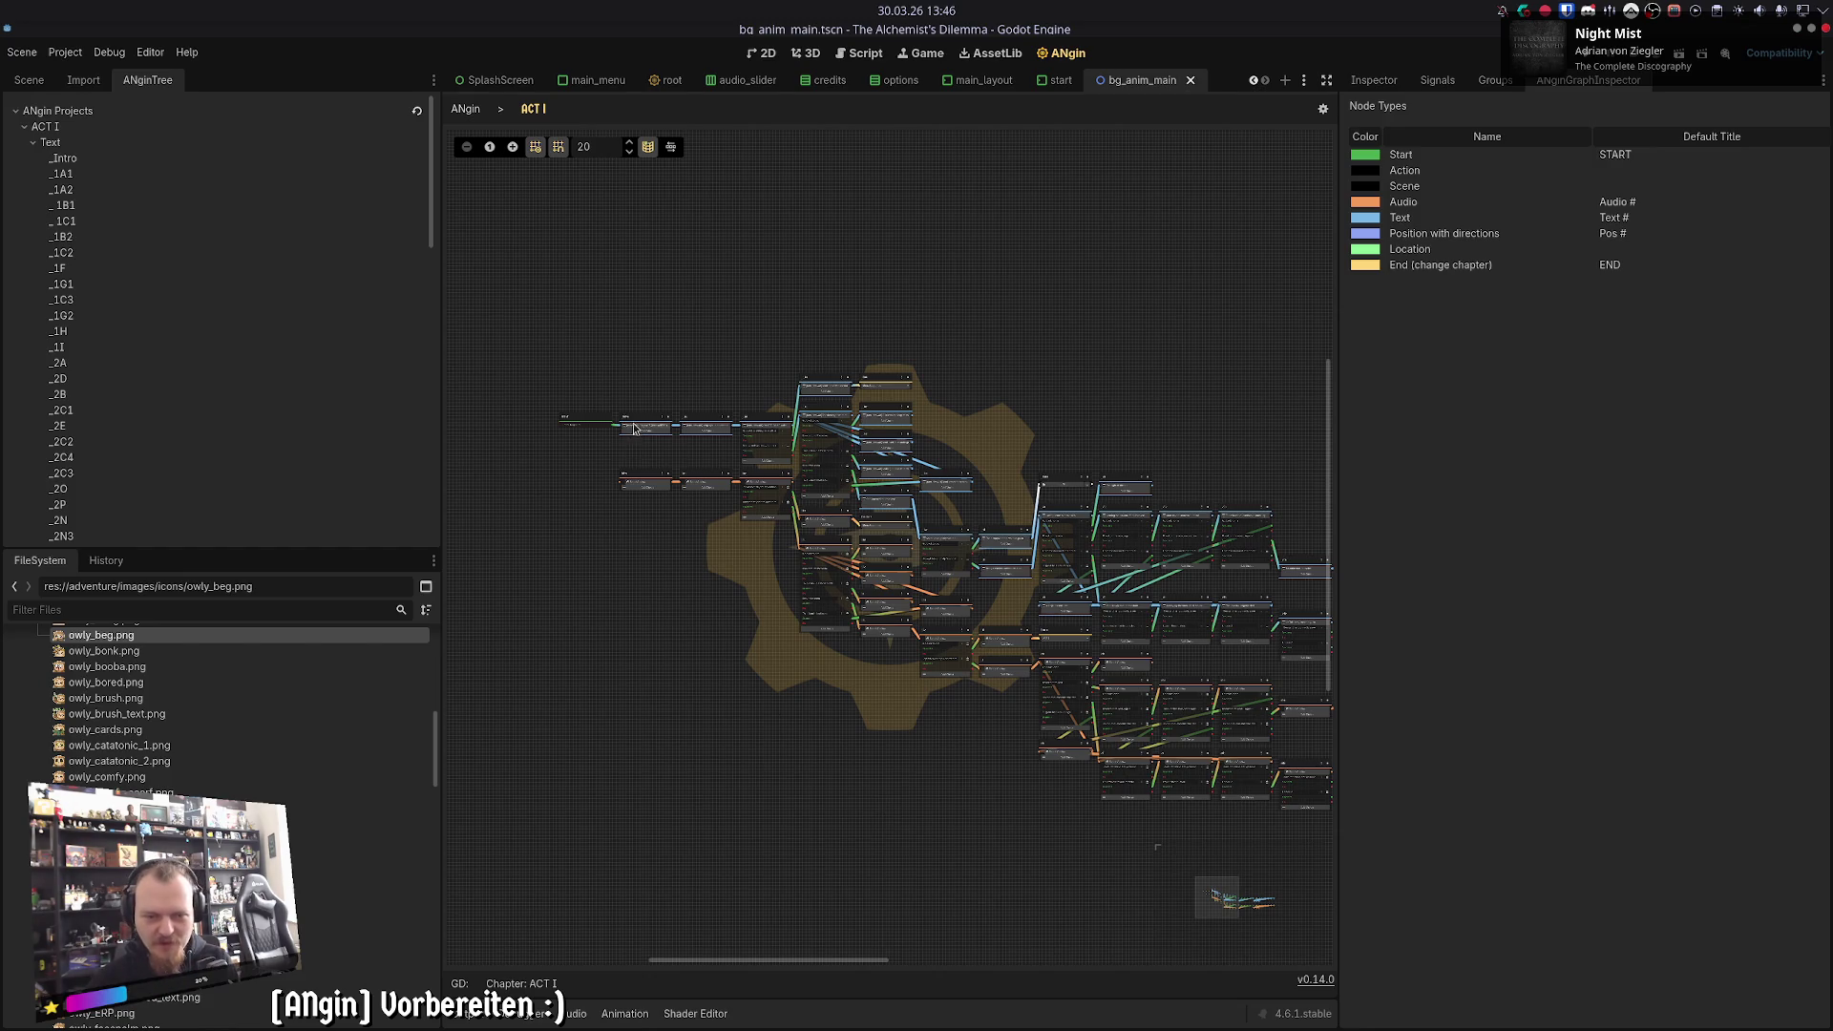
- Pan across the ACT I graph and zoom in until _Intro, _1A1 and _1A2 are readable
scroll(954, 439, right, 2)
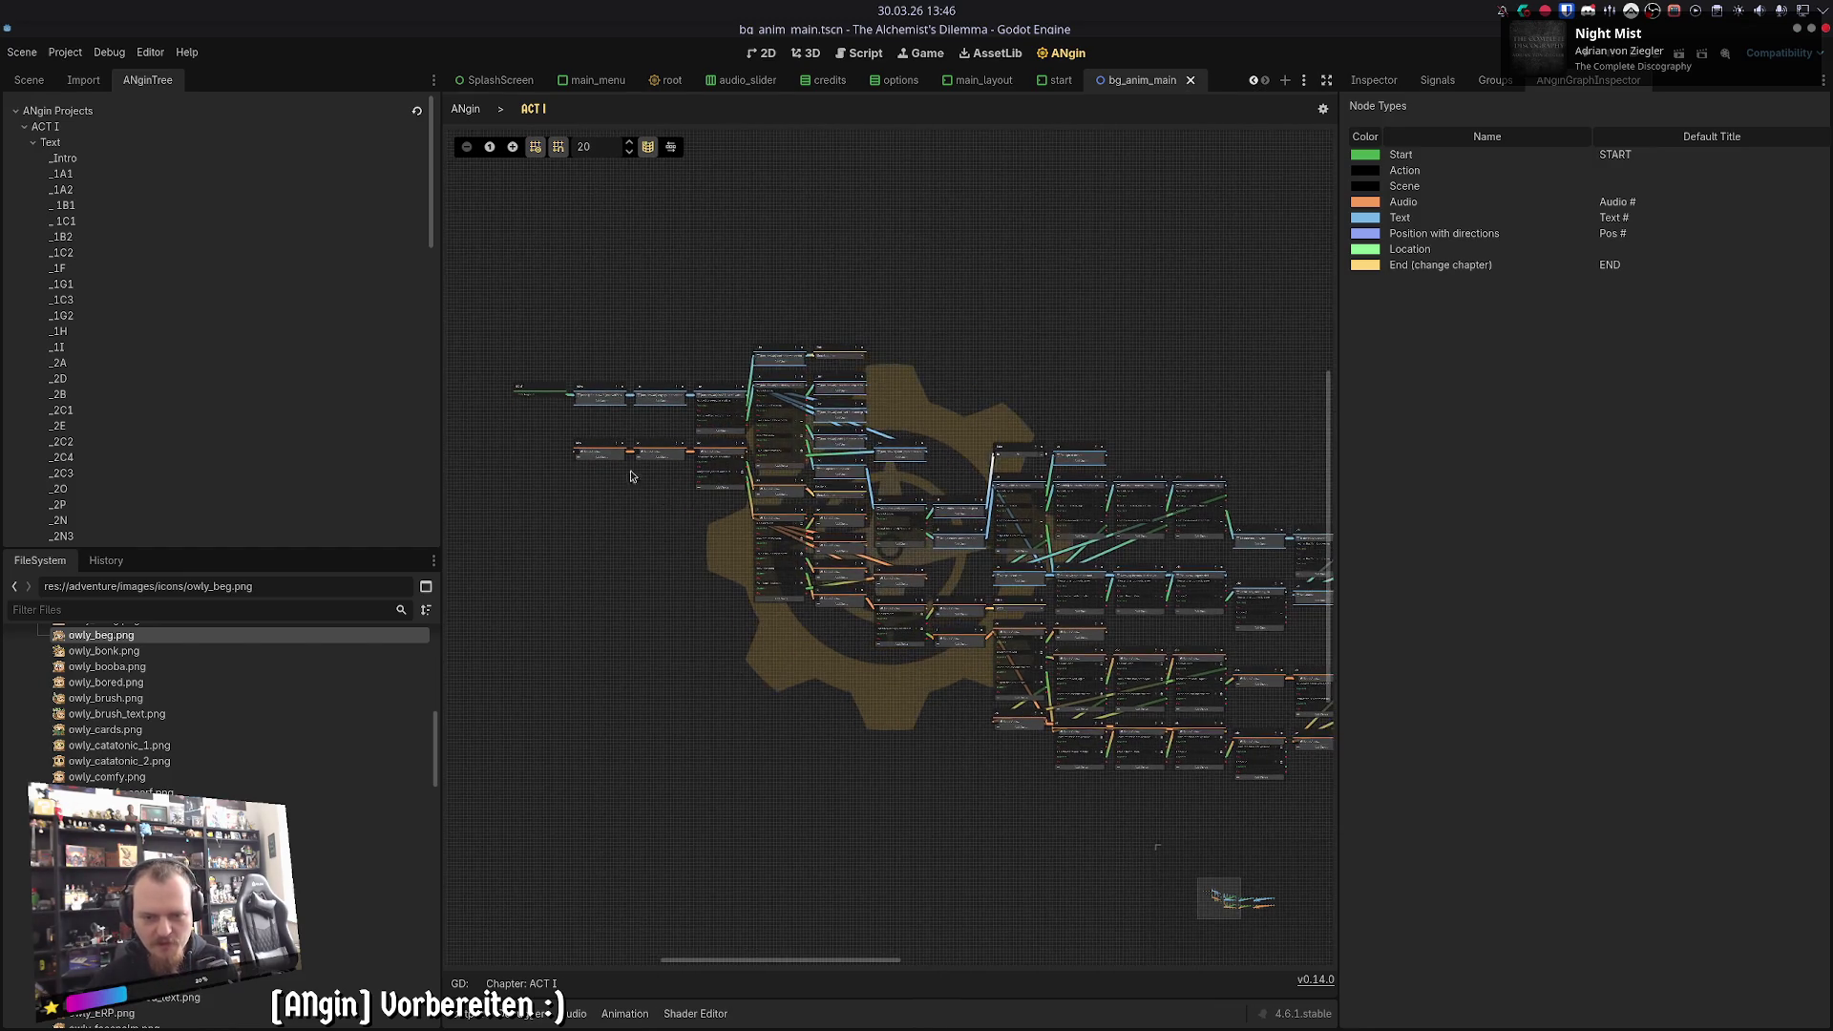
scroll(811, 792, right, 3)
scroll(761, 805, left, 3)
scroll(761, 805, up, 1)
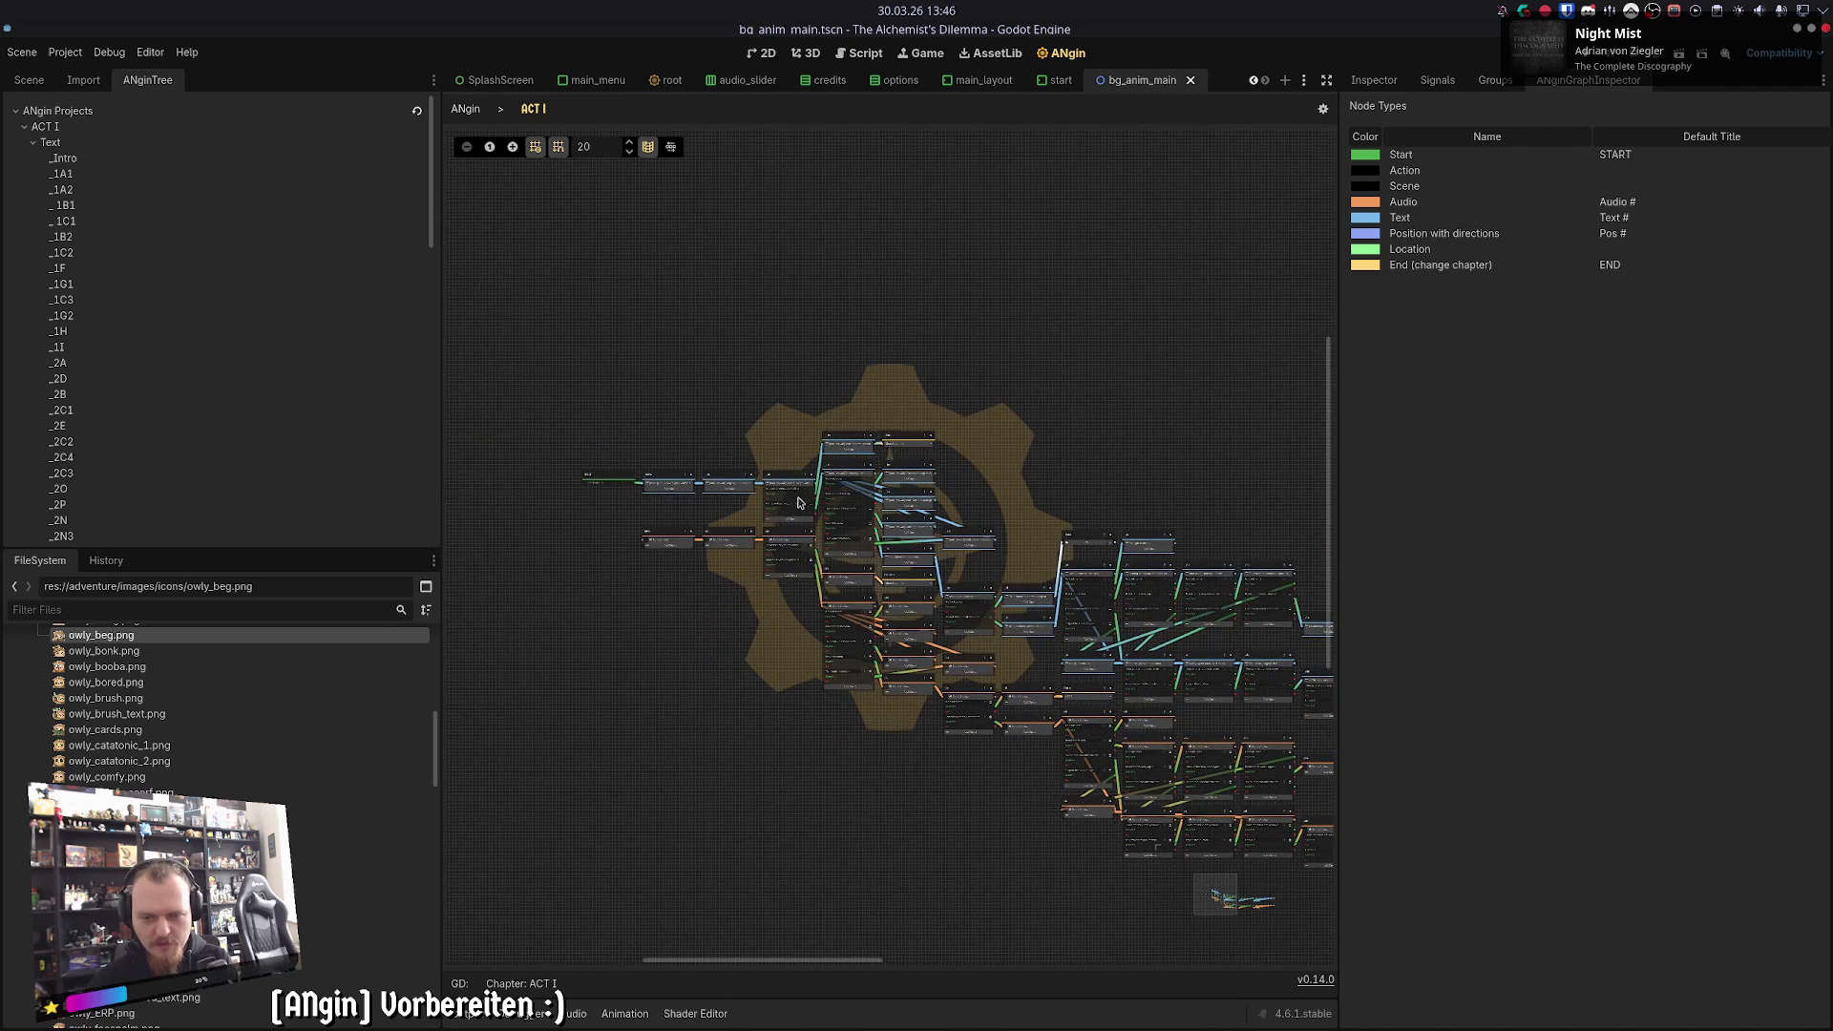
scroll(802, 501, up, 9)
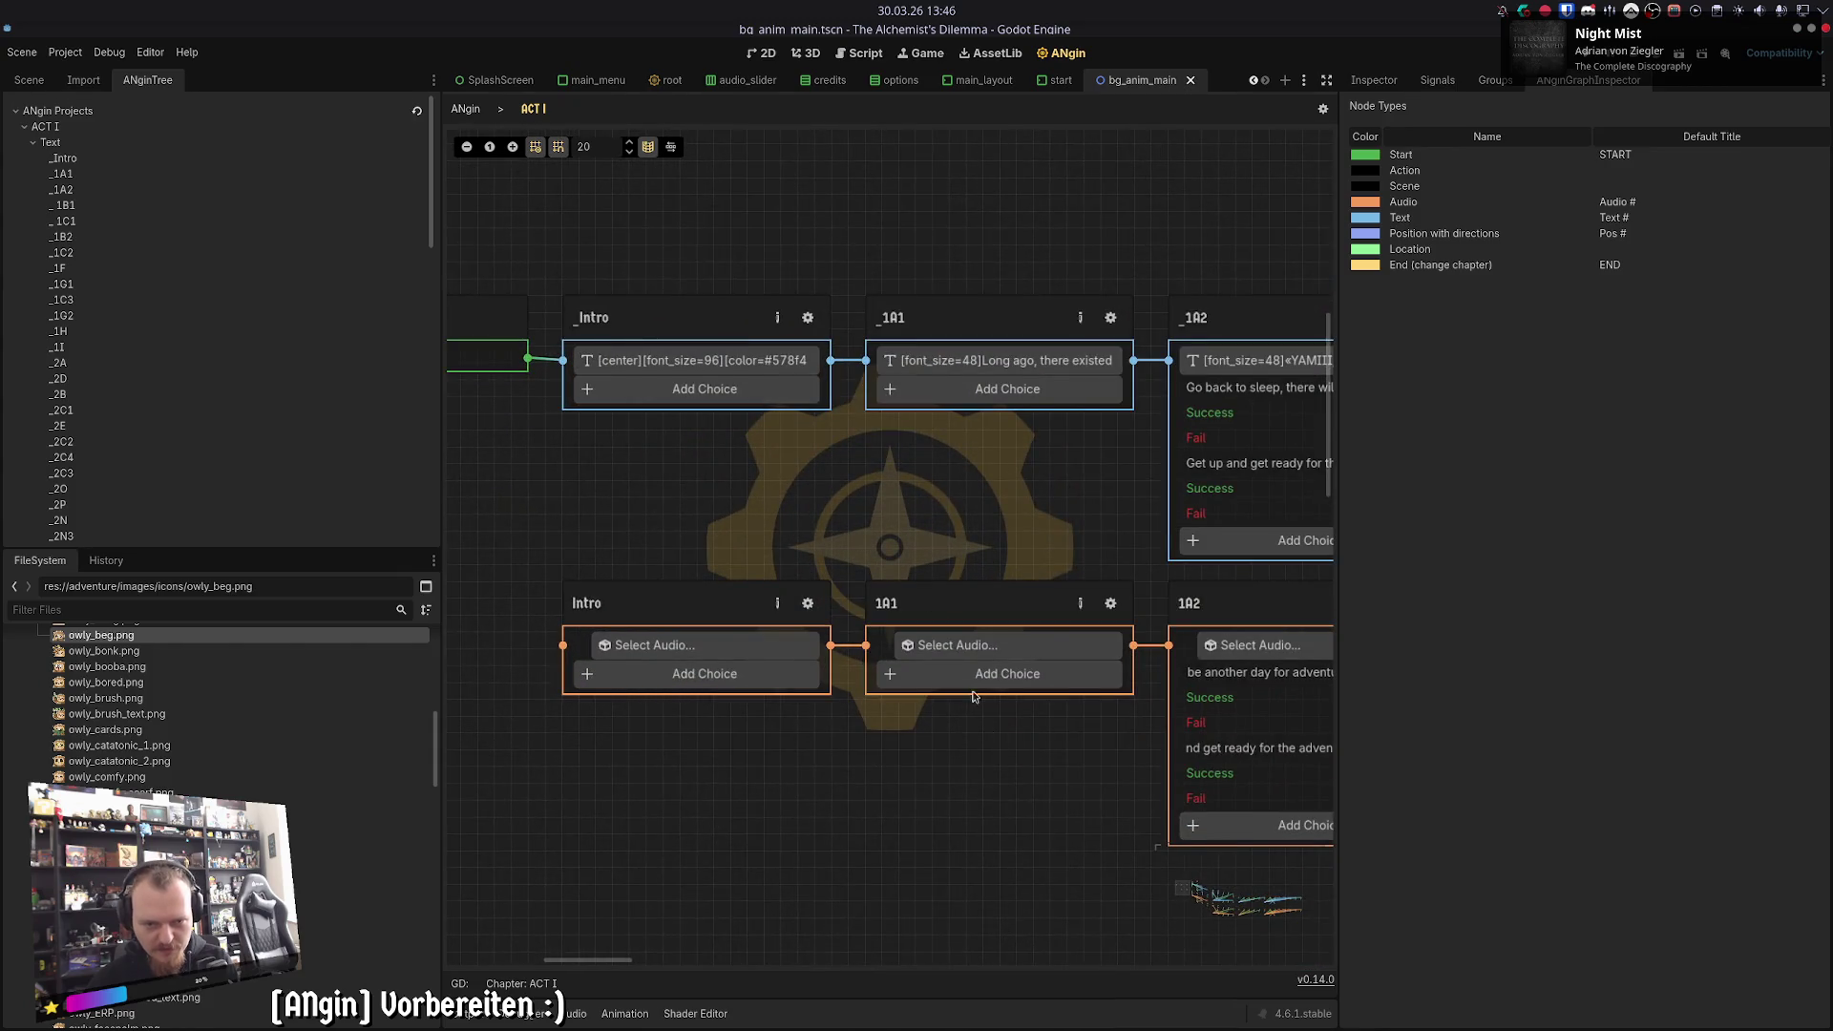
- Pan the graph to reveal the START node before _Intro, then bring up the Steam taskbar icon
scroll(802, 482, left, 3)
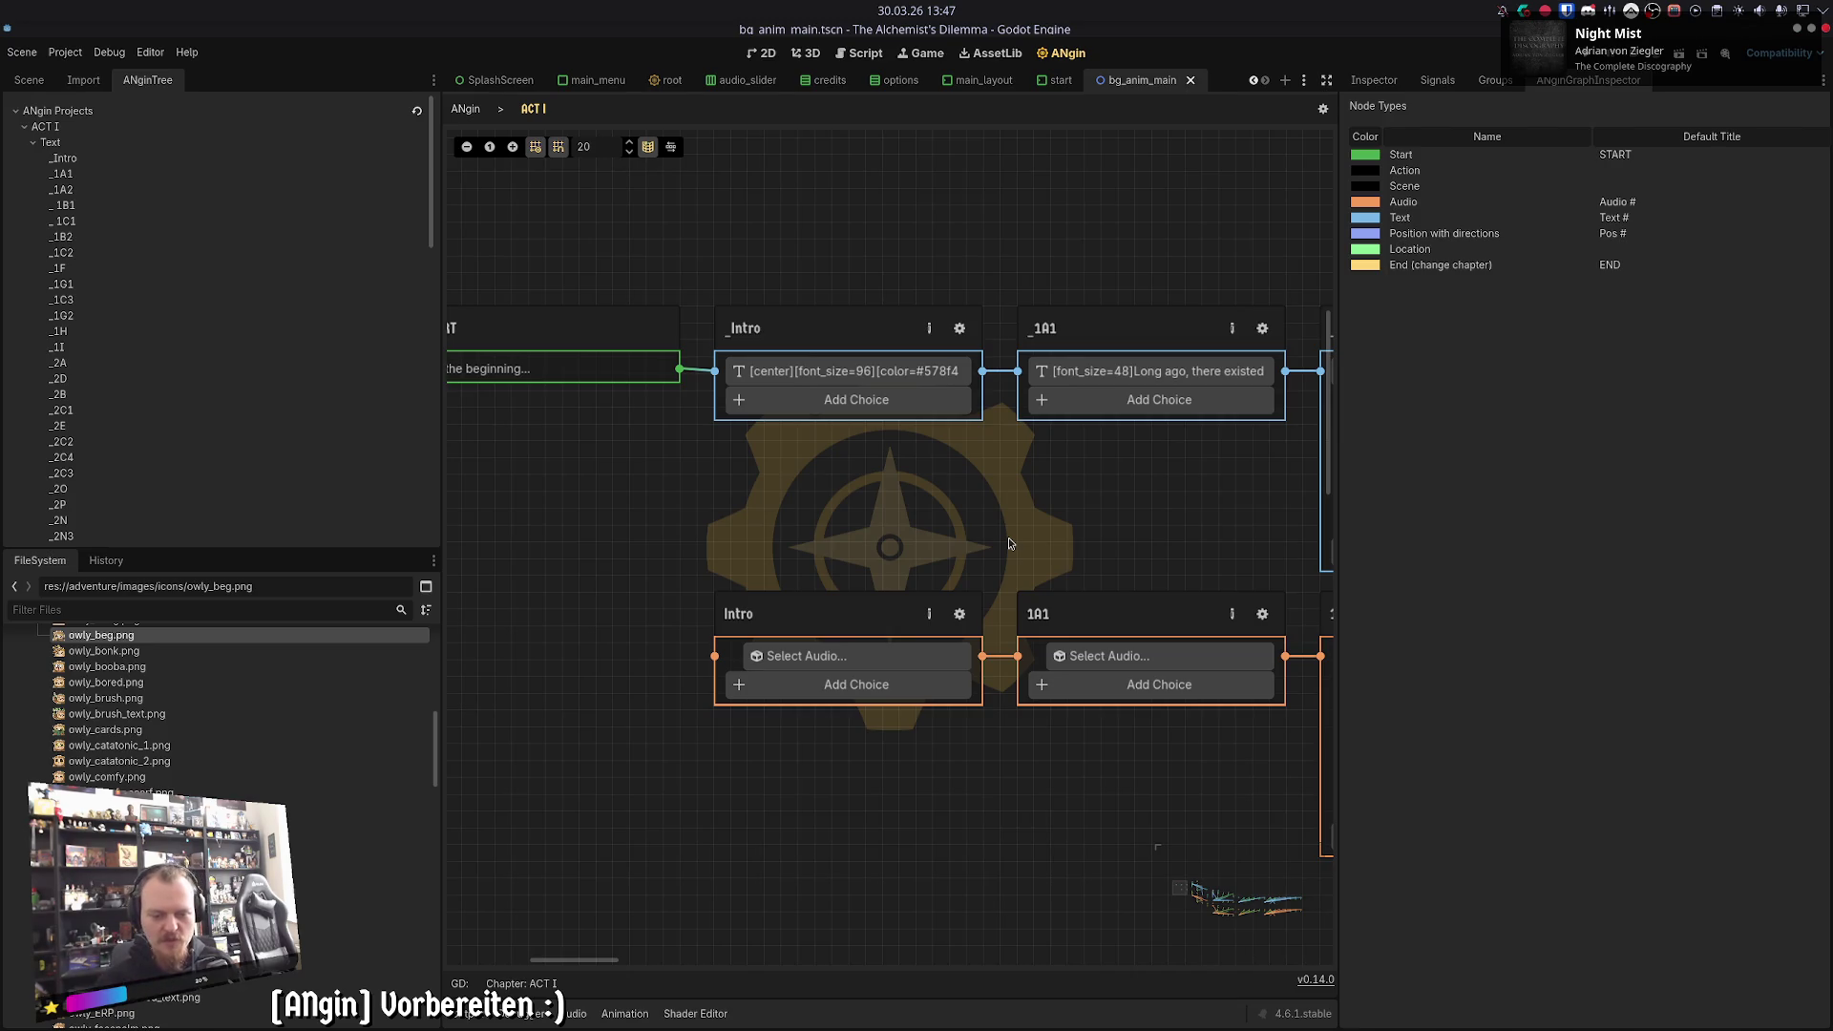
mouse_move(540, 1010)
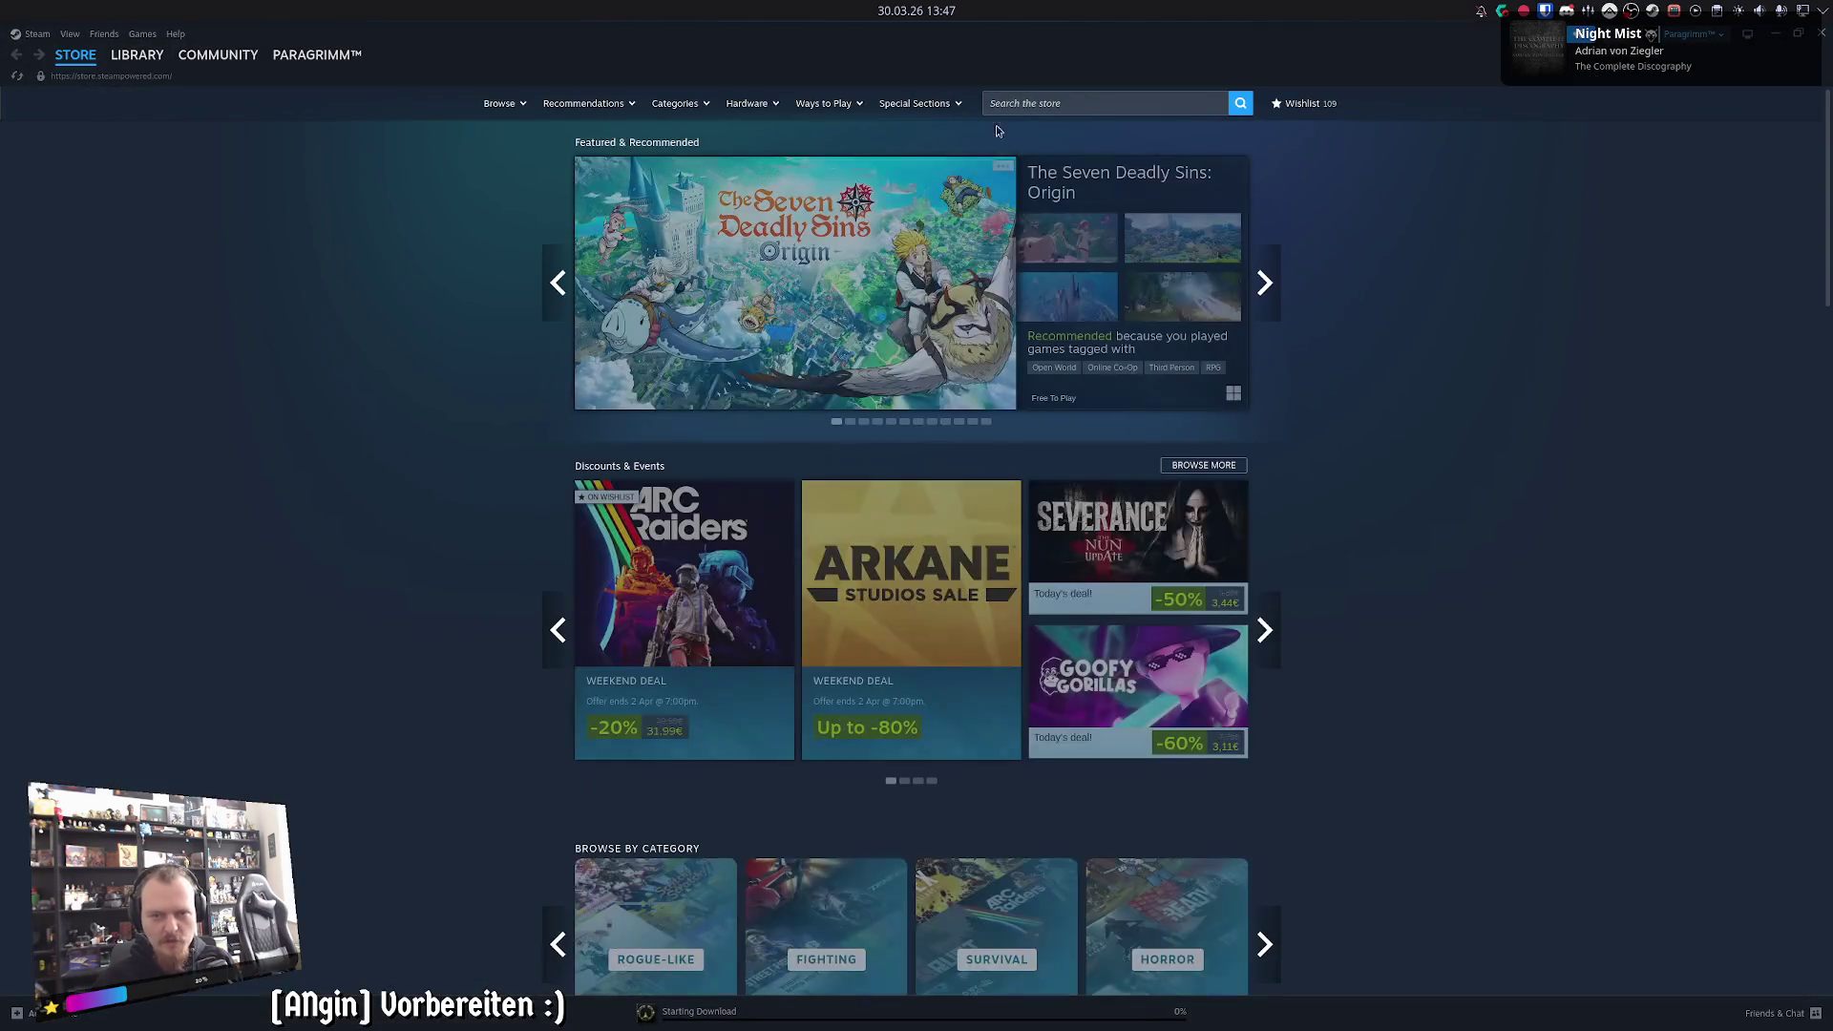
- Search the store for 'wayfinder' and view its page's green creature screenshot
click(1098, 103)
text(wayfinder)
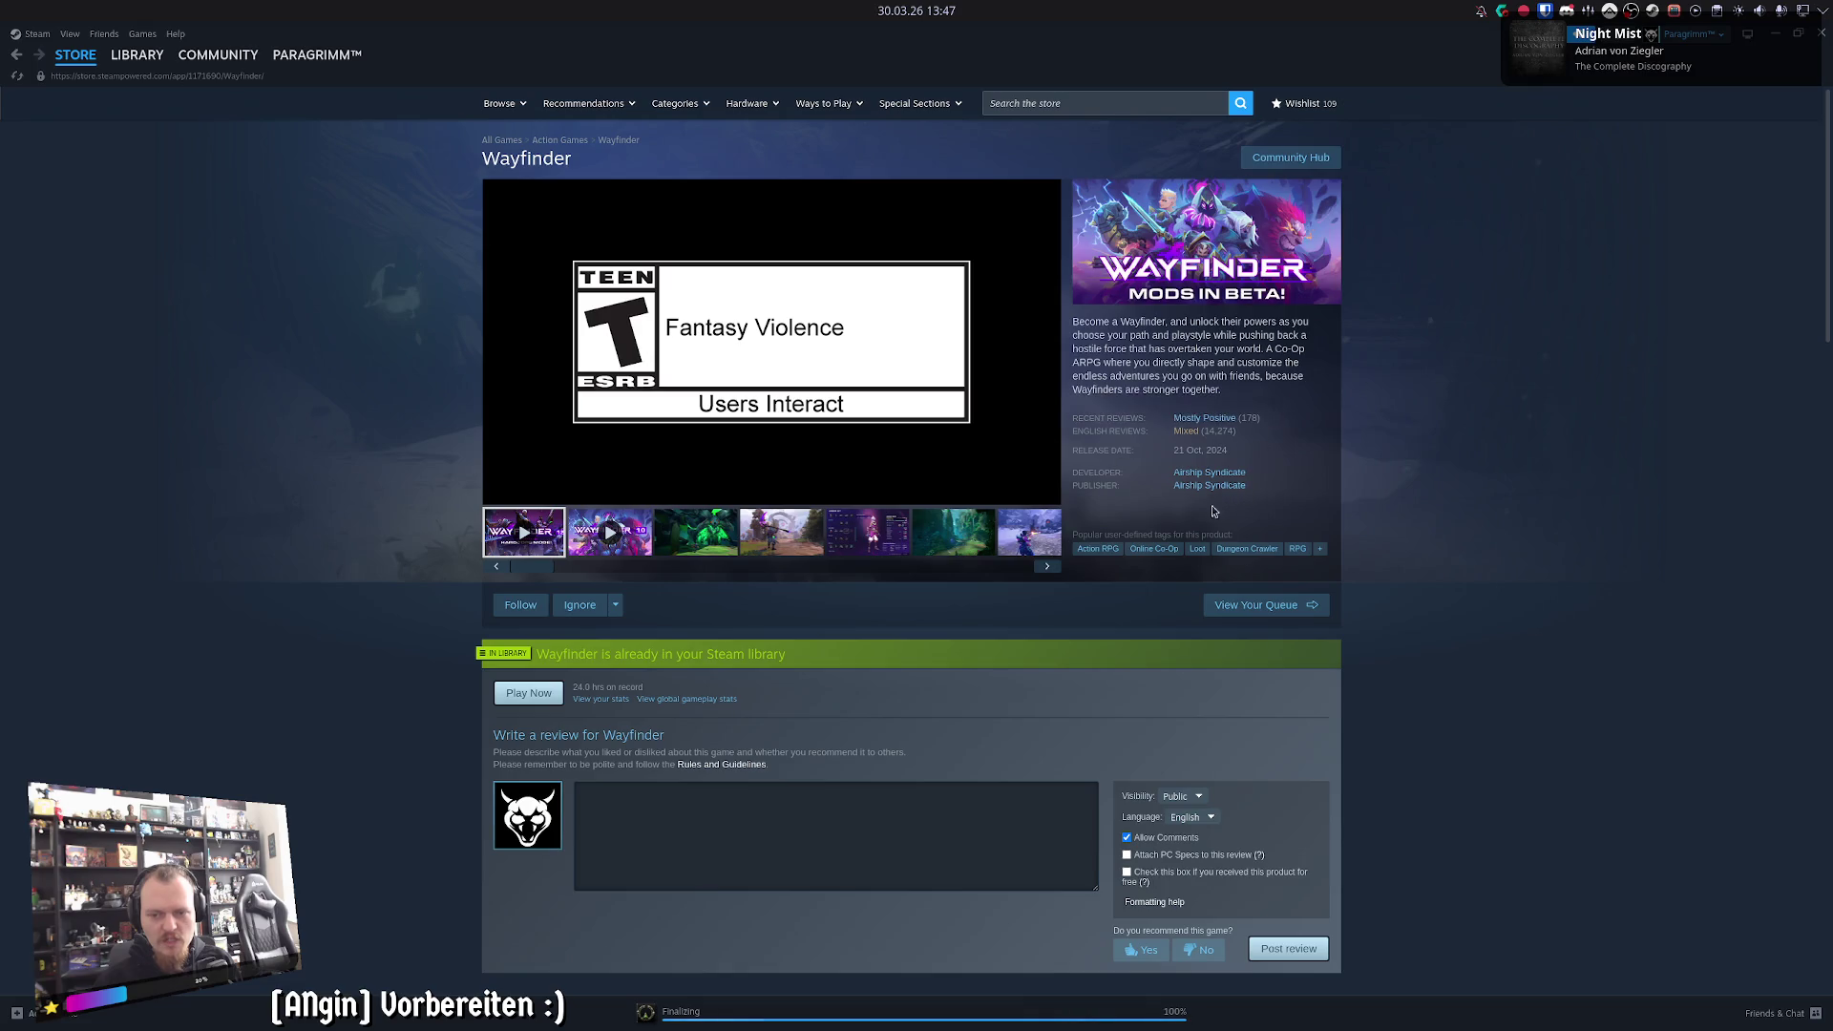
click(713, 547)
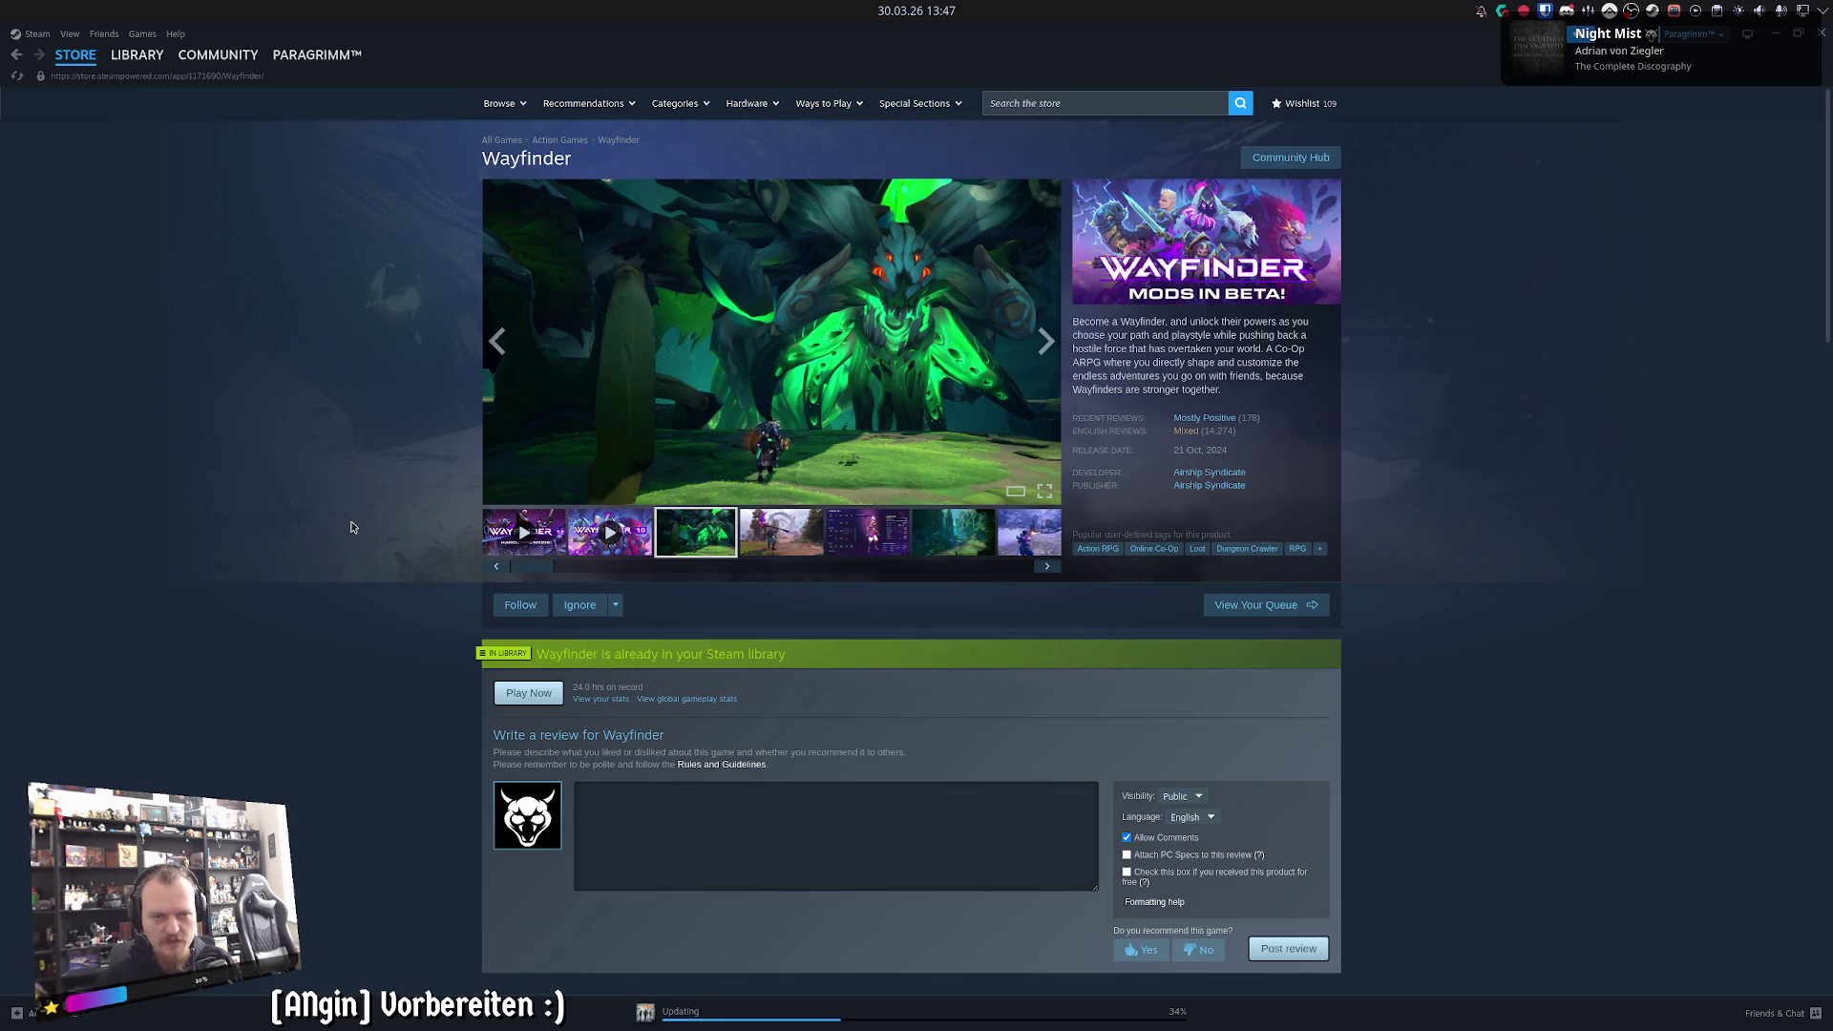
mouse_move(1193, 433)
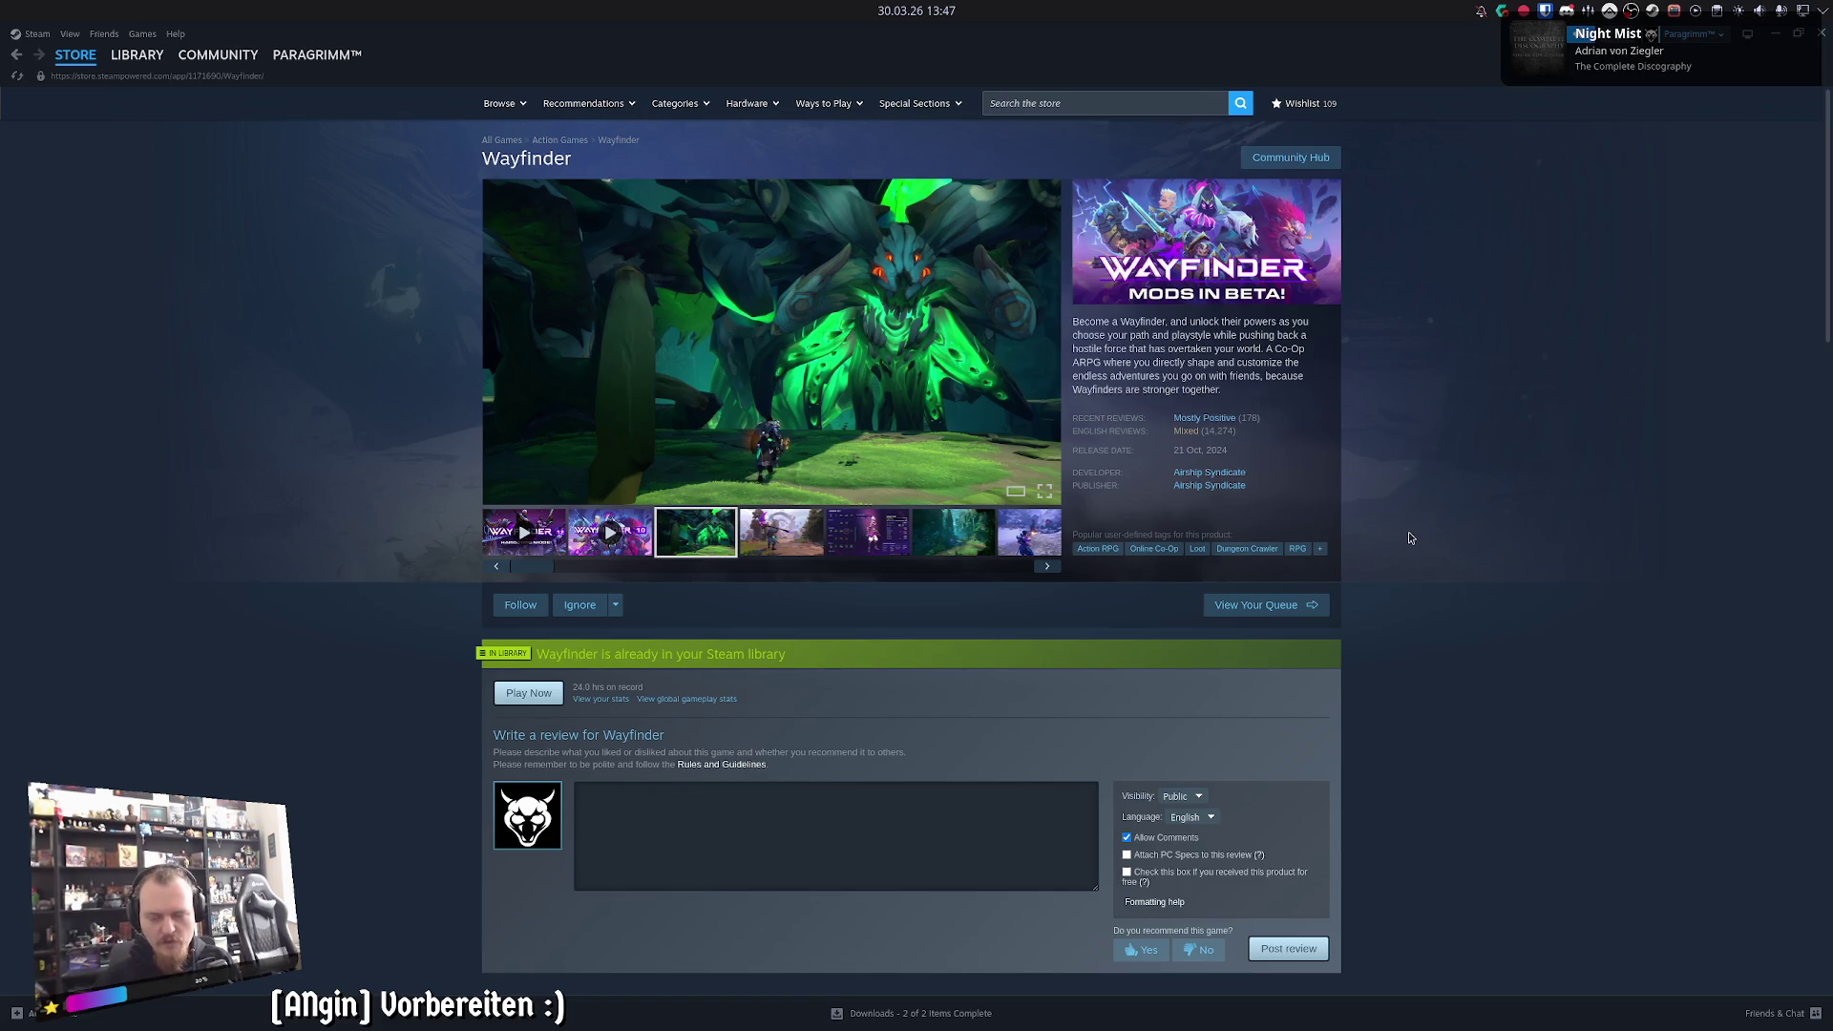
scroll(1253, 607, down, 3)
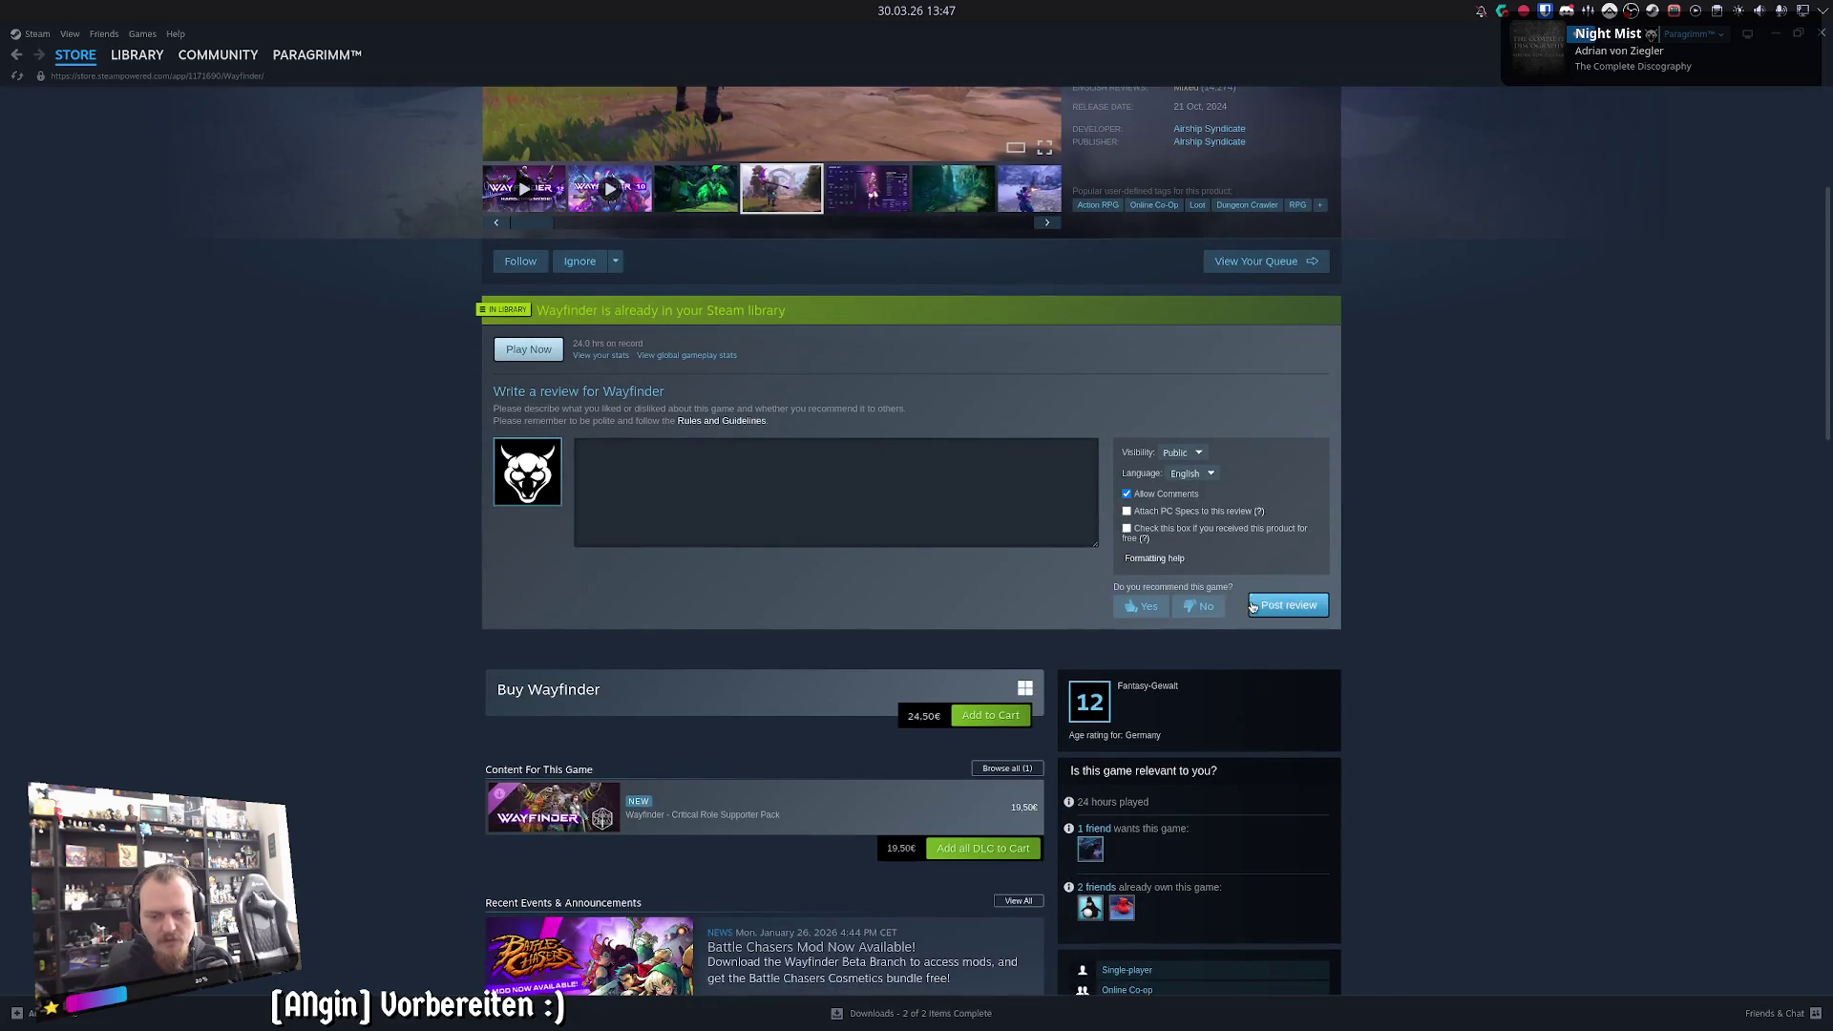
scroll(1258, 596, up, 3)
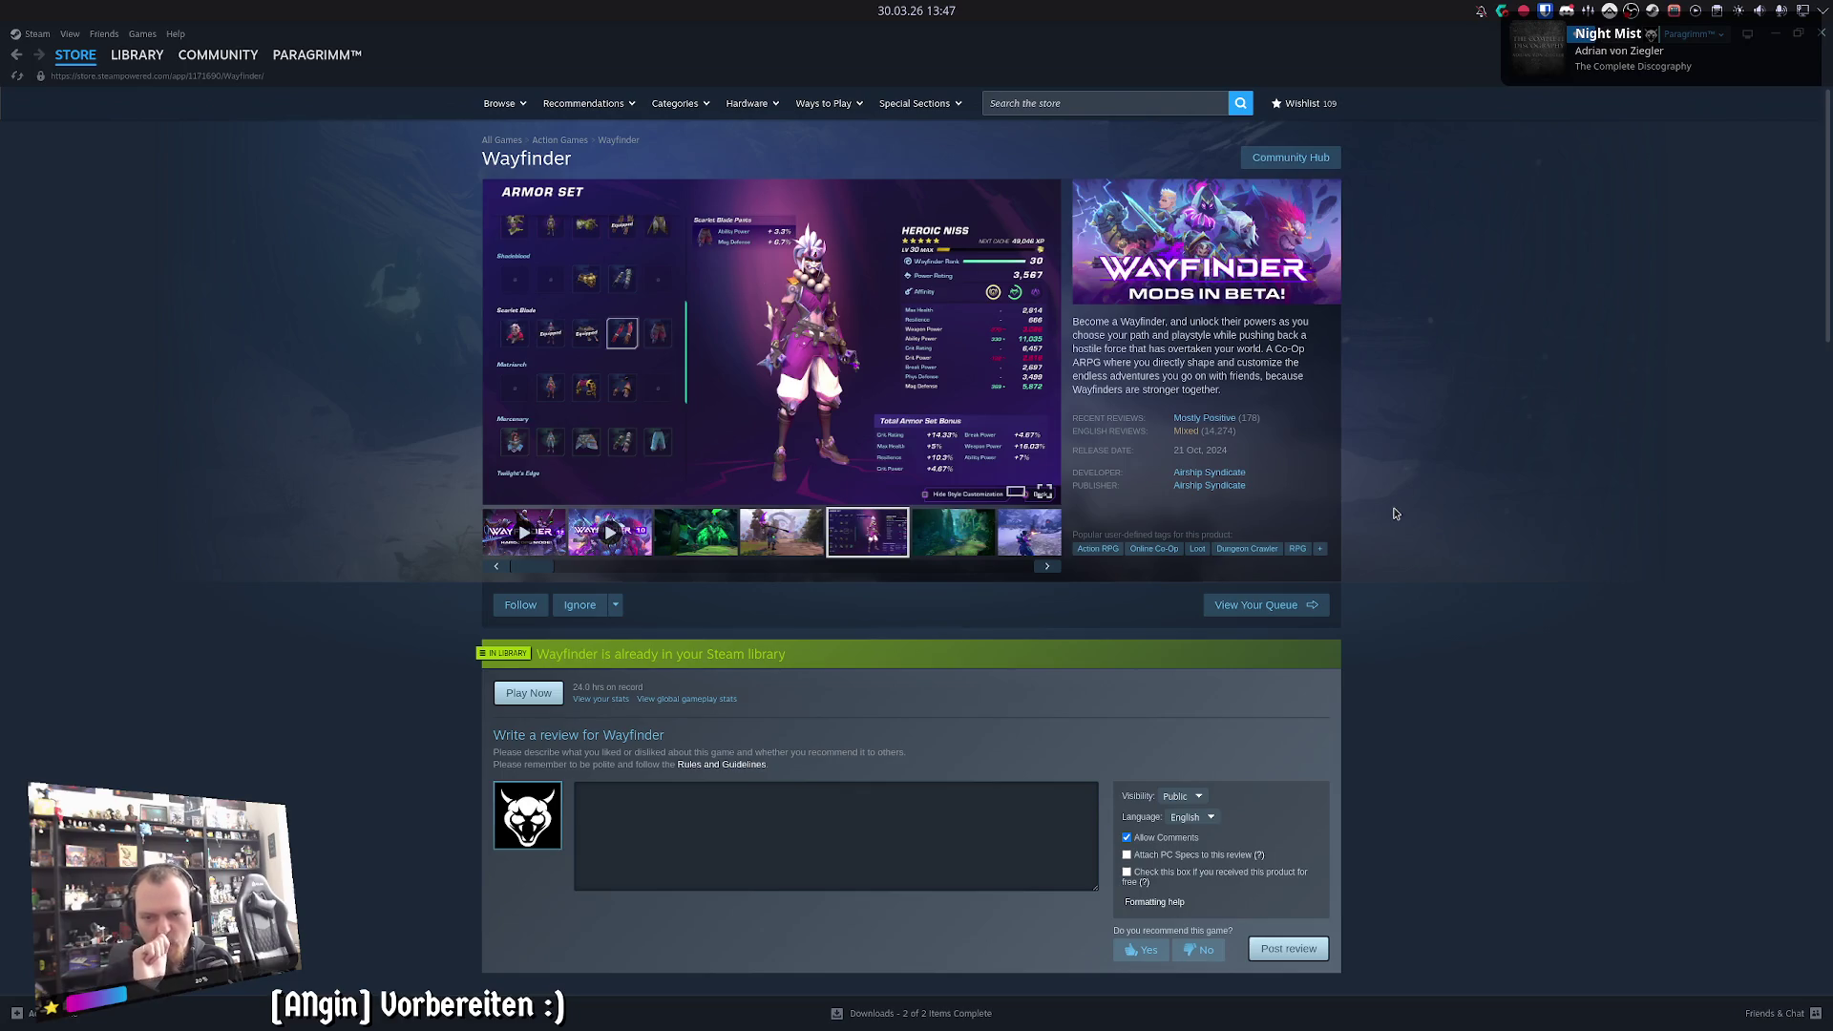
- Filter the store by developer Airship Syndicate to list all 11 titles
click(1214, 473)
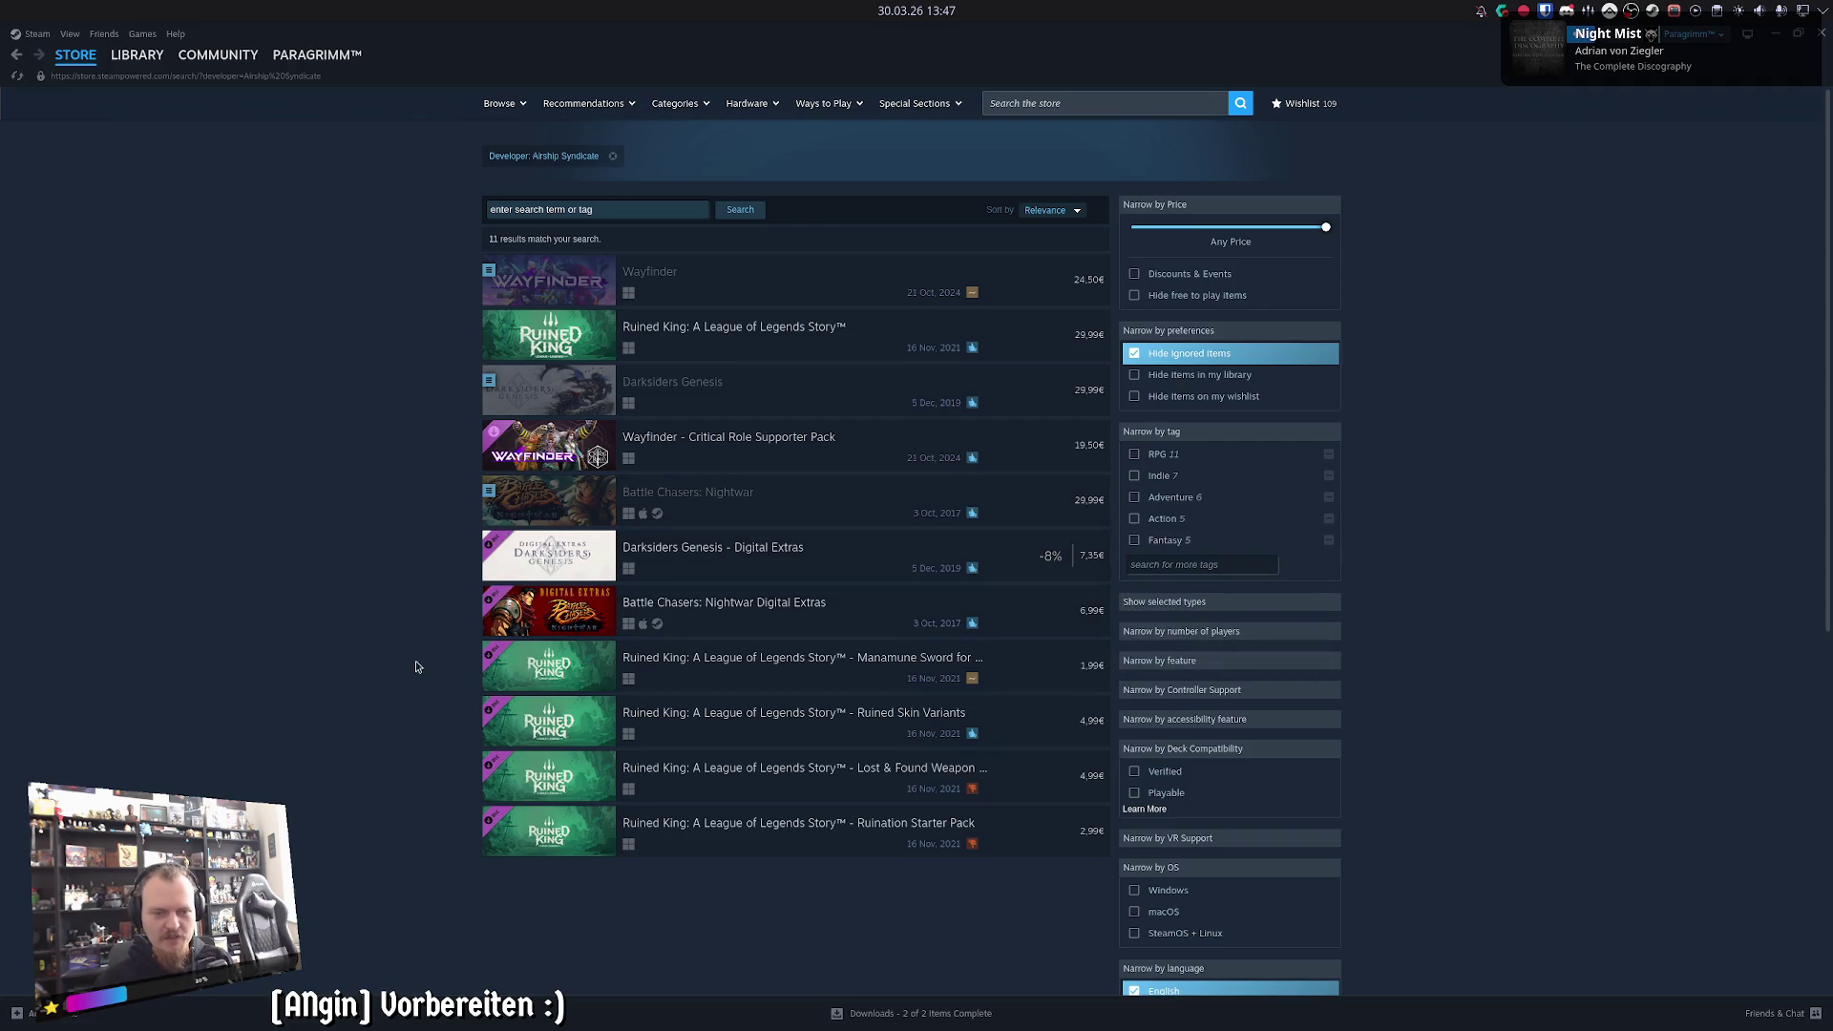
mouse_move(539, 343)
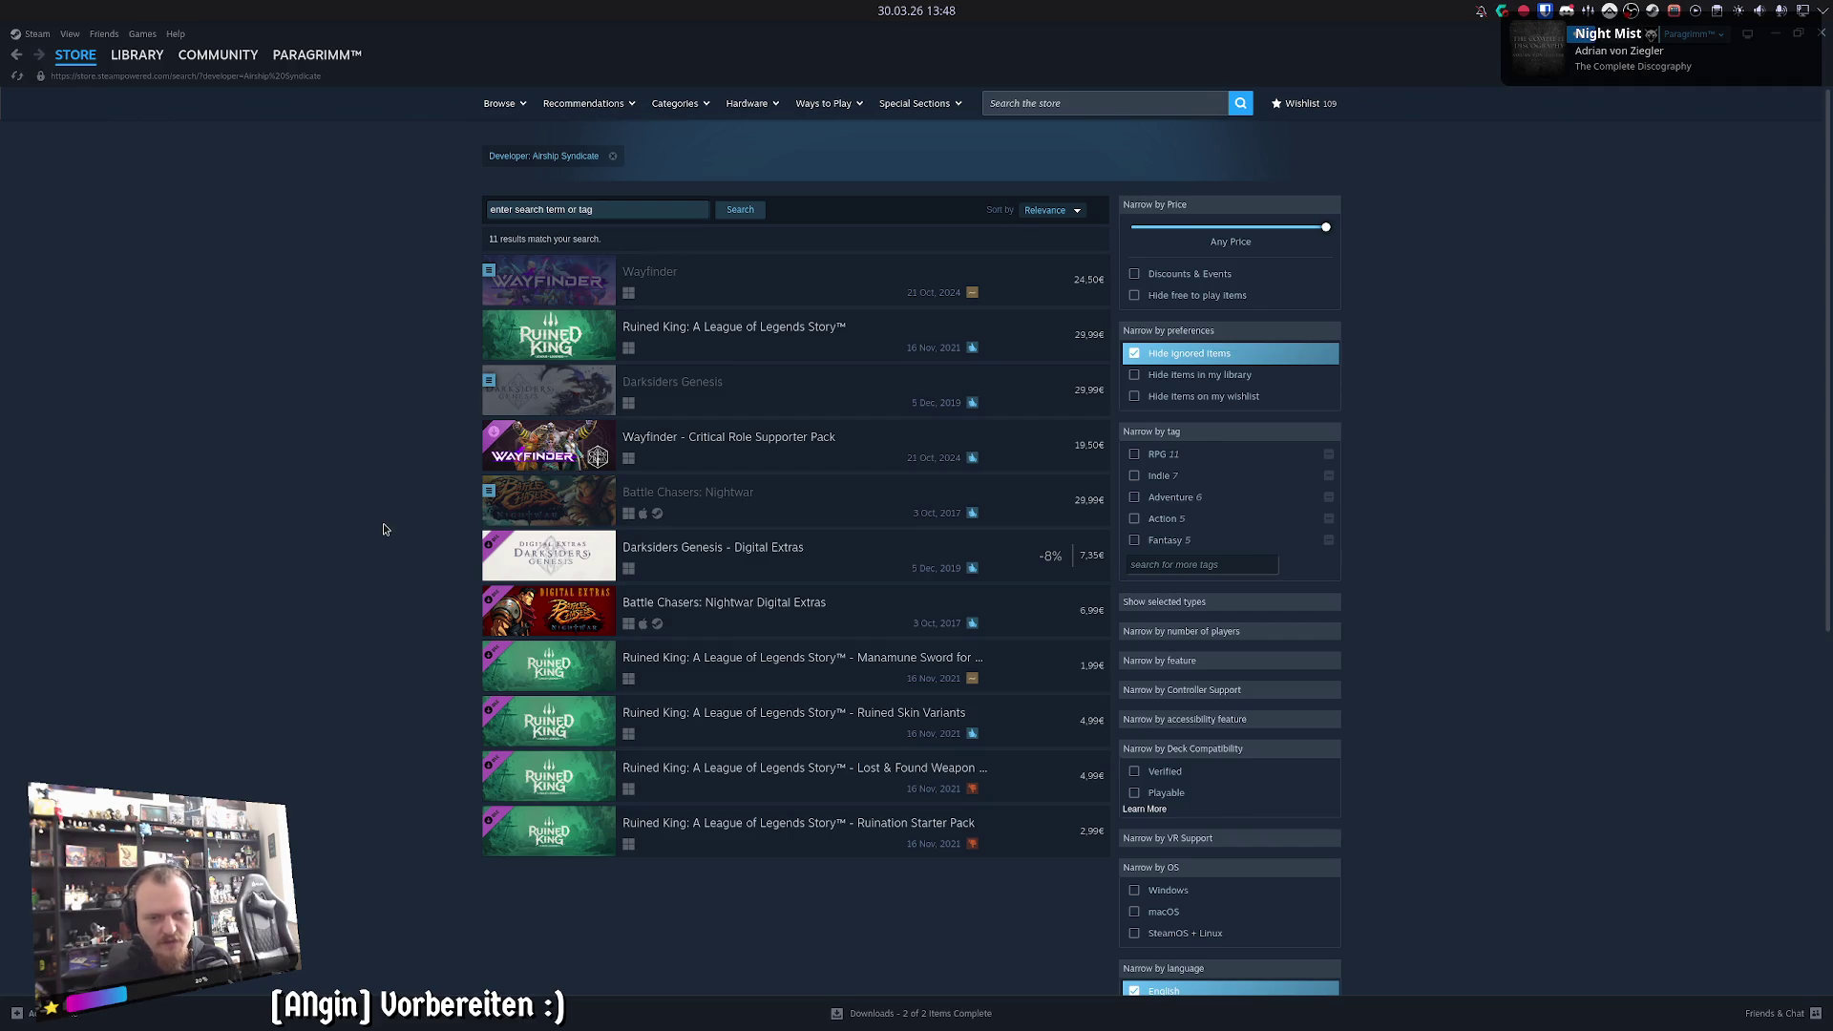
mouse_move(565, 285)
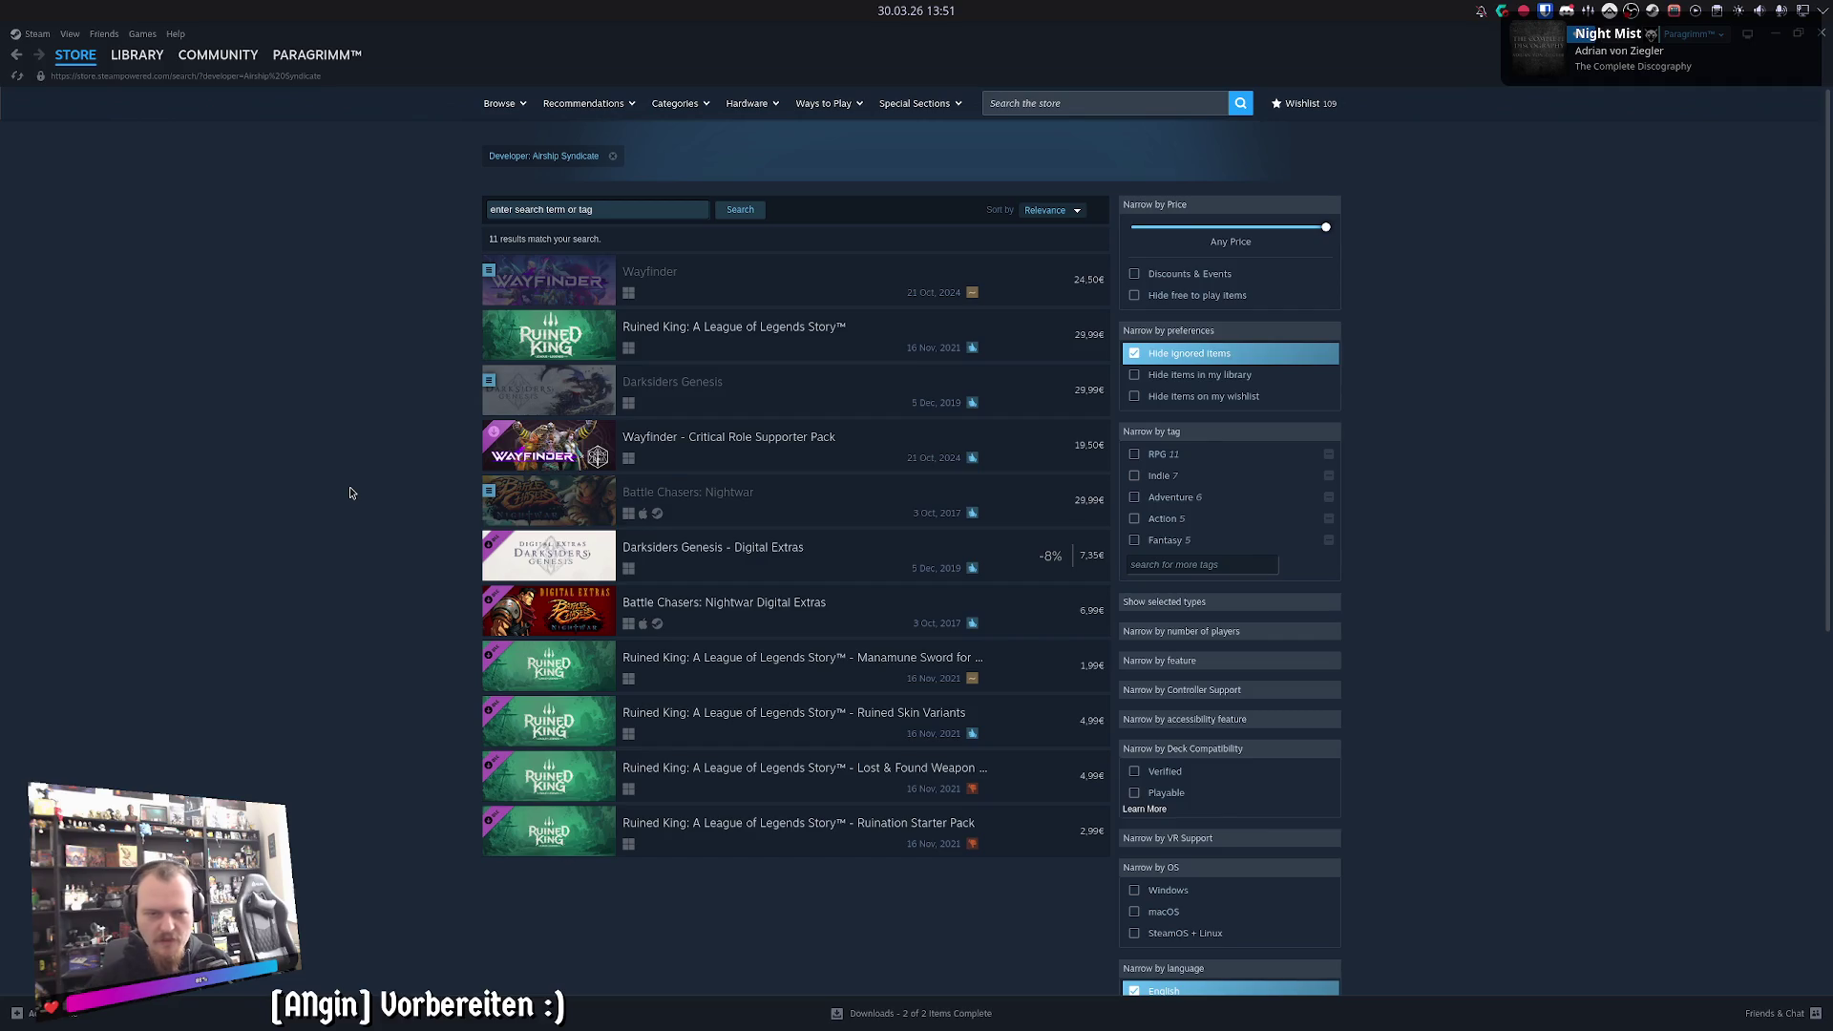
mouse_move(131, 66)
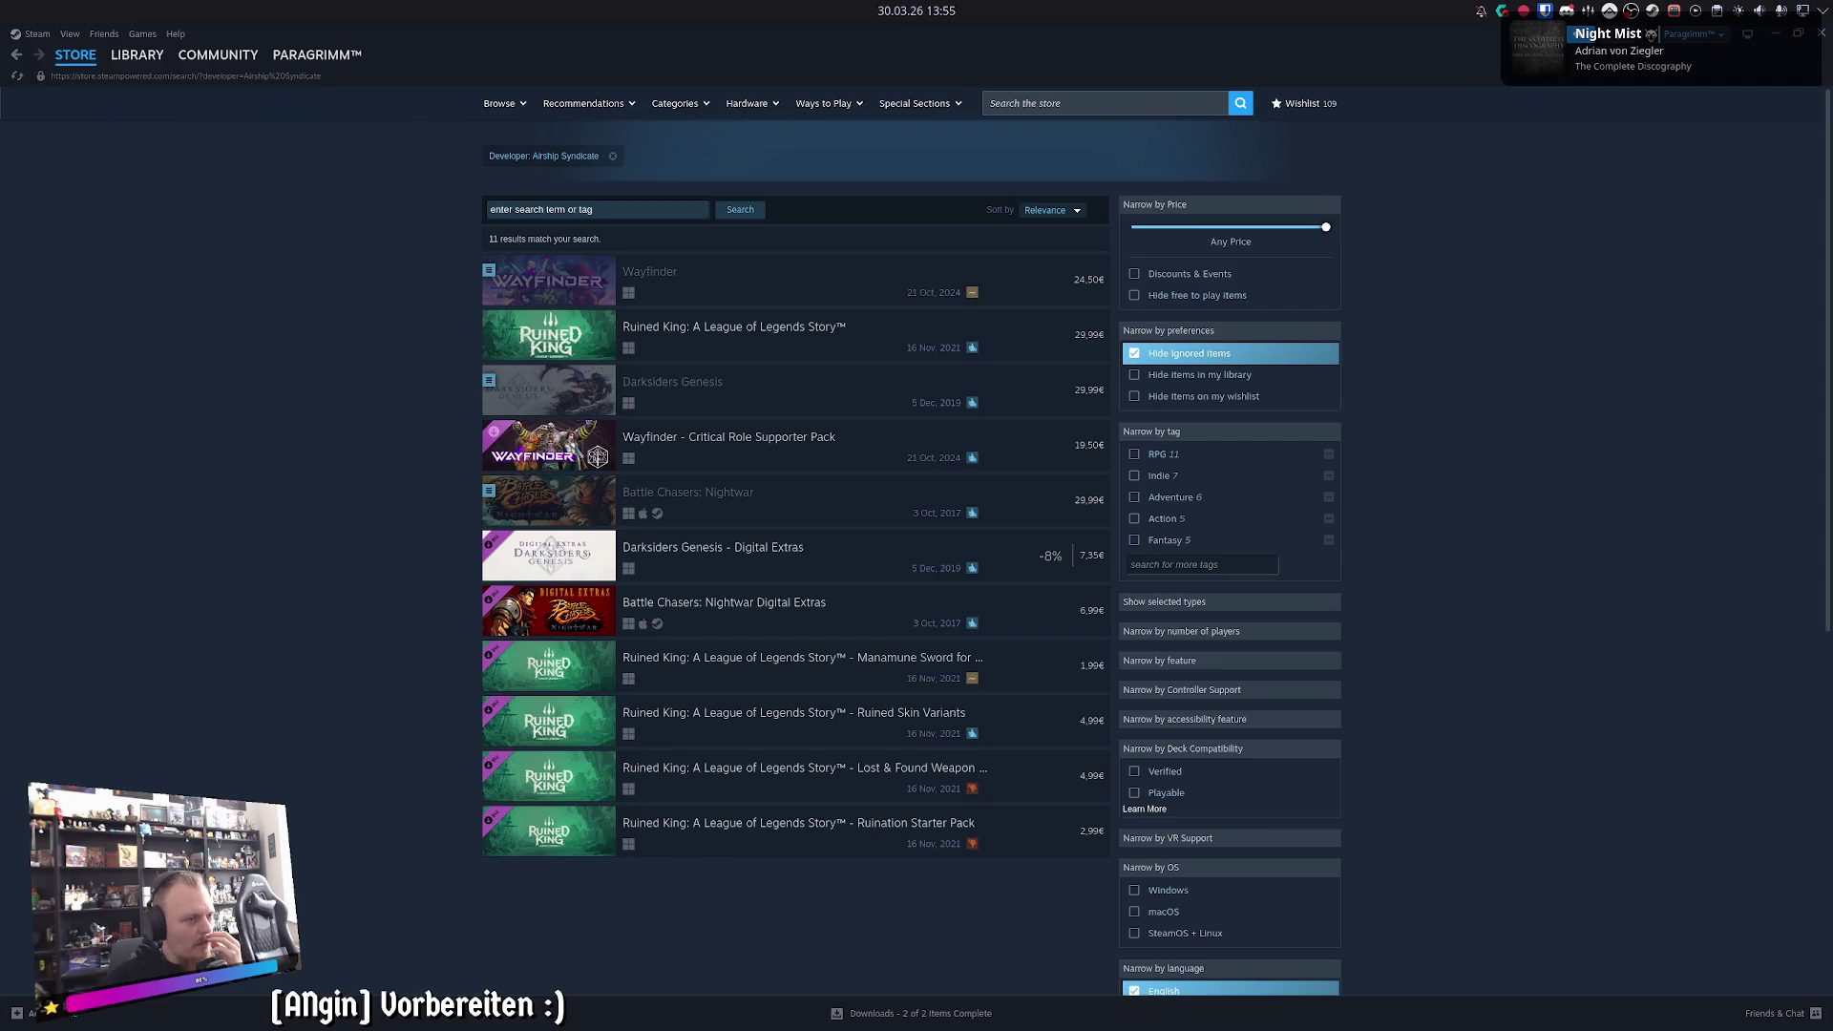
- Bring up the EZStreamer stream chat dashboard with Alt+Tab and dismiss it again
key(alt+Tab)
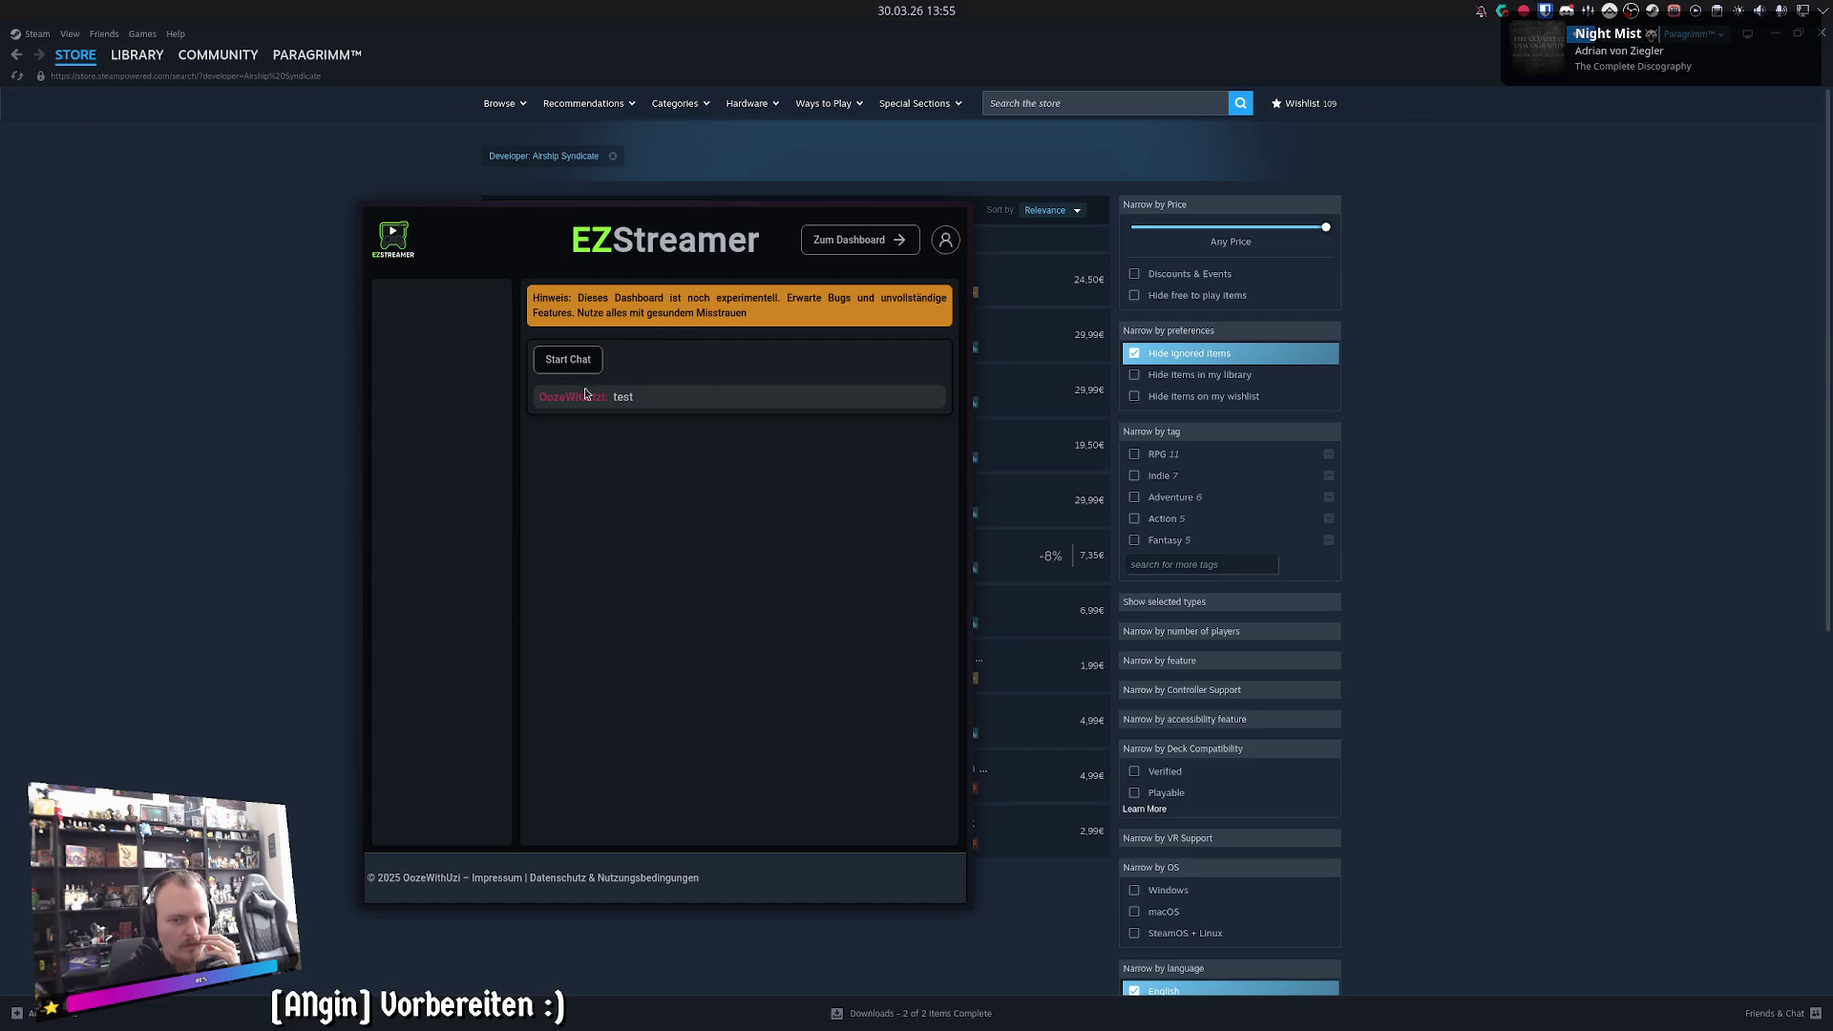
mouse_move(850, 206)
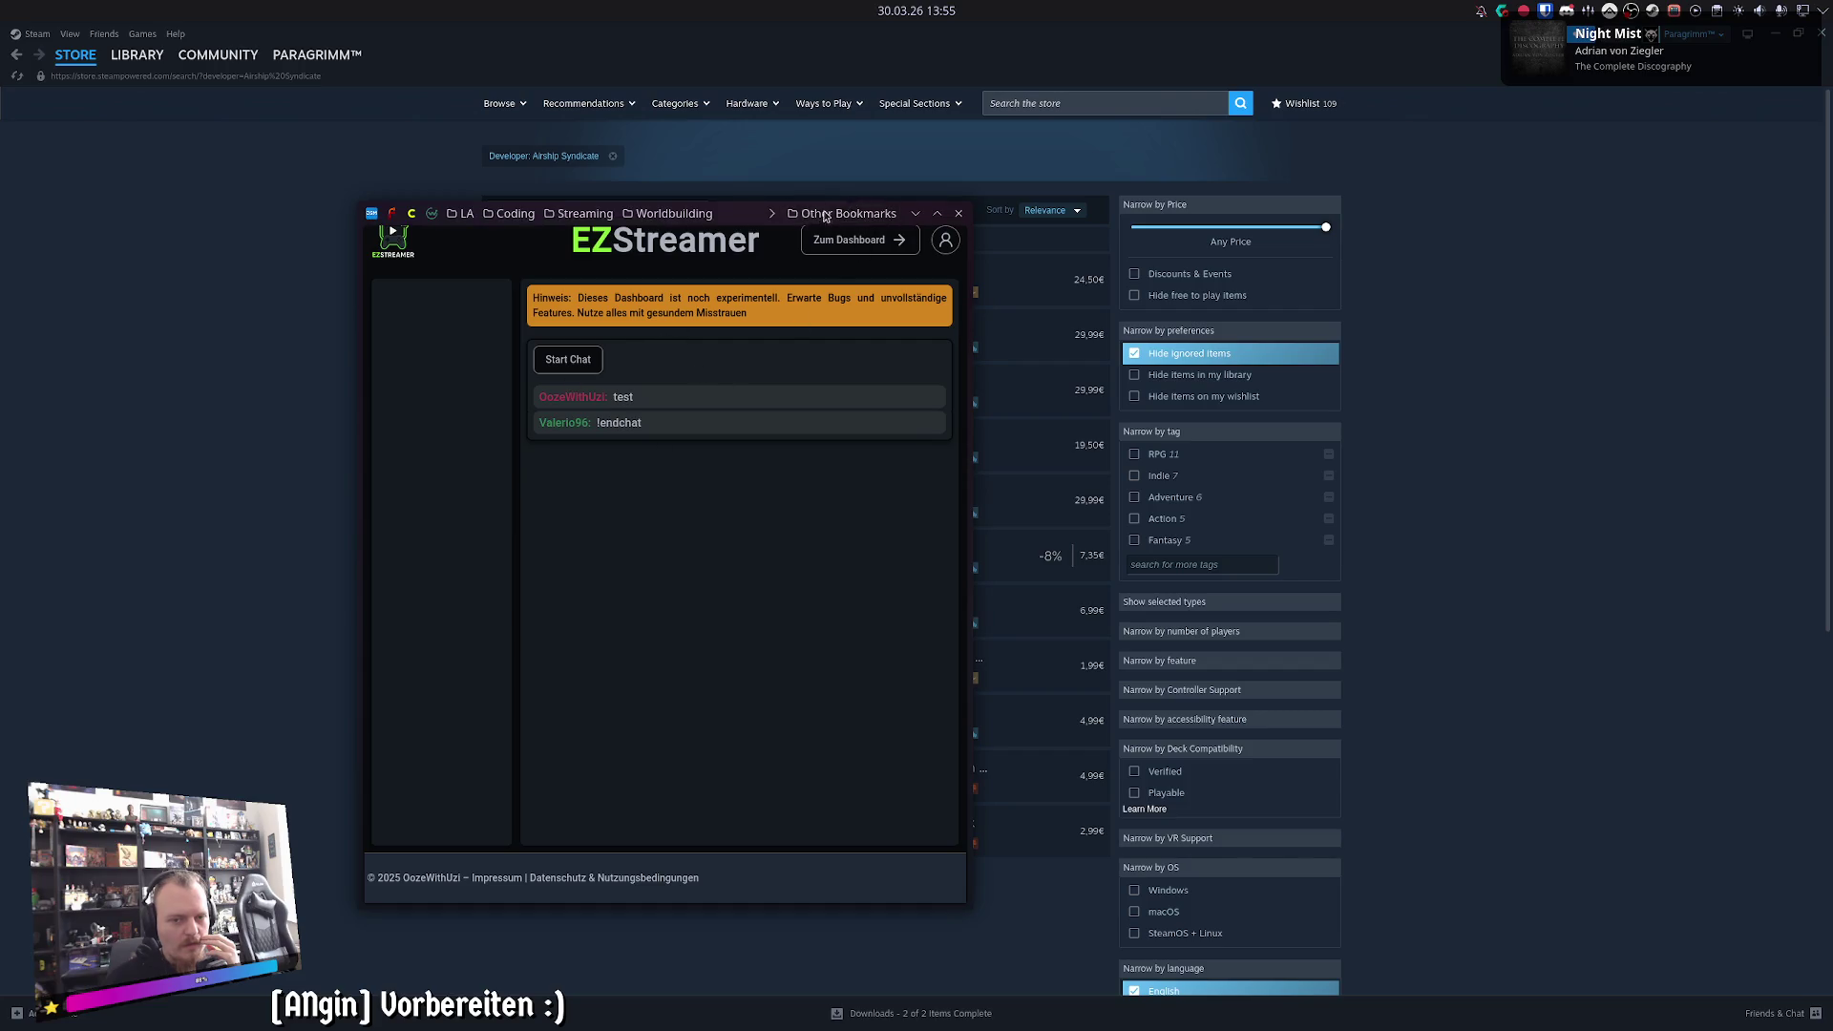
key(alt+Tab)
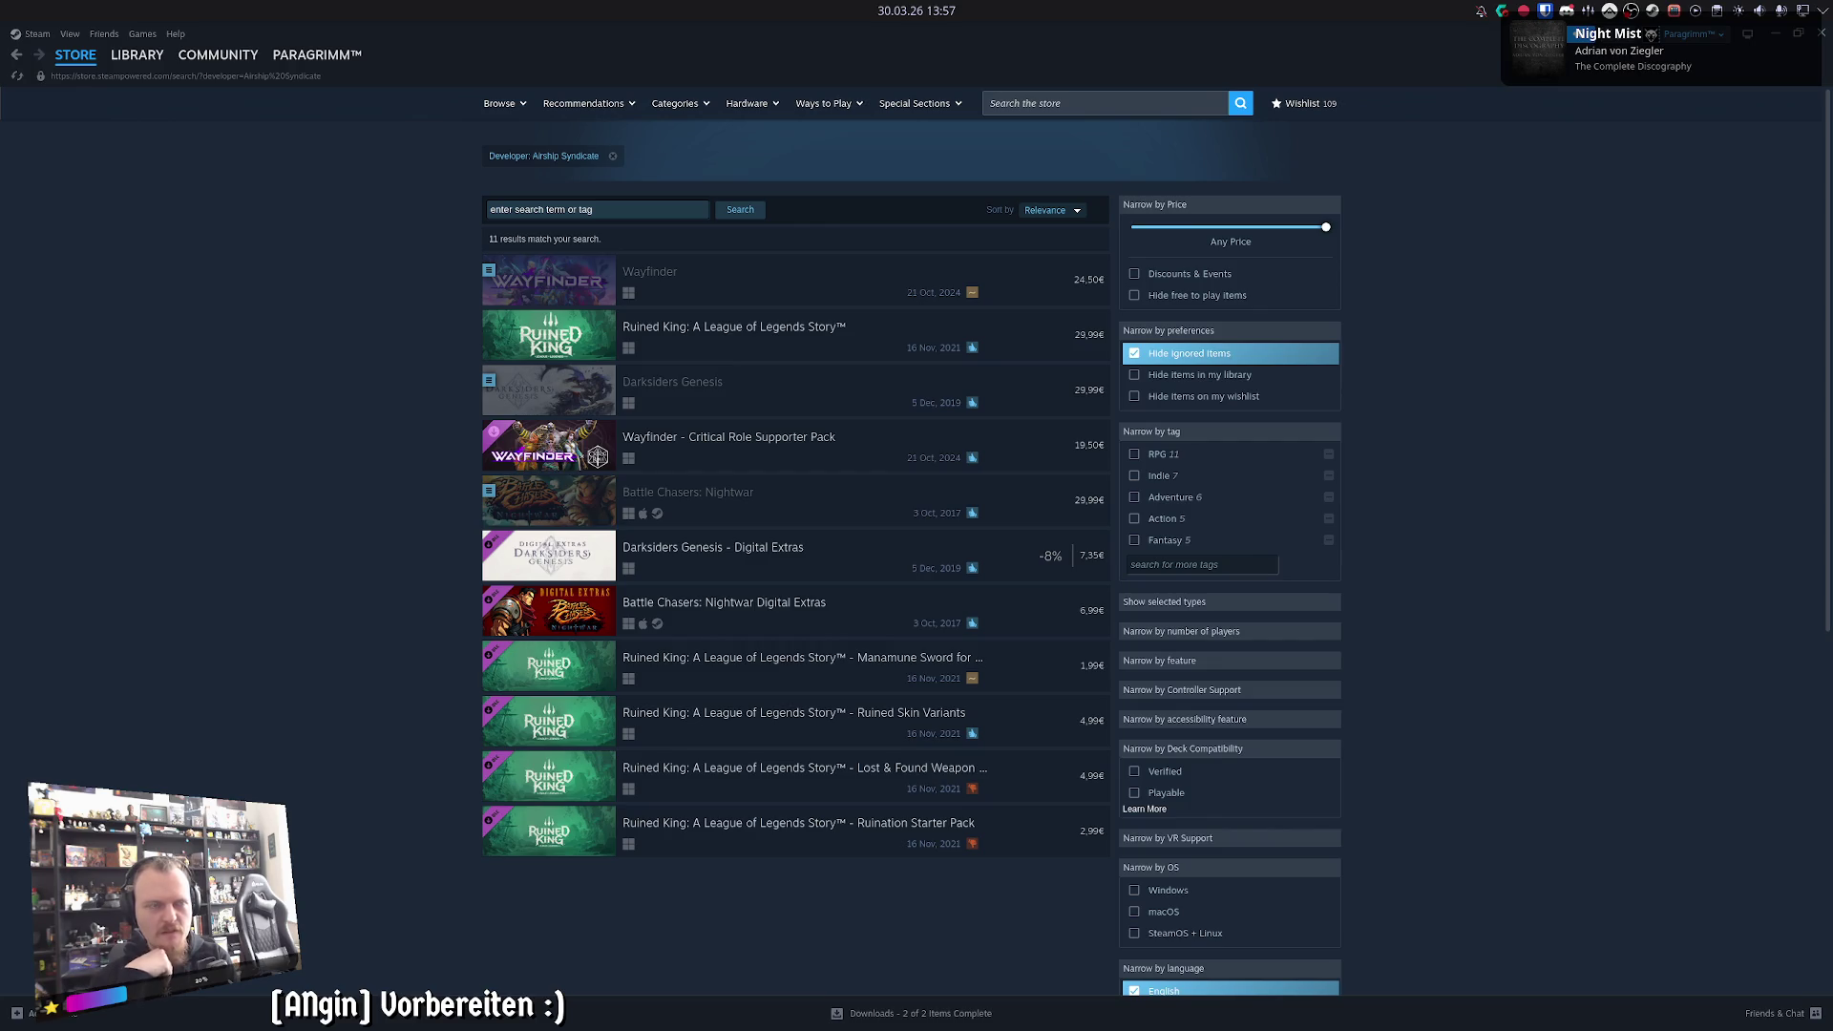
- Switch back to the Godot editor showing the ACT I ANgin graph
key(alt+Tab)
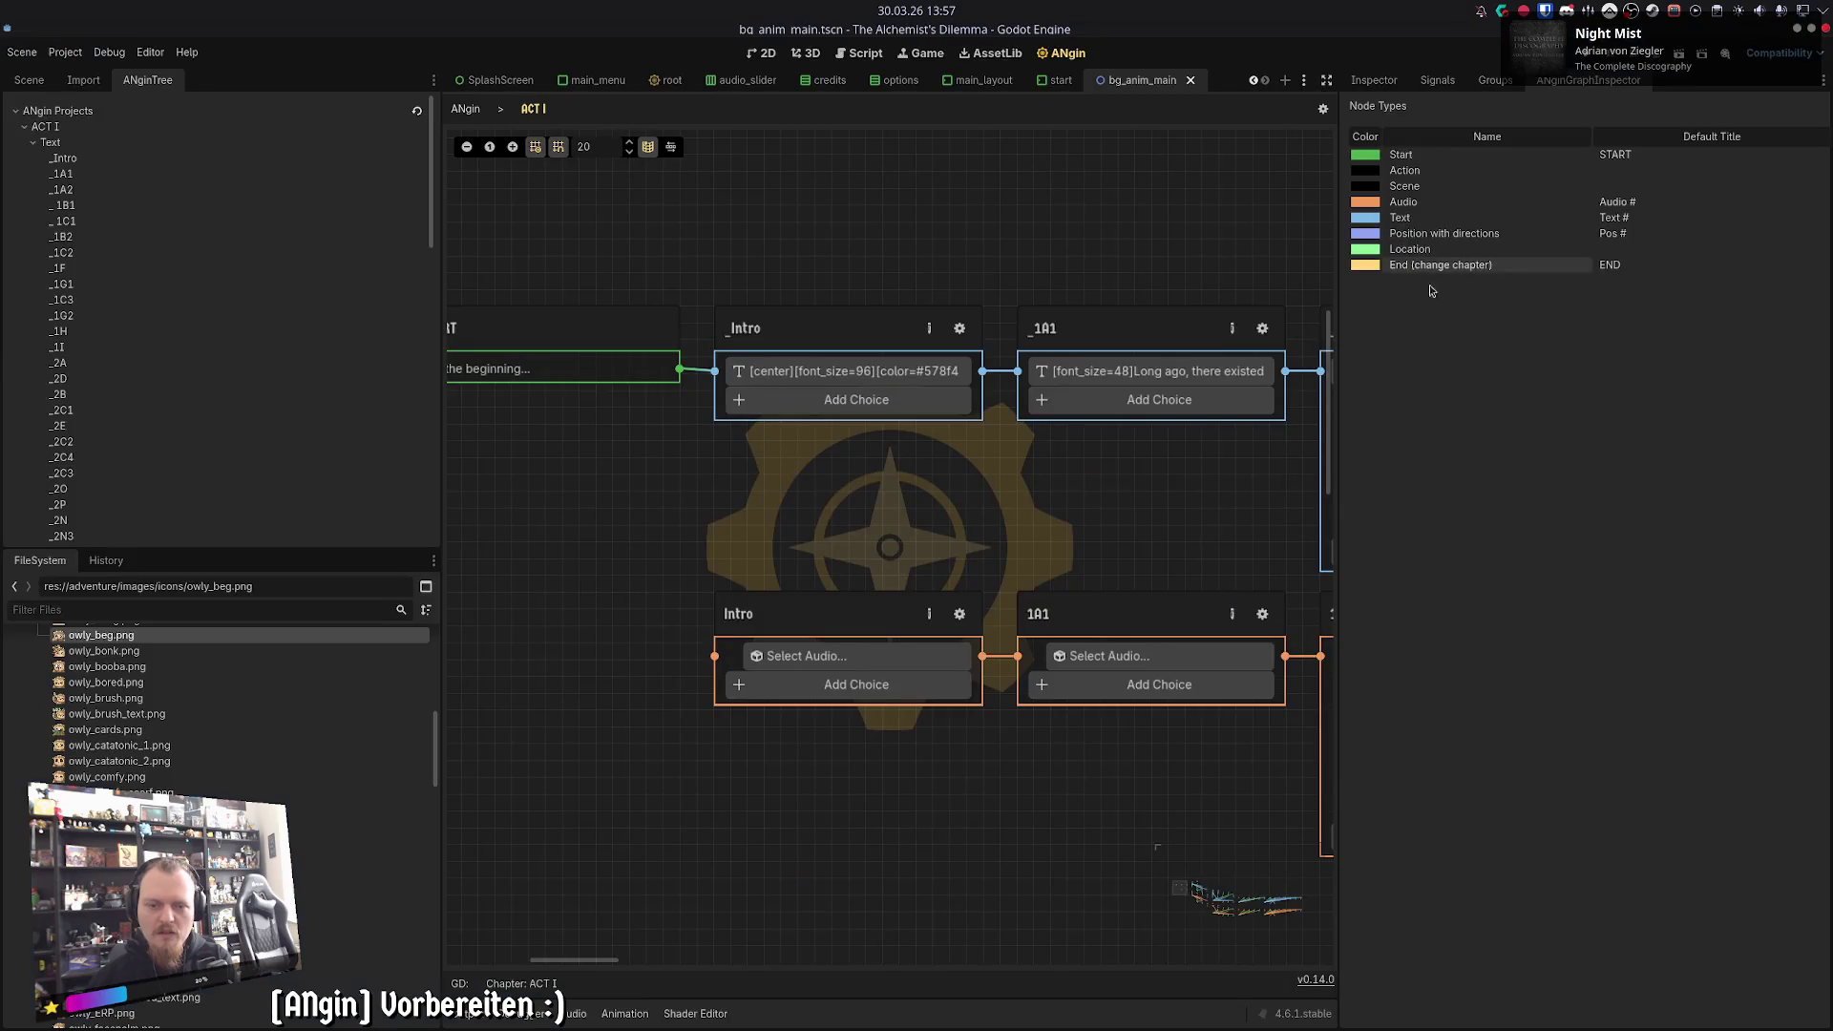
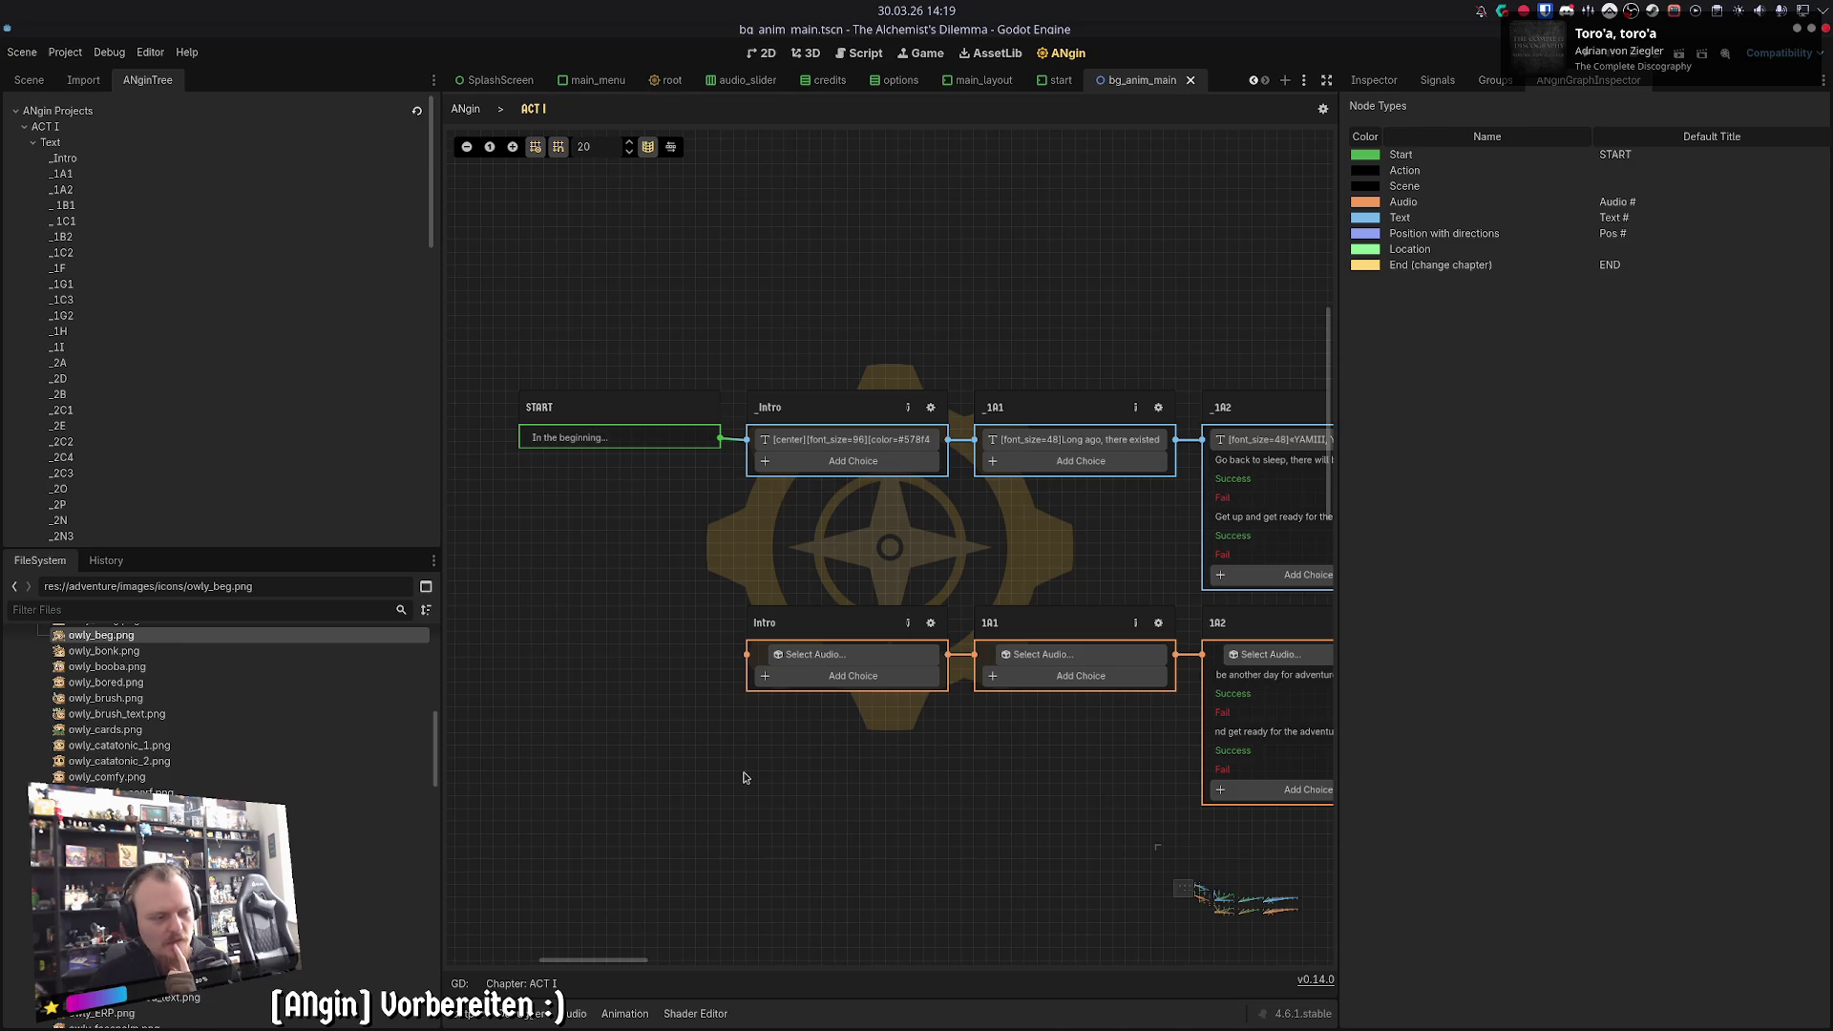
- Box-select the Intro and 1A1 audio nodes and pan to show the 1A2 nodes
mouse_move(739, 832)
mouse_down()
mouse_move(1177, 575)
mouse_move(1177, 389)
mouse_move(1004, 651)
mouse_move(983, 386)
mouse_move(983, 611)
mouse_move(1183, 382)
mouse_move(746, 615)
mouse_move(640, 806)
mouse_move(664, 816)
mouse_up()
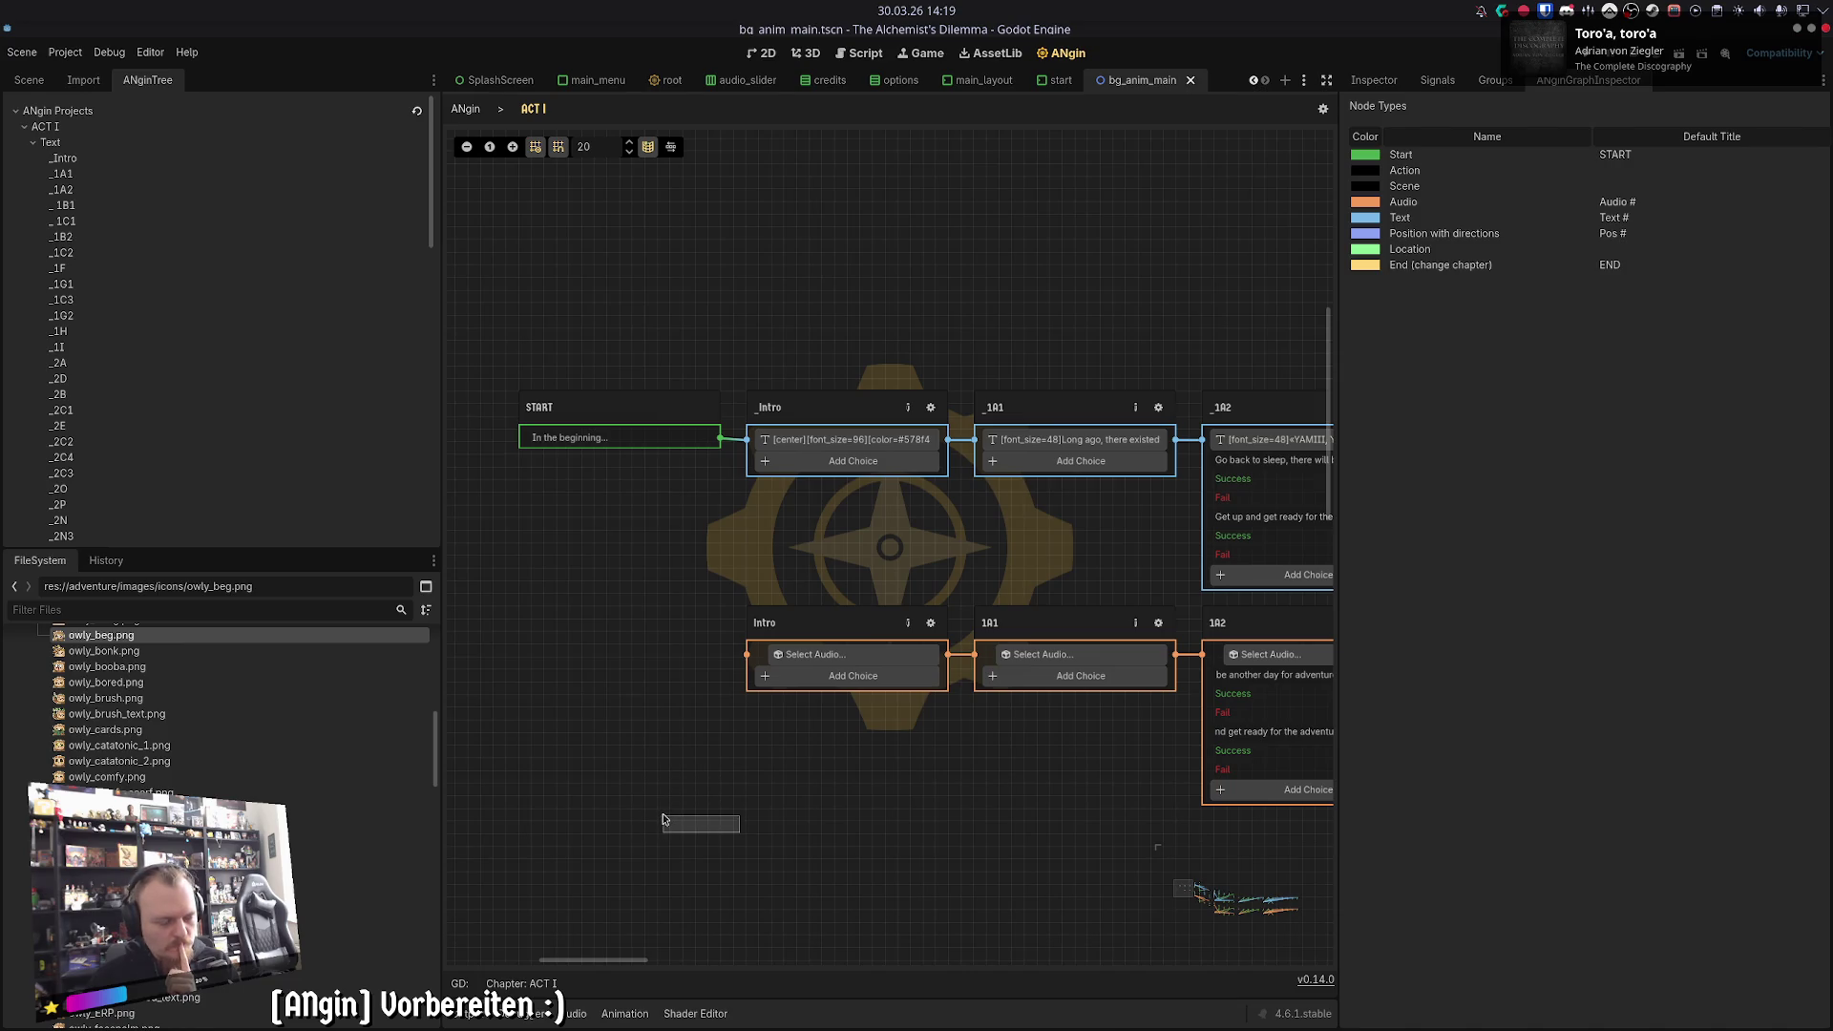
drag(664, 819, 691, 821)
scroll(597, 794, right, 2)
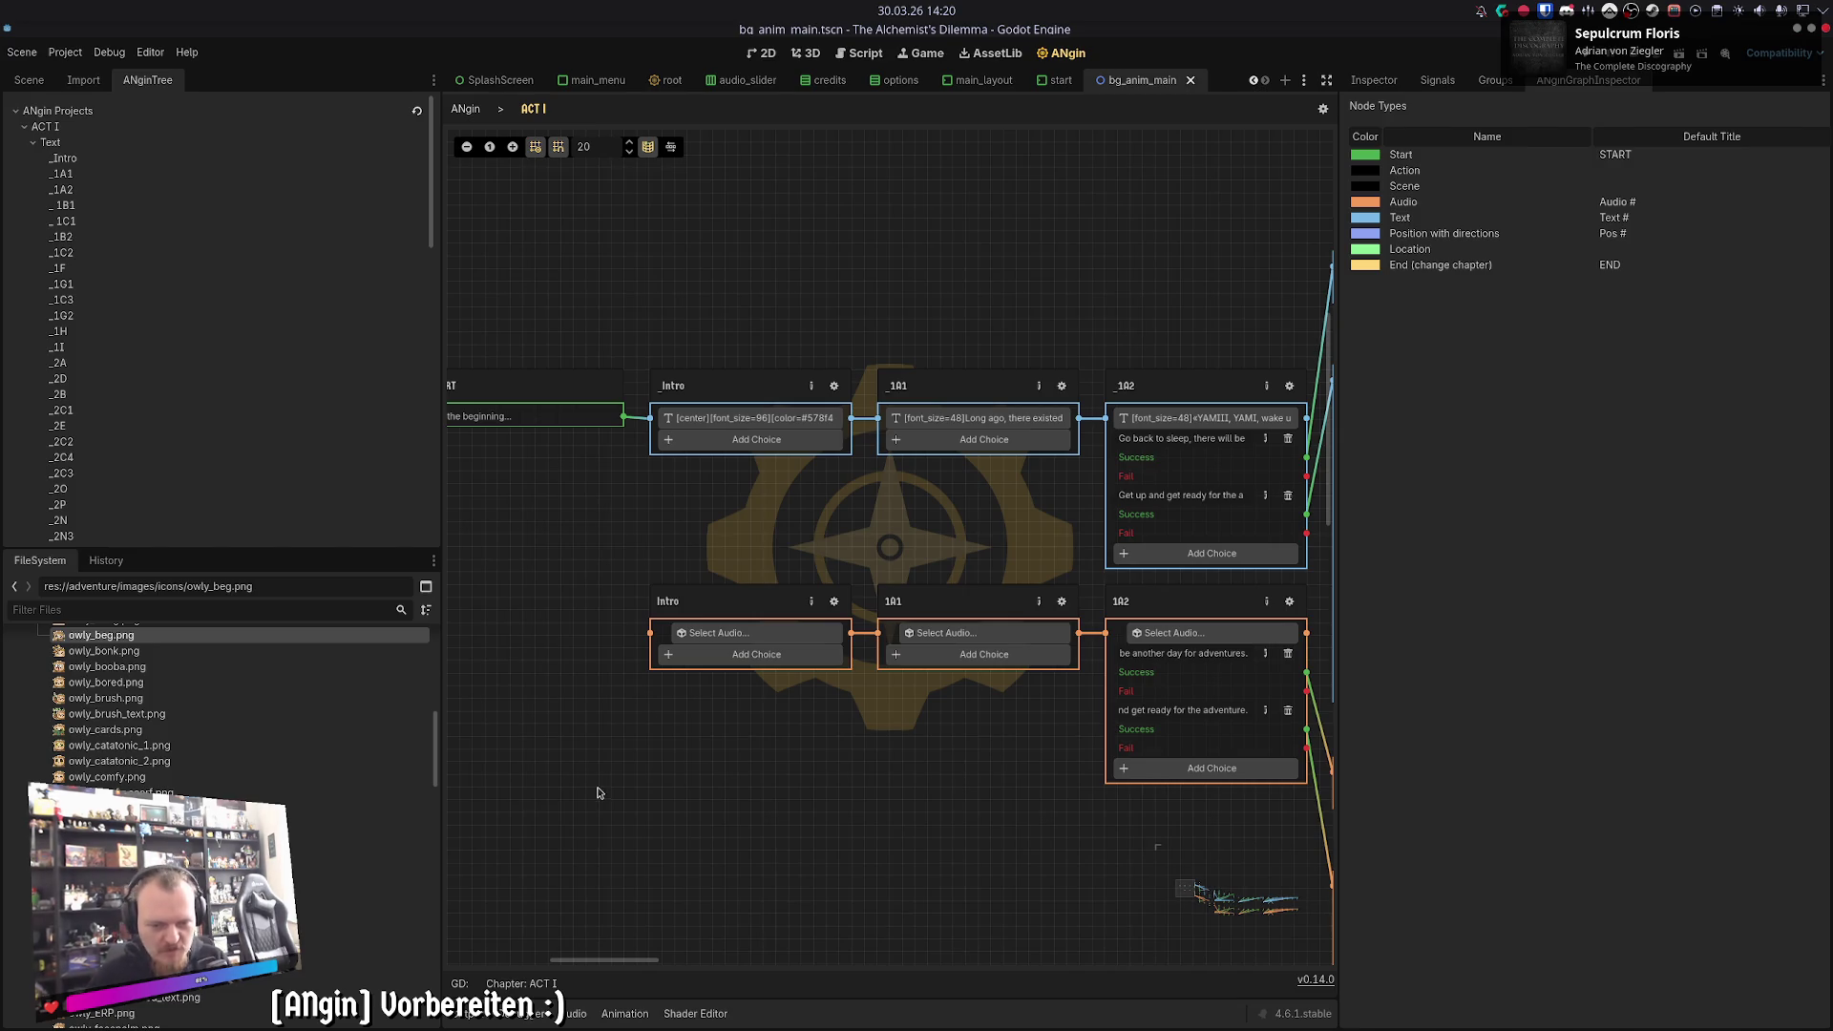
scroll(827, 615, up, 3)
scroll(814, 600, down, 3)
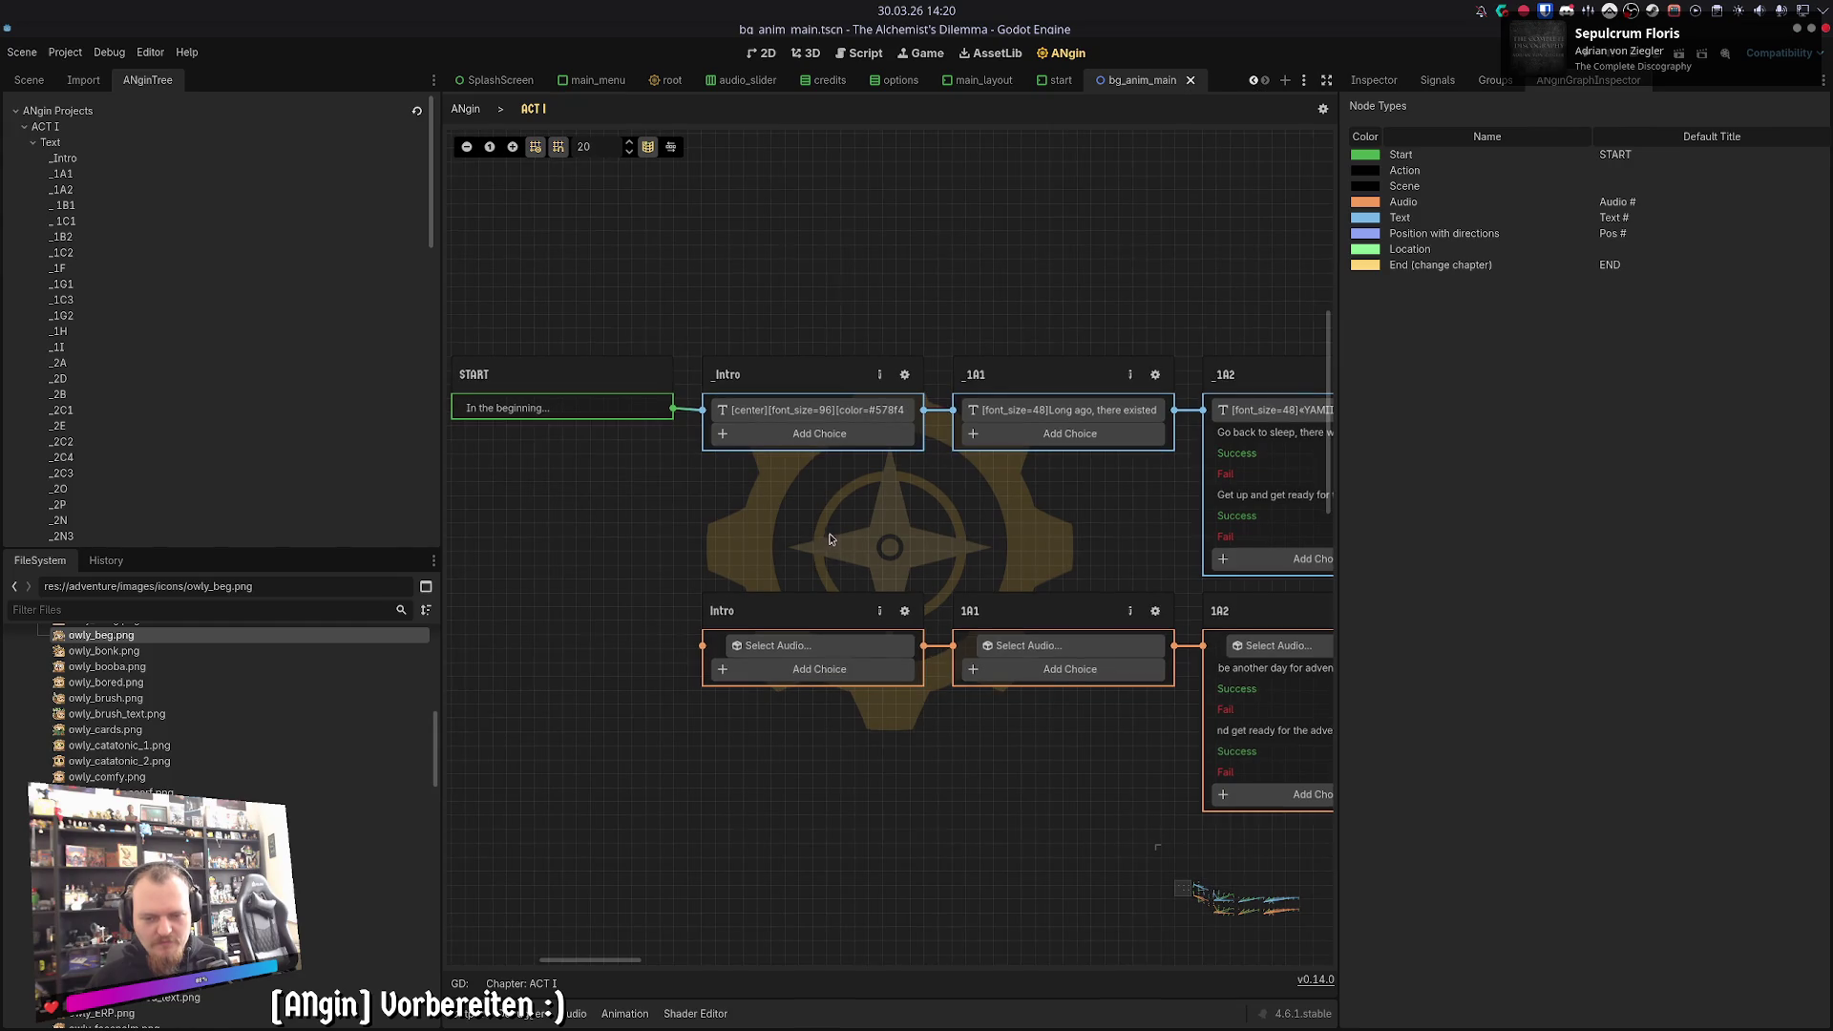
- Reselect the Intro and 1A1 audio nodes, then move down to the lower graph nodes
mouse_move(809, 549)
mouse_down()
mouse_move(711, 855)
mouse_move(1050, 802)
mouse_move(1100, 734)
mouse_move(947, 542)
mouse_up()
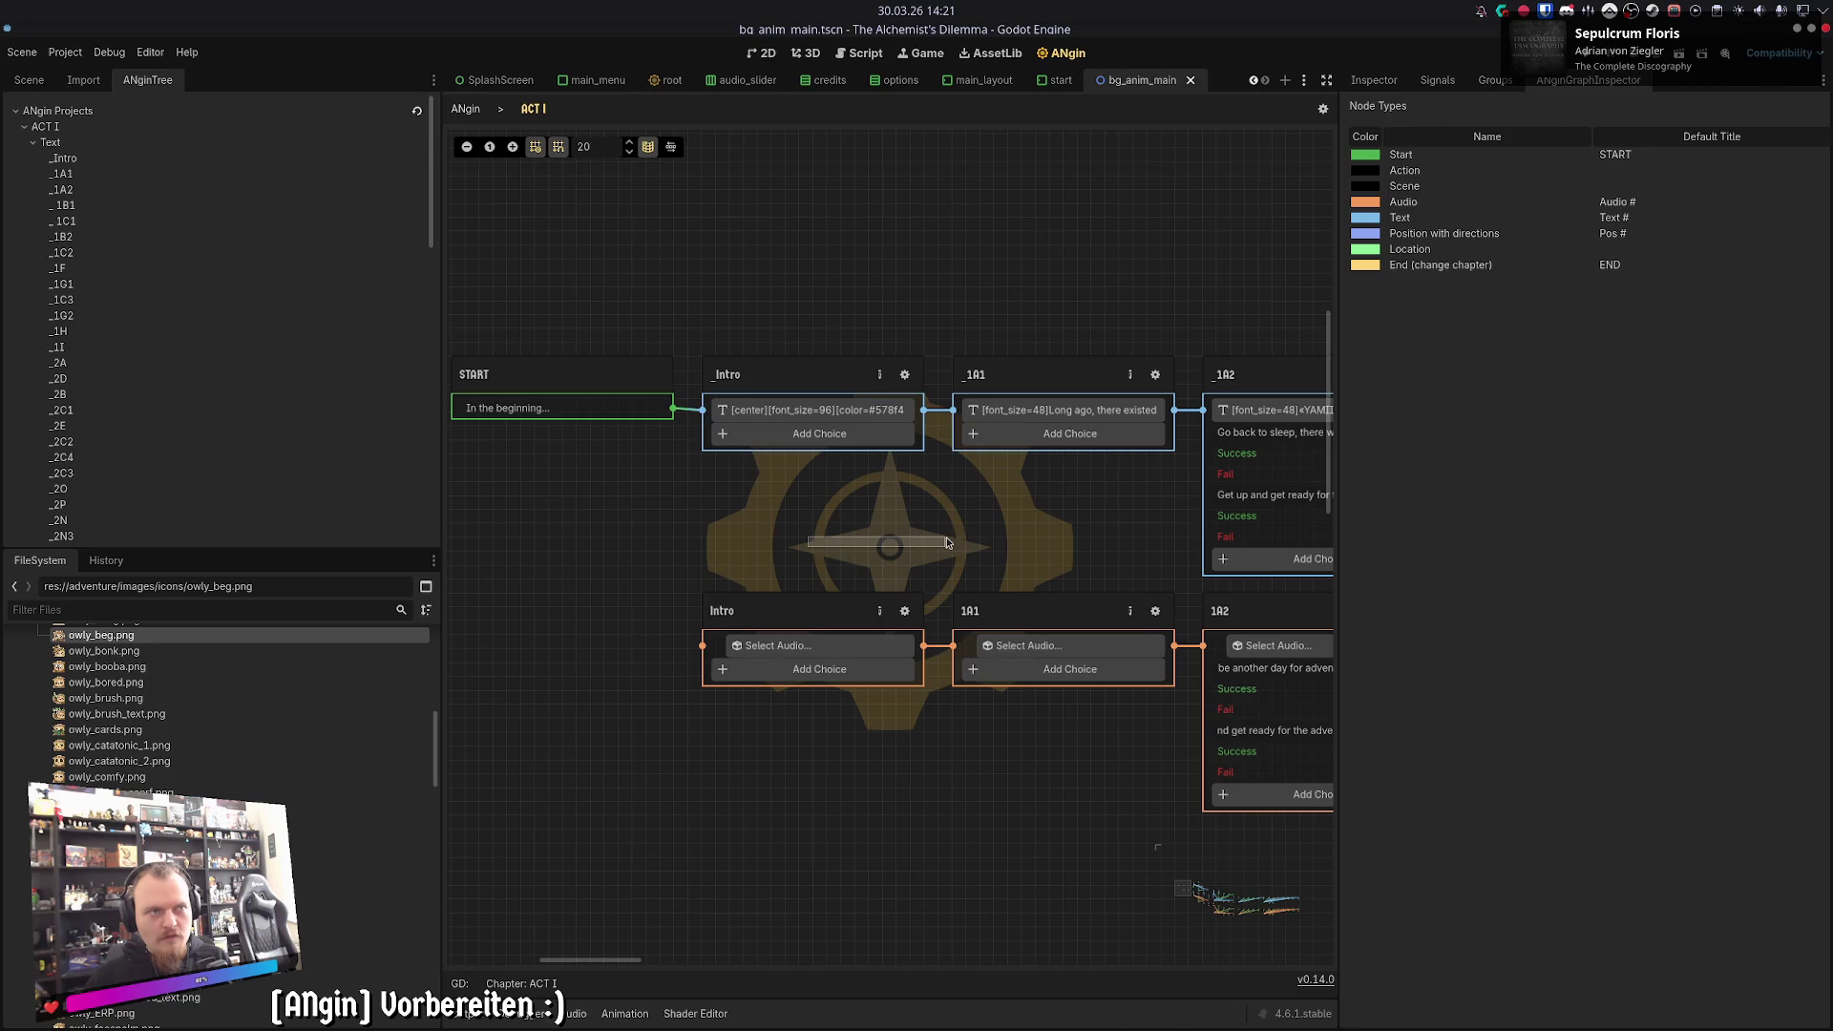
drag(942, 542, 913, 559)
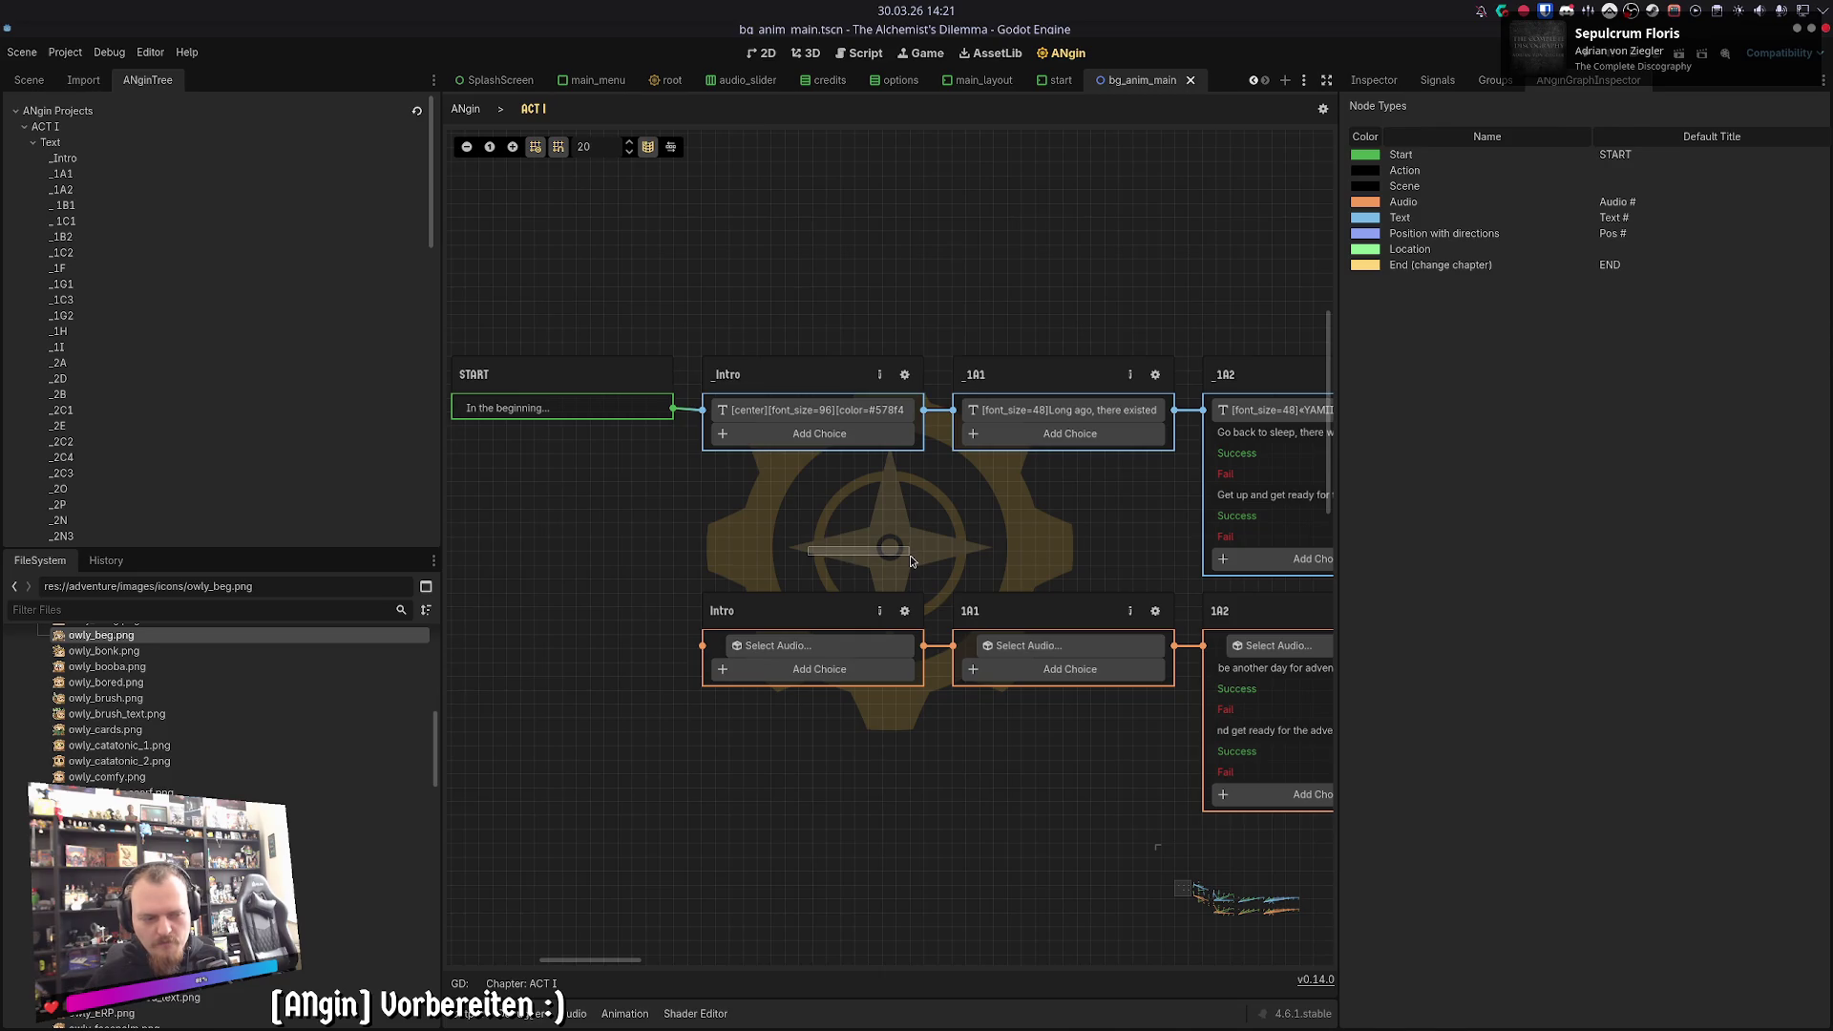
mouse_move(910, 559)
mouse_down()
mouse_move(1098, 668)
mouse_move(948, 530)
mouse_up()
scroll(878, 527, down, 3)
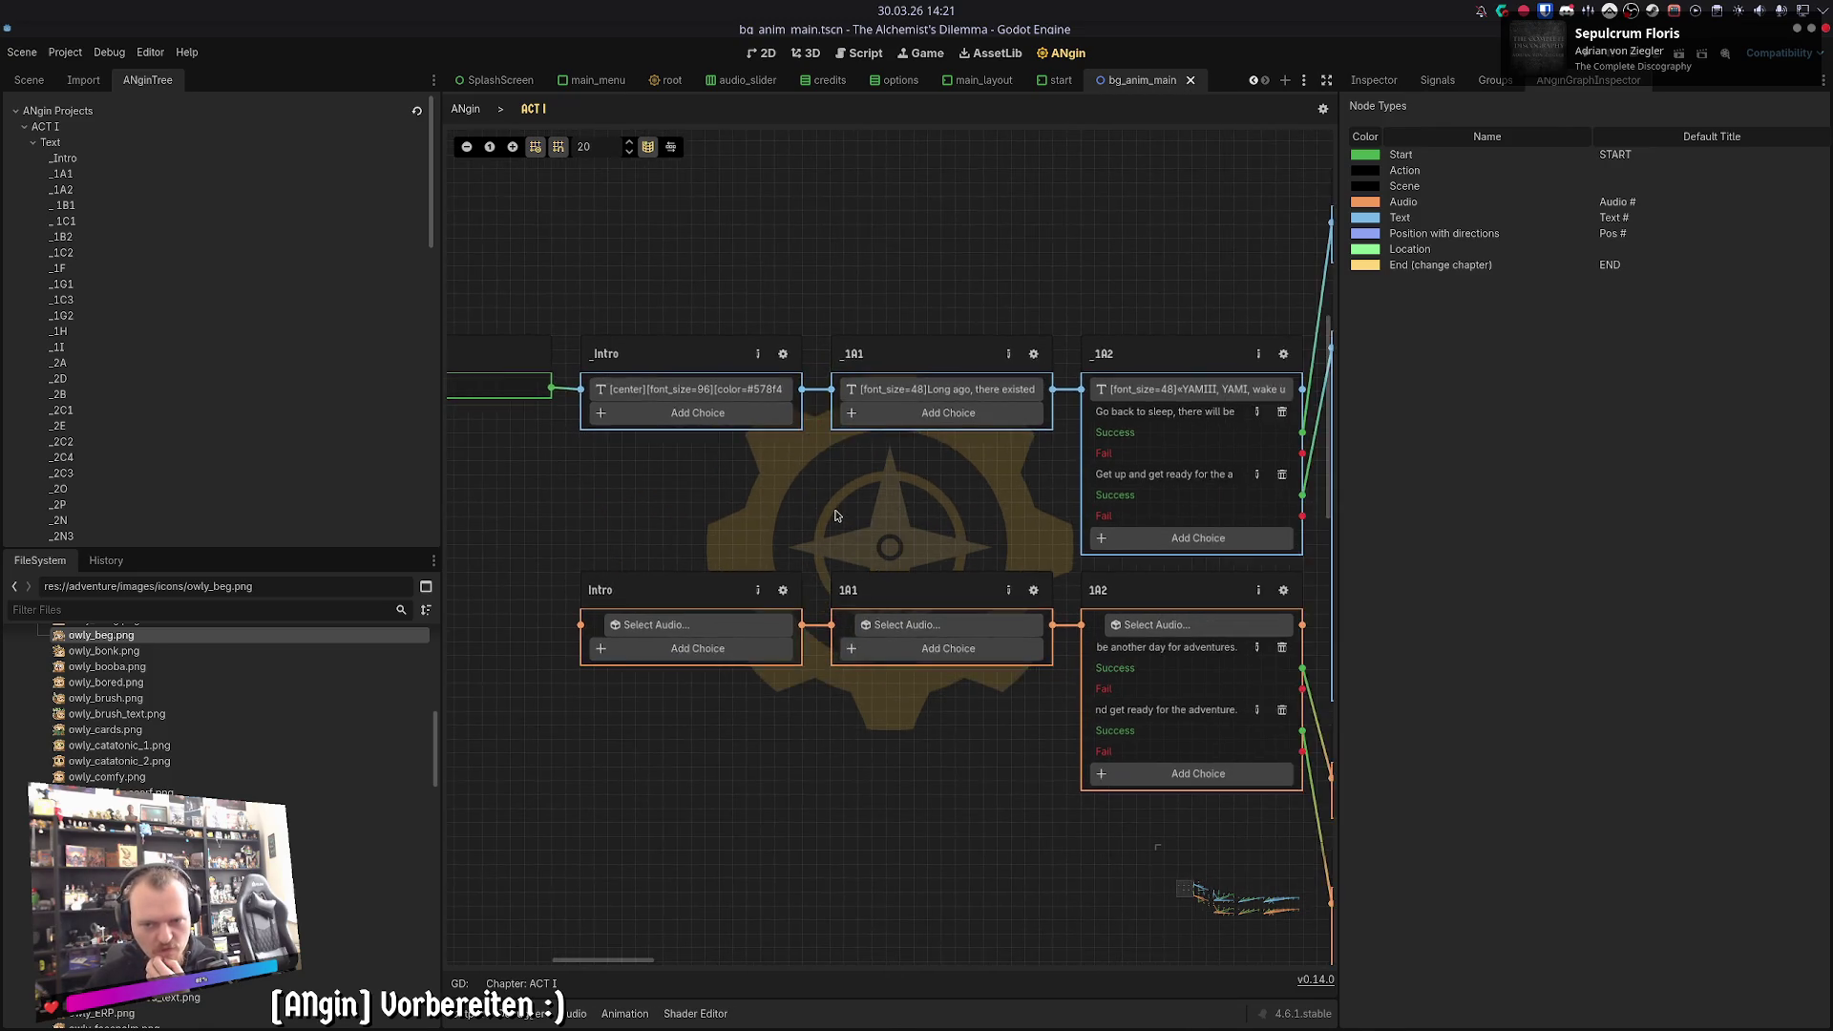
scroll(878, 526, down, 4)
scroll(879, 526, right, 6)
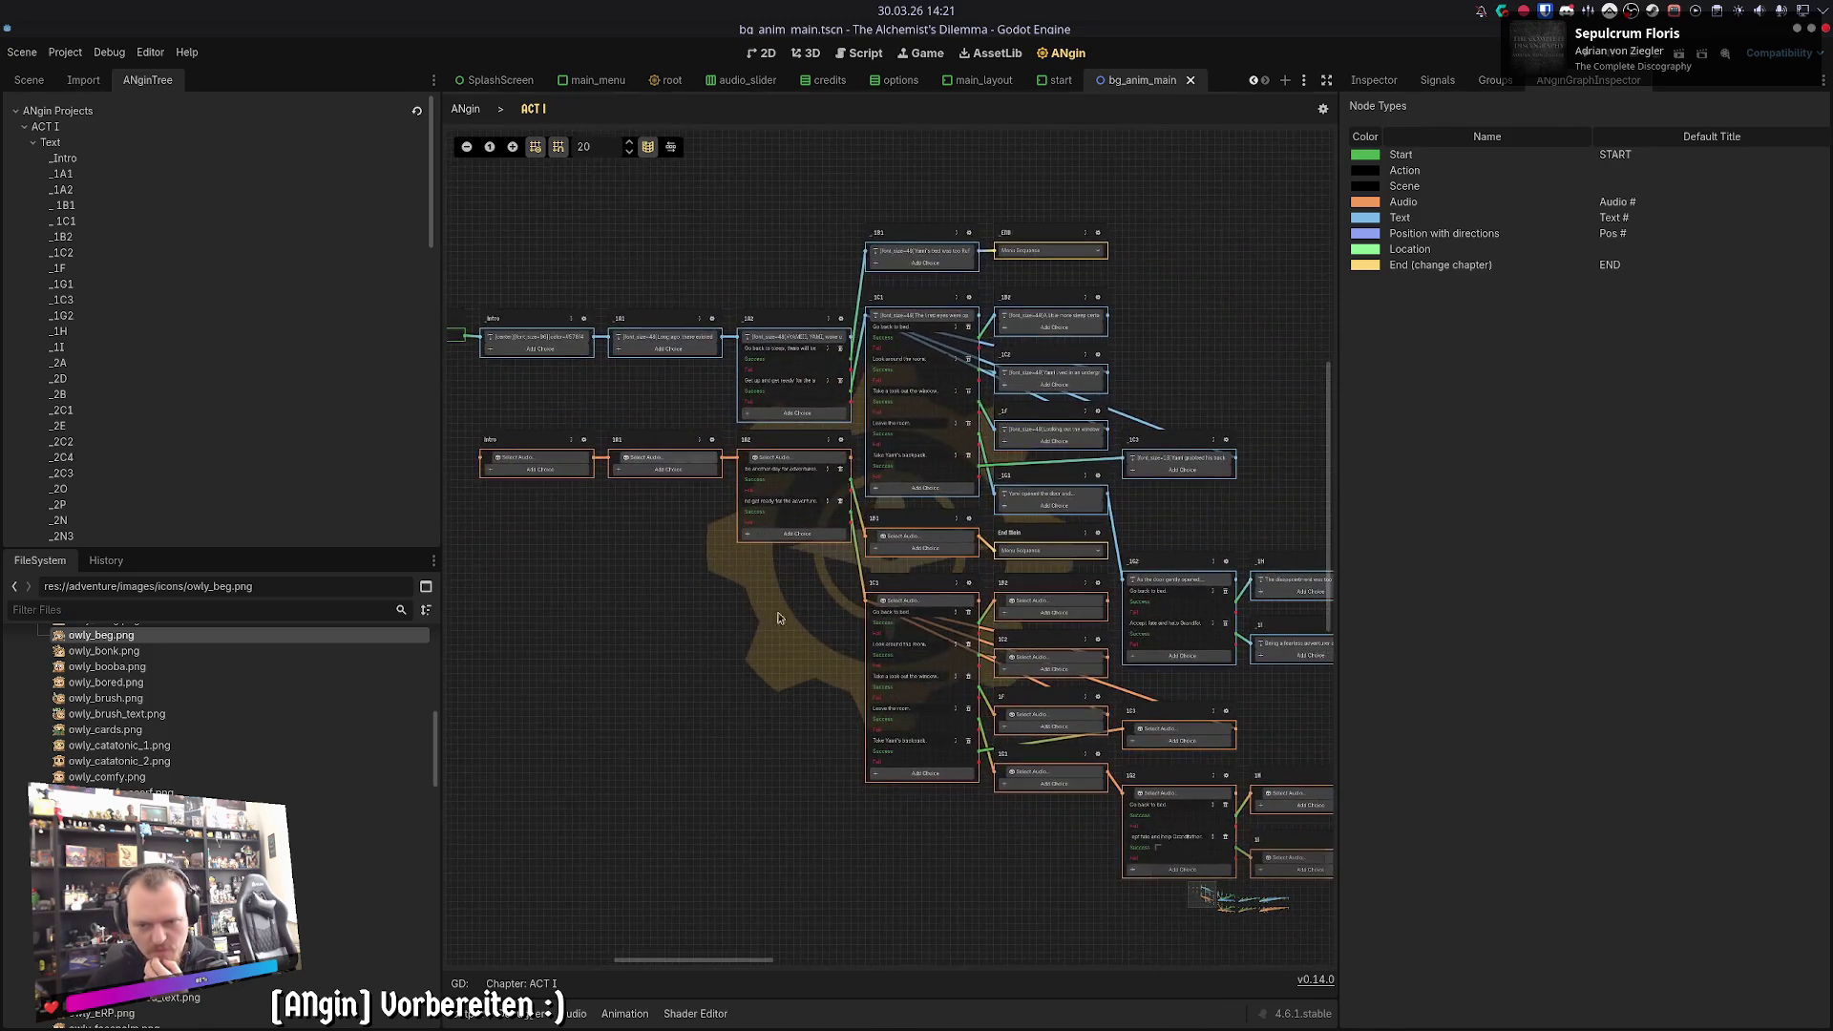
scroll(909, 789, down, 1)
scroll(910, 790, right, 5)
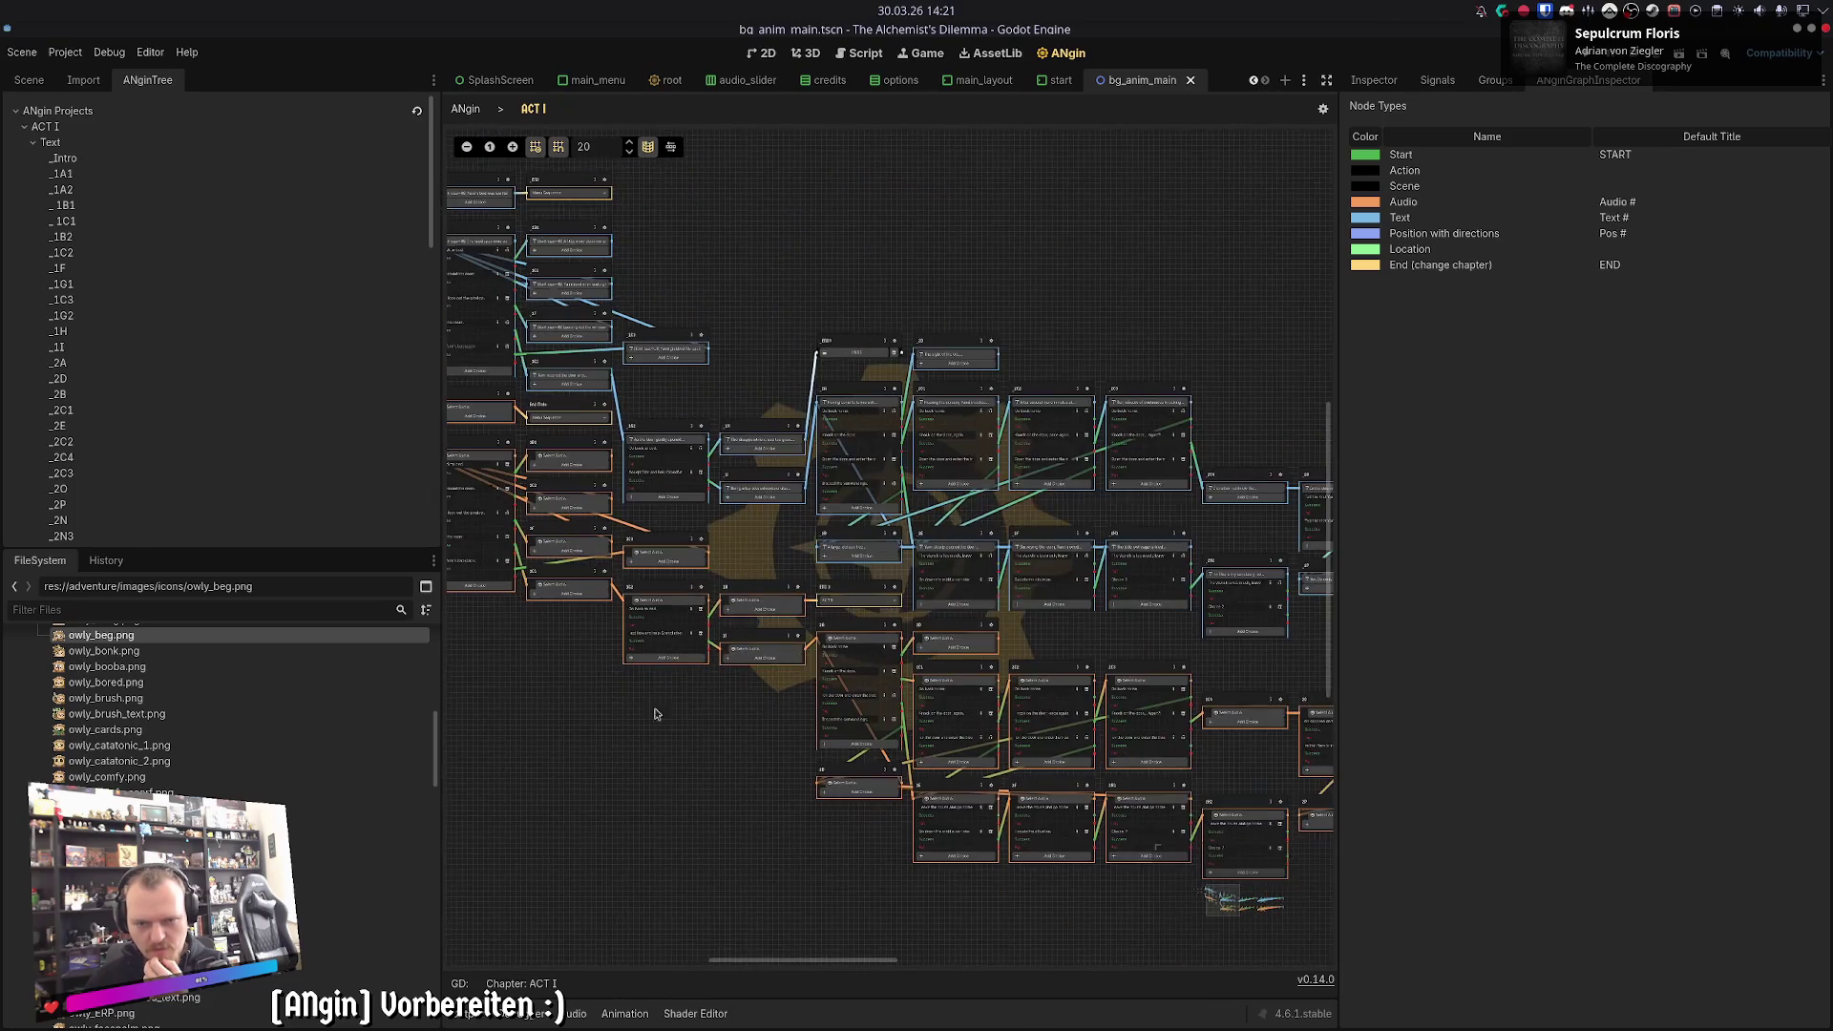
scroll(809, 758, right, 4)
scroll(808, 758, down, 1)
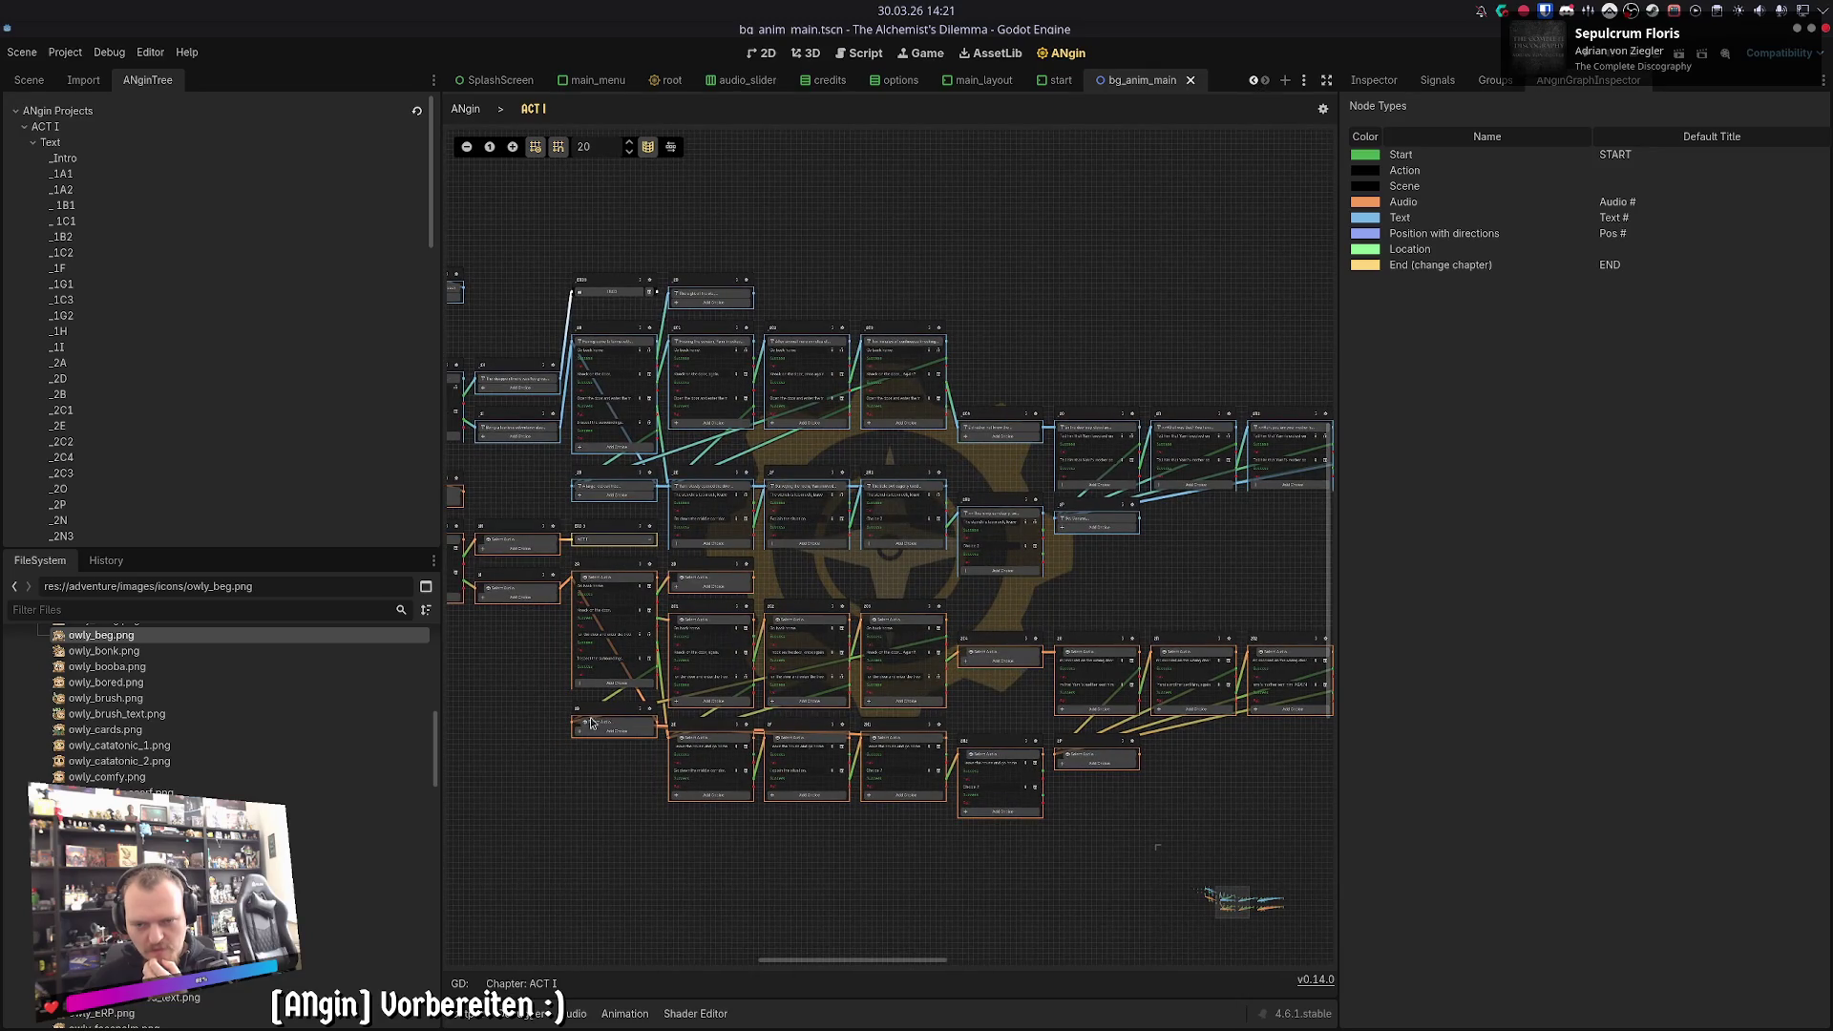
scroll(879, 609, right, 2)
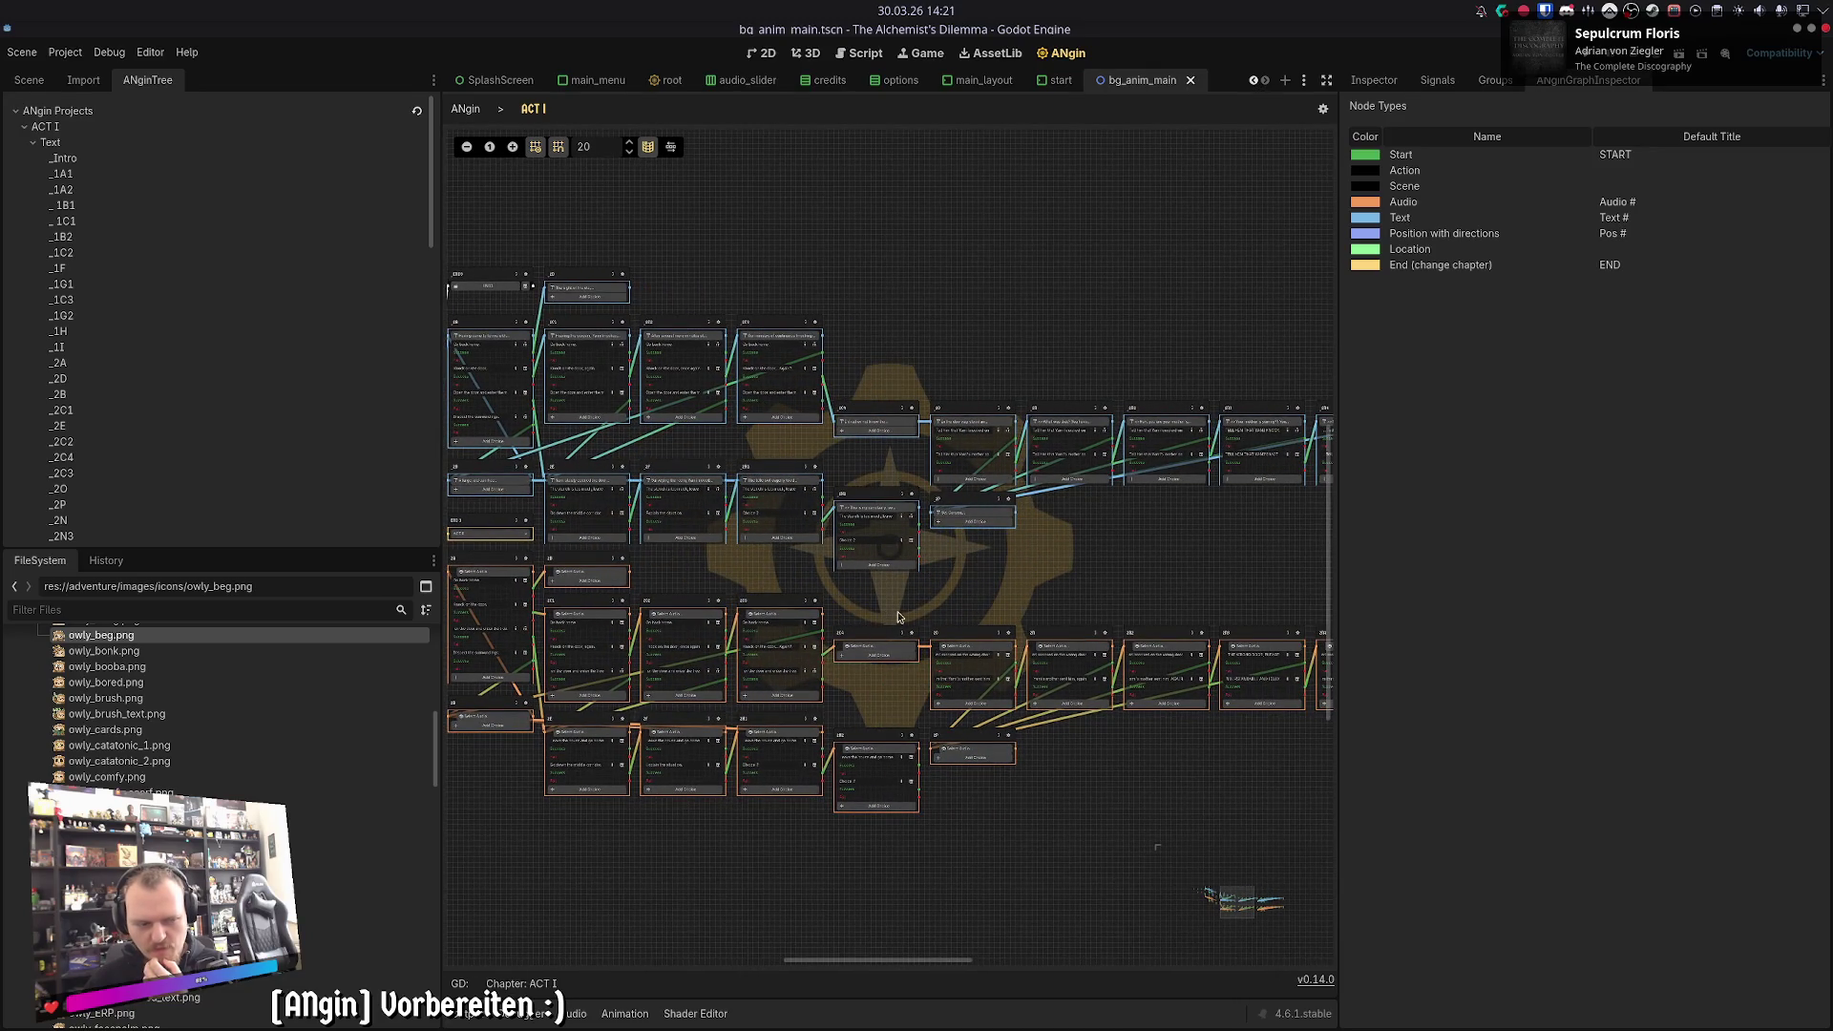
mouse_move(857, 894)
mouse_down()
mouse_move(902, 597)
mouse_move(849, 630)
mouse_move(843, 817)
mouse_up()
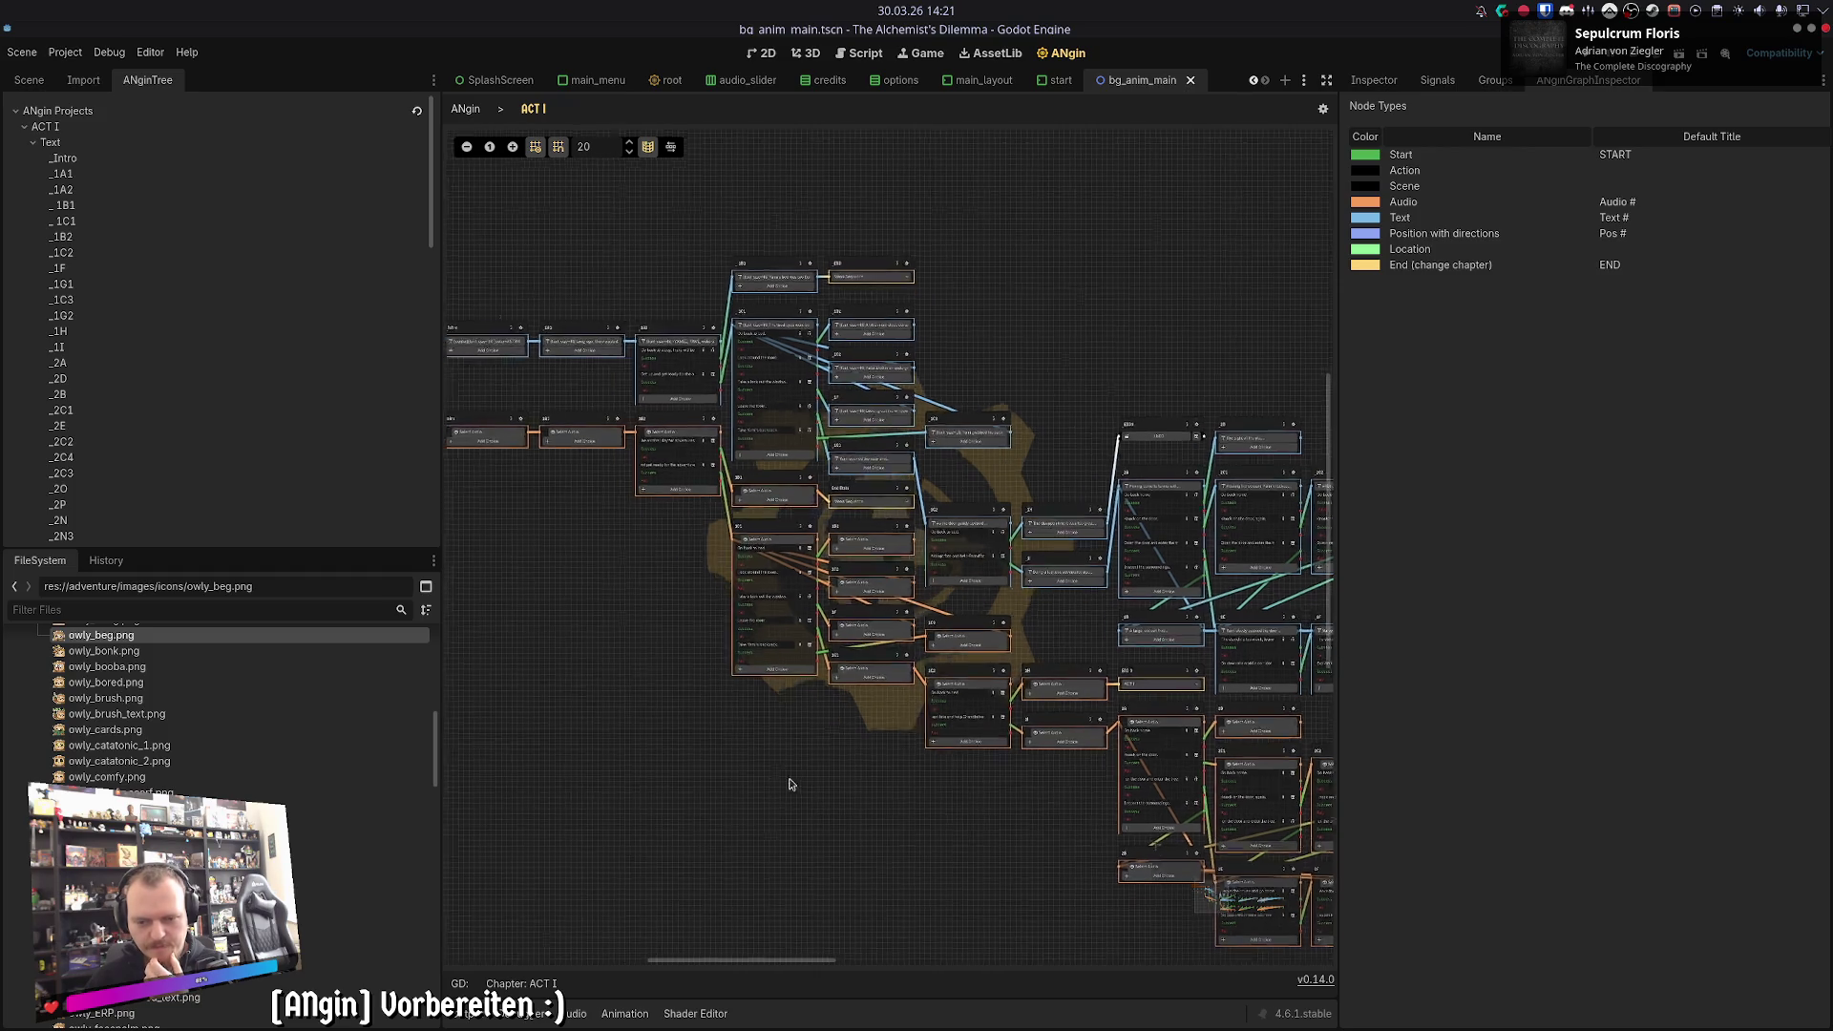
scroll(790, 777, down, 3)
scroll(789, 777, right, 3)
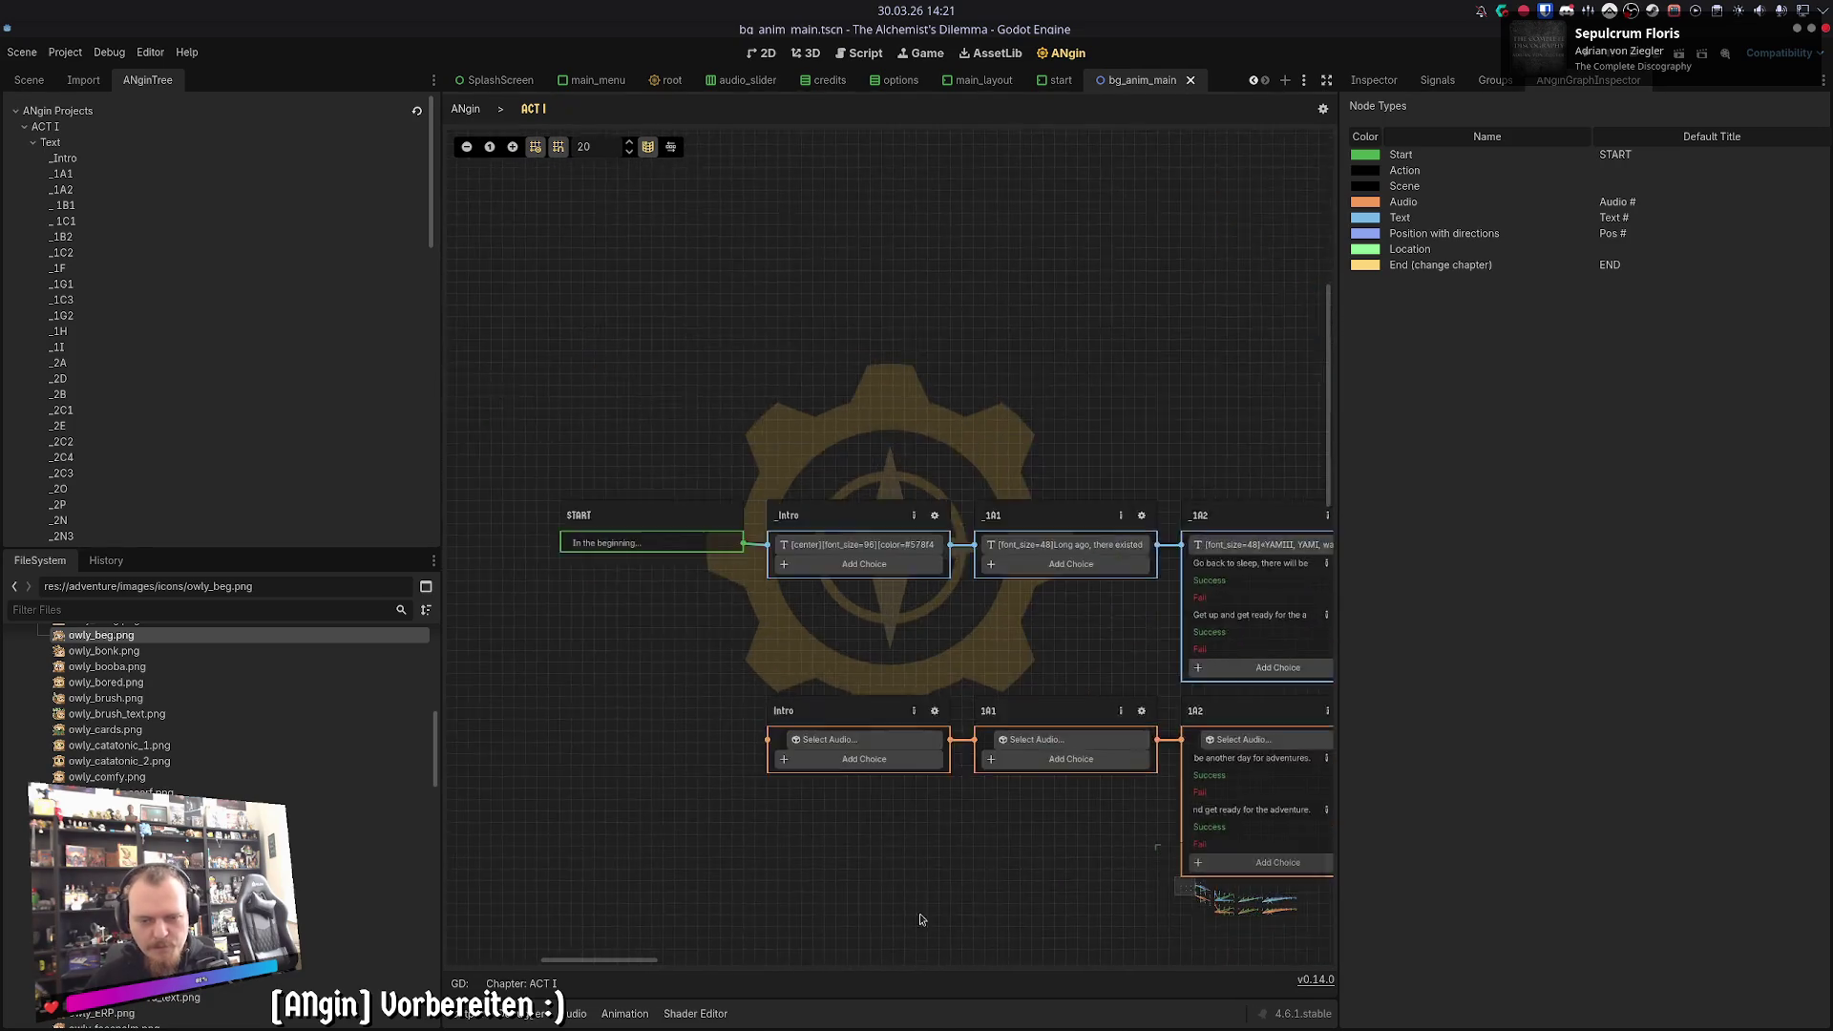
- Compare the _Intro text passage with the Intro audio passage in the ACT I graph
click(812, 482)
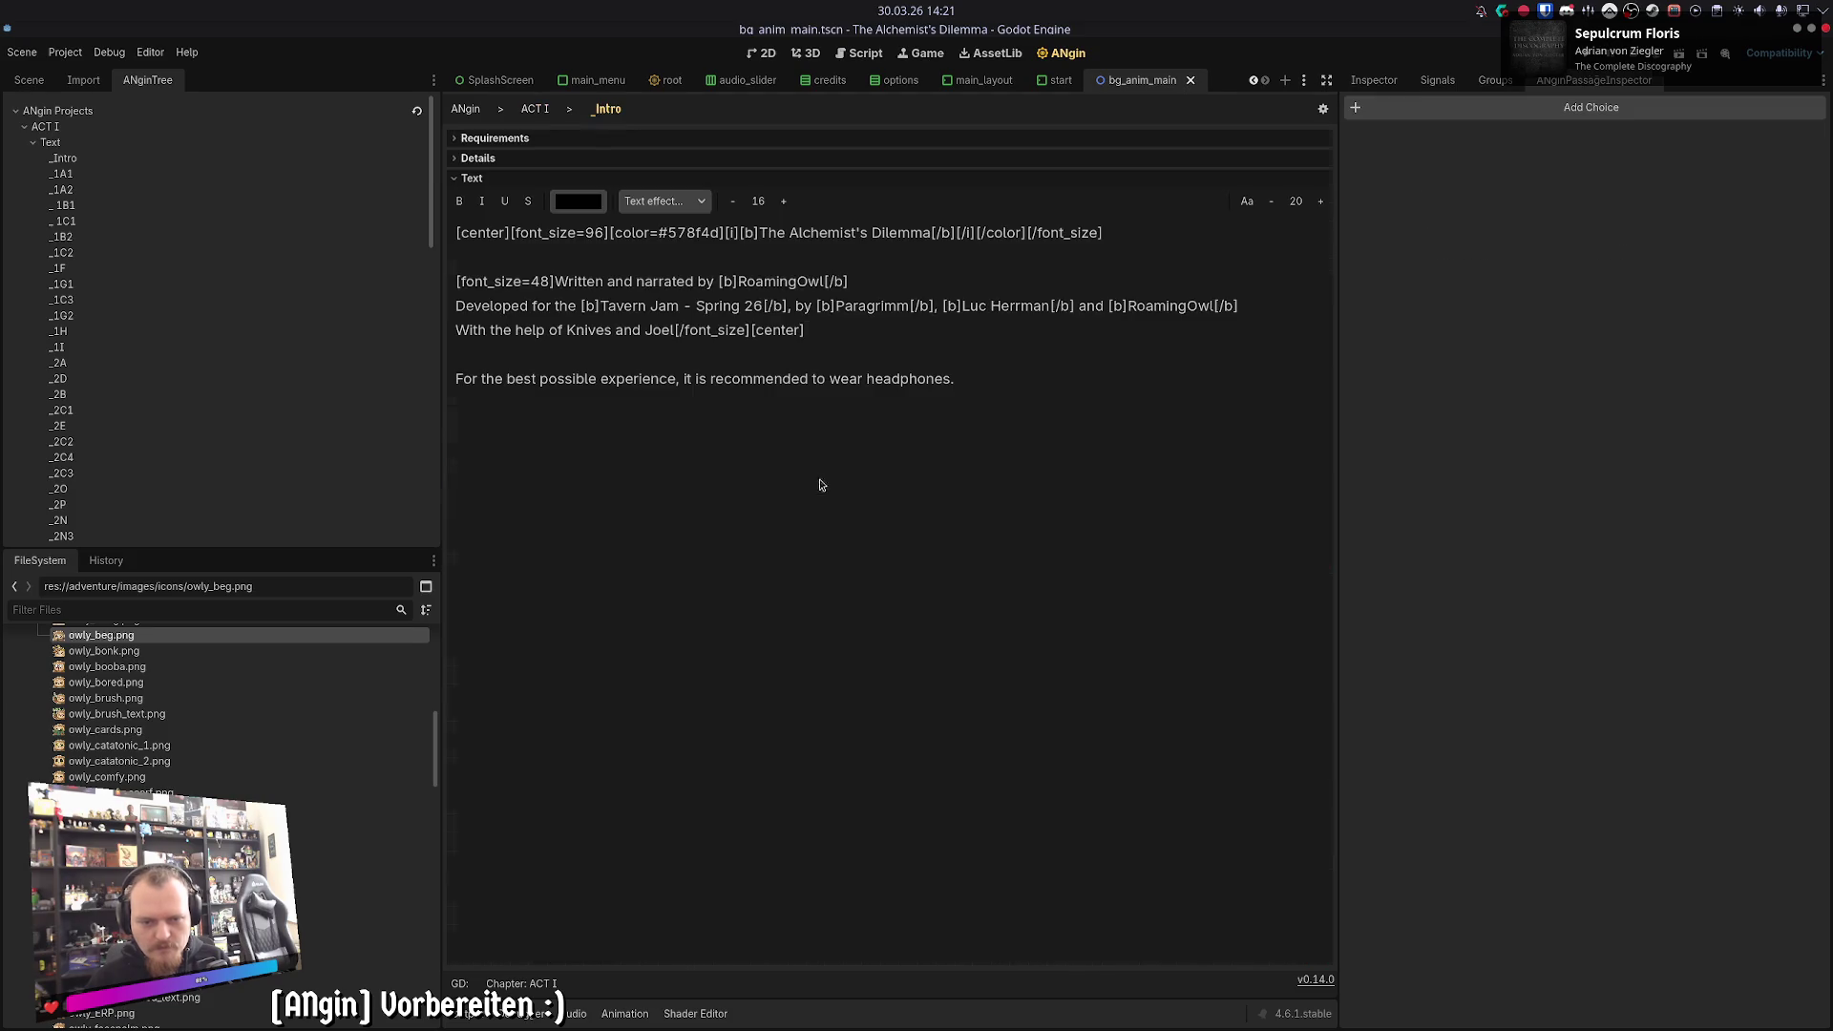
click(535, 109)
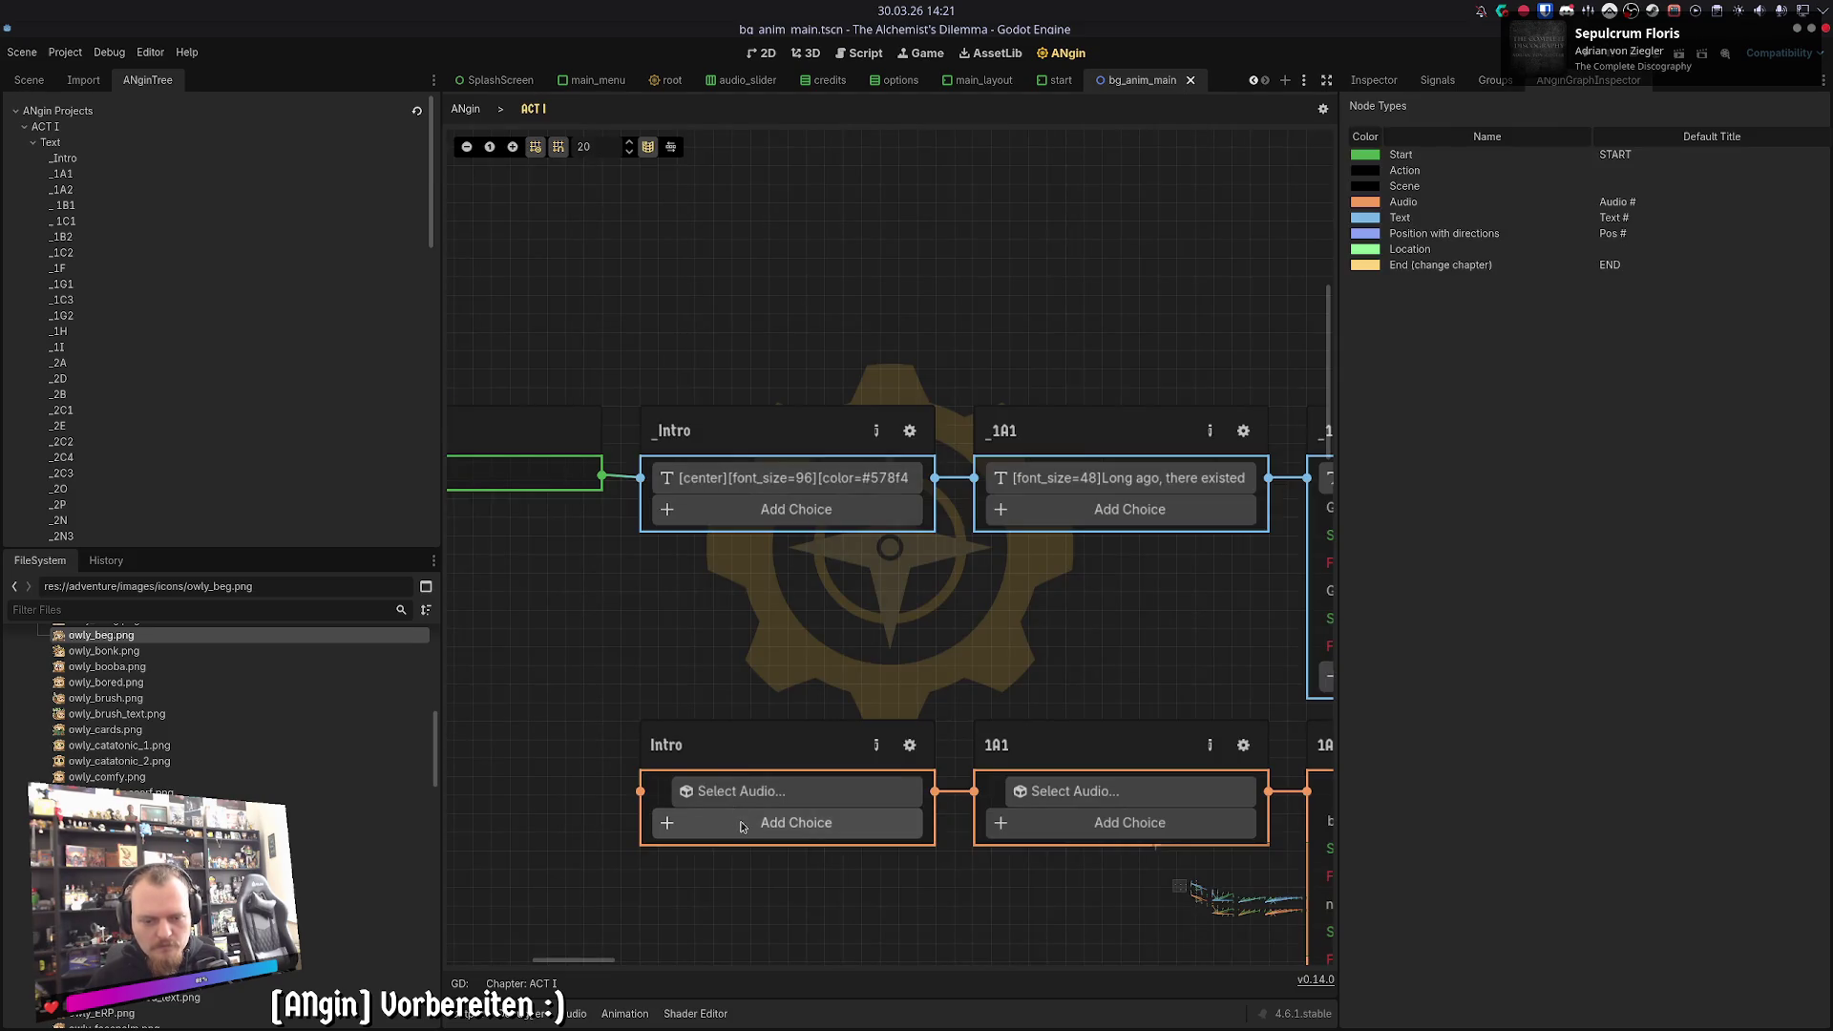
click(912, 745)
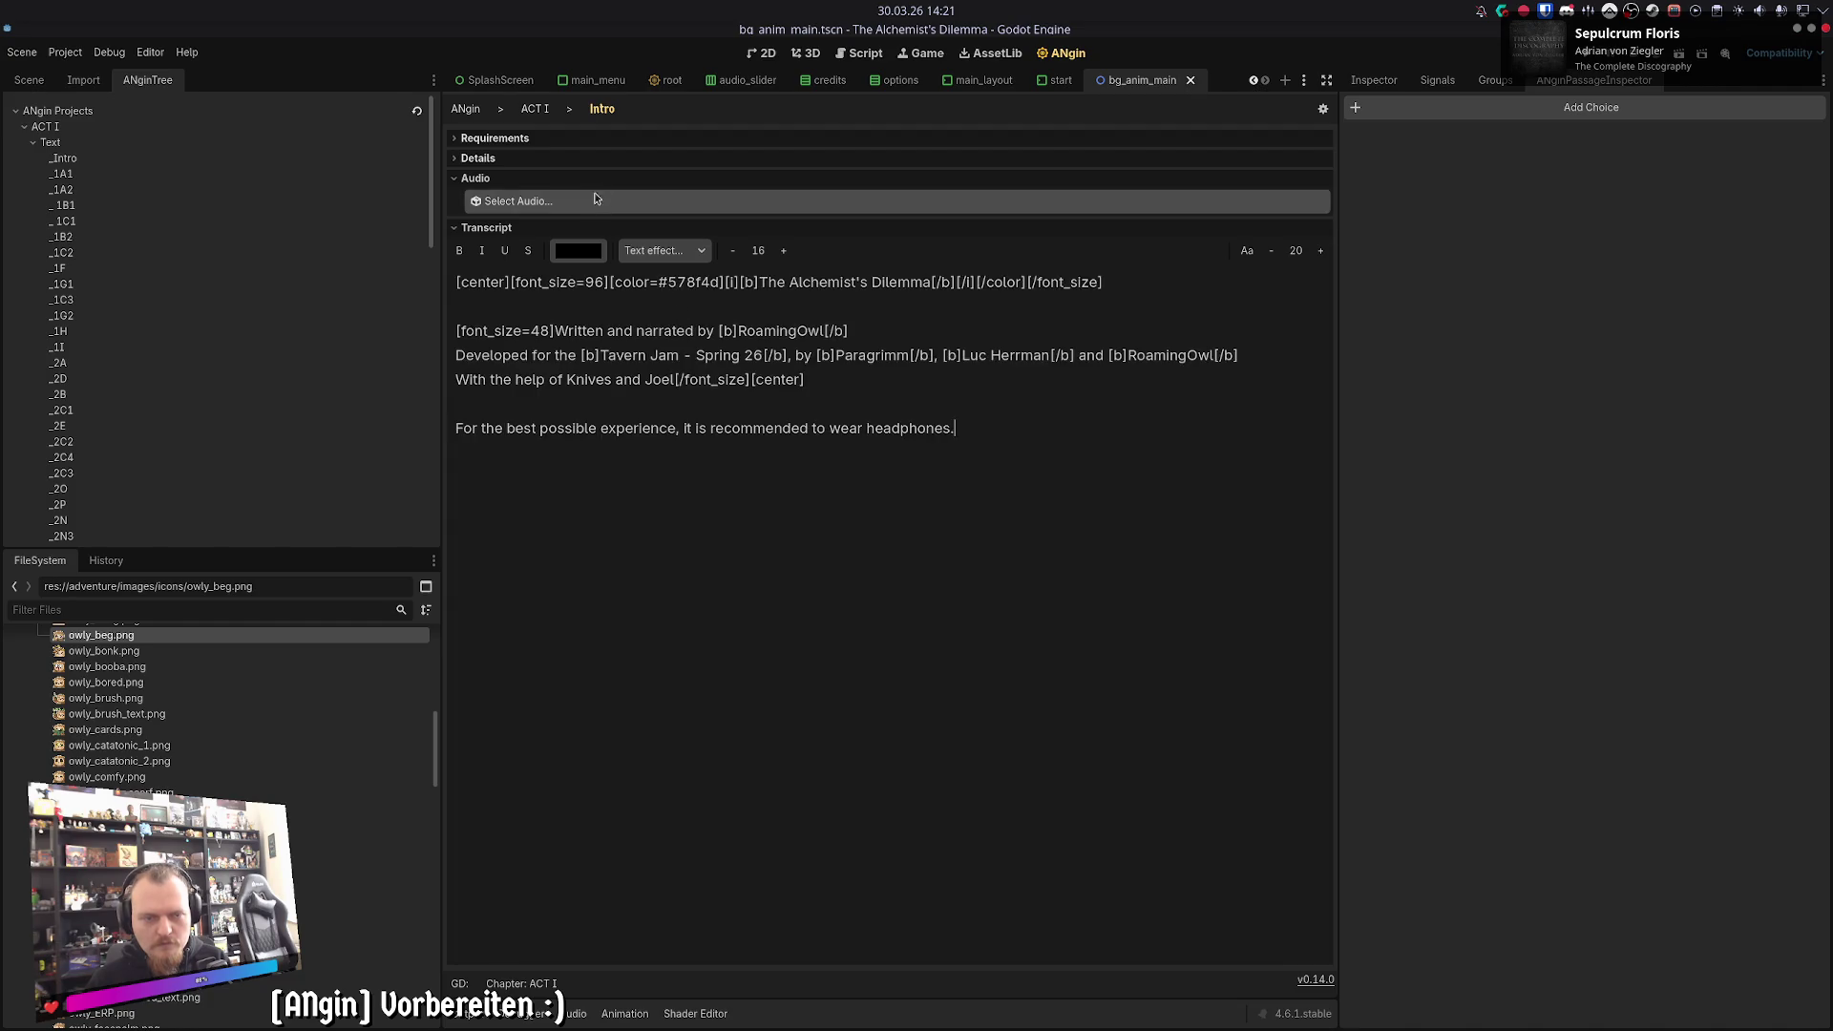
click(534, 109)
click(910, 430)
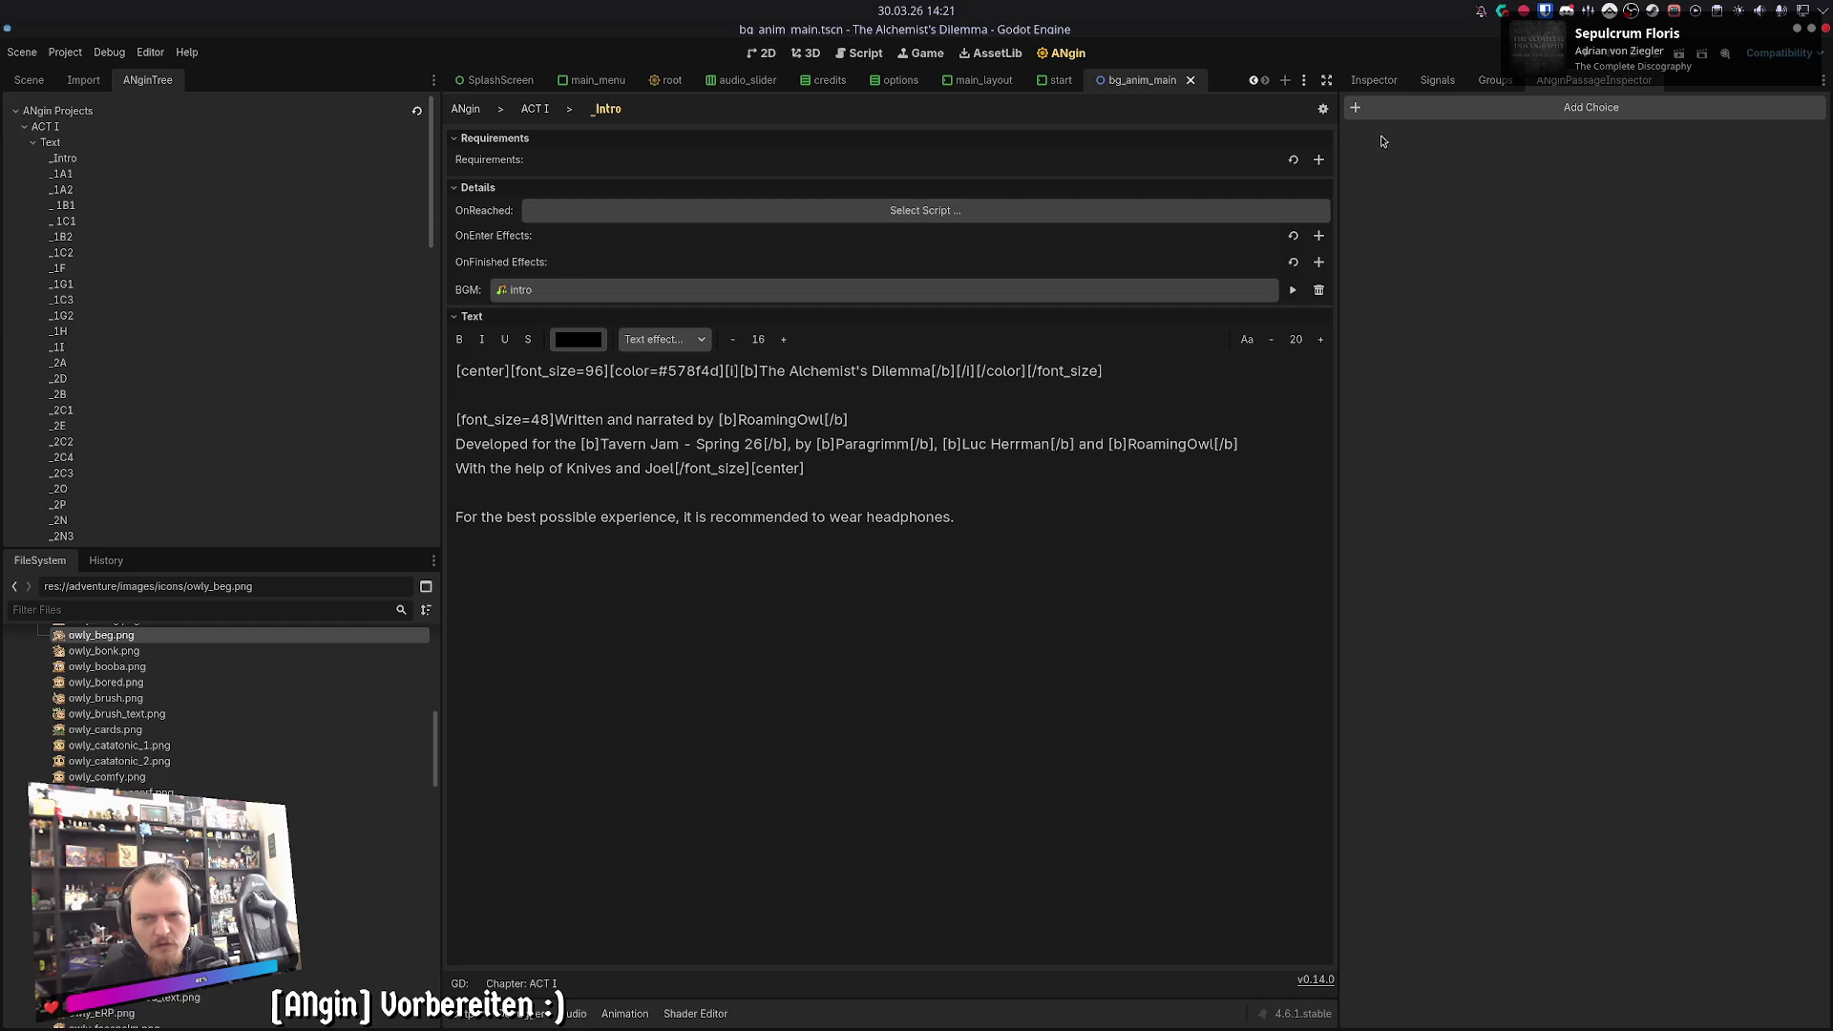
click(536, 109)
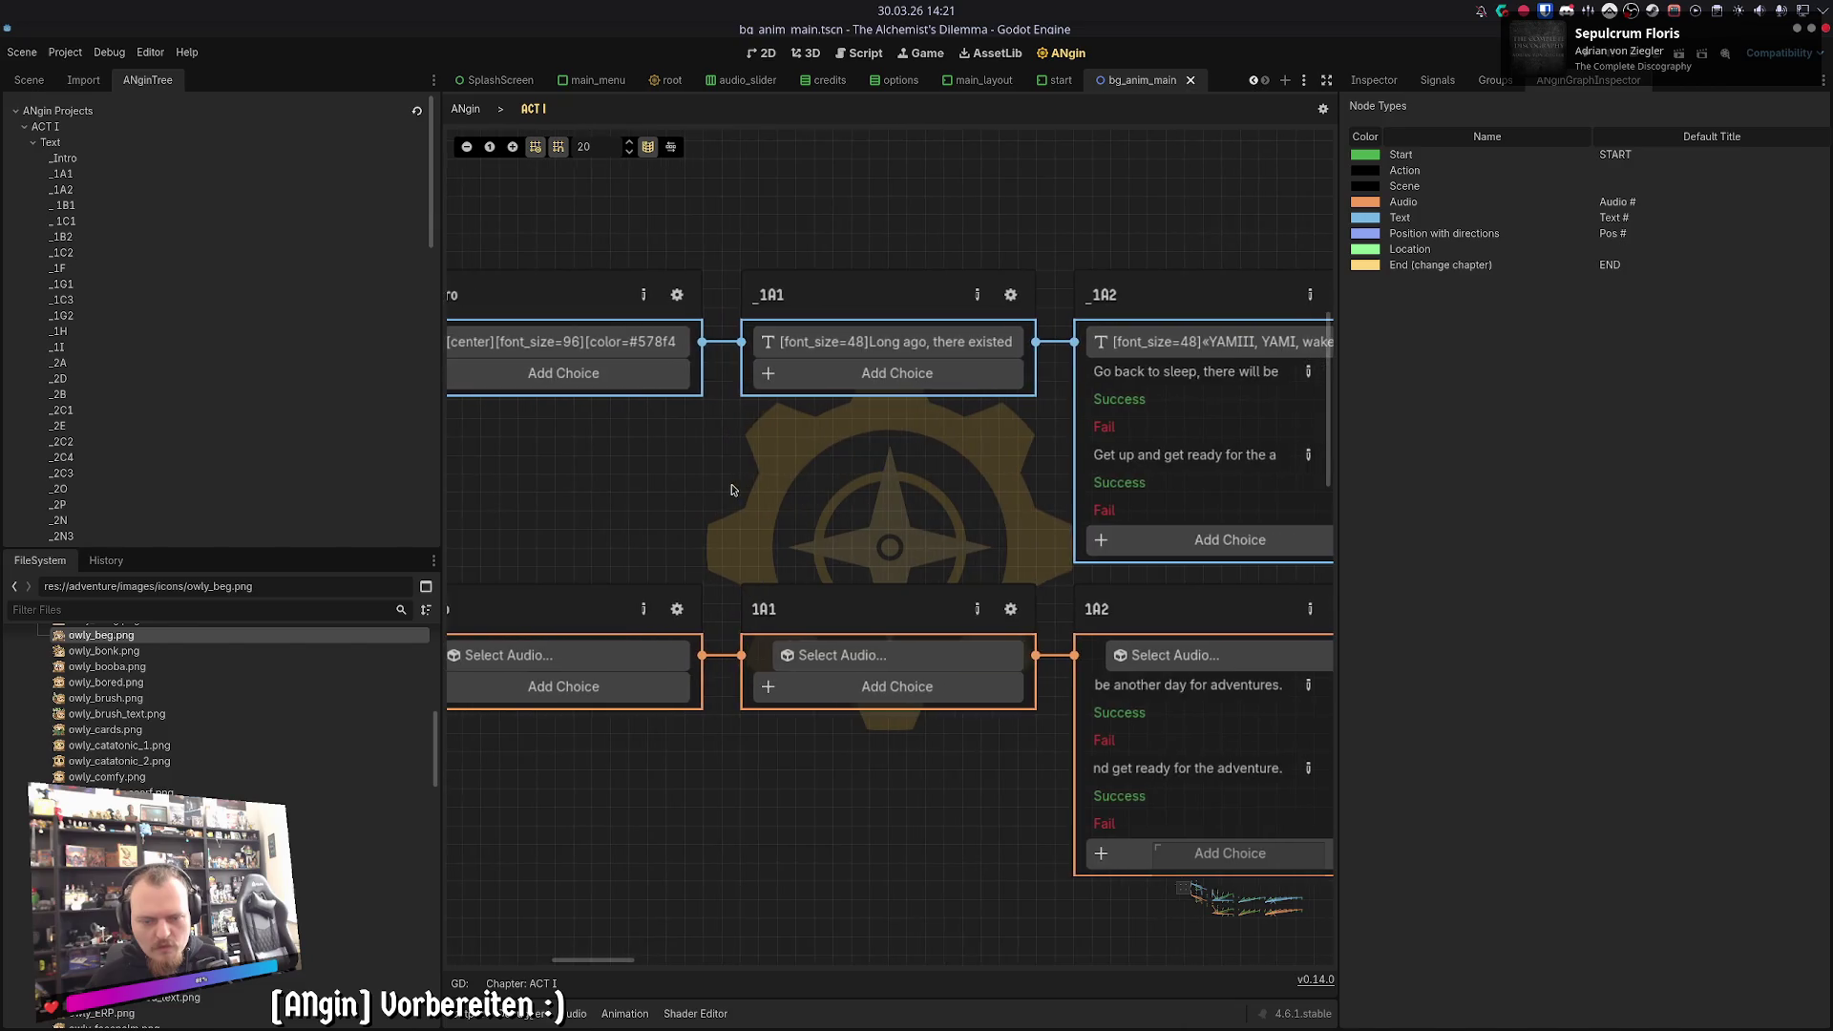
- Give the Intro audio node the 'intro' clip from the audio folder, save, and preview it
click(745, 694)
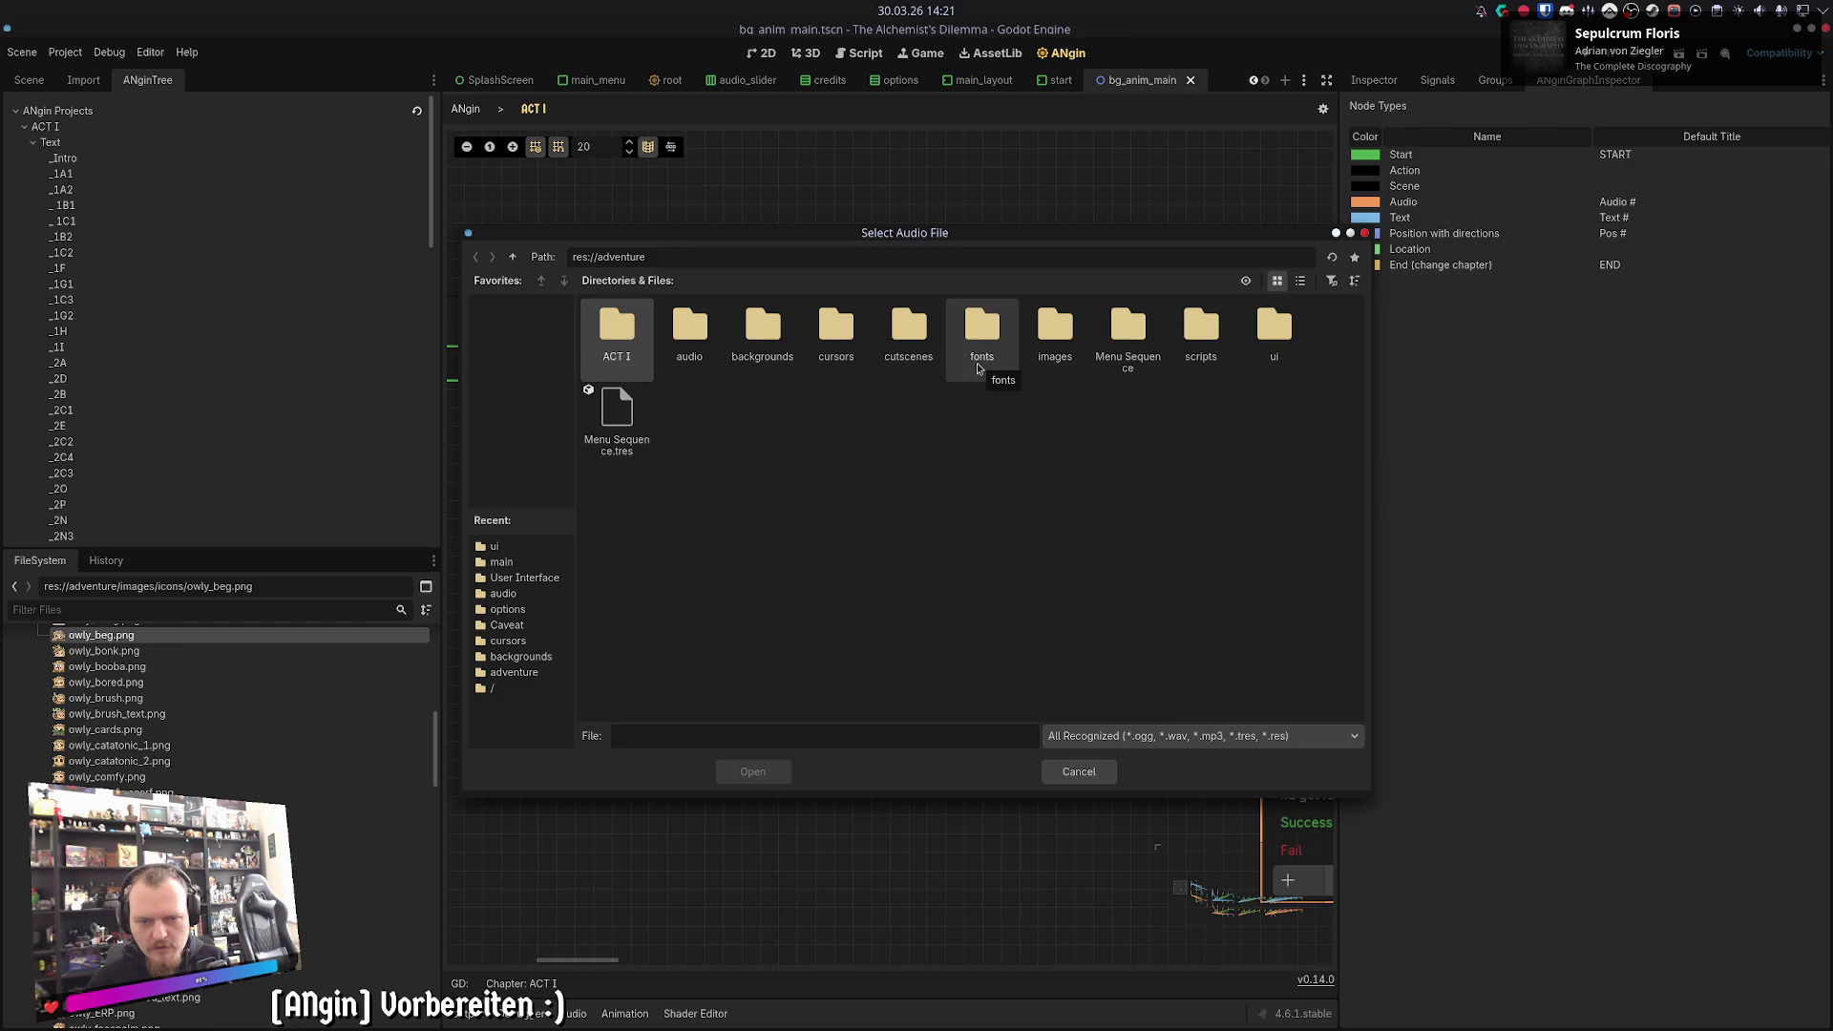
double_click(689, 329)
double_click(689, 329)
key(ctrl+s)
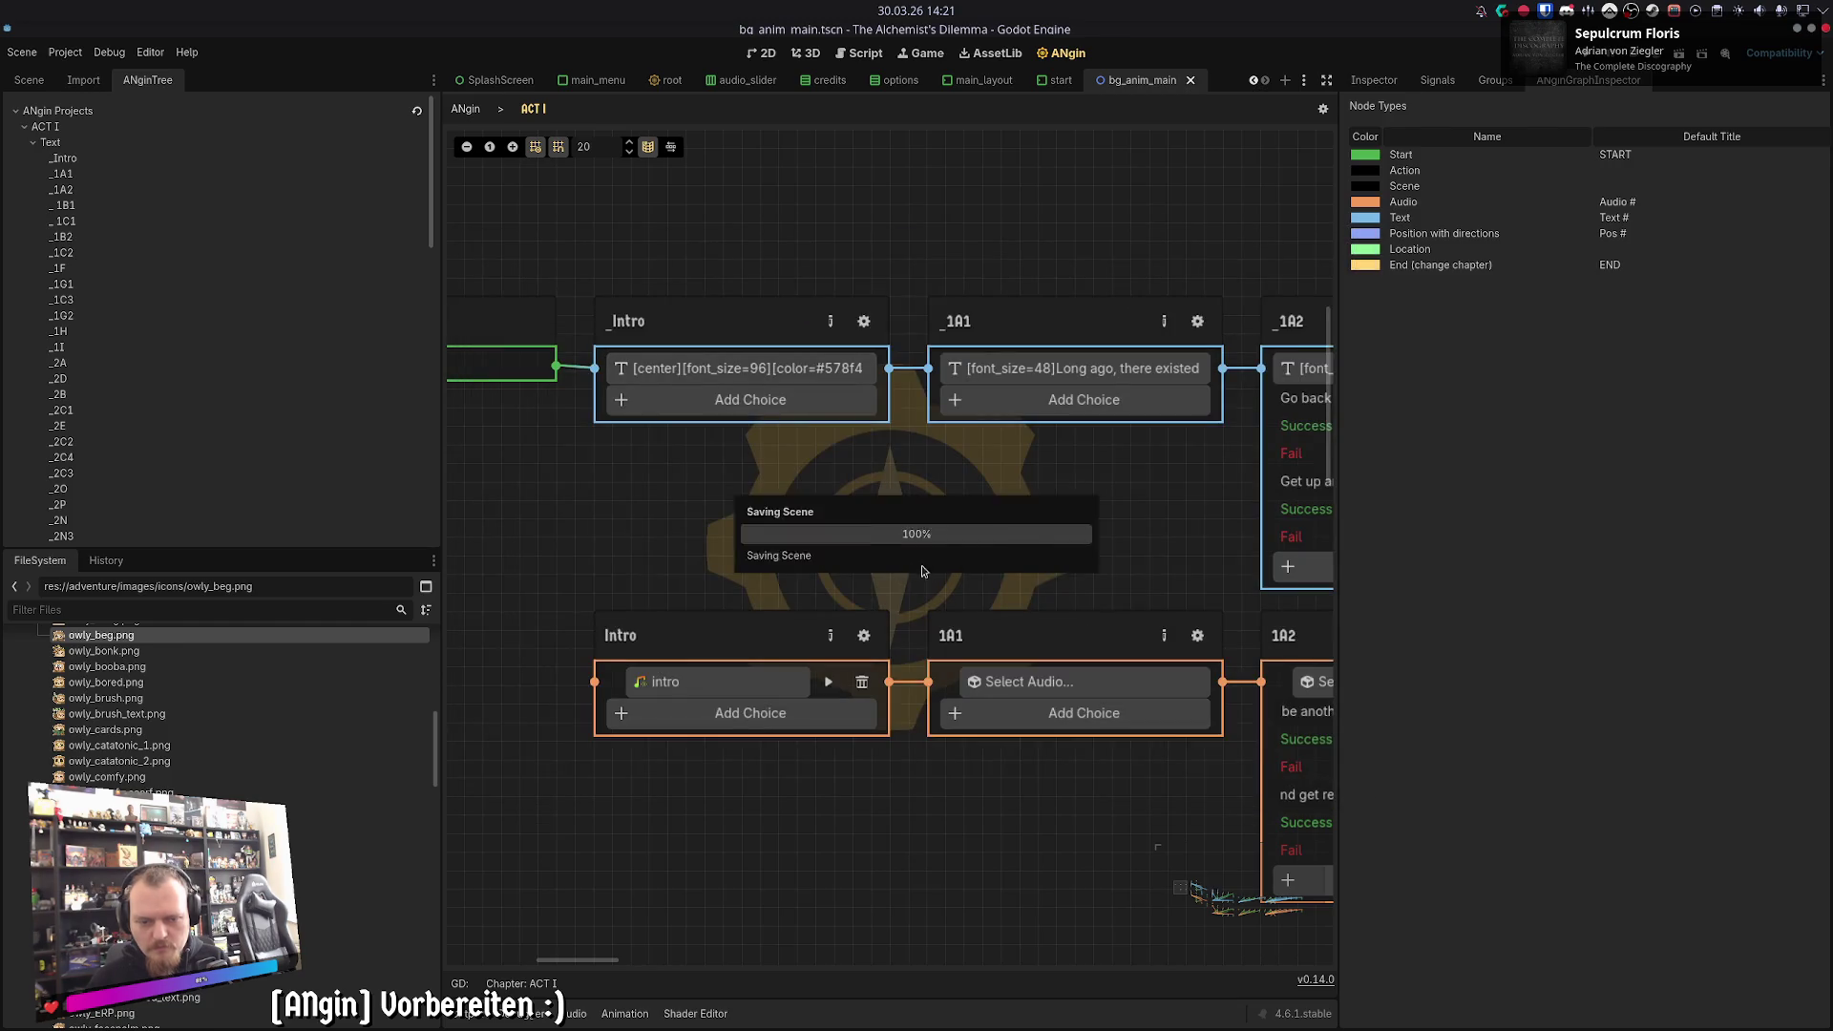
click(596, 684)
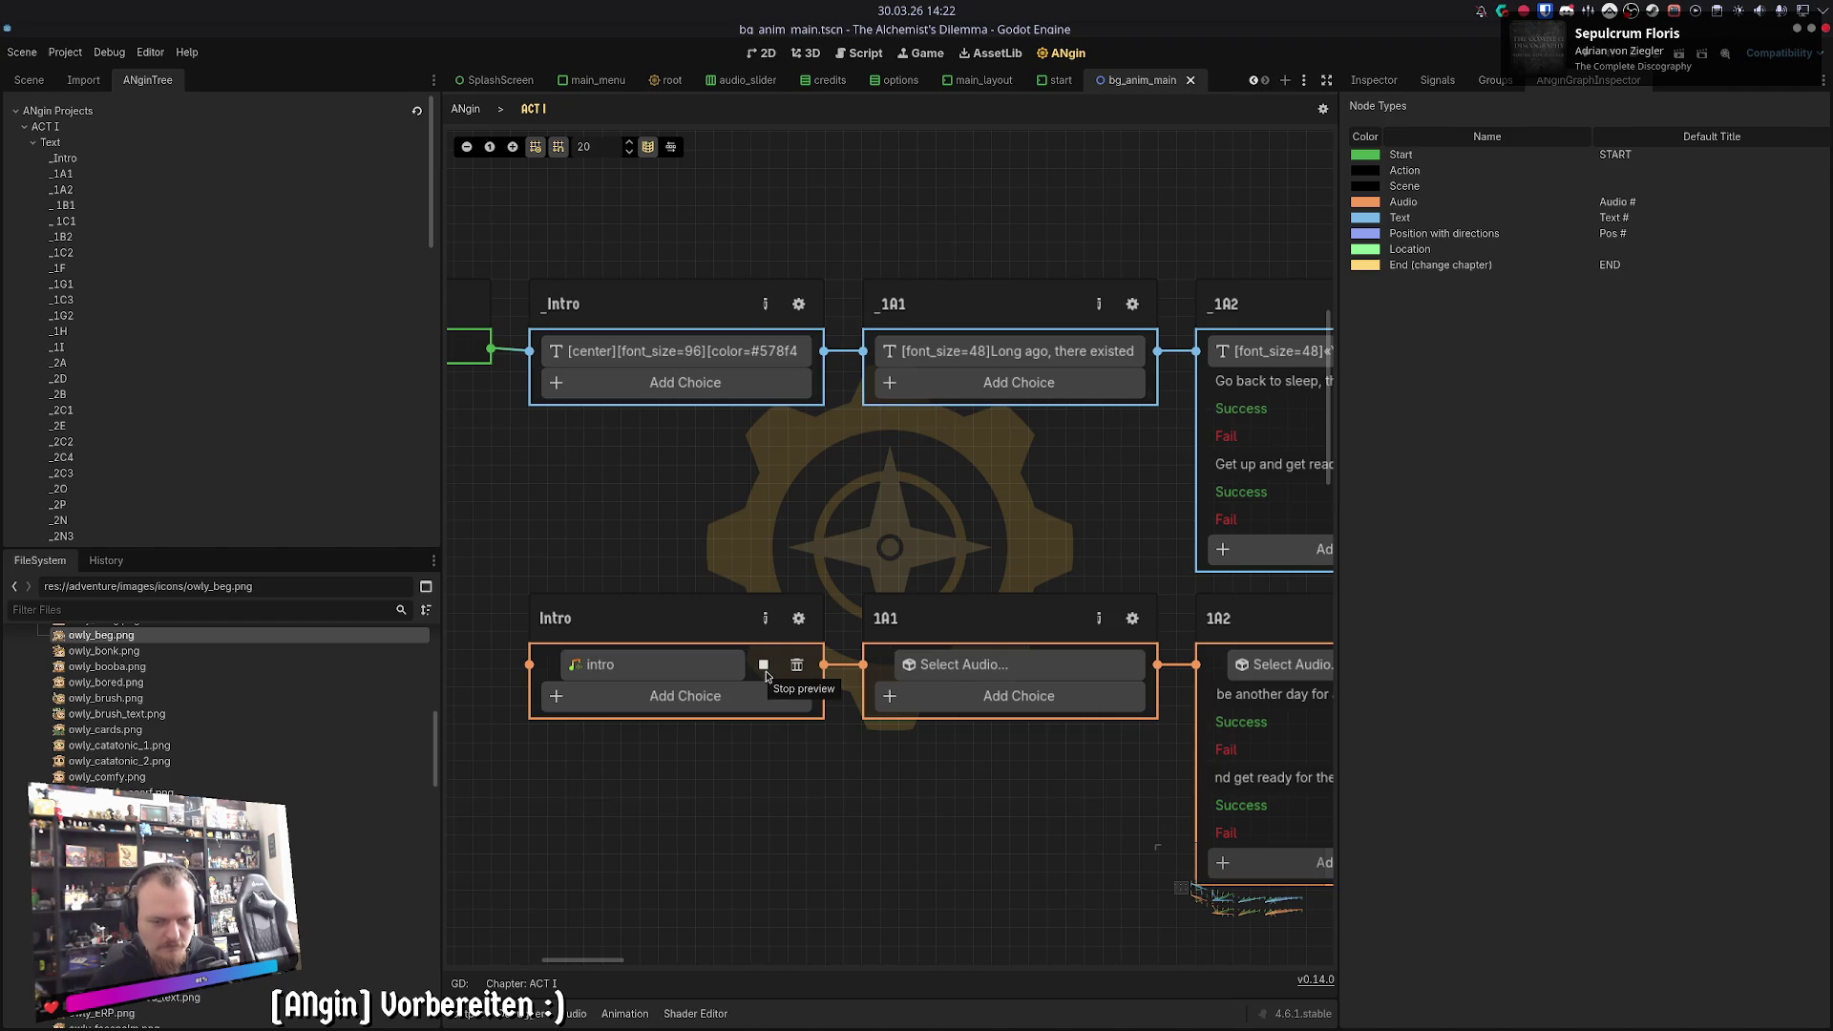
scroll(773, 611, right, 5)
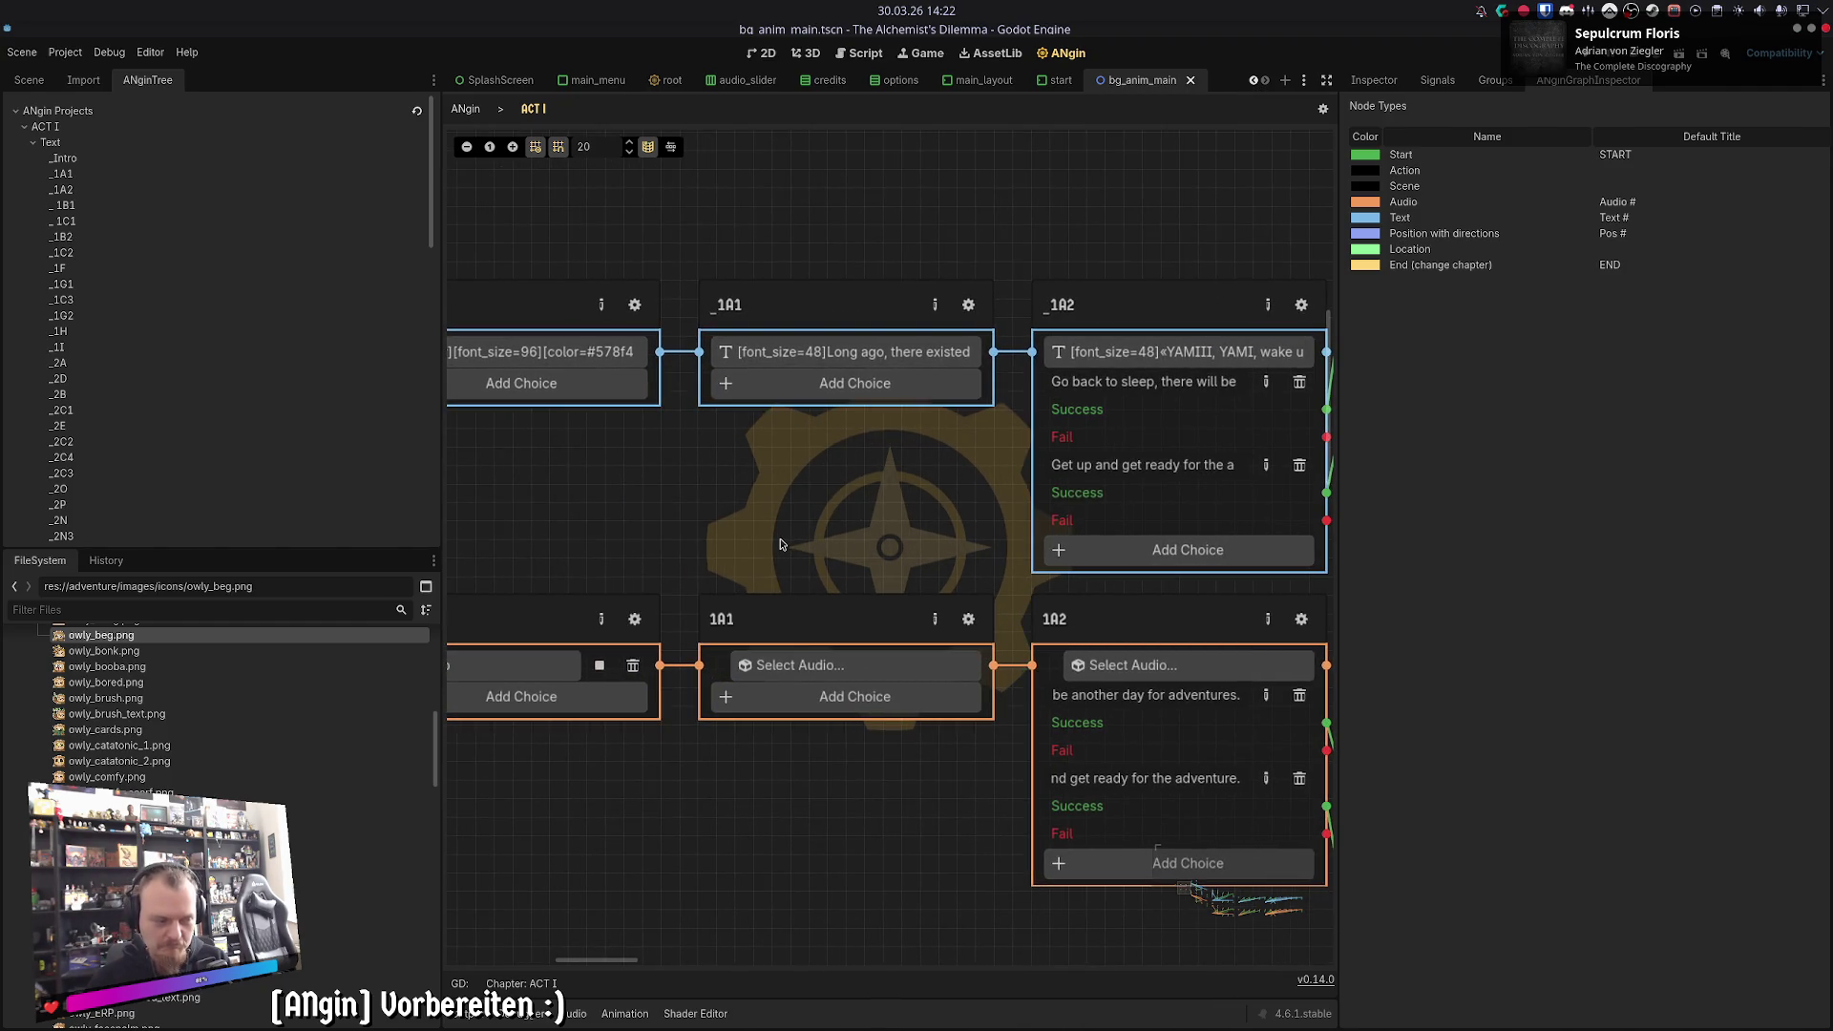
- Look over the _1A1 and 1A1 passages and stop the intro audio preview
double_click(862, 355)
drag(864, 361, 601, 169)
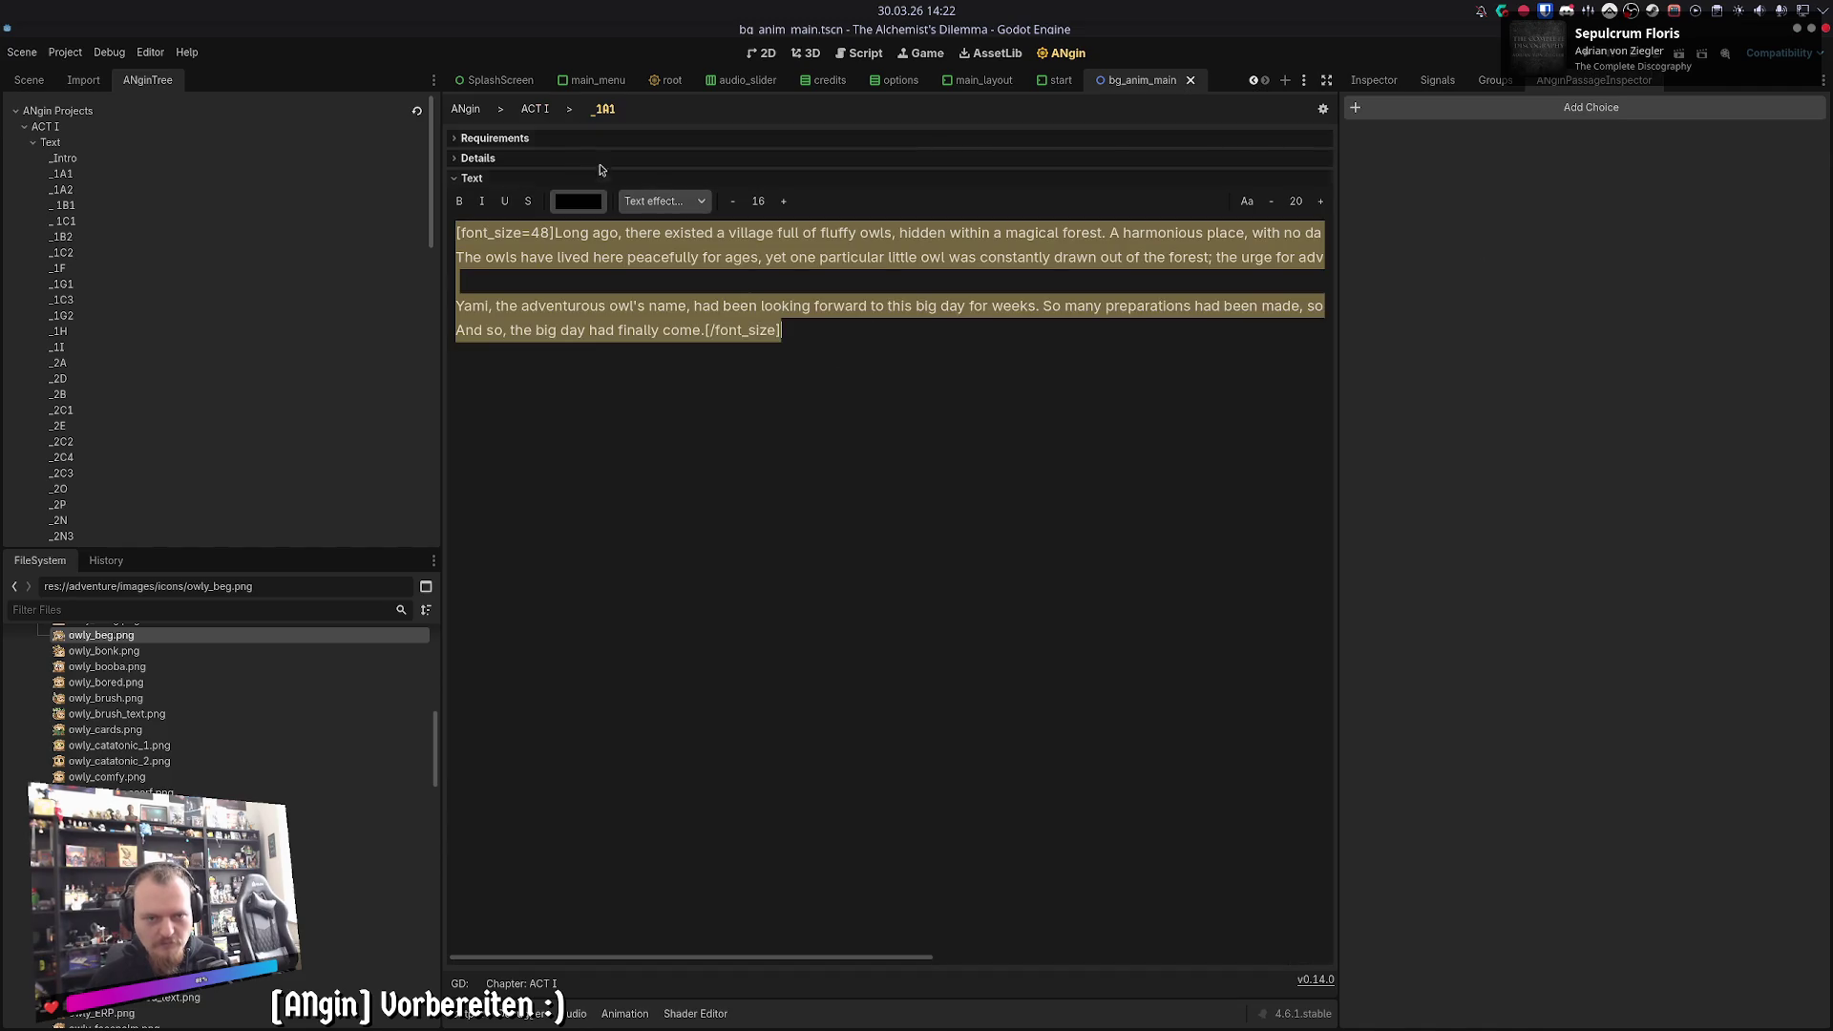
click(534, 109)
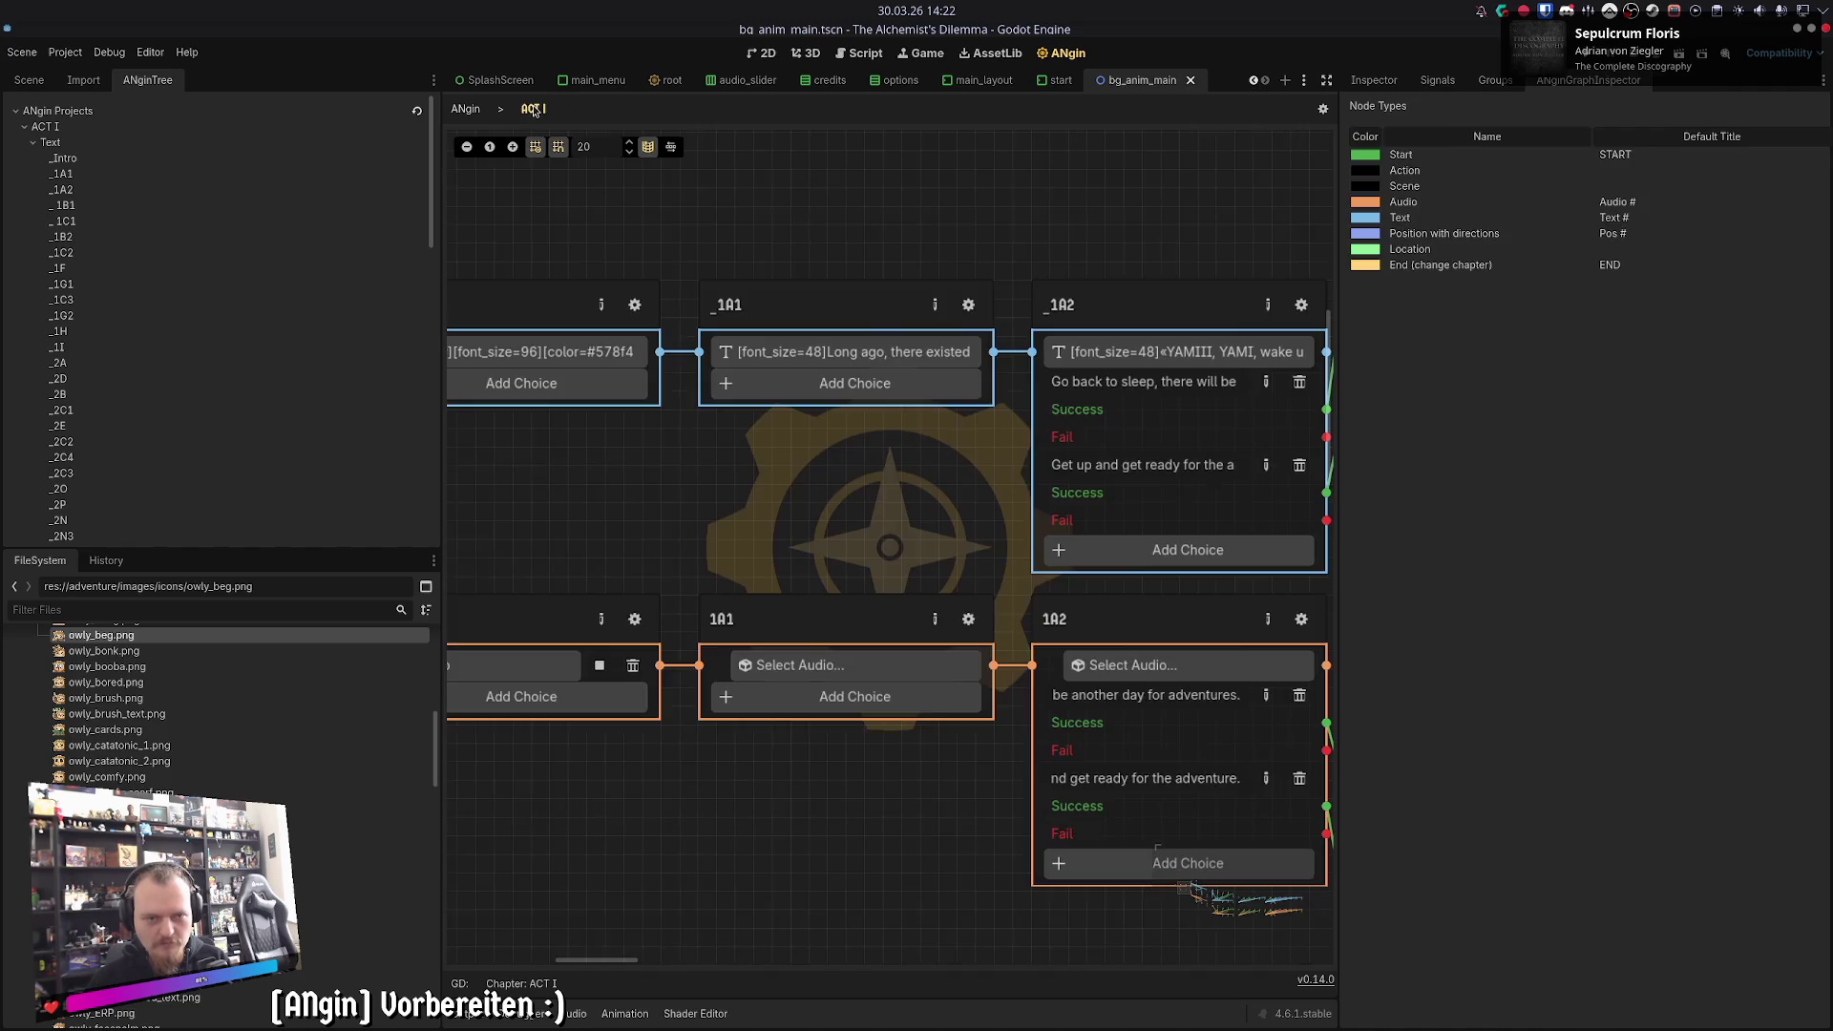
double_click(969, 632)
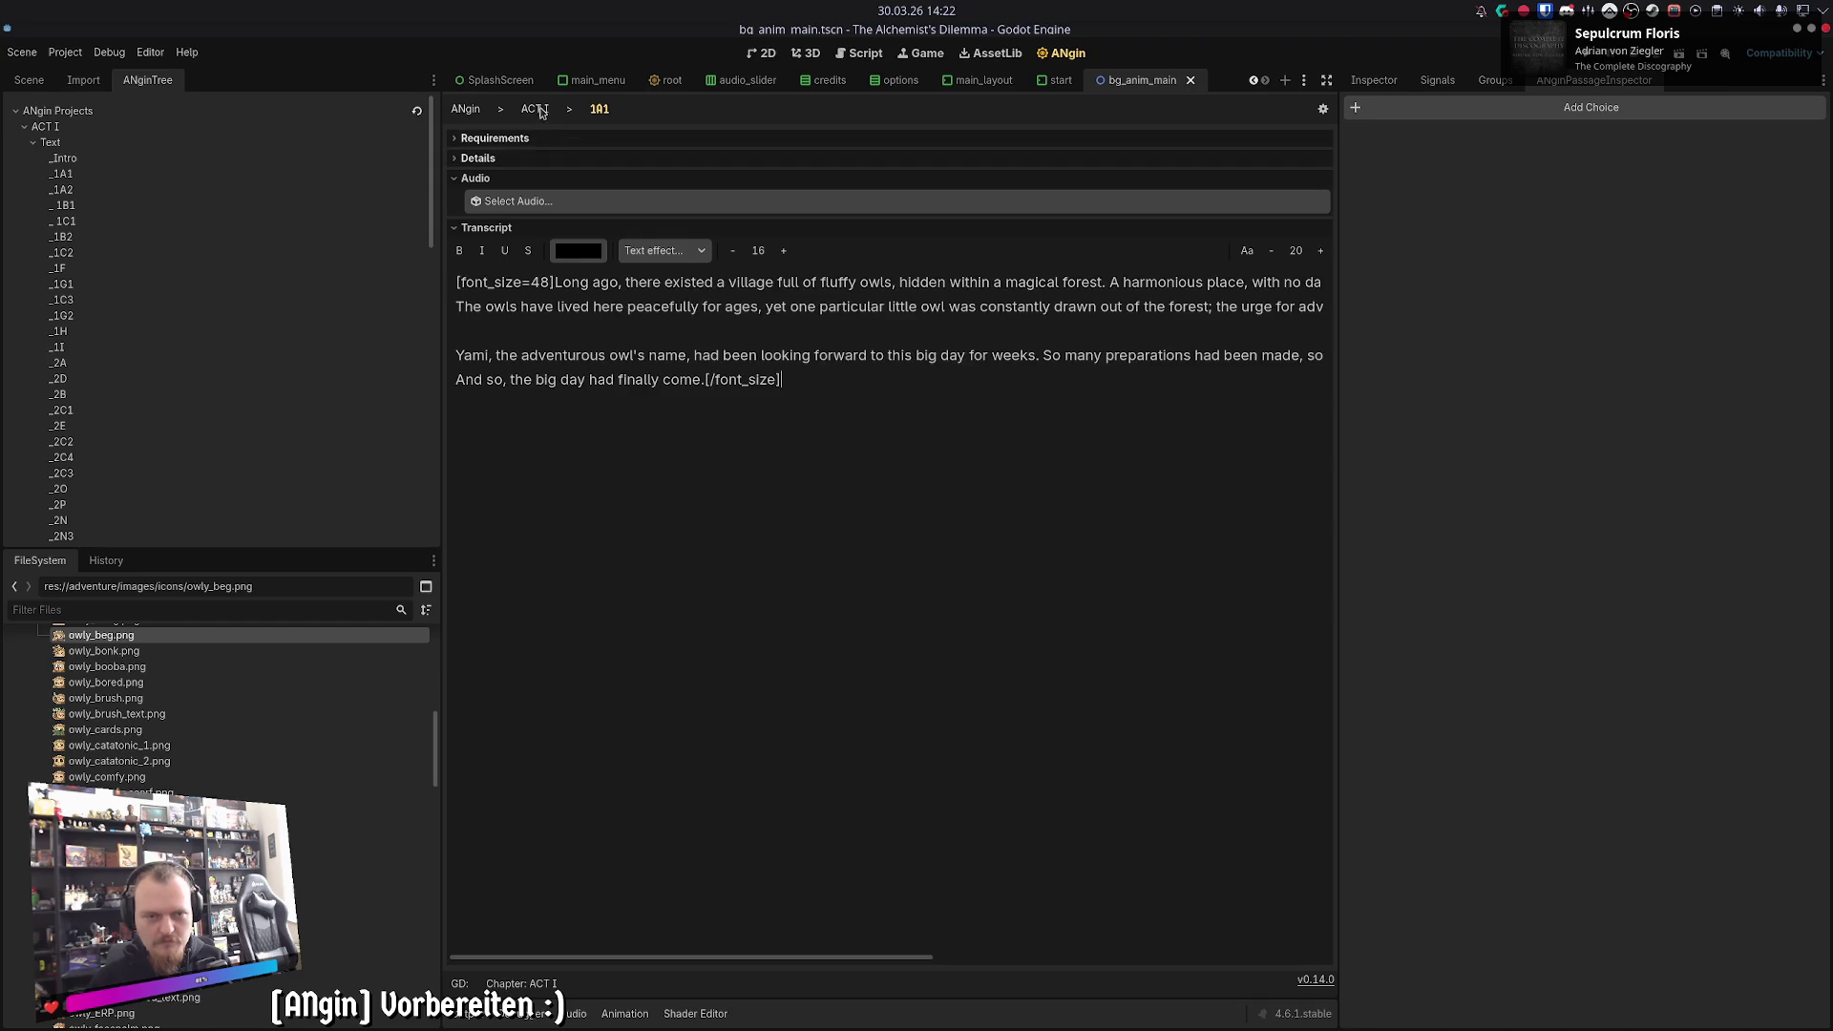
click(541, 111)
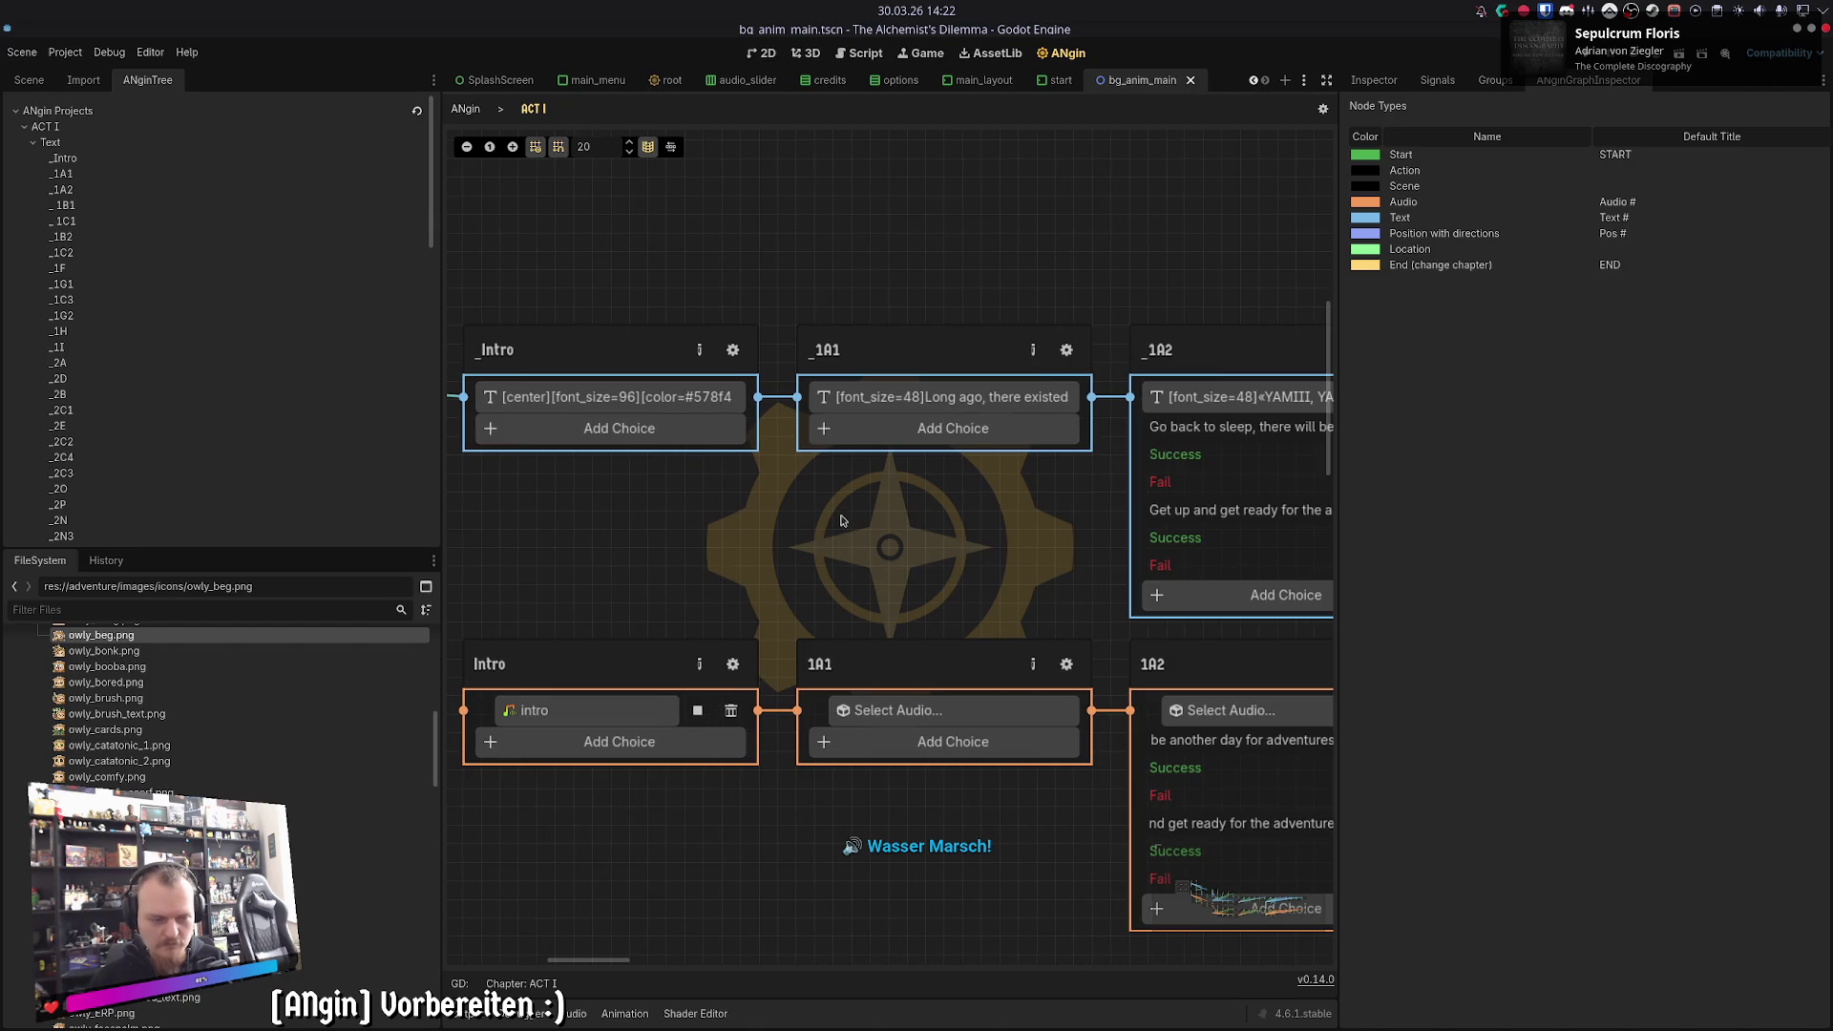
click(705, 715)
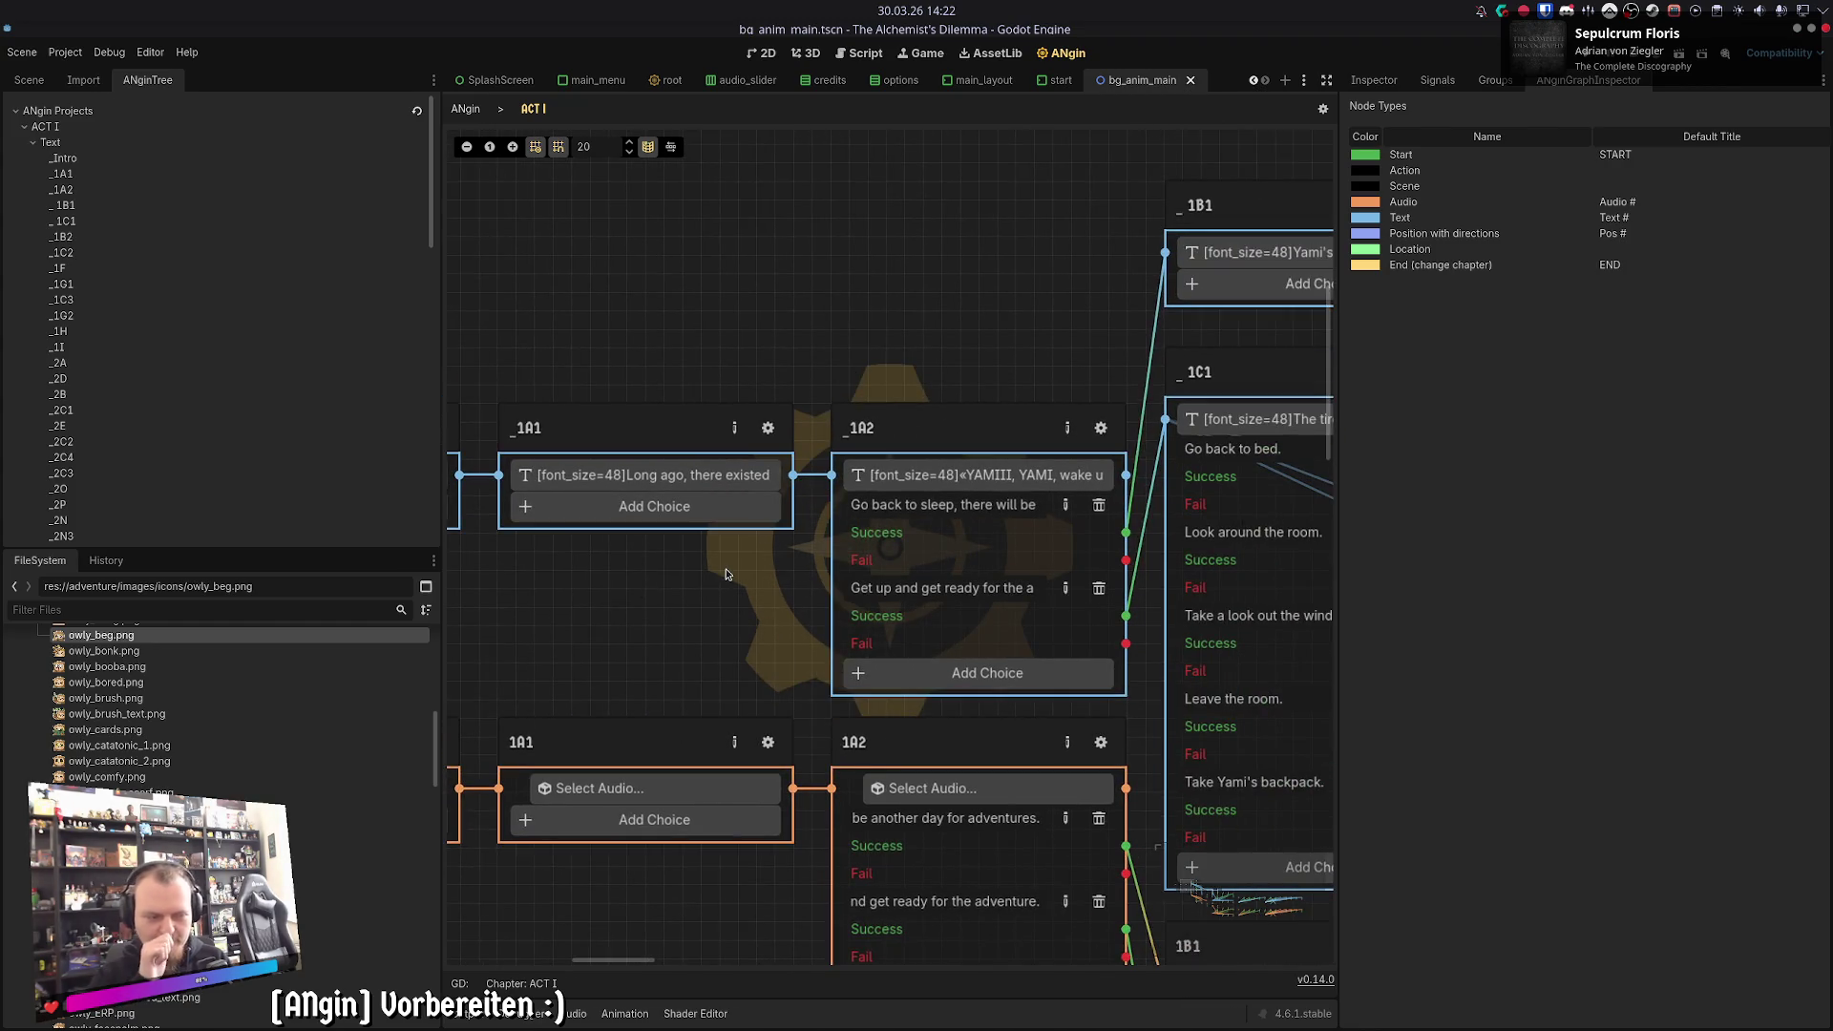
- Check the BGM listed in the _1A1 text passage's Details section
drag(725, 573, 950, 559)
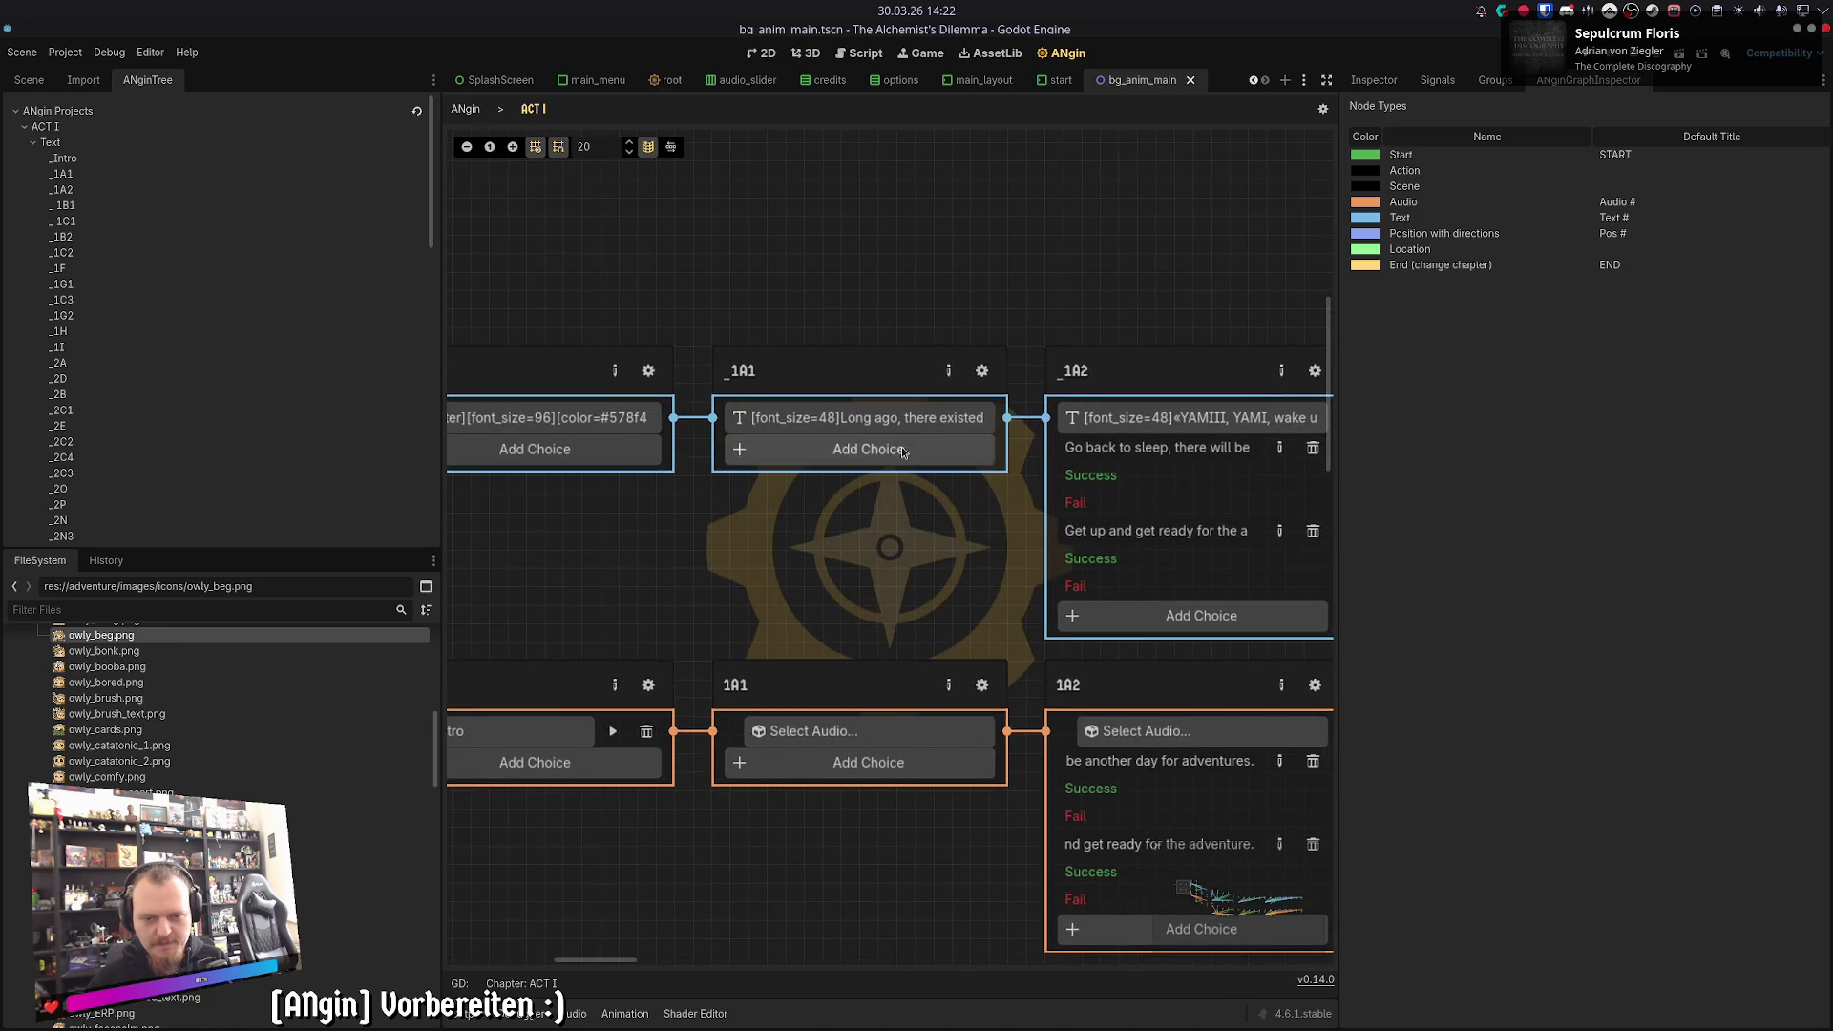
click(916, 449)
key(Escape)
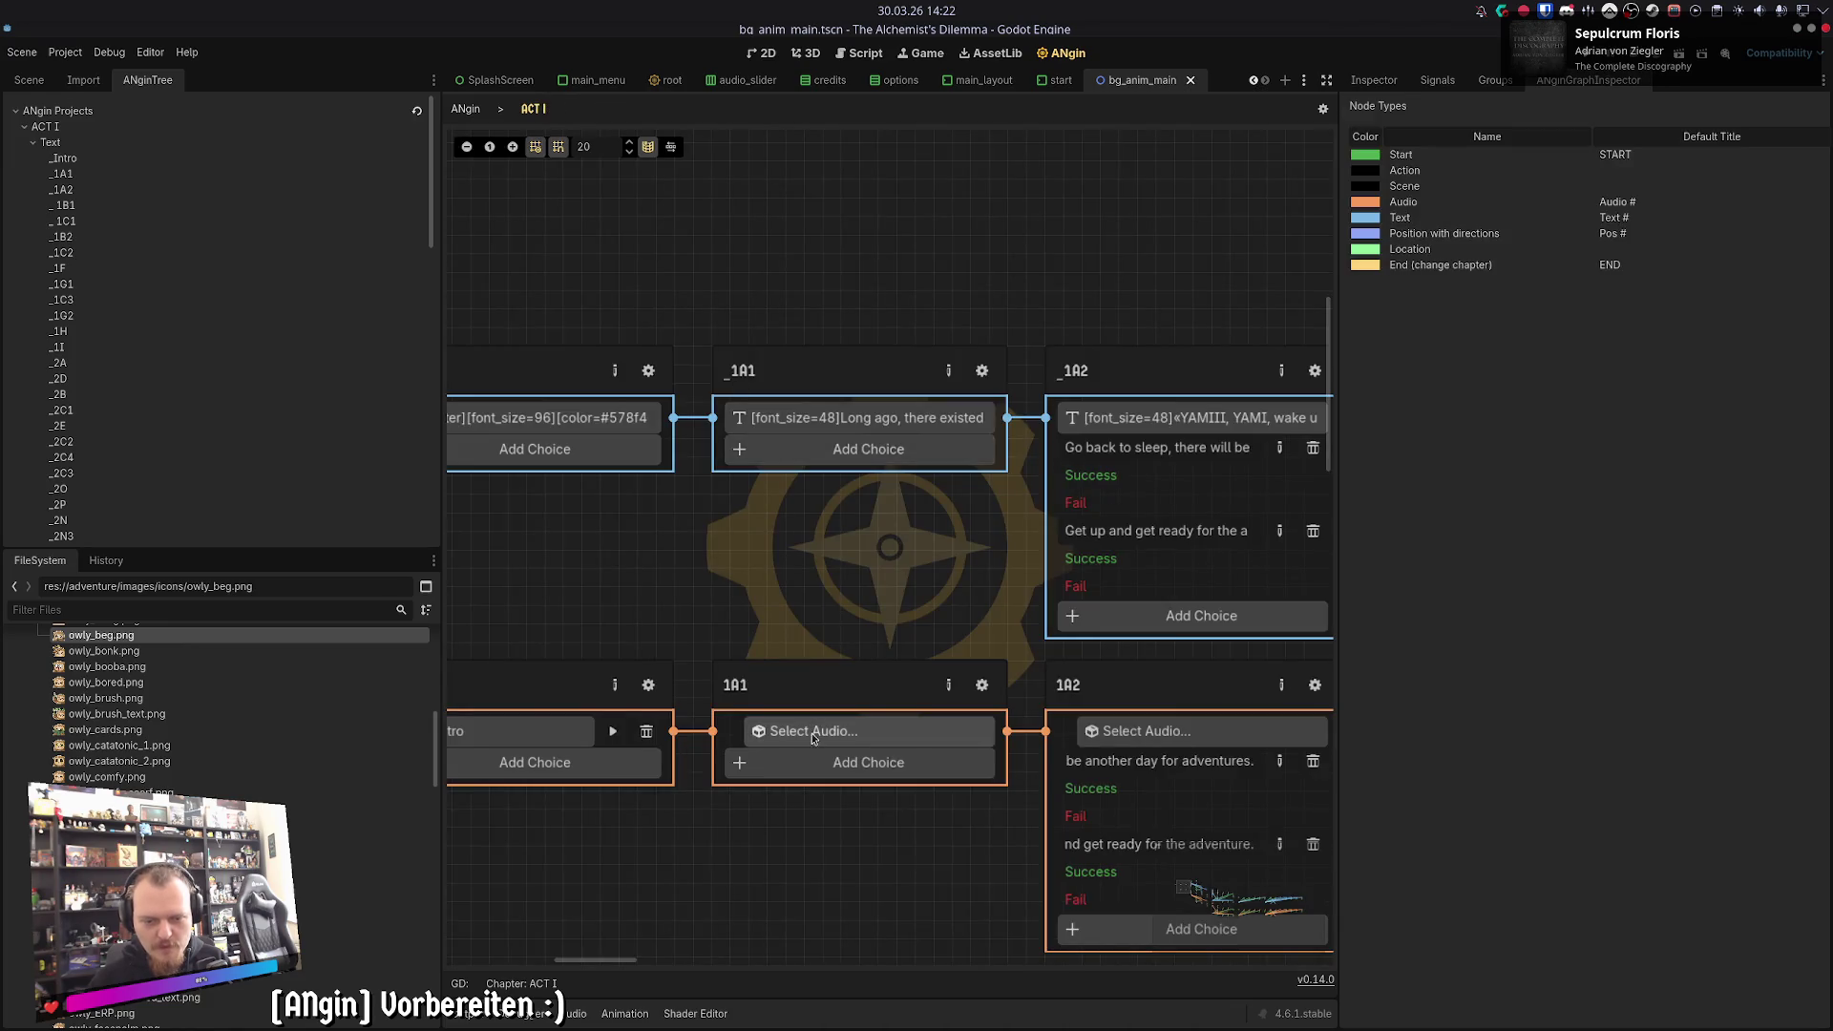
click(971, 447)
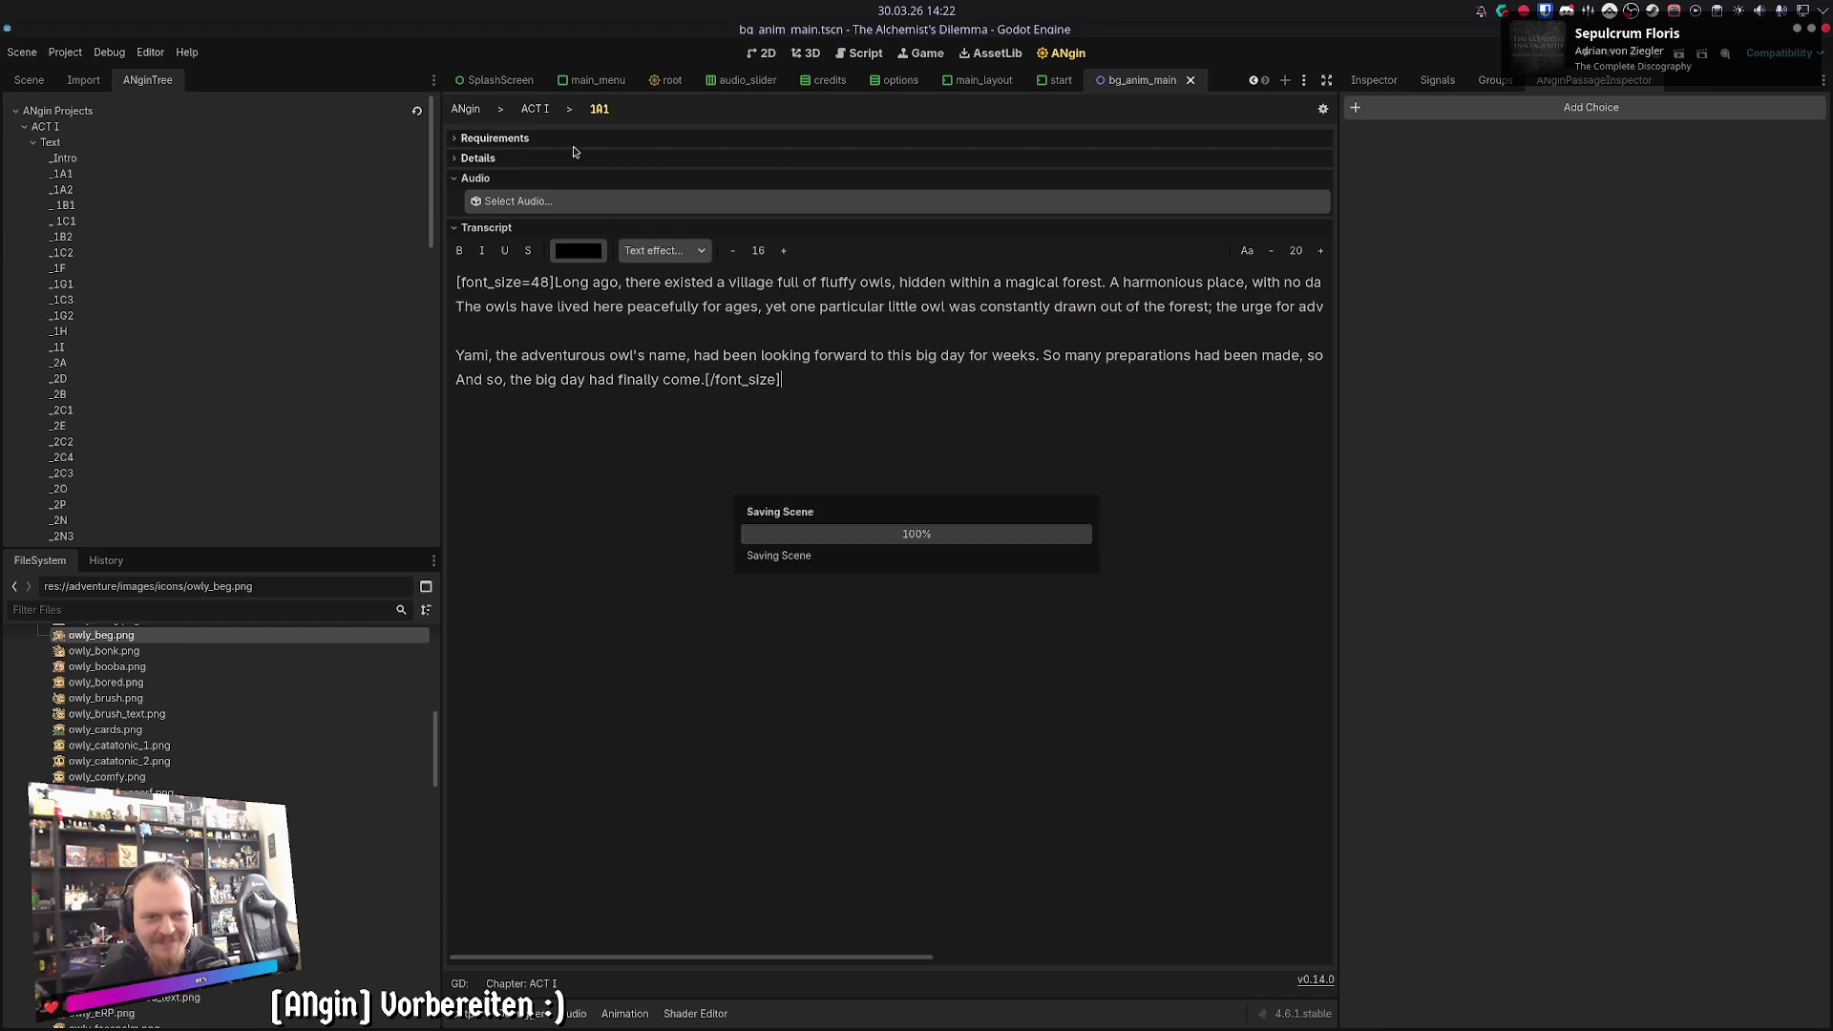
key(Escape)
click(971, 447)
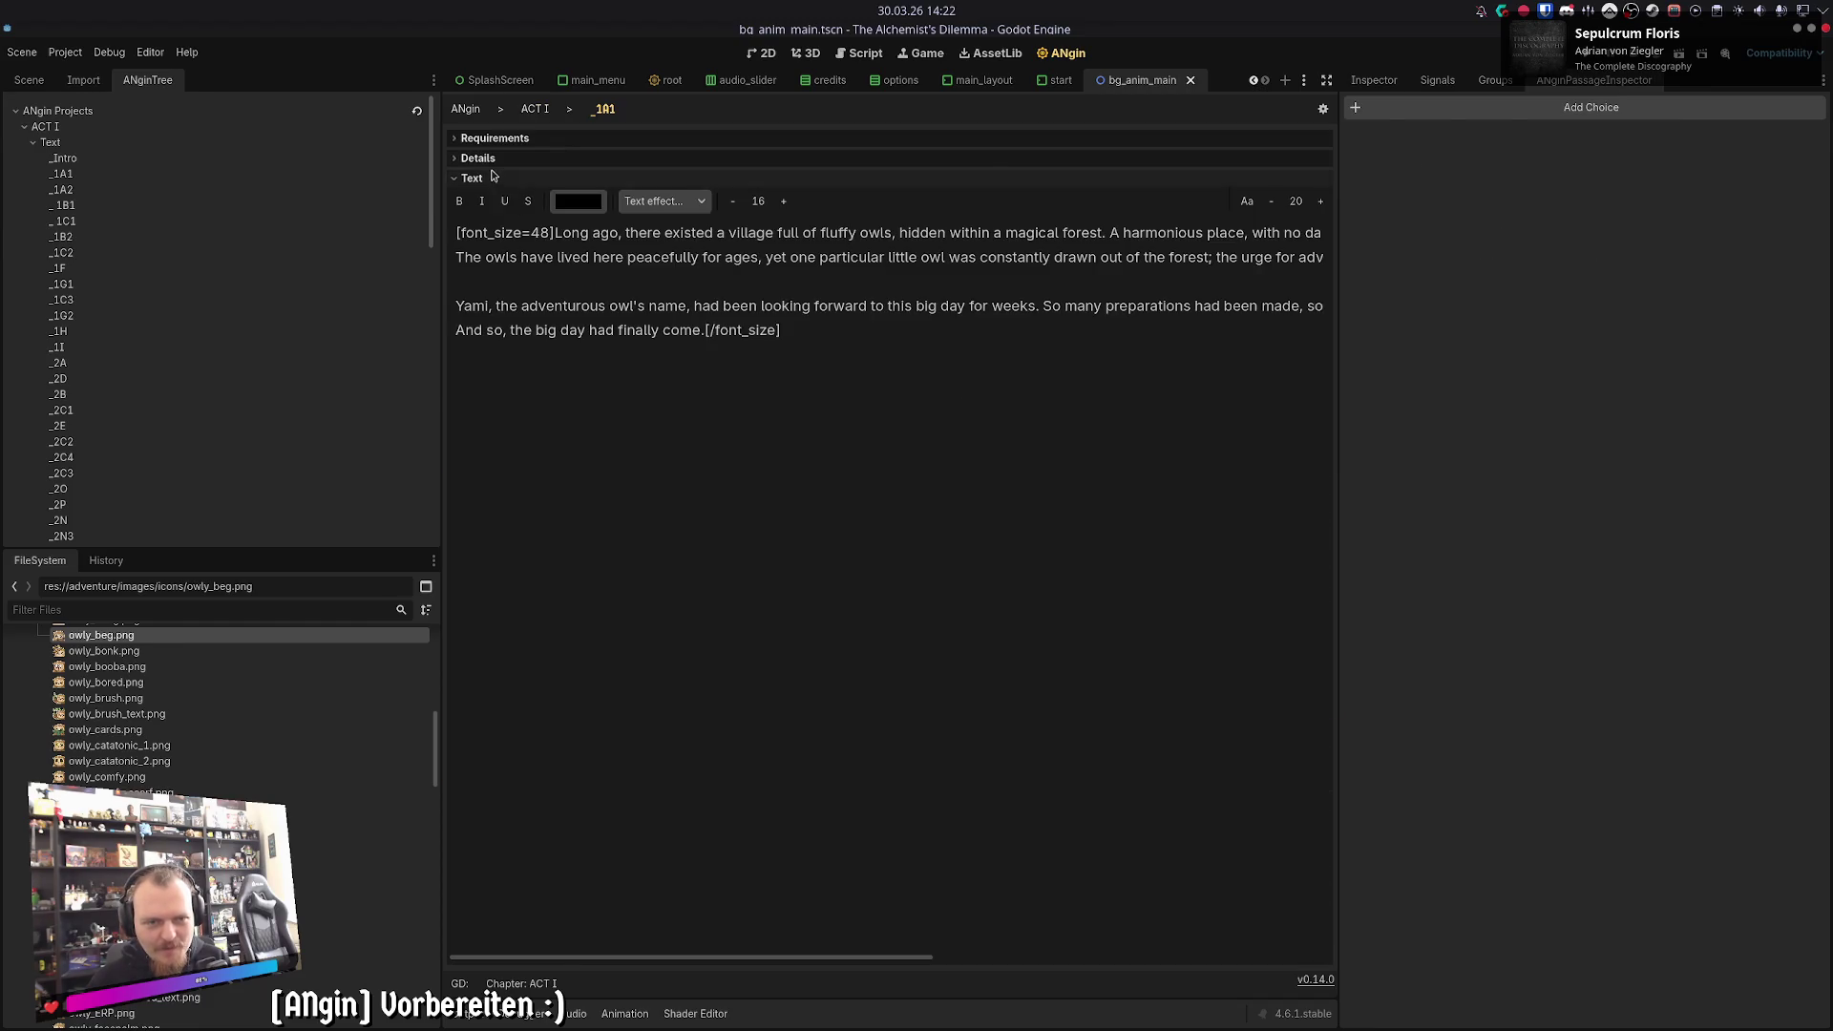
click(495, 141)
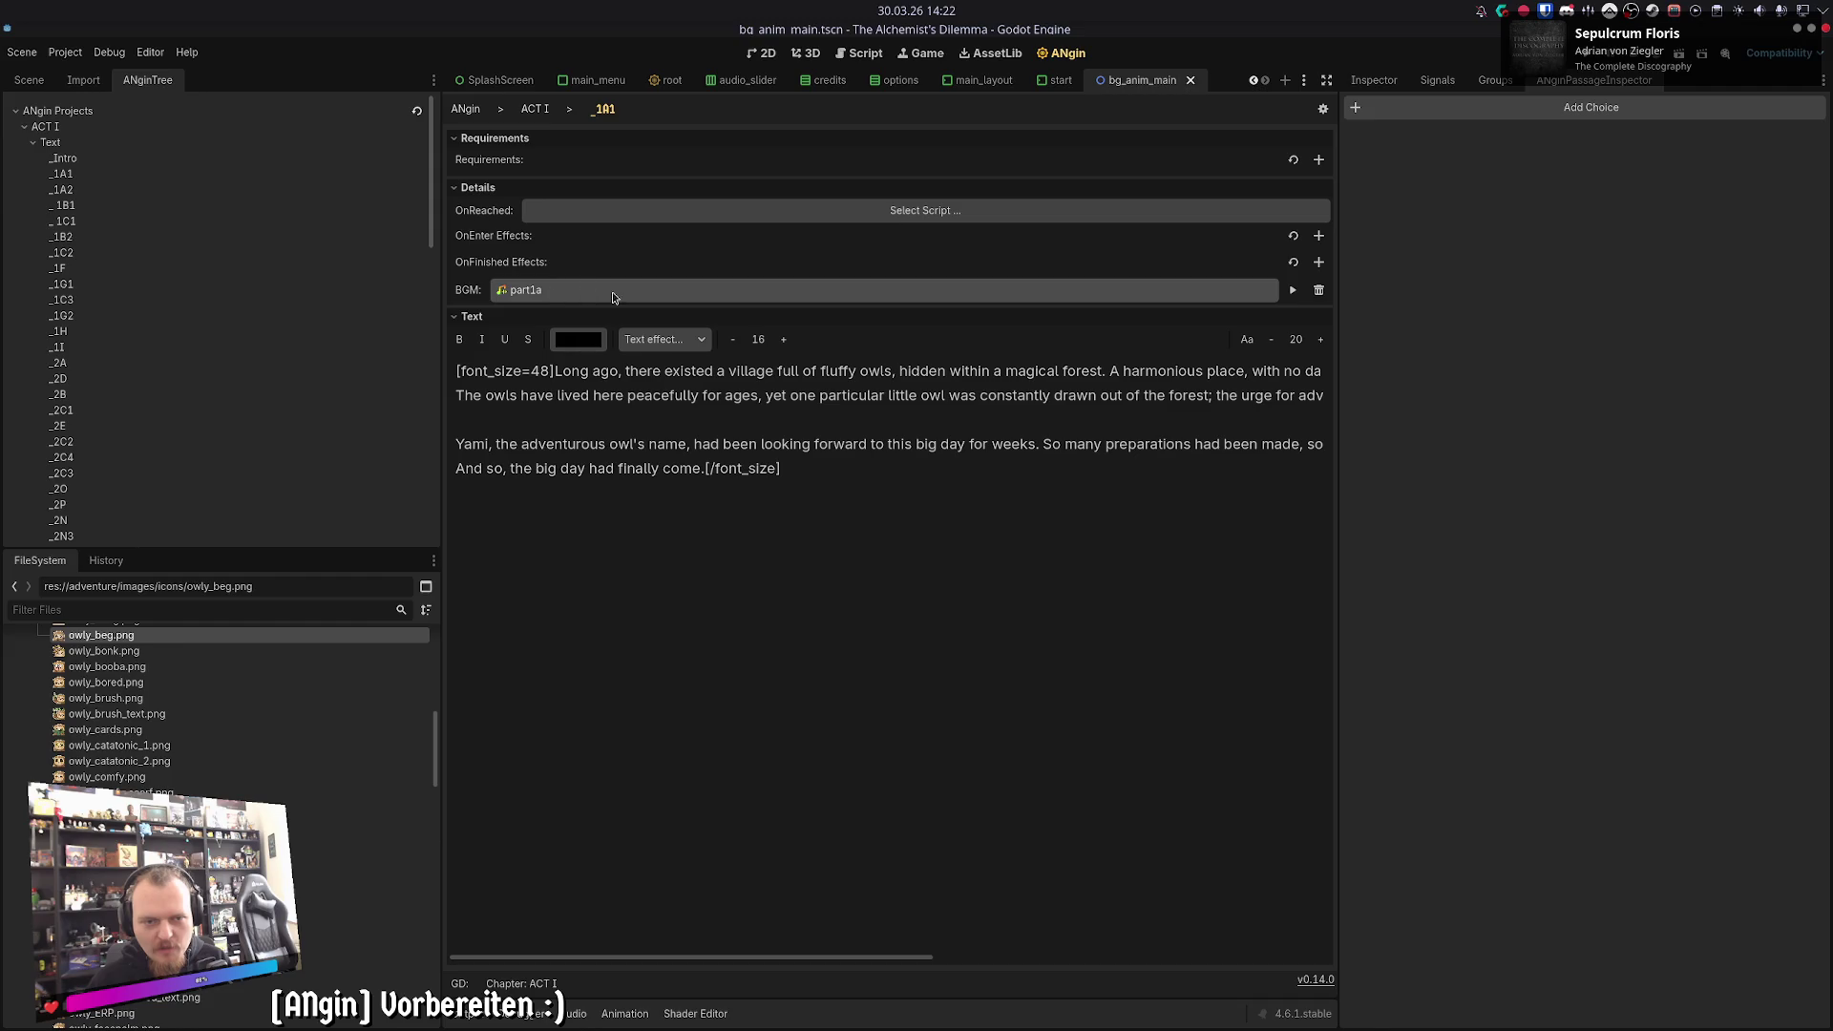
click(535, 109)
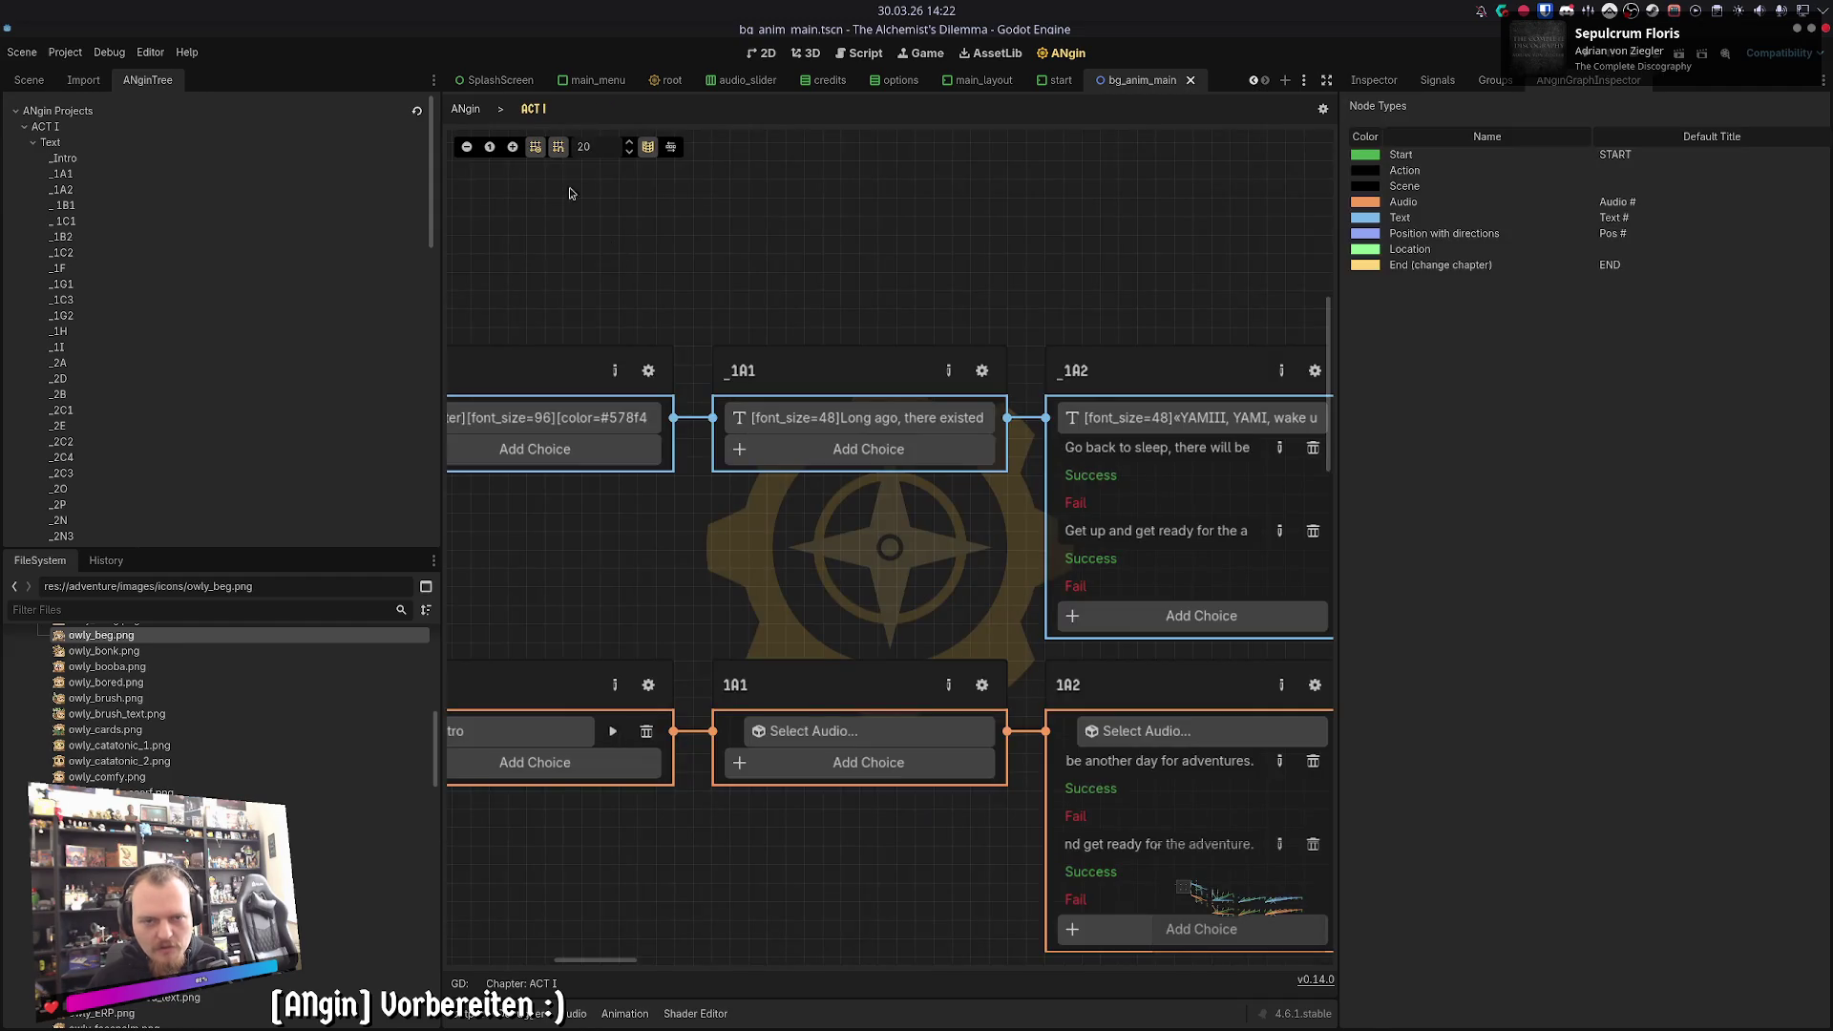
- Assign part1a.mp3 to the 1A1 audio node and confirm _1A1's BGM is also part1a
click(959, 743)
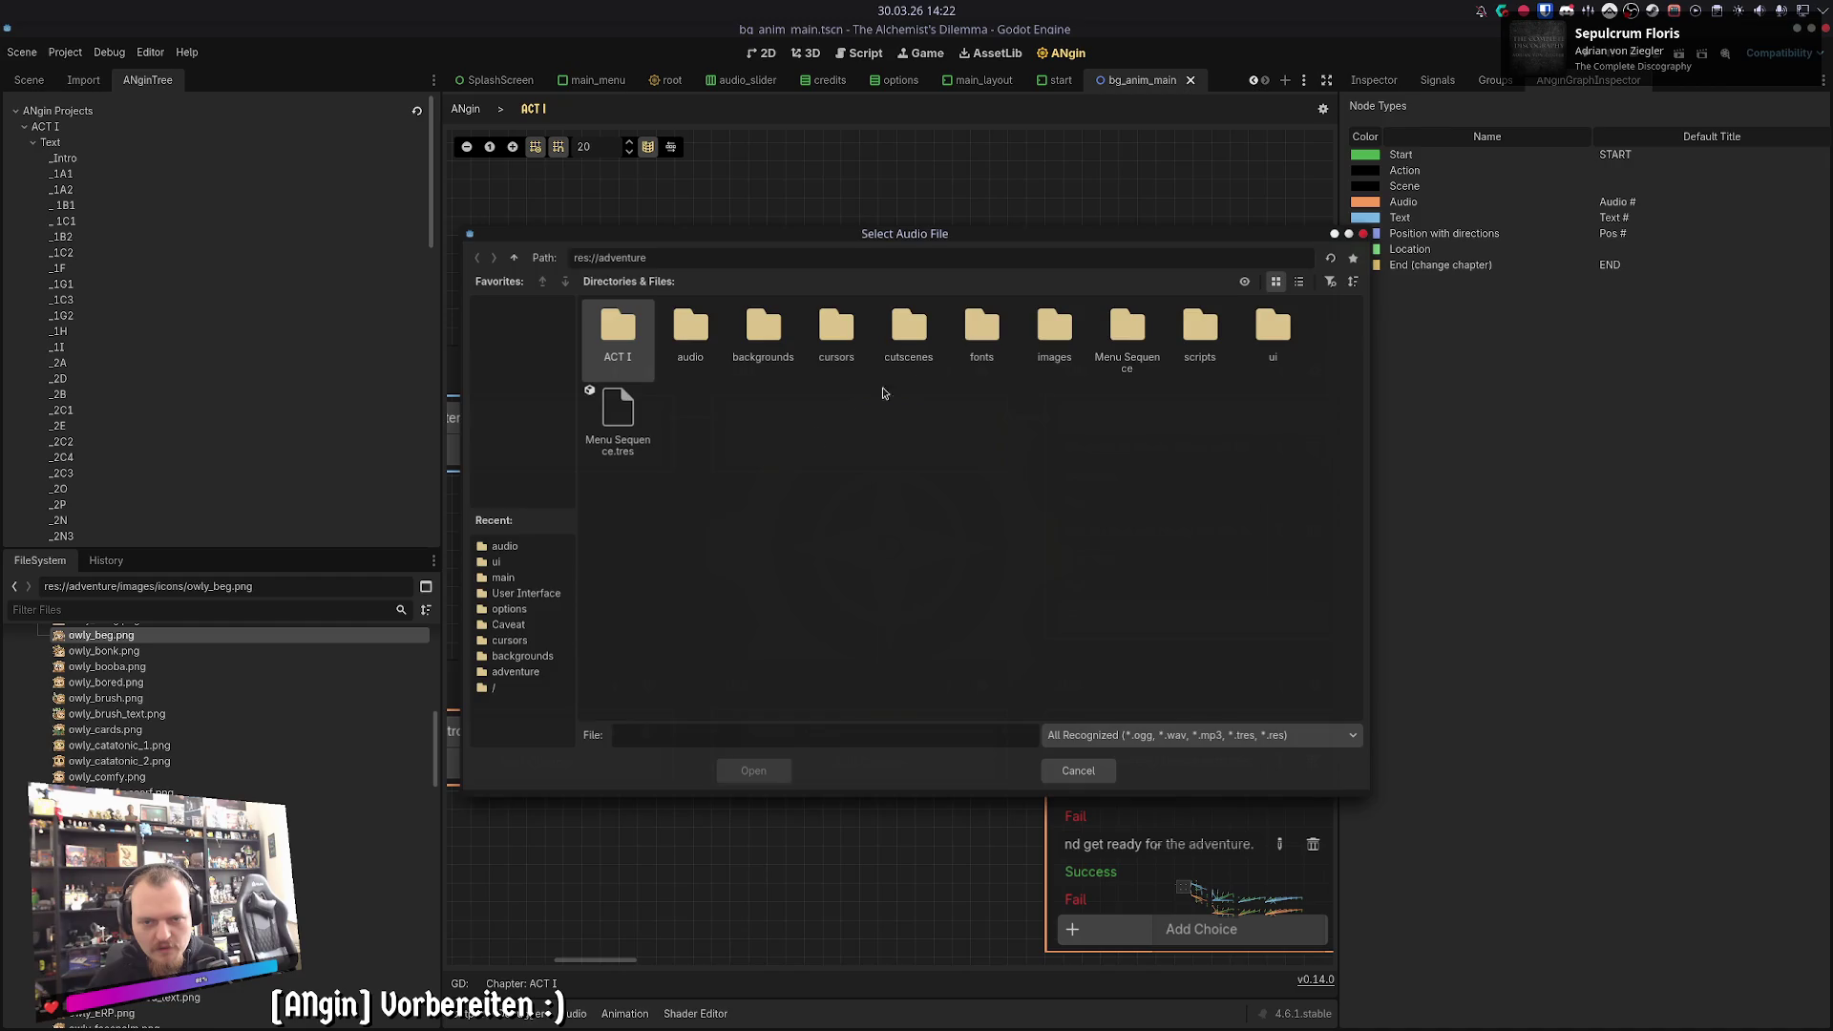
click(763, 329)
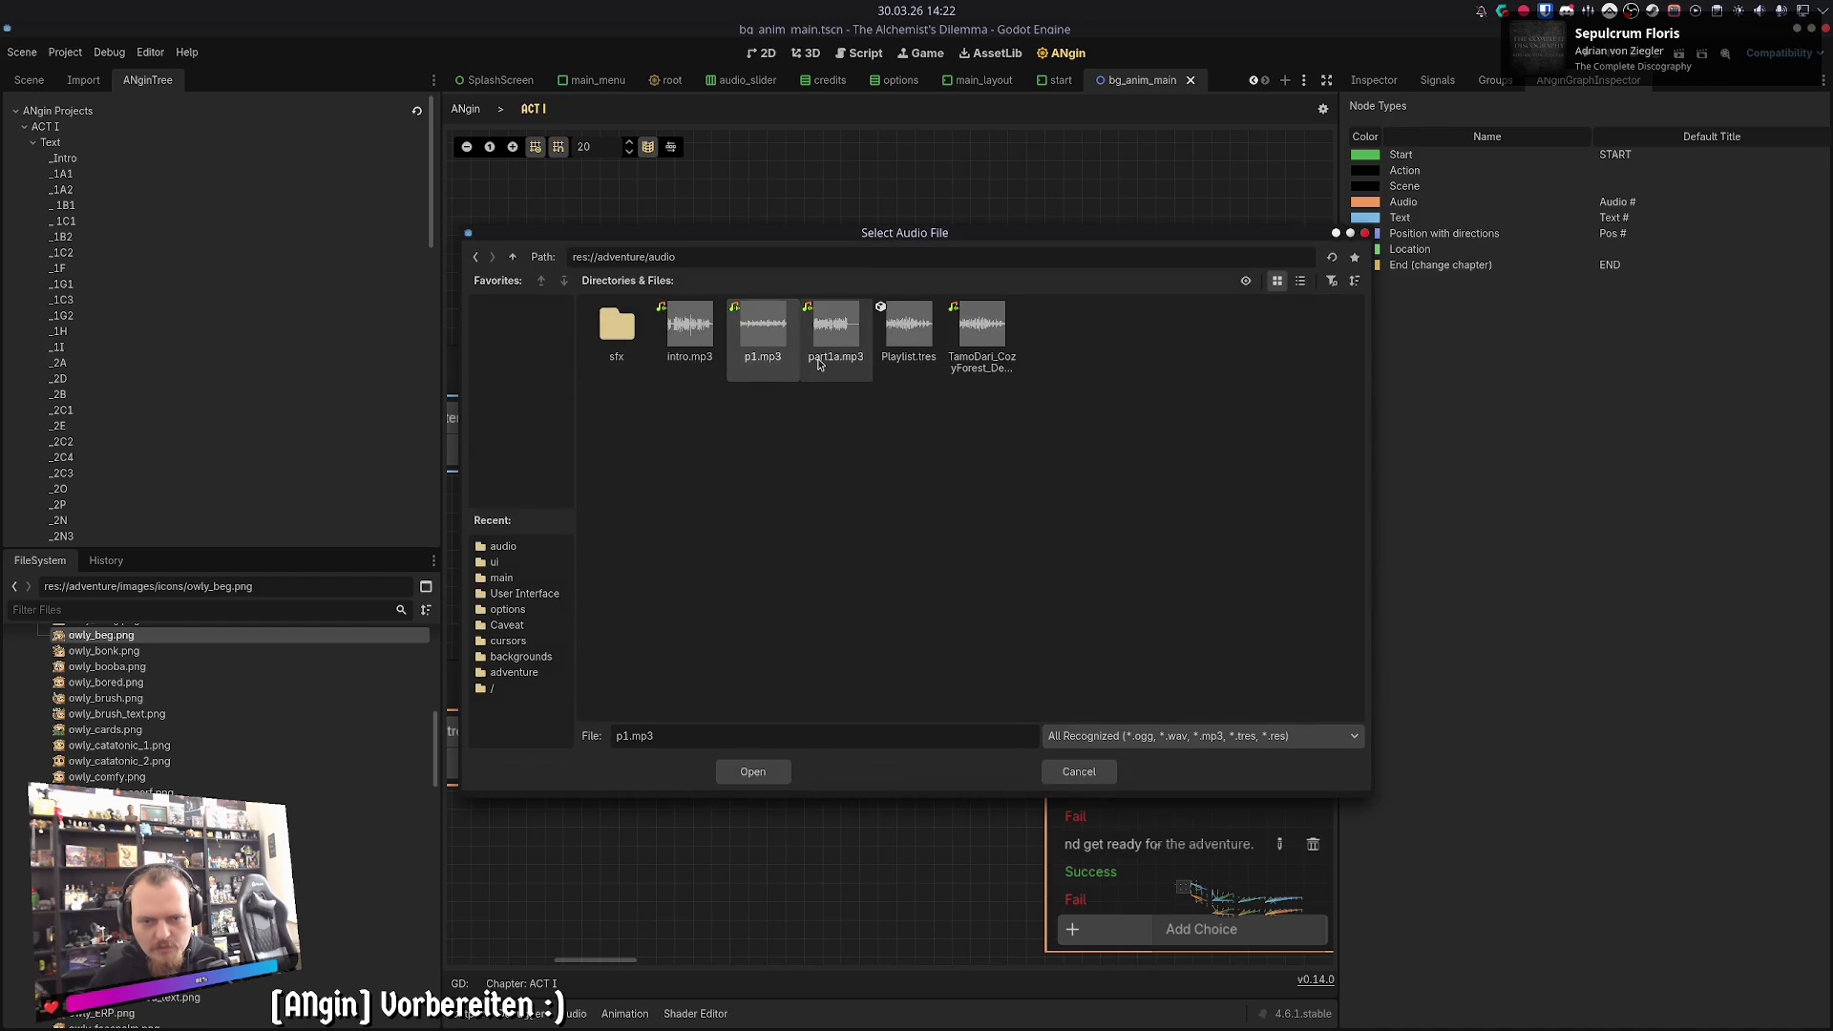
double_click(835, 330)
click(943, 420)
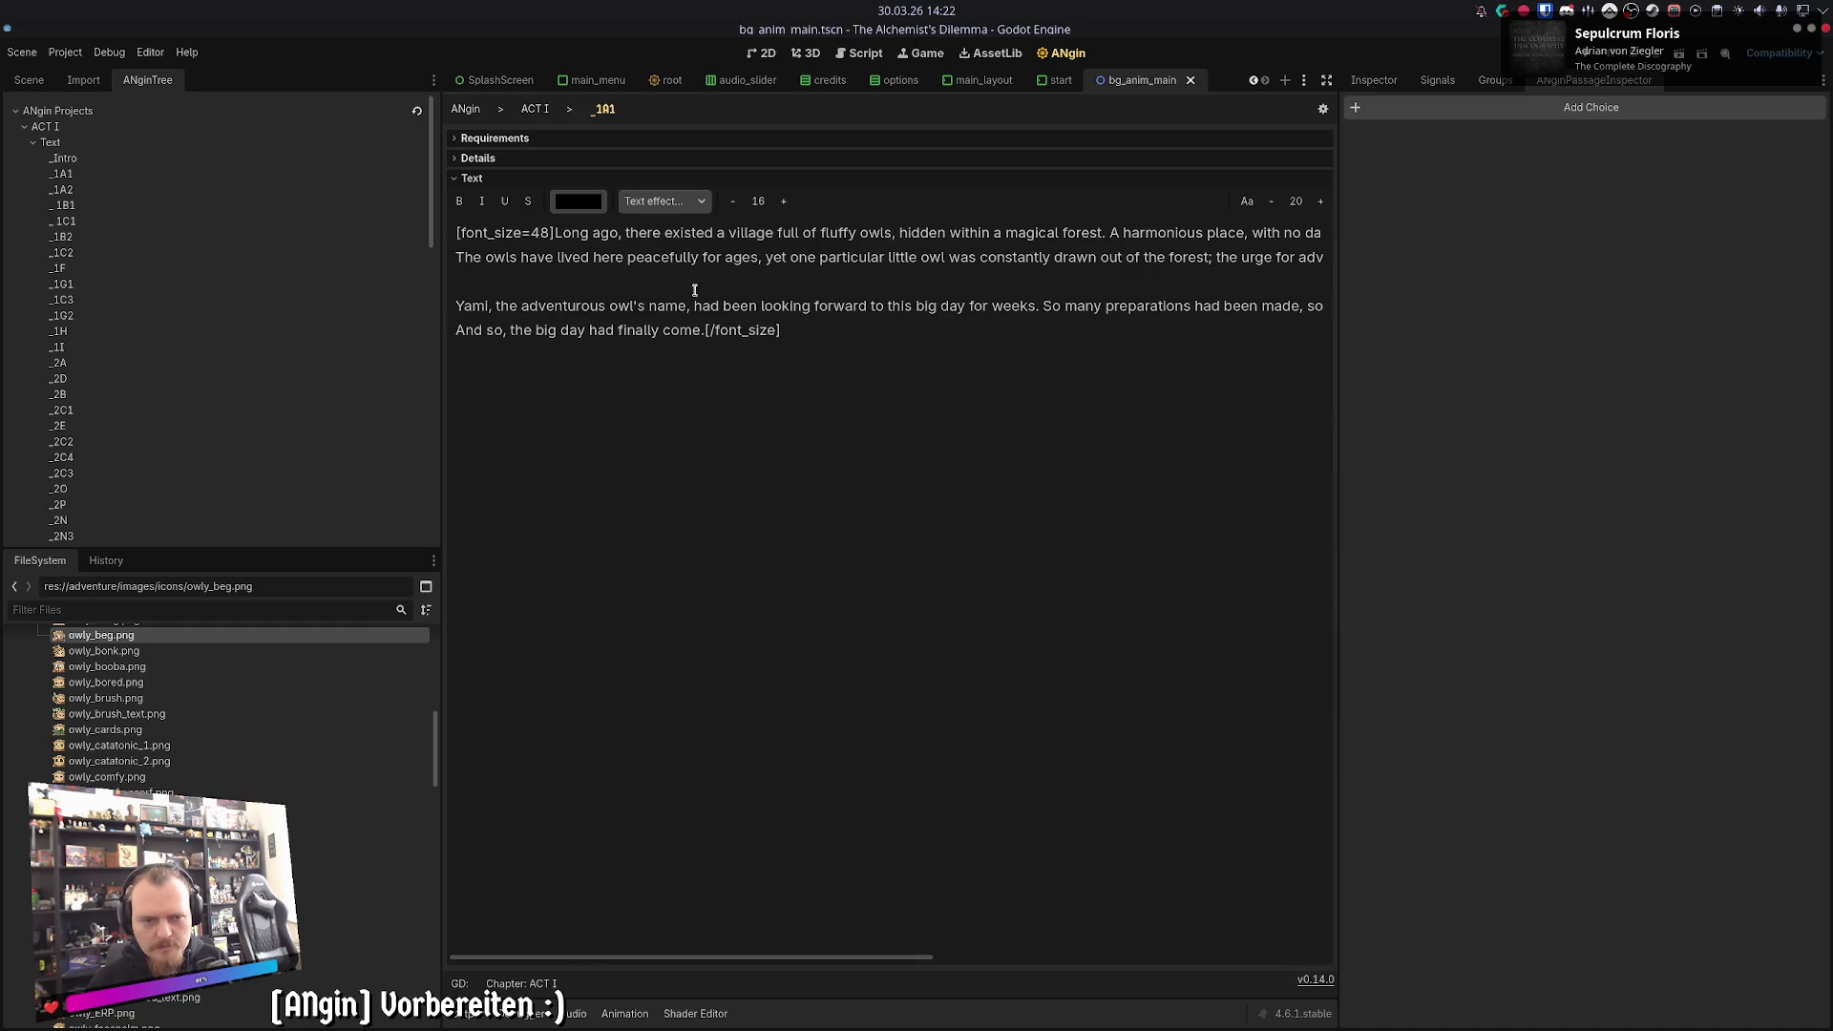
click(482, 158)
click(535, 107)
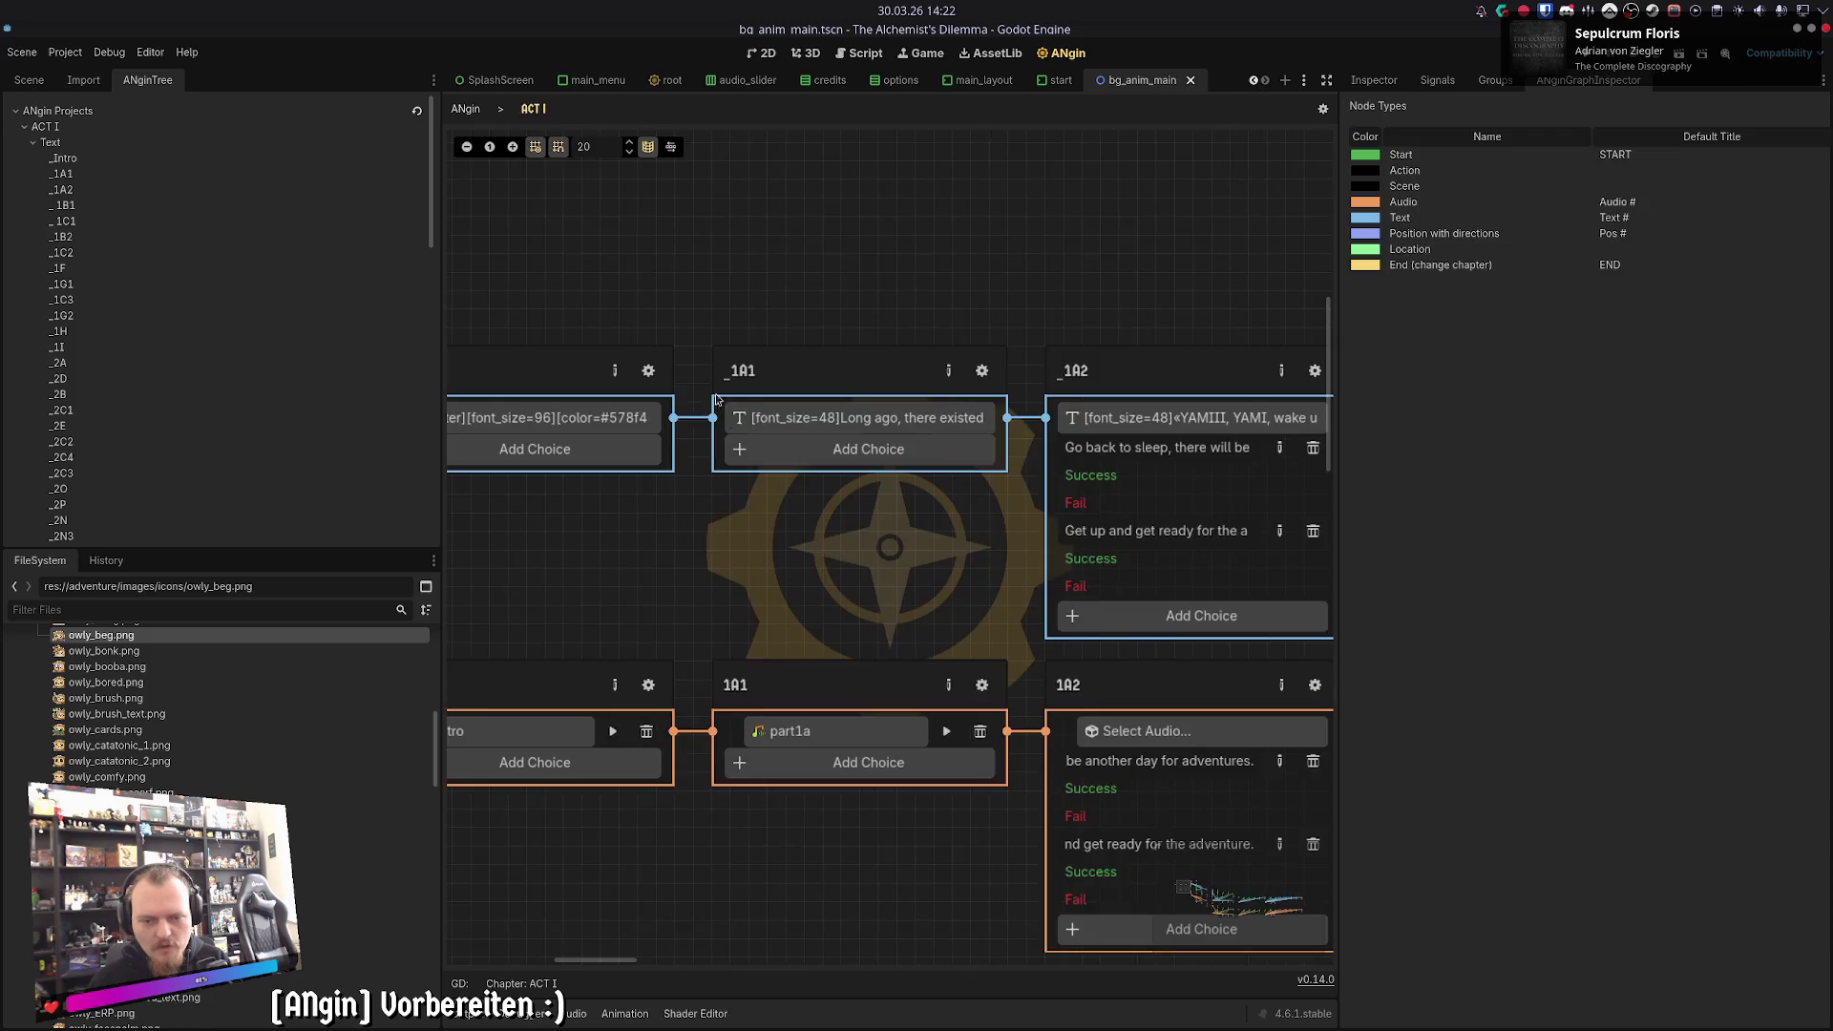
- Pan the graph to _1A2 and _1C1 and select the 1A2 audio node
scroll(669, 449, down, 3)
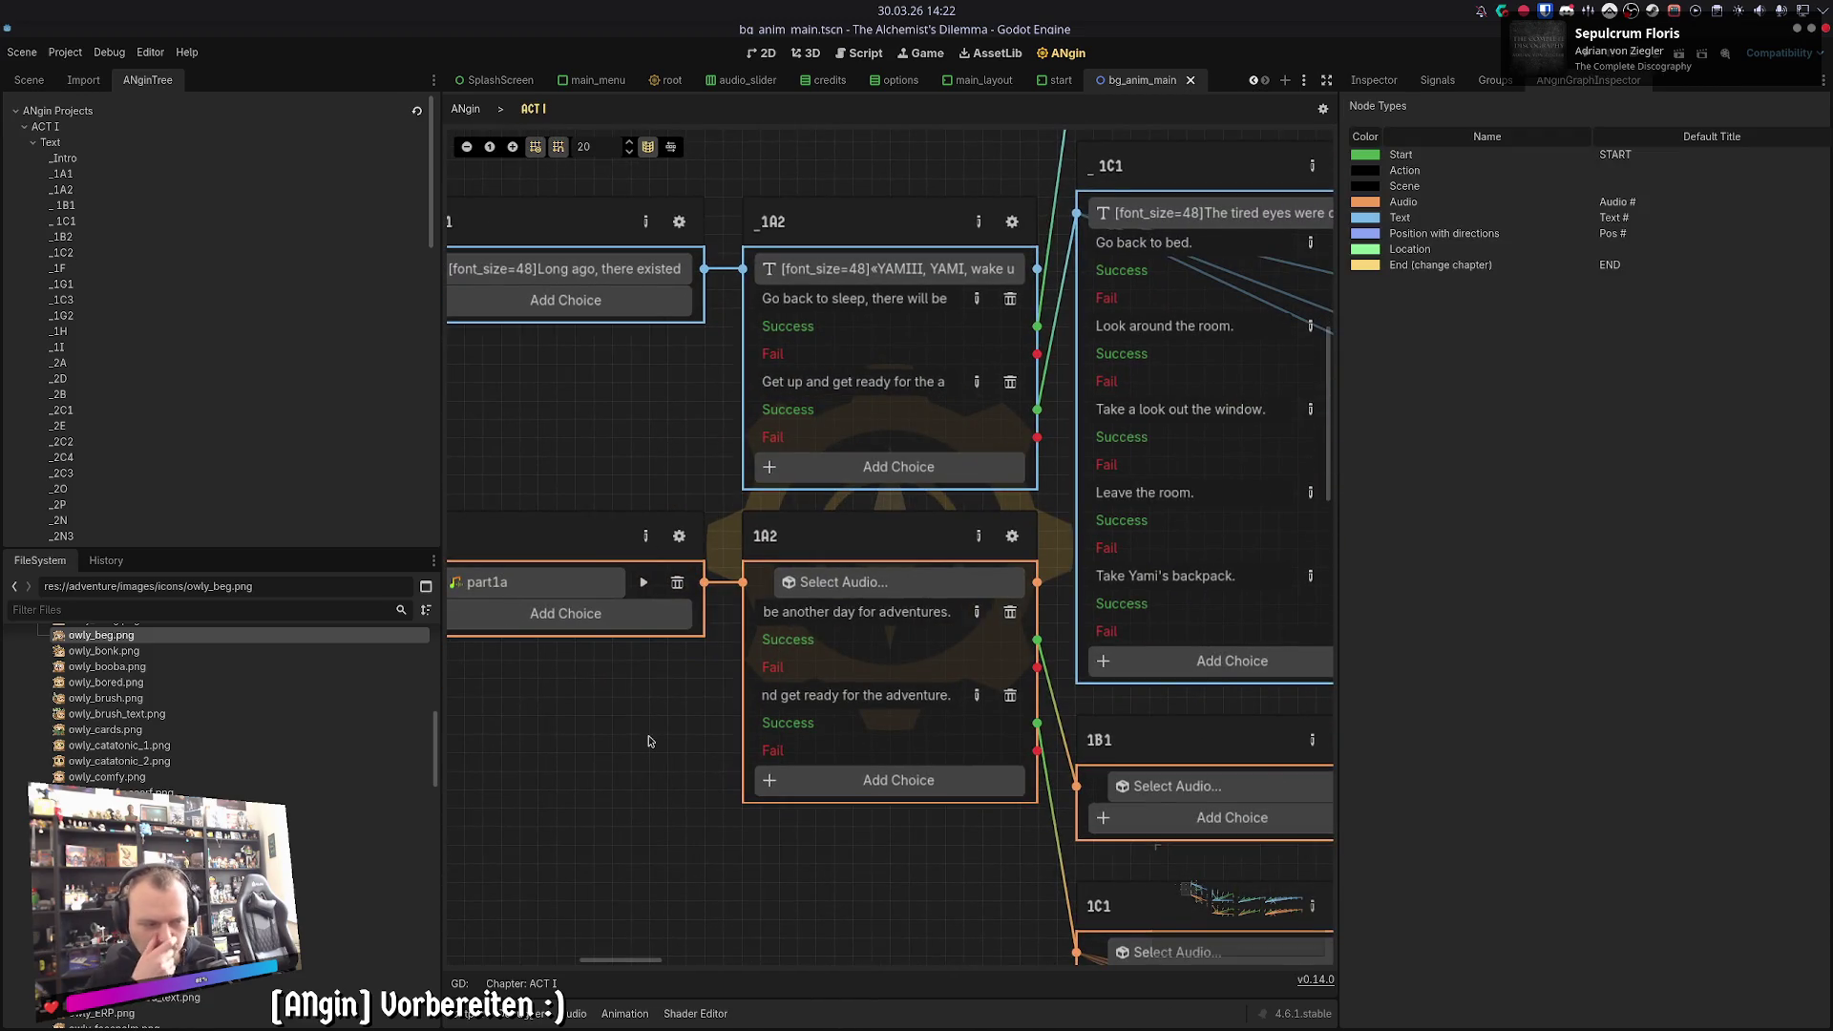
mouse_move(648, 740)
mouse_down()
mouse_move(583, 723)
mouse_move(559, 738)
mouse_up()
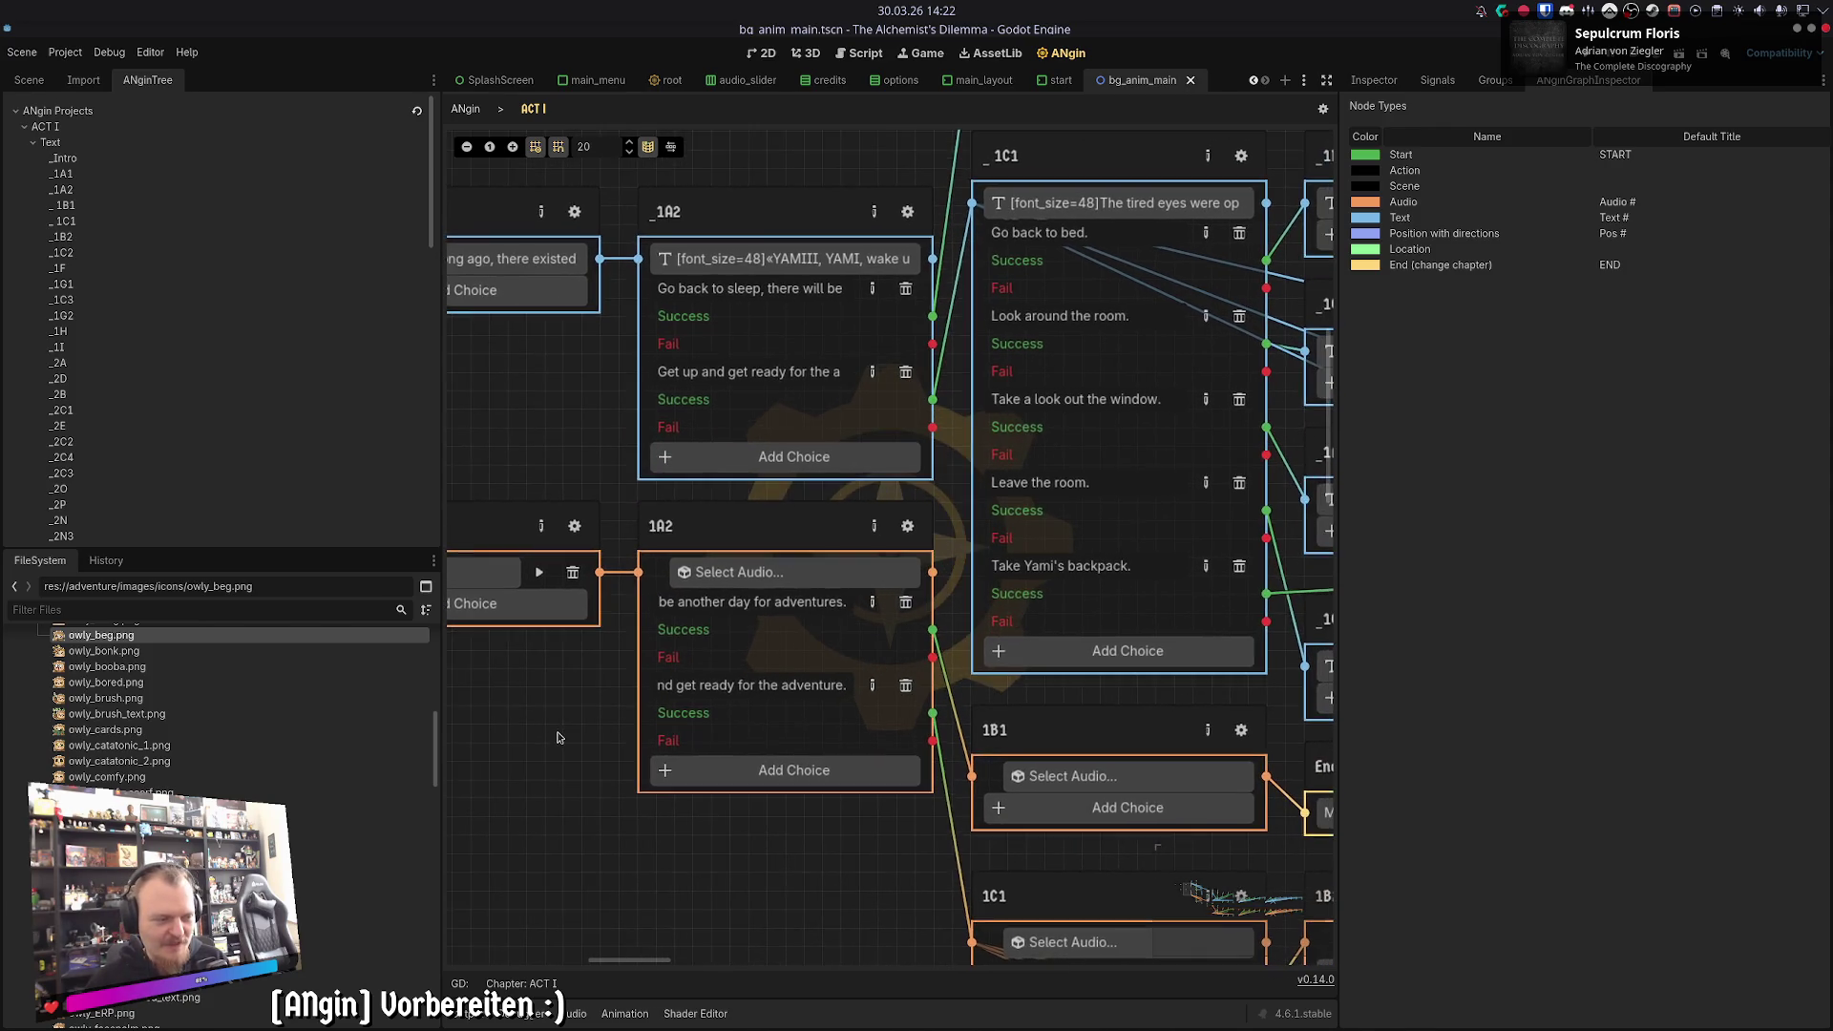
mouse_move(630, 931)
mouse_down()
mouse_move(936, 498)
mouse_move(652, 855)
mouse_up()
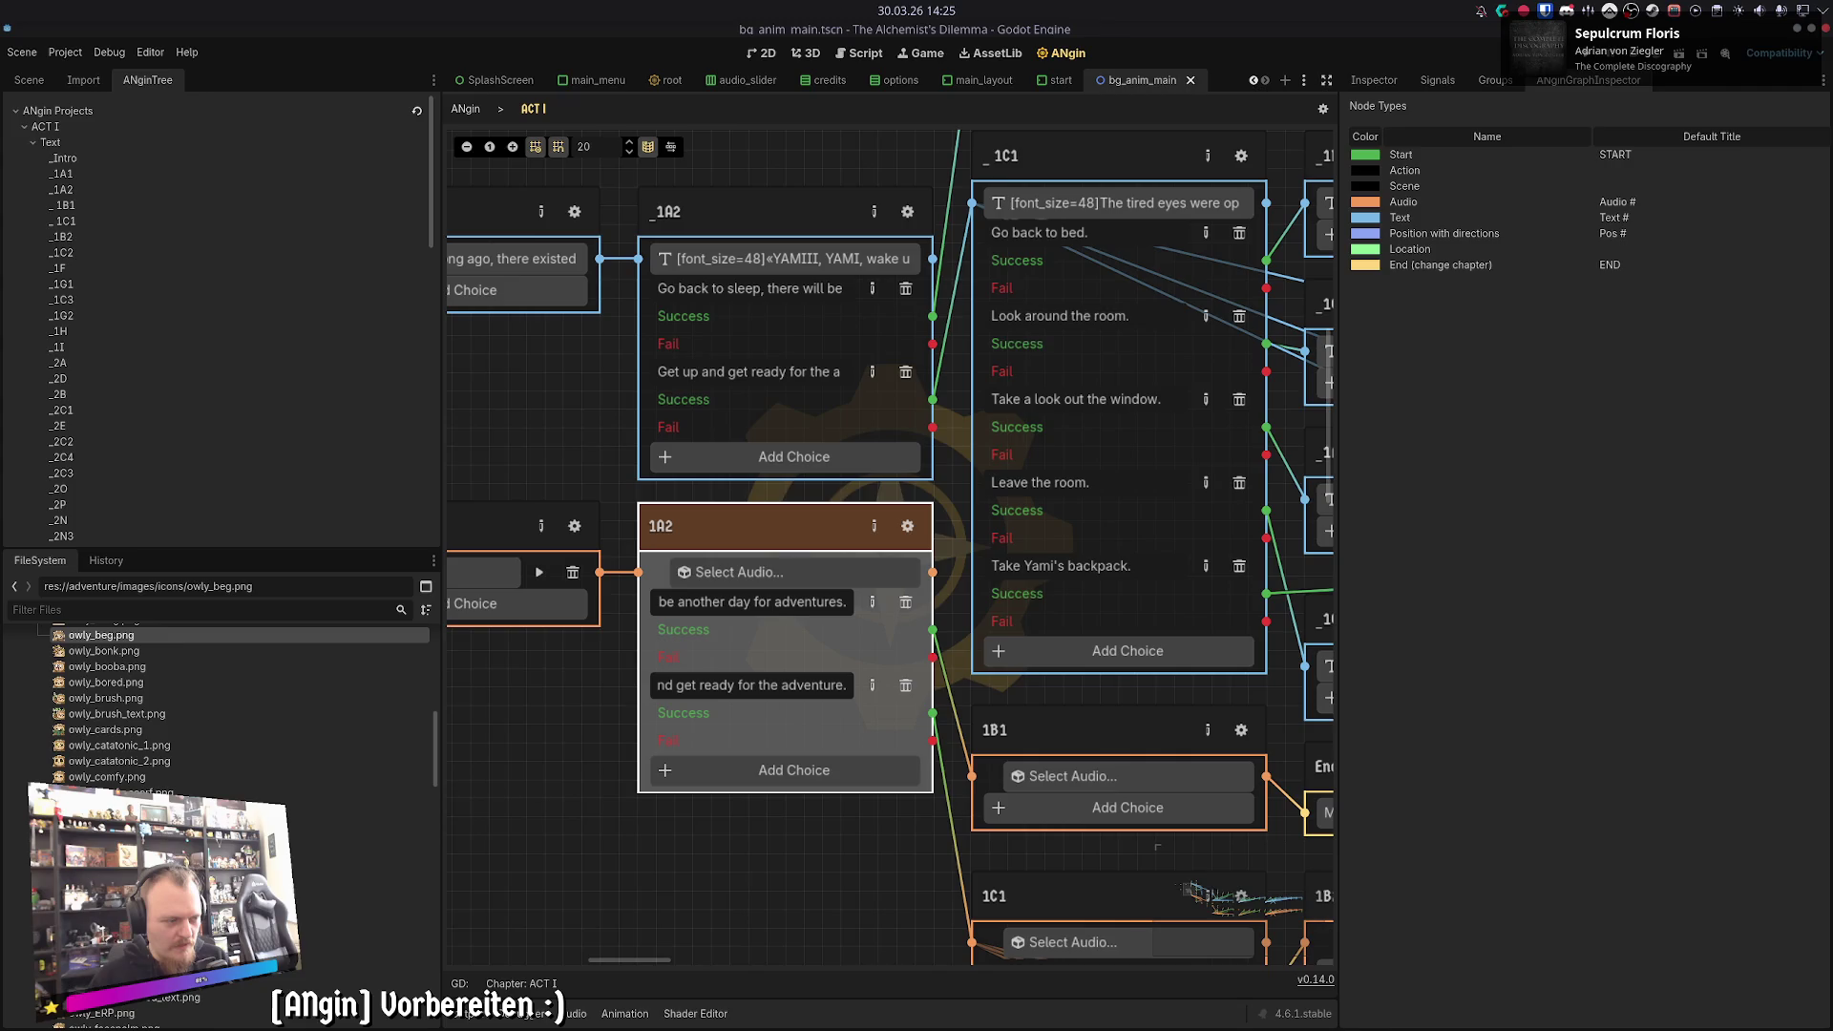
drag(607, 696, 614, 728)
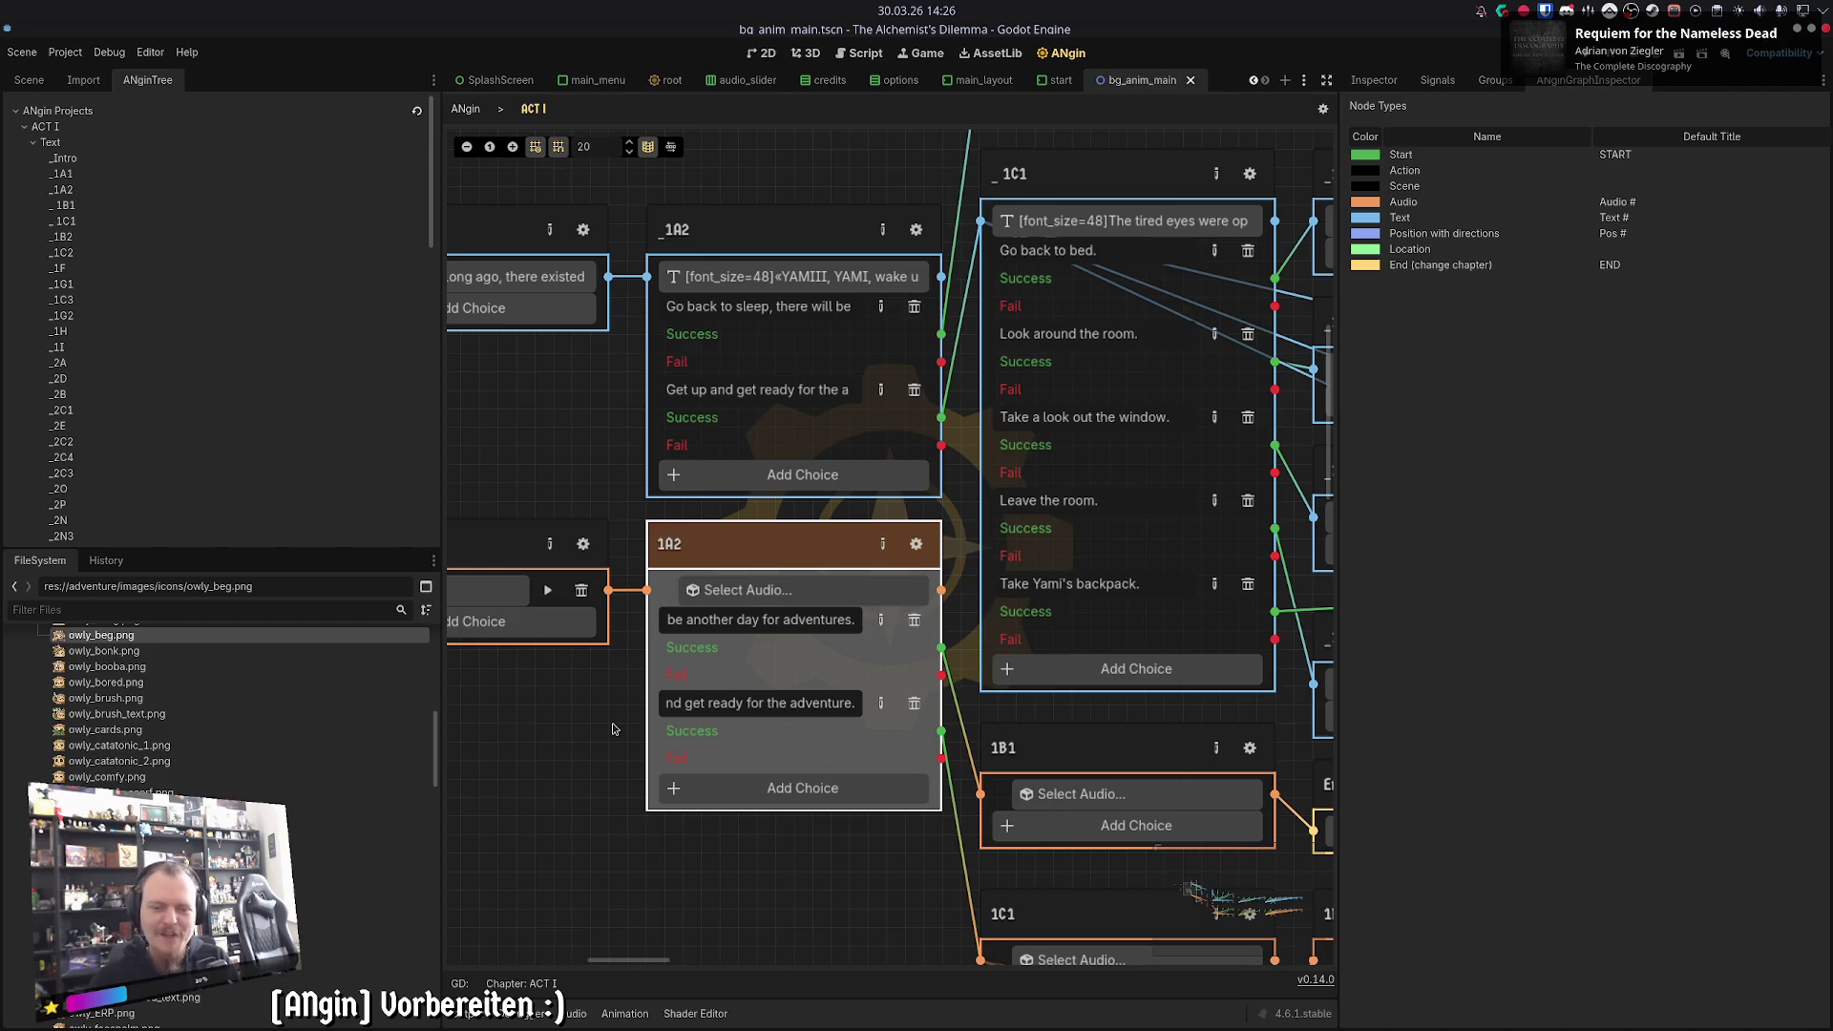
drag(636, 759, 662, 771)
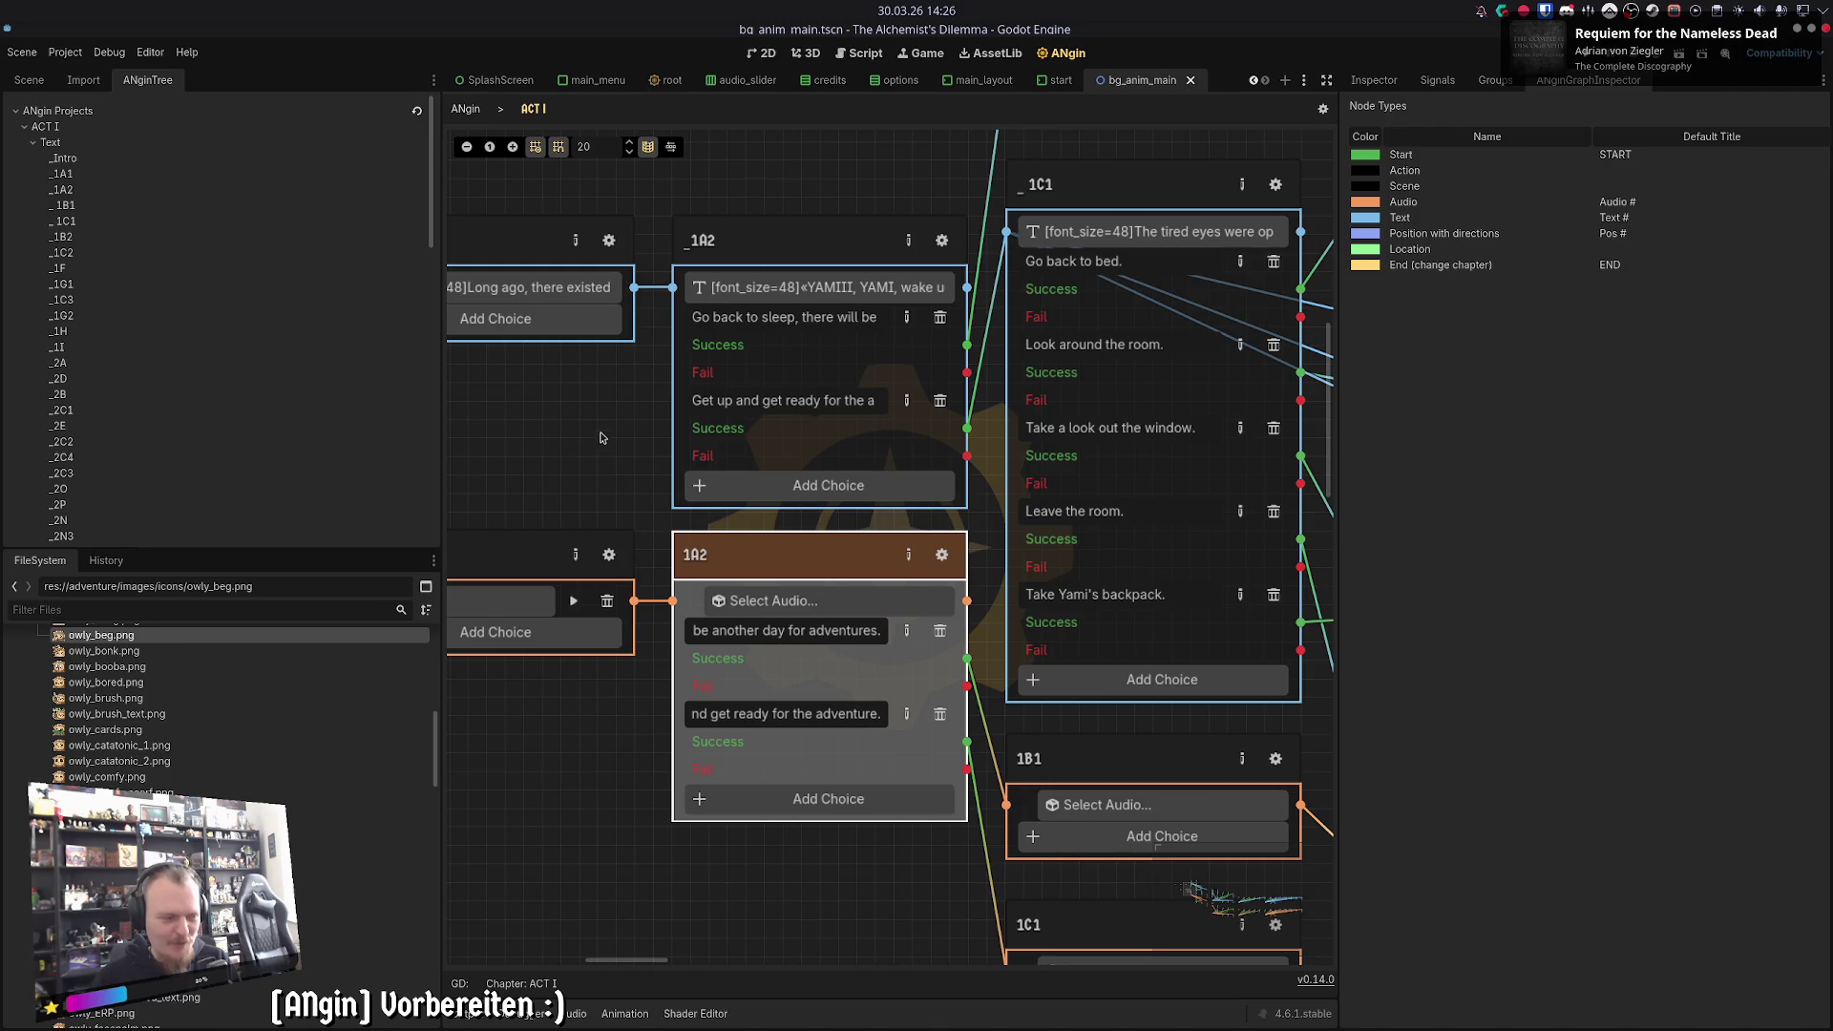
click(613, 453)
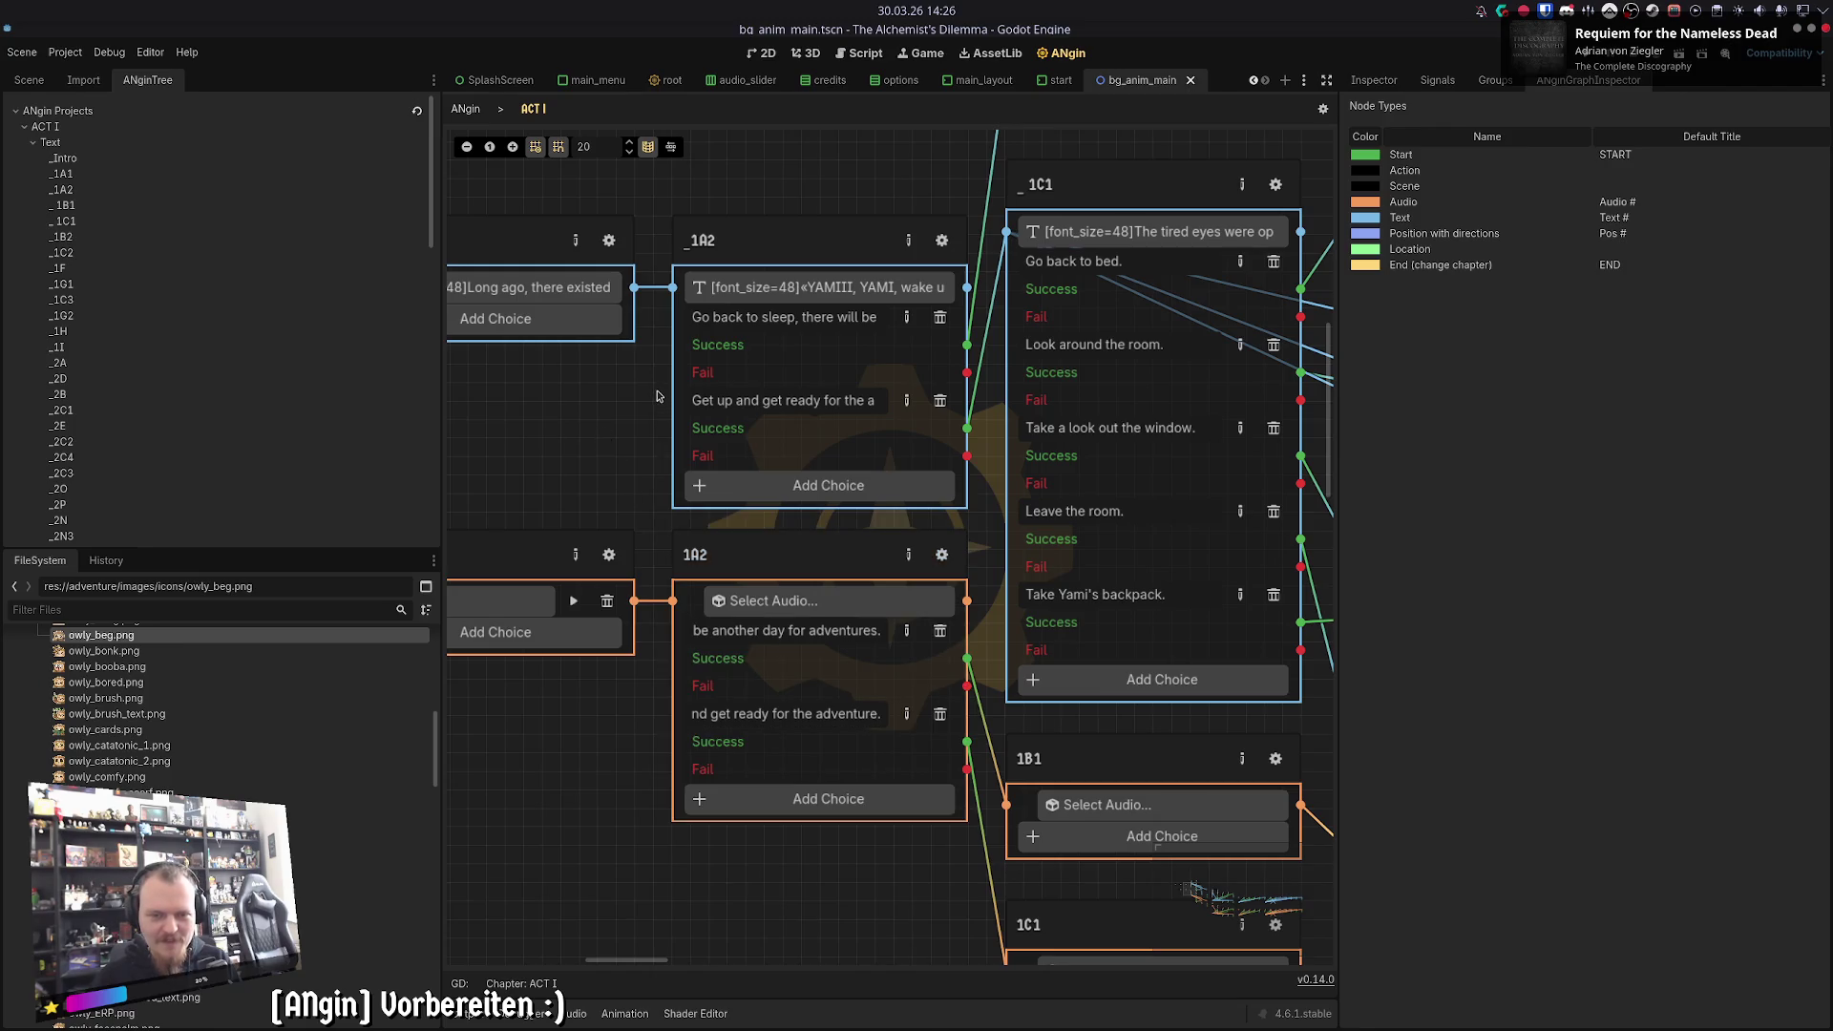
click(776, 306)
key(ctrl+a)
key(Escape)
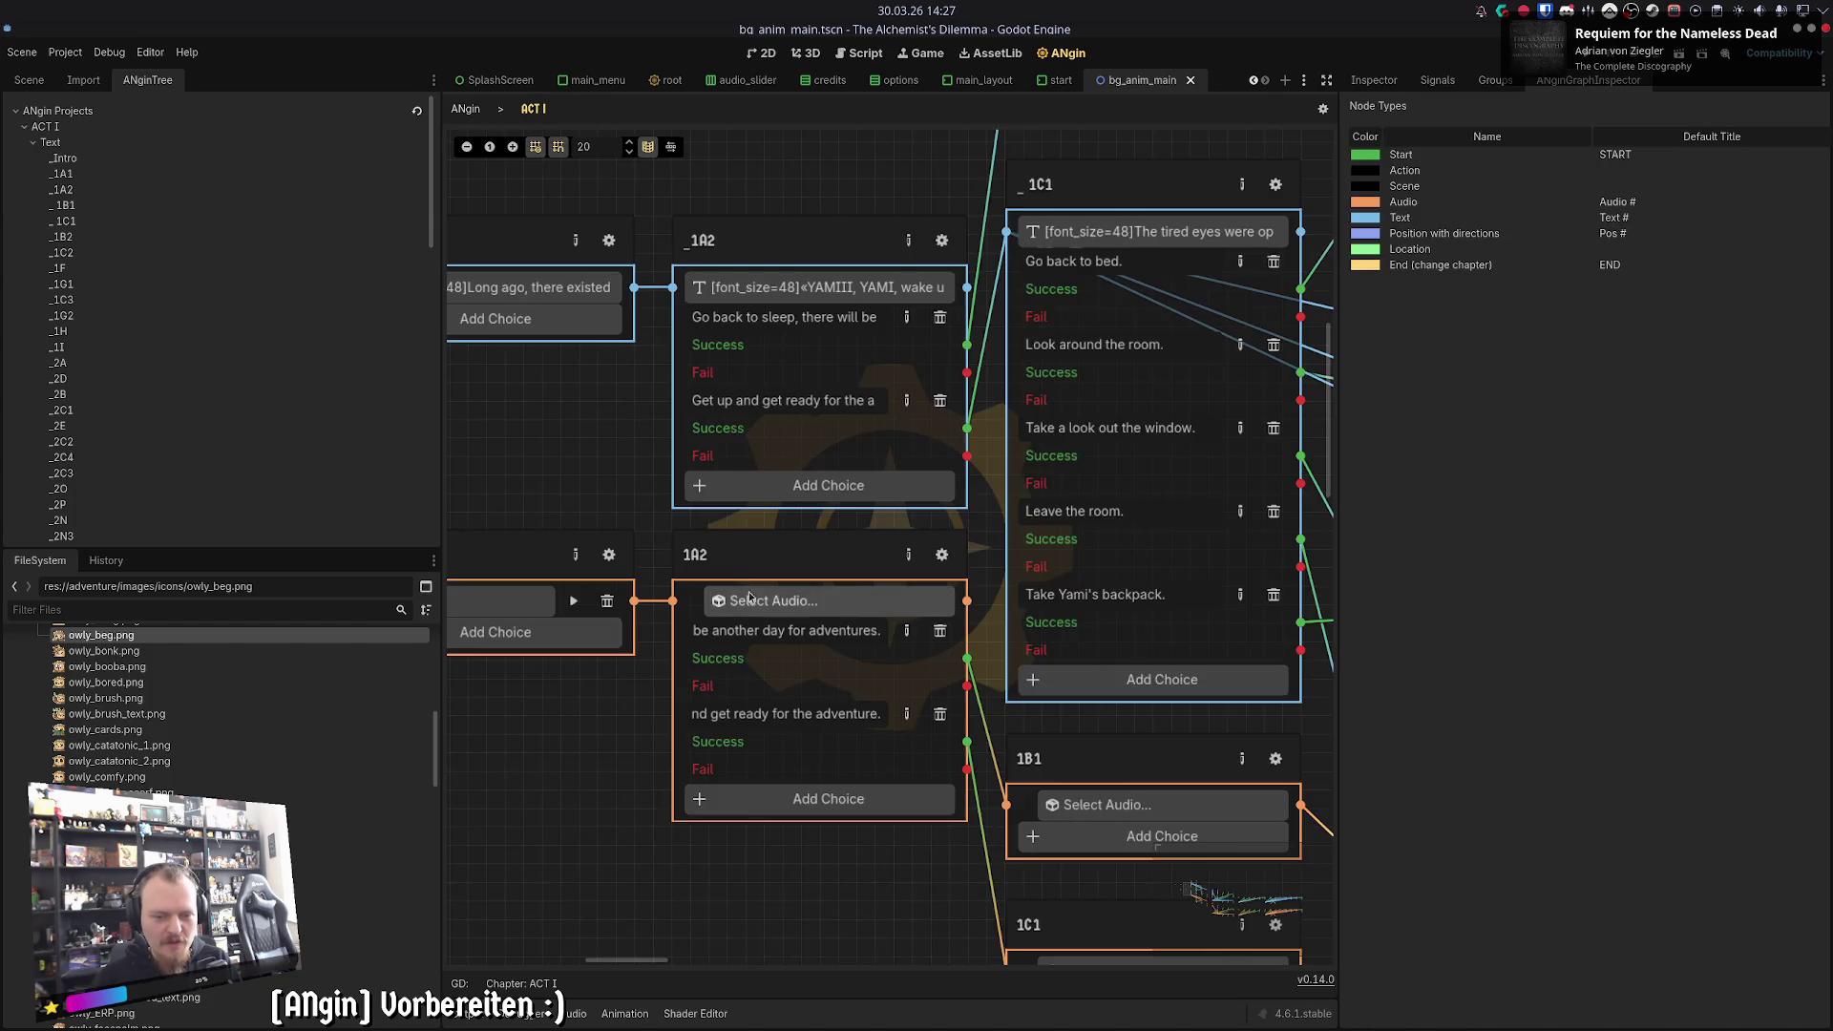
click(942, 556)
click(539, 115)
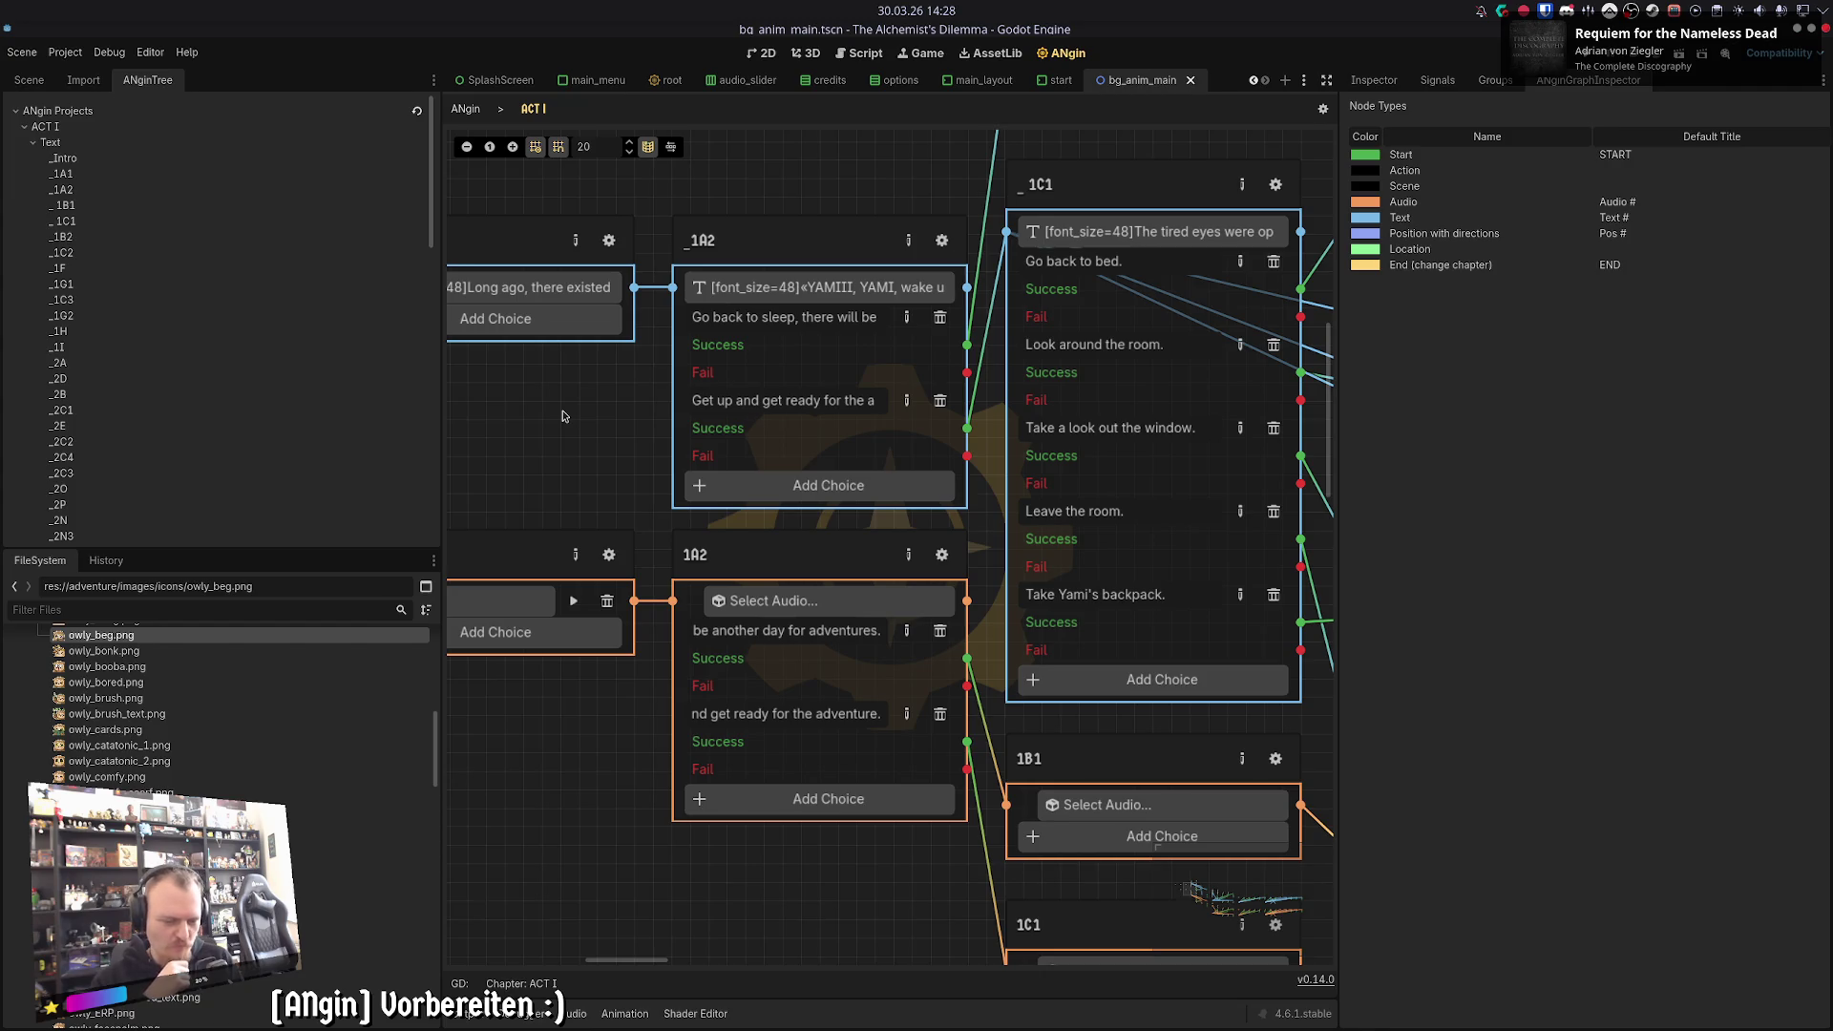
scroll(625, 481, up, 3)
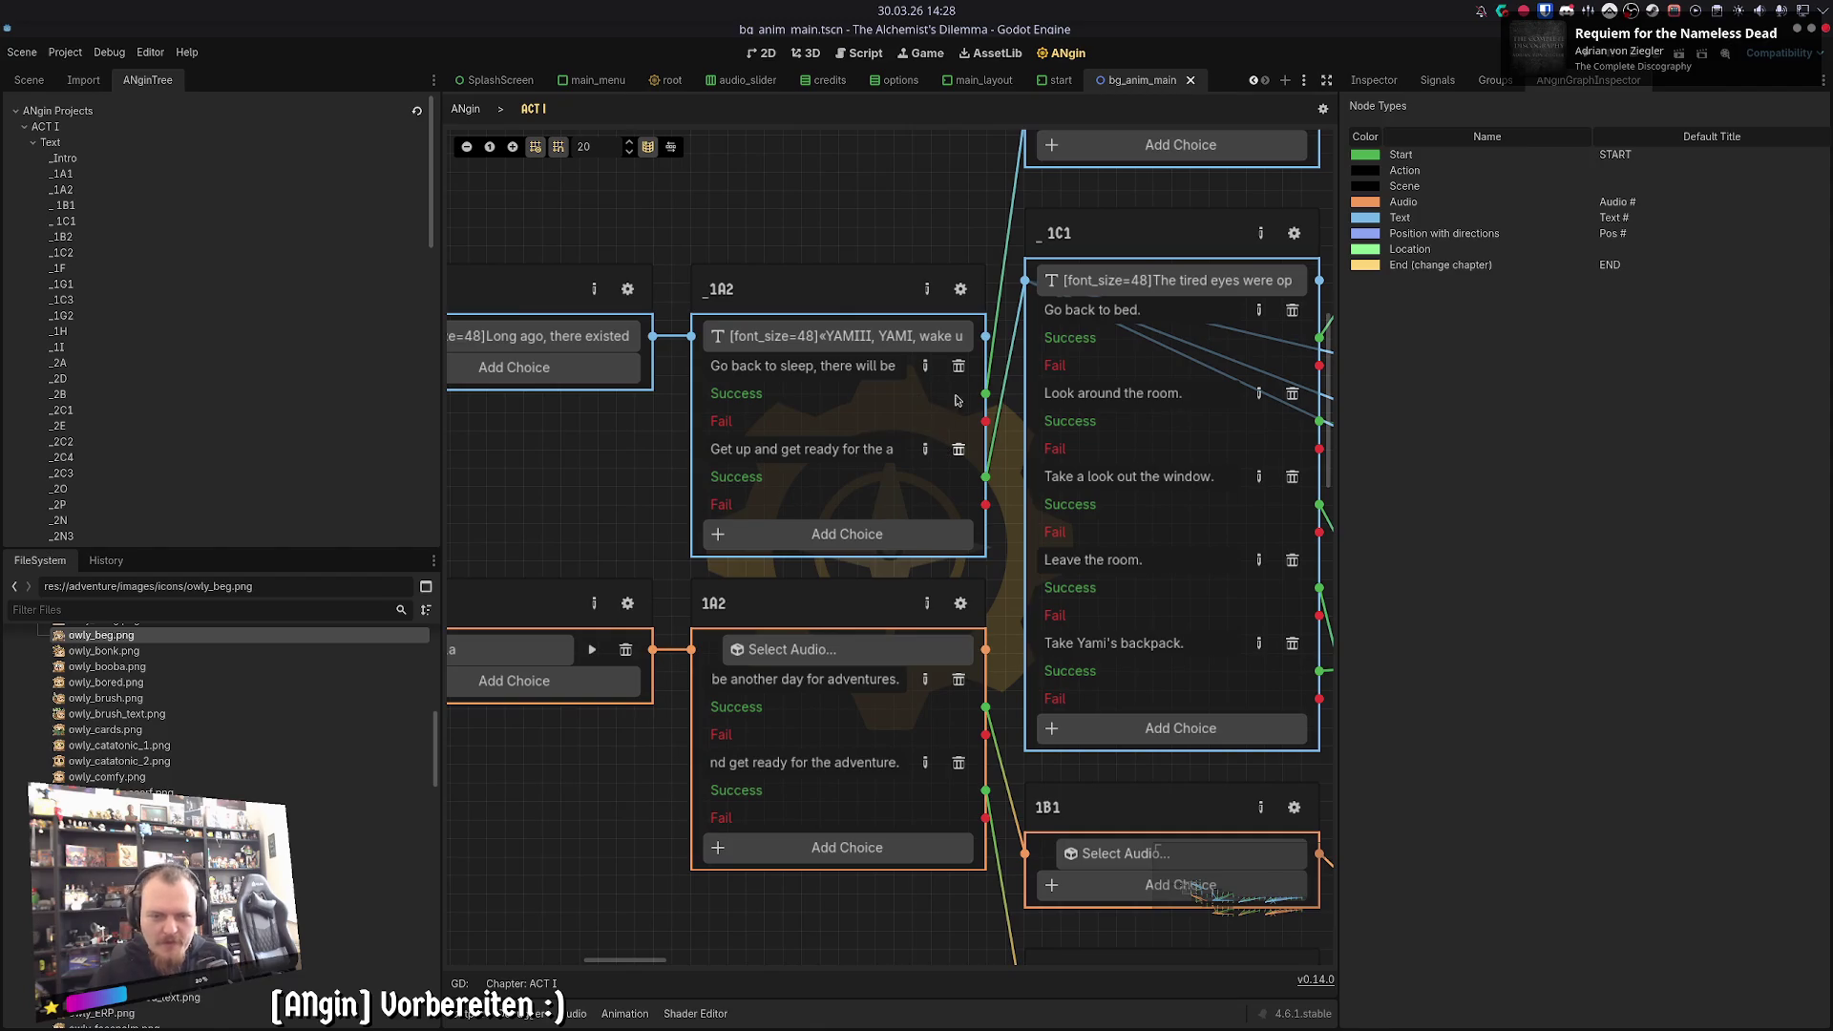
click(963, 302)
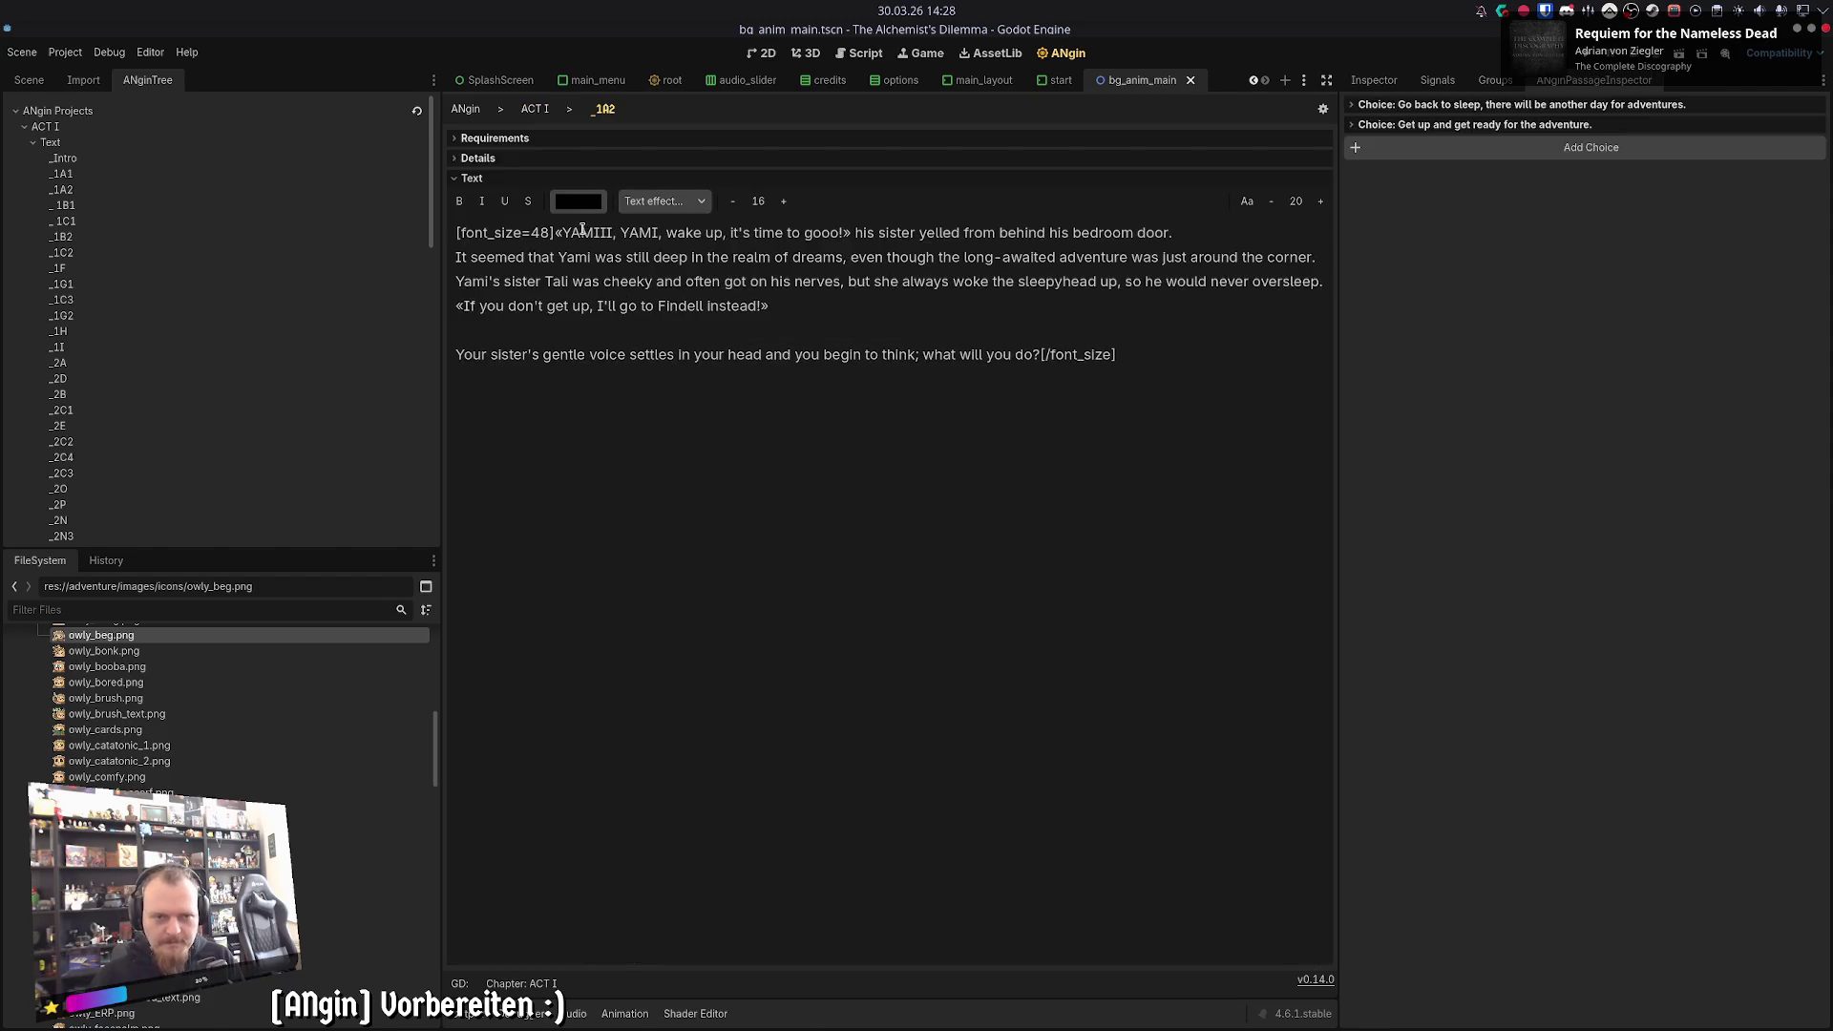
click(517, 155)
click(517, 140)
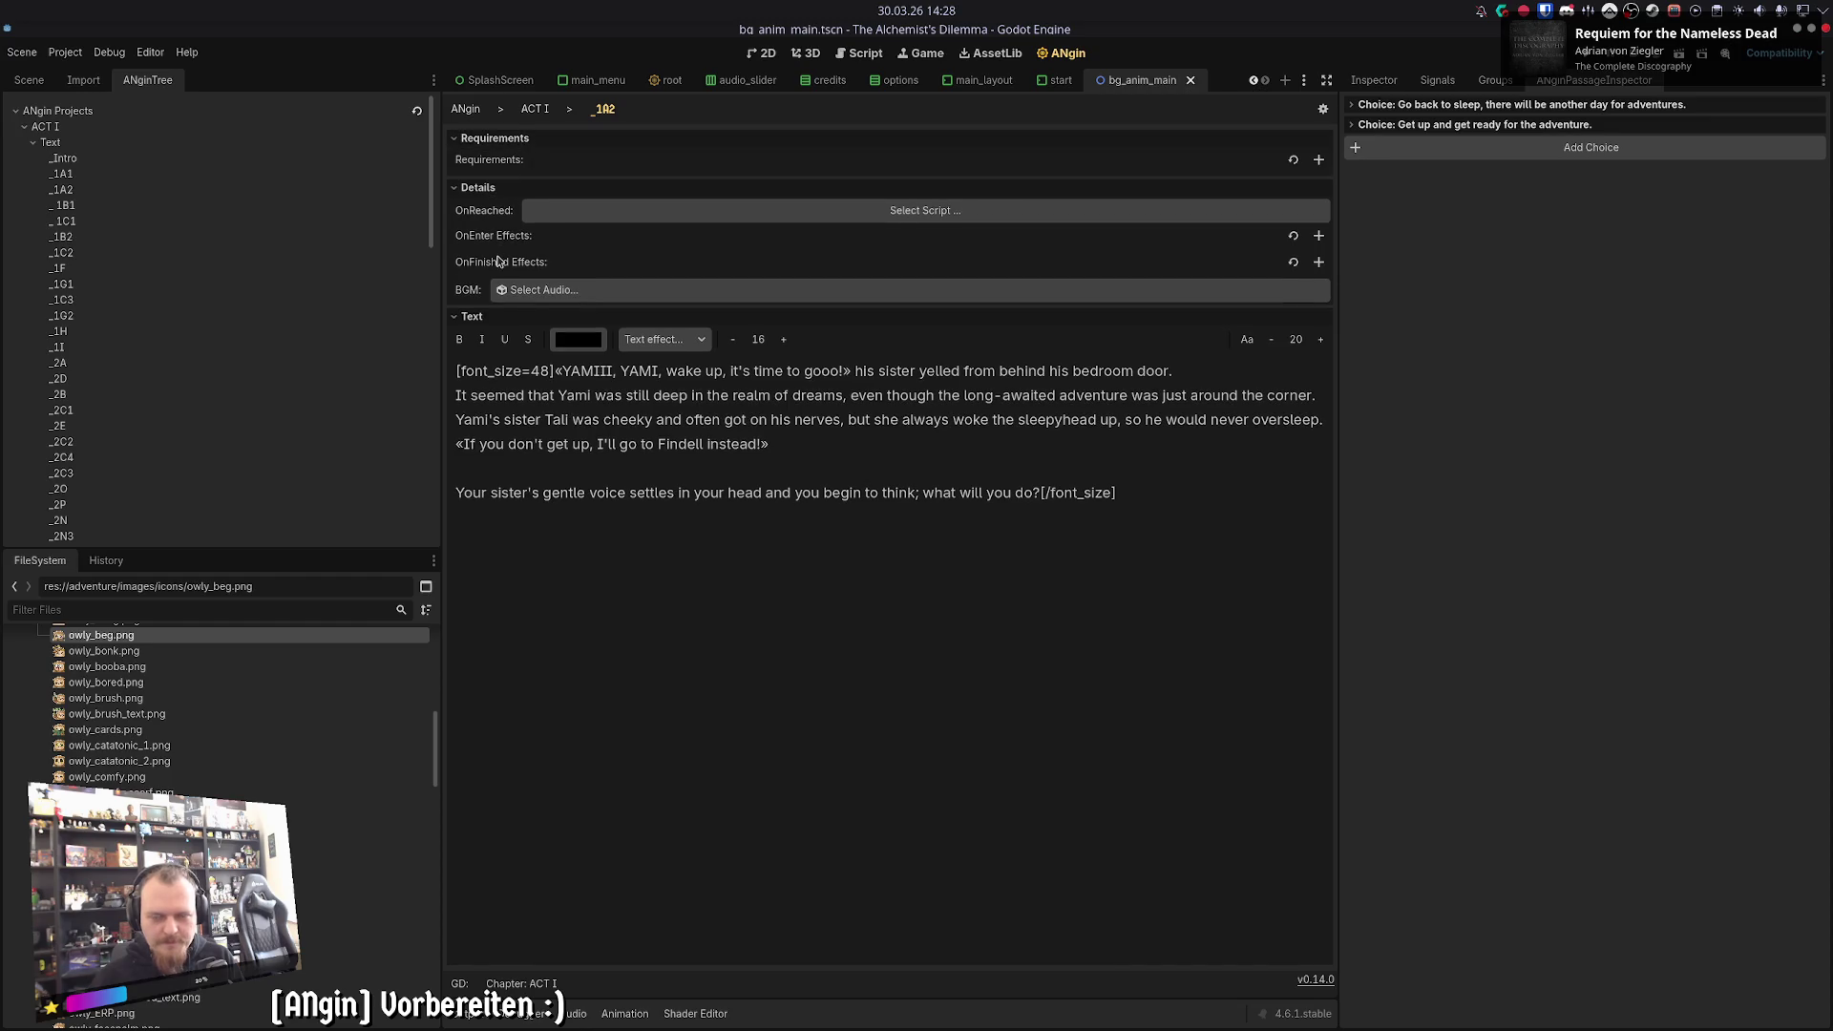
click(1443, 125)
click(1436, 104)
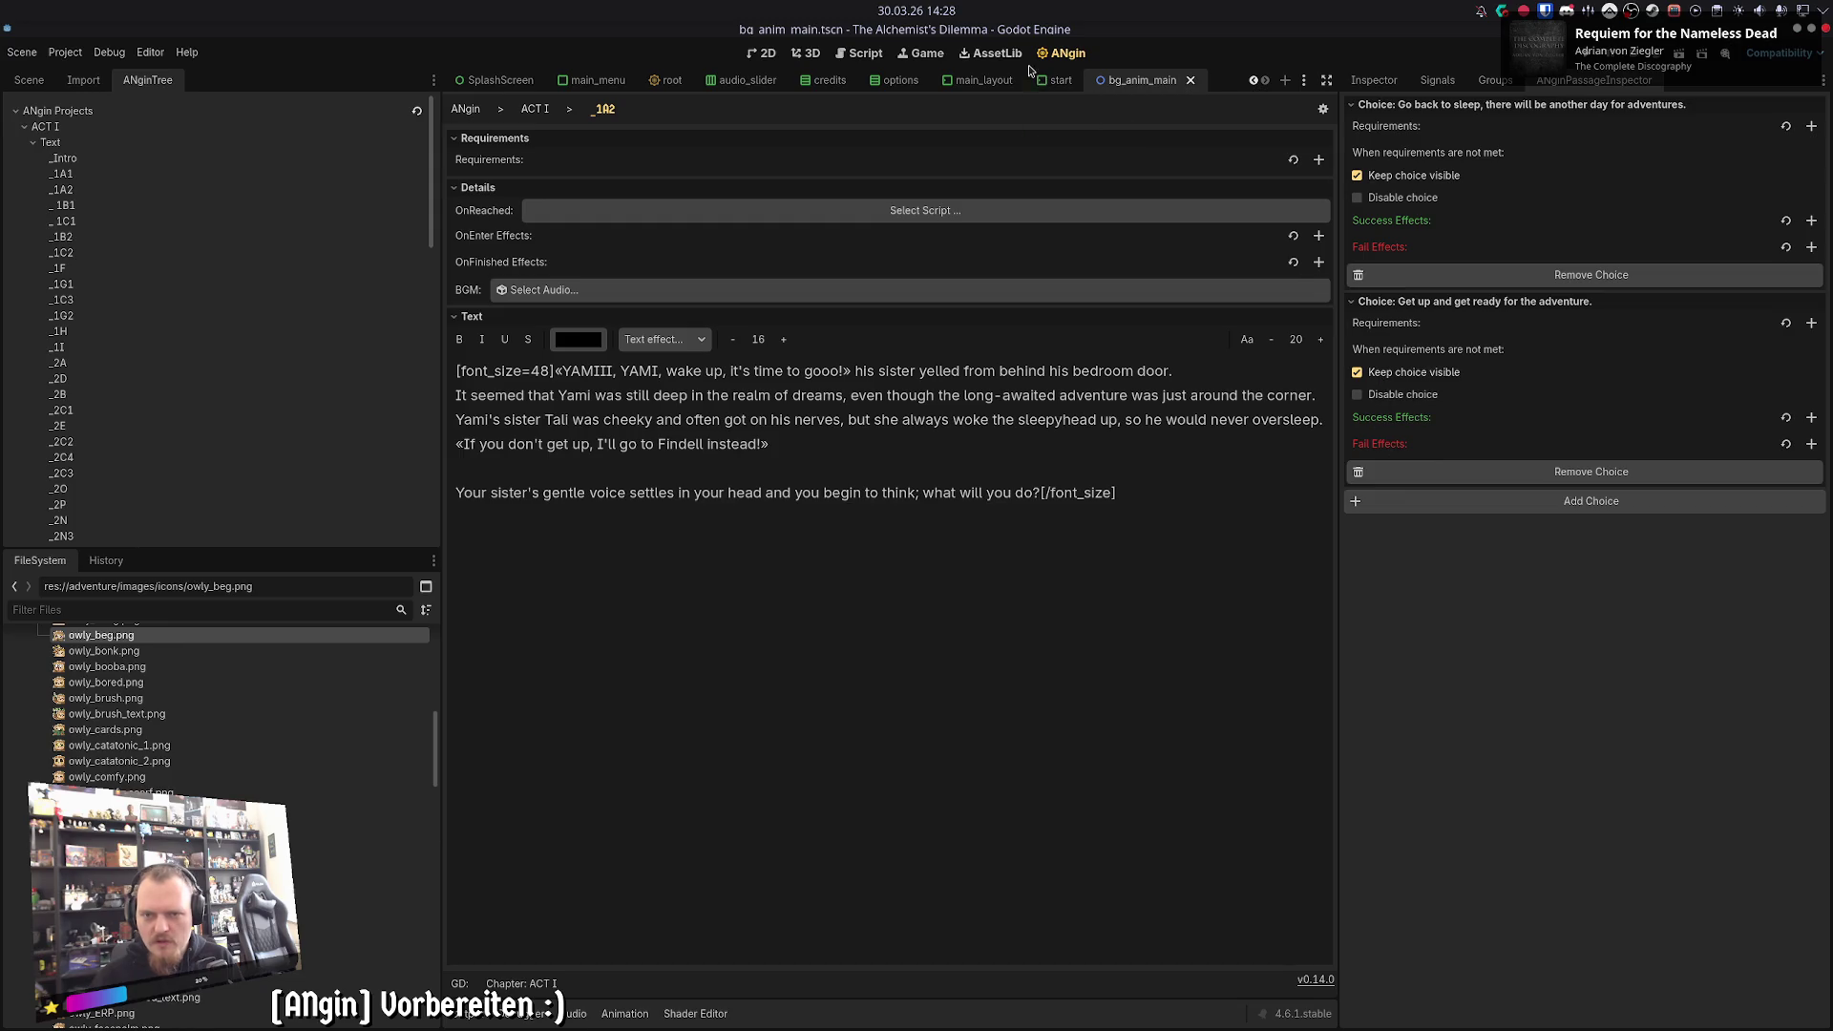
click(535, 109)
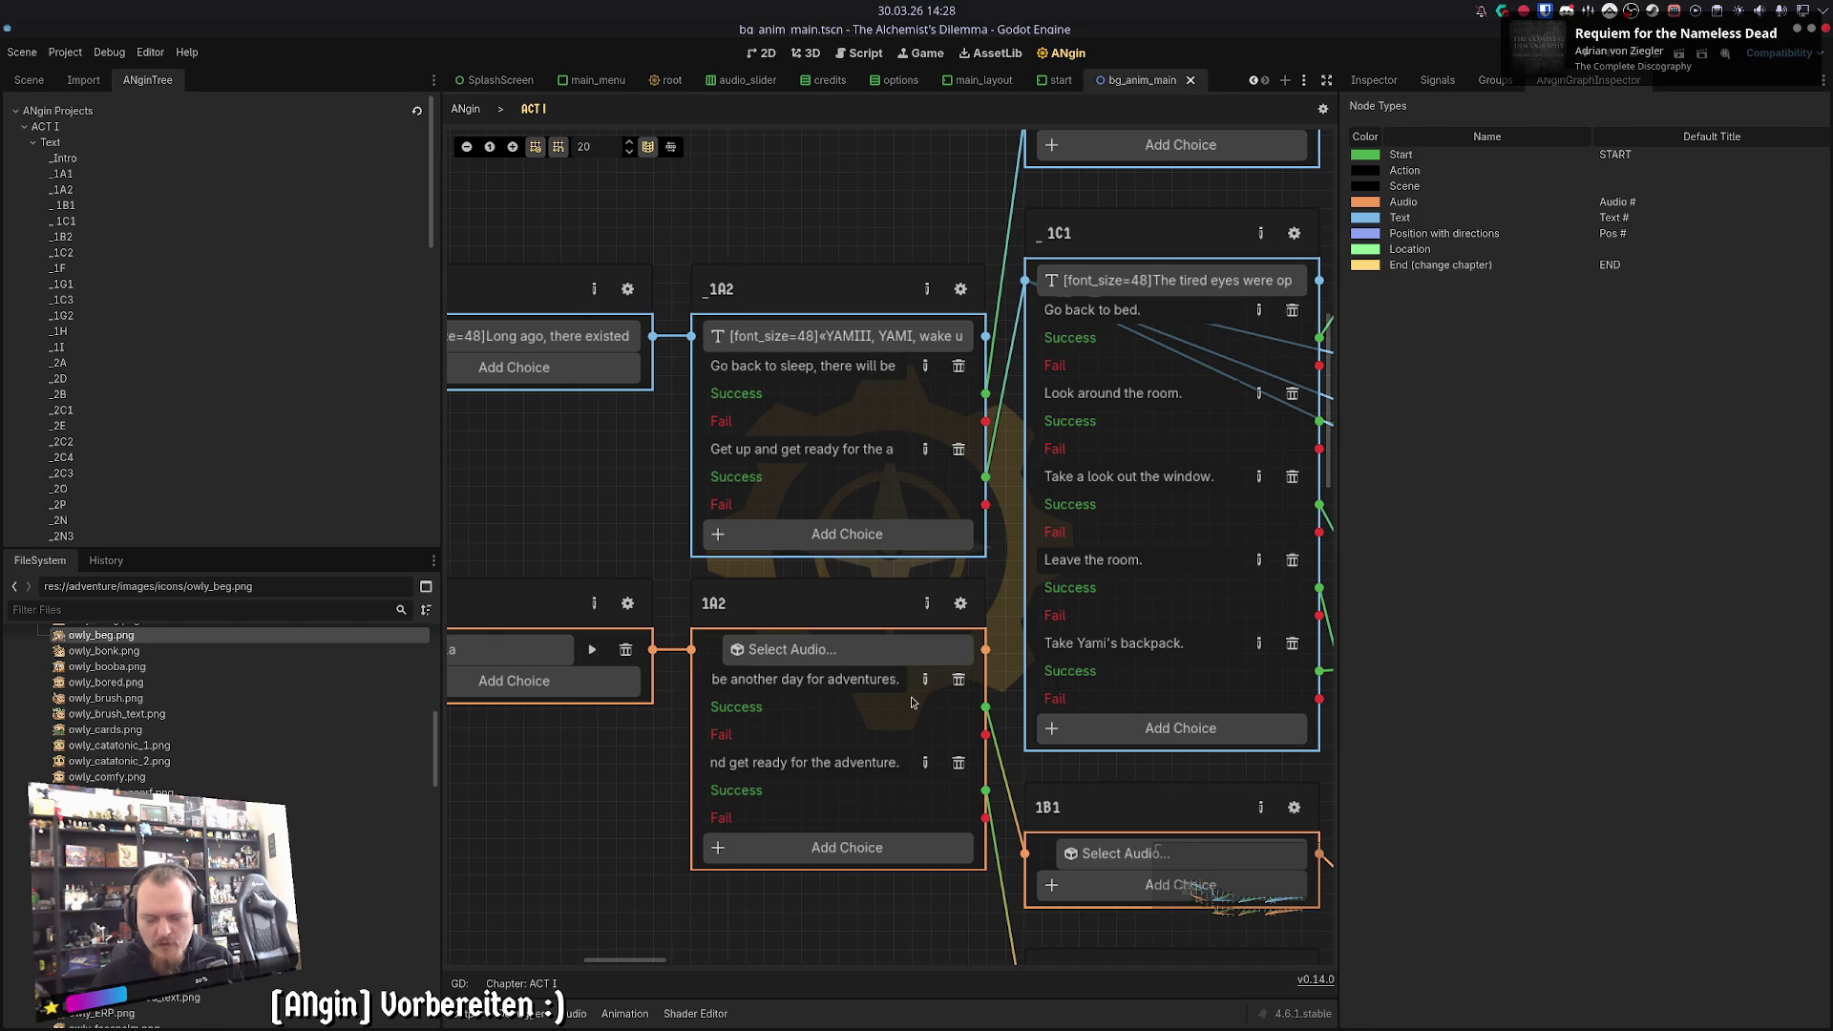
click(925, 366)
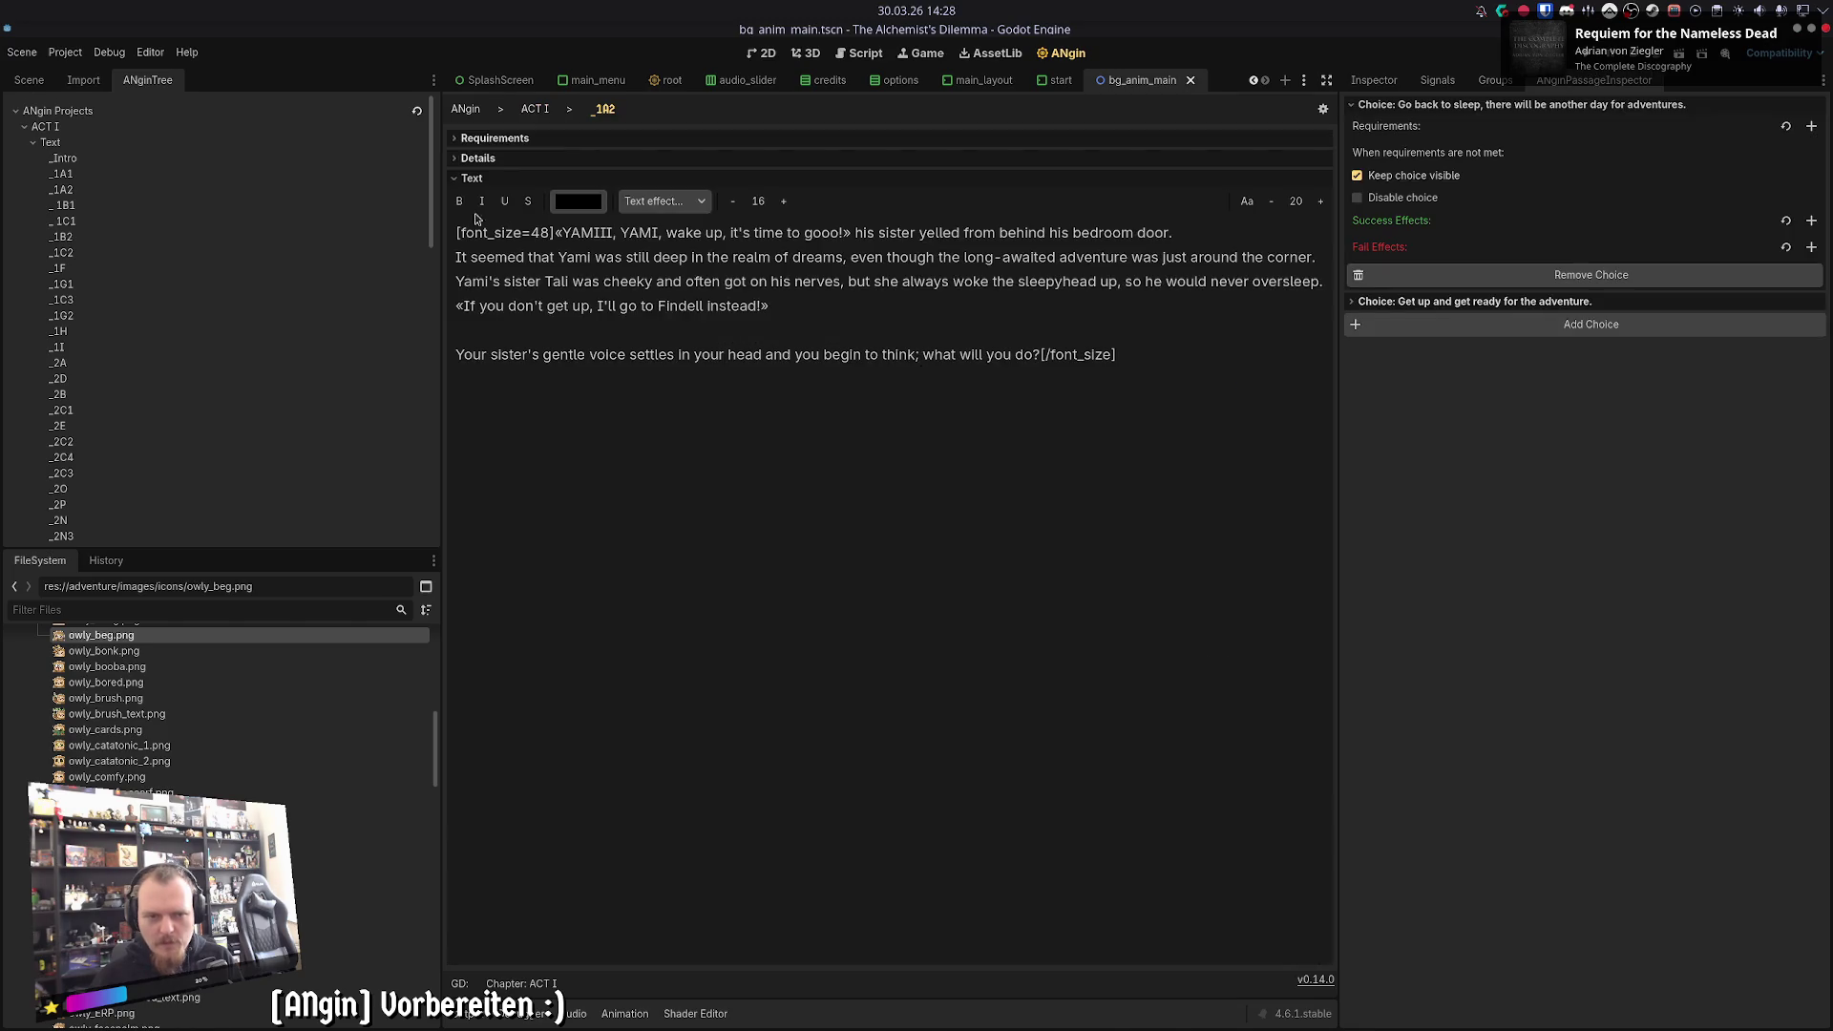
click(477, 158)
click(535, 139)
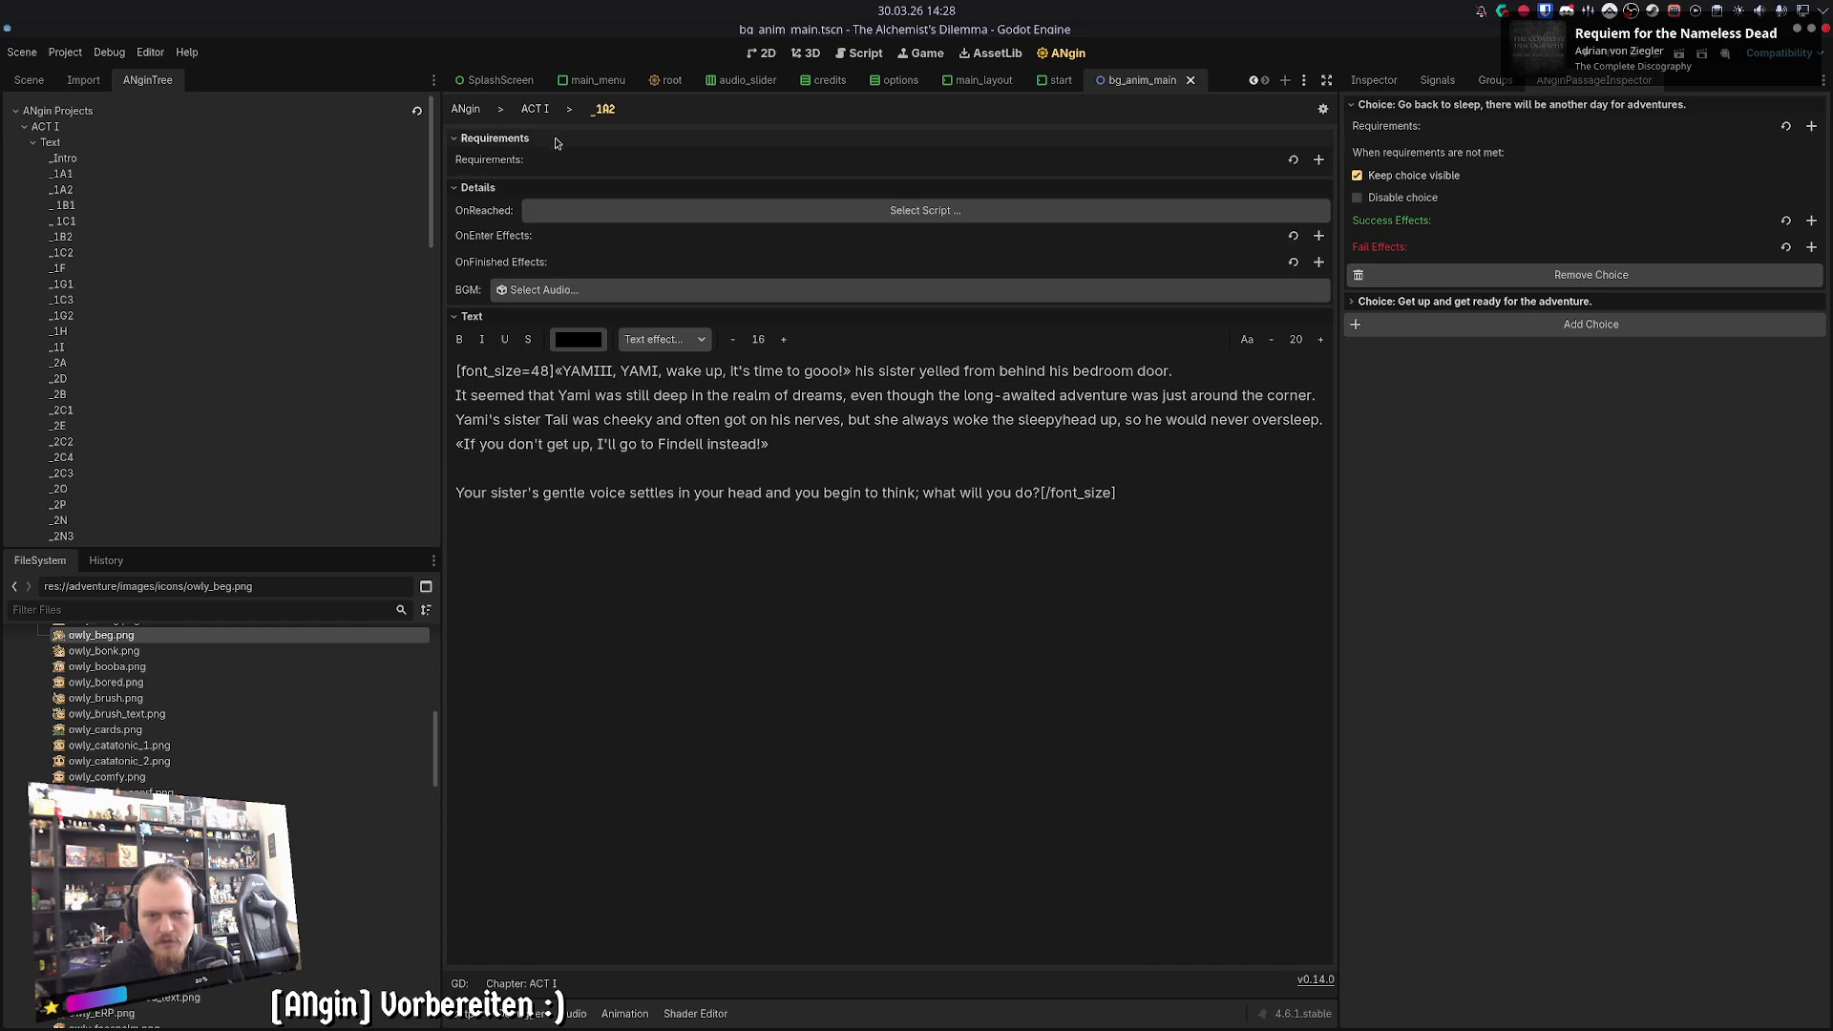
click(534, 108)
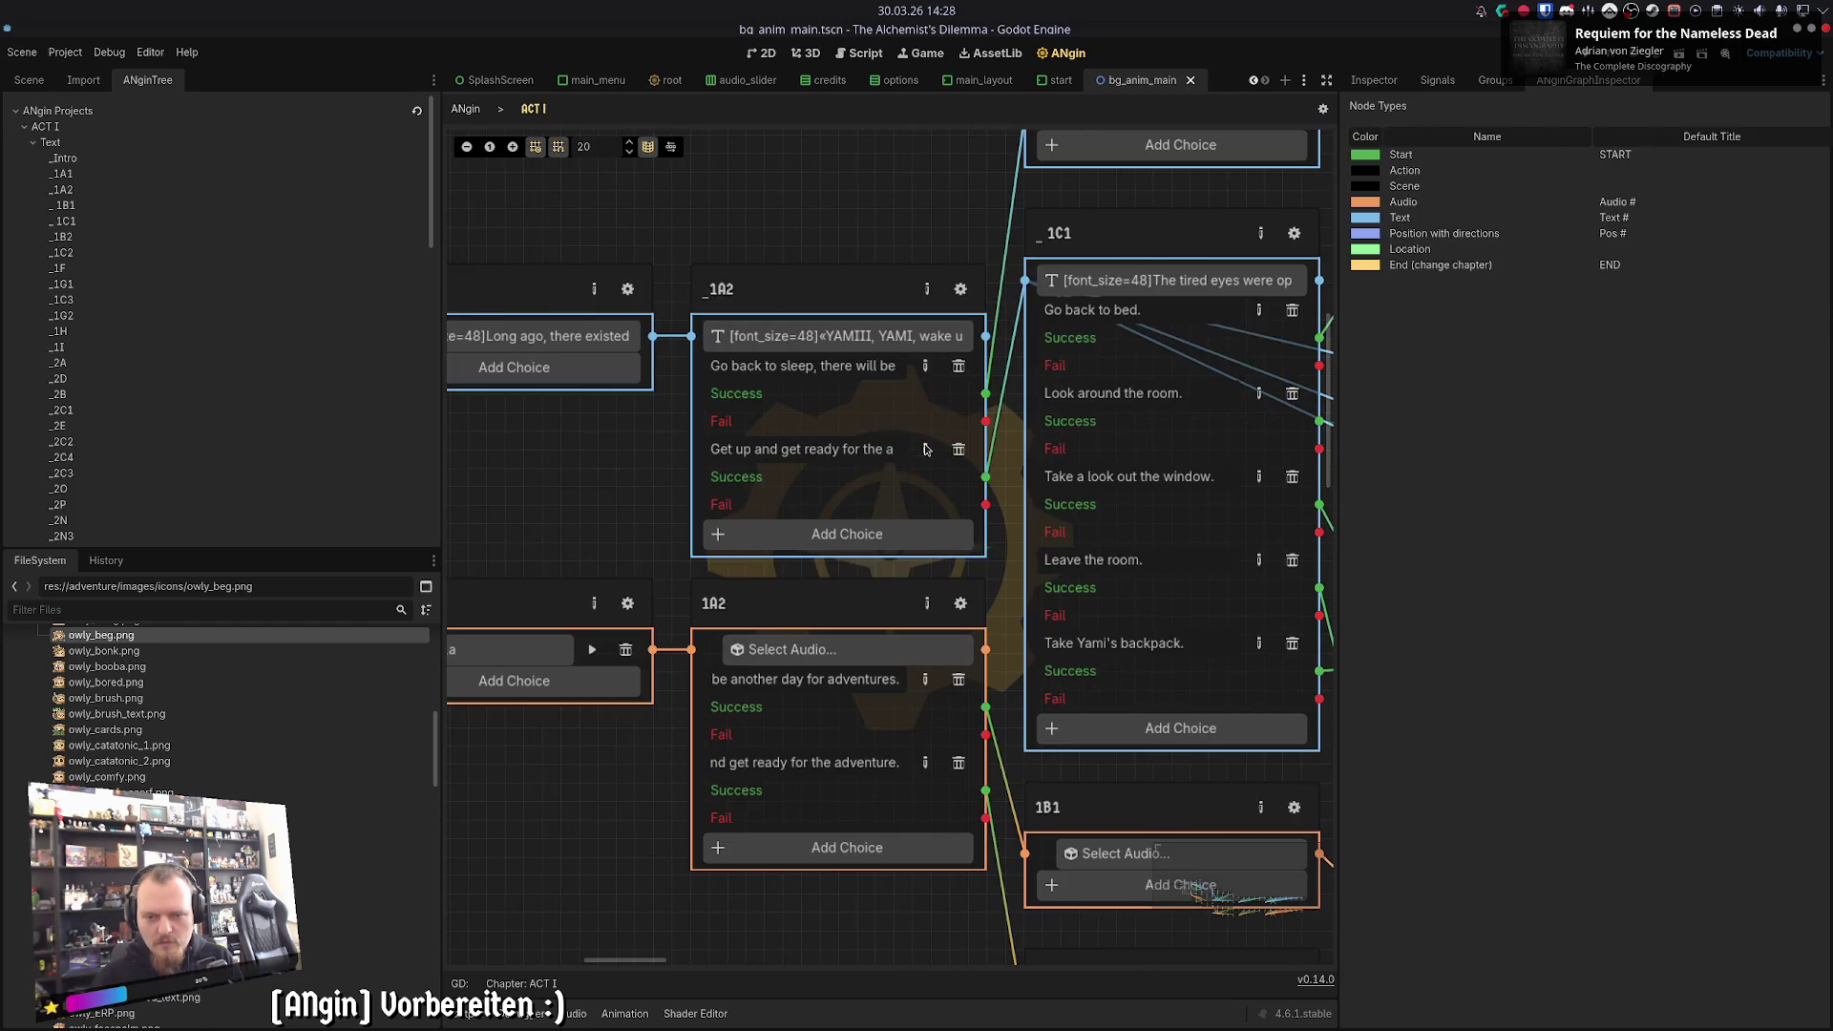
click(925, 448)
click(1470, 124)
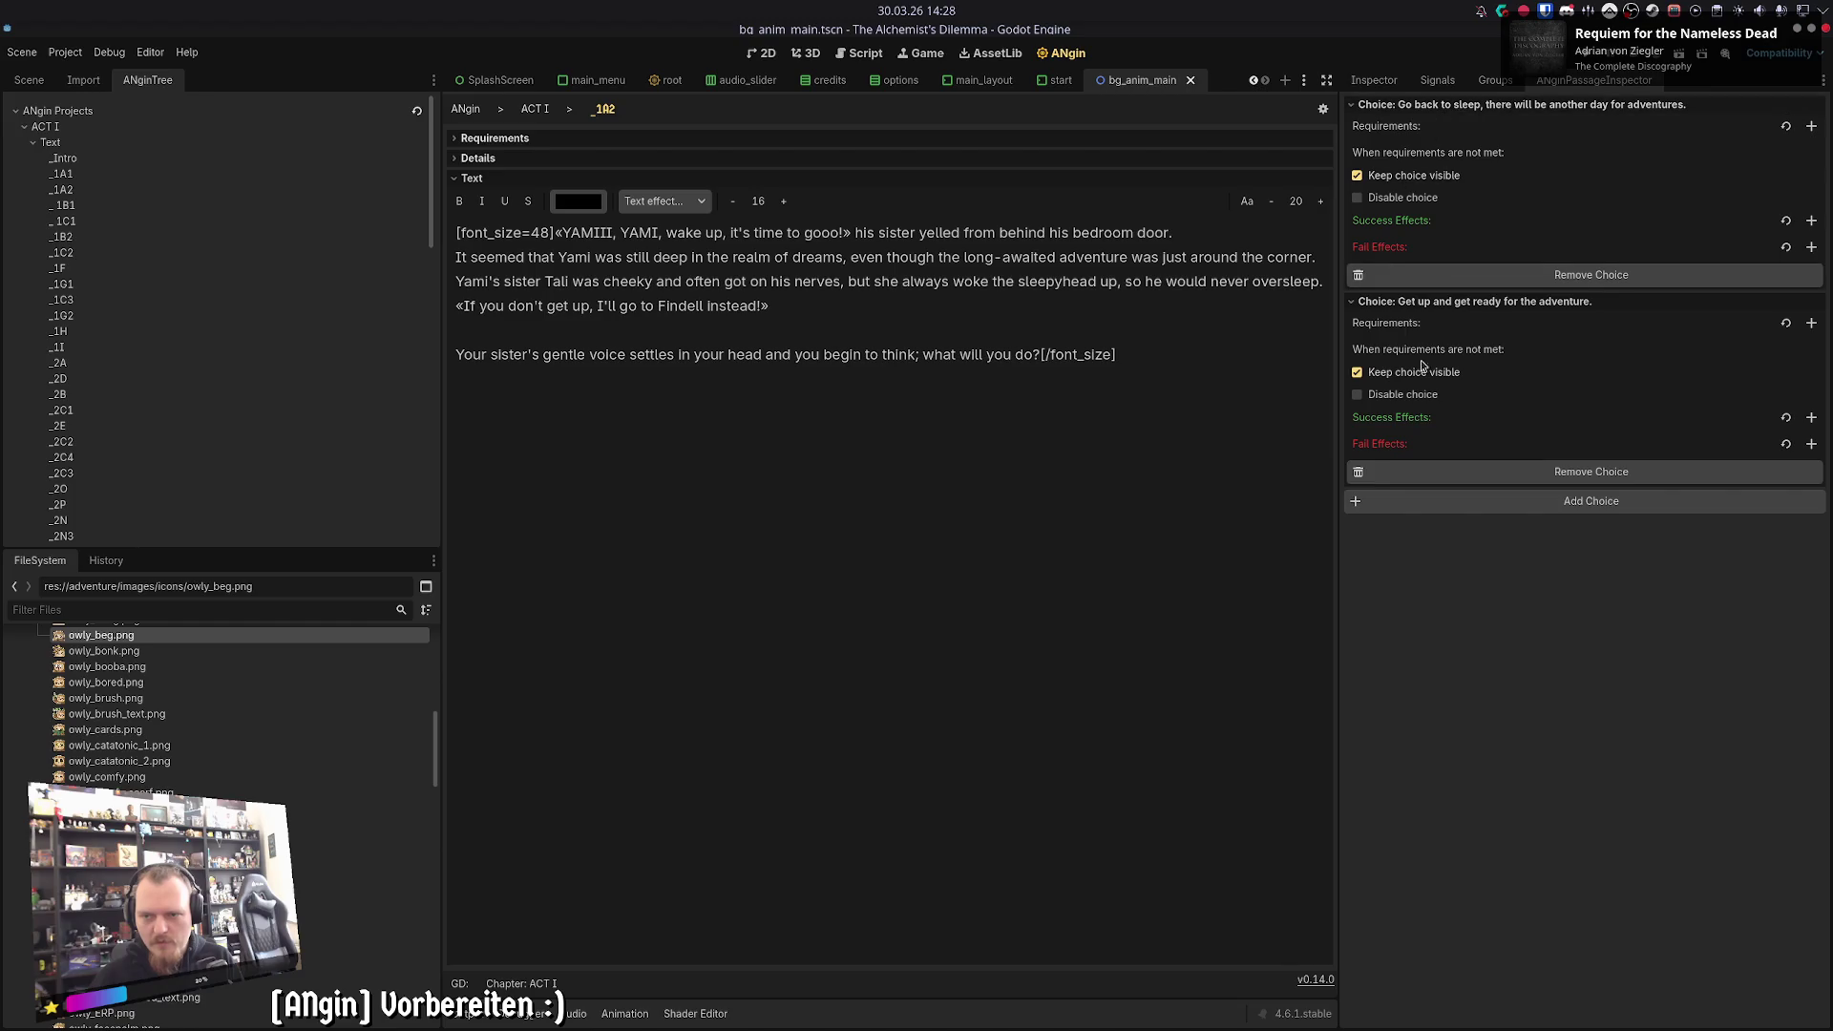
click(534, 109)
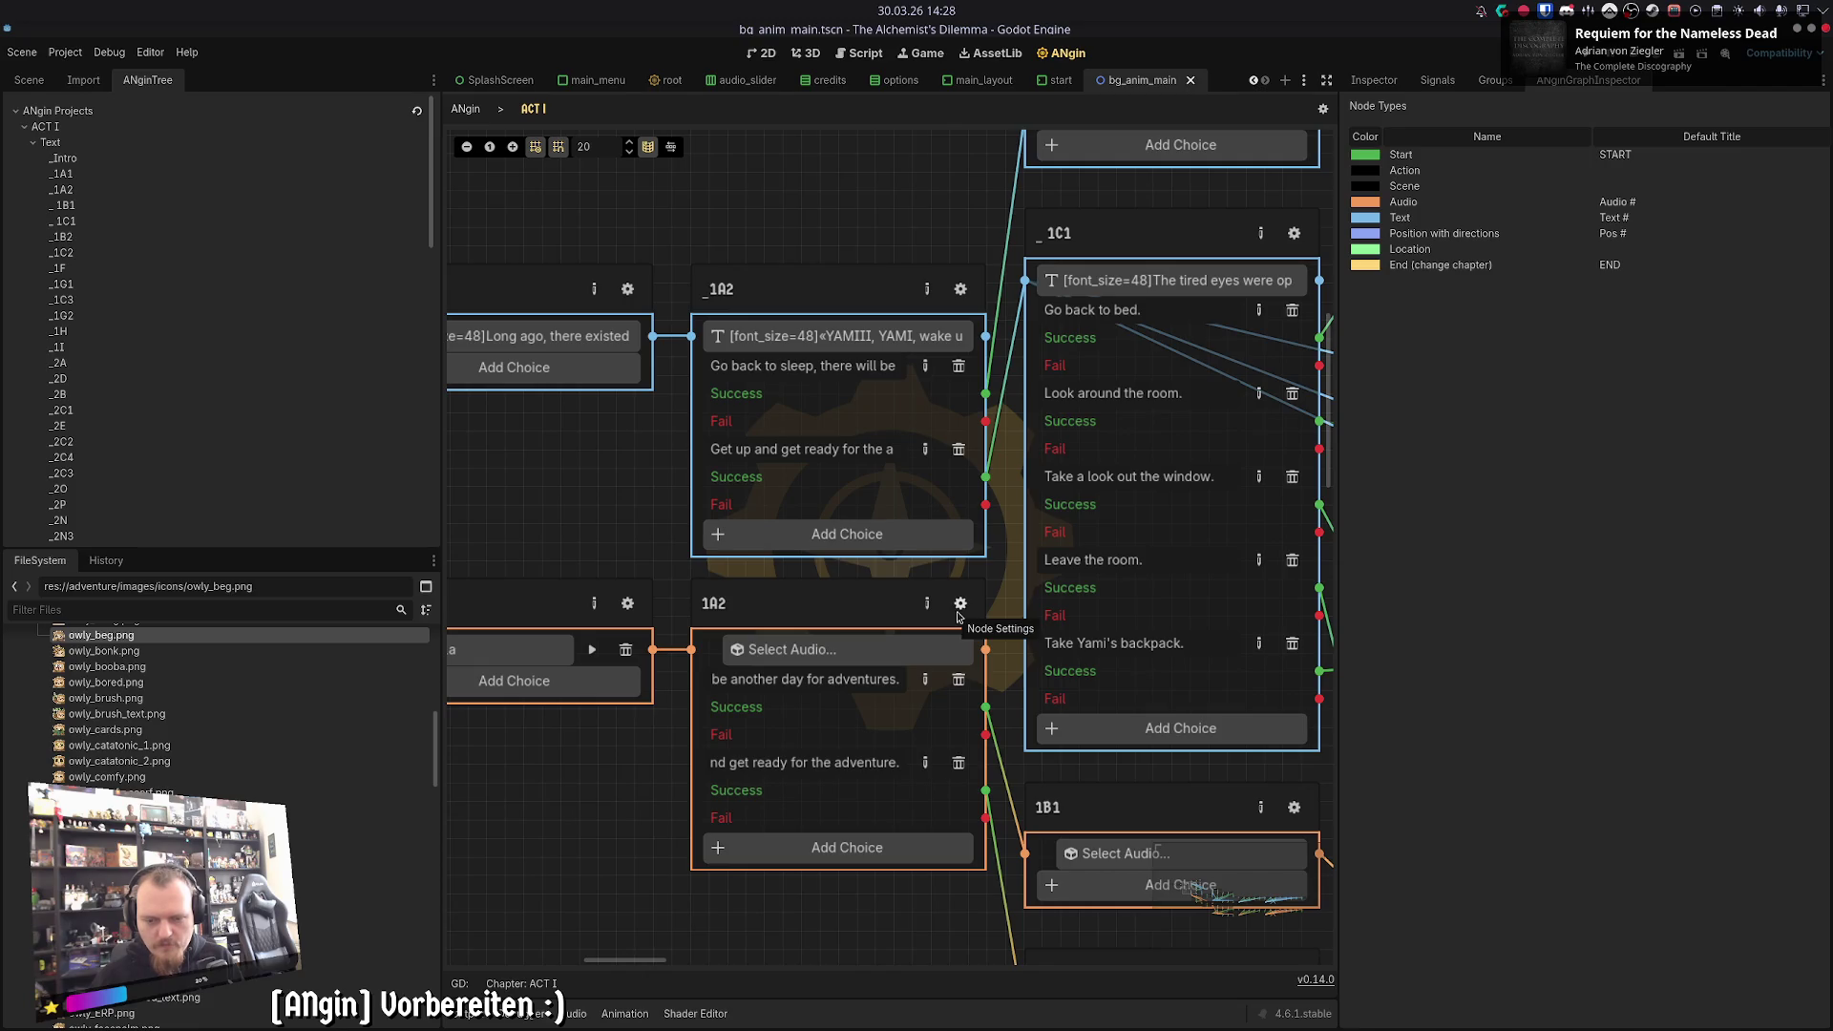
scroll(891, 592, right, 5)
scroll(890, 592, up, 3)
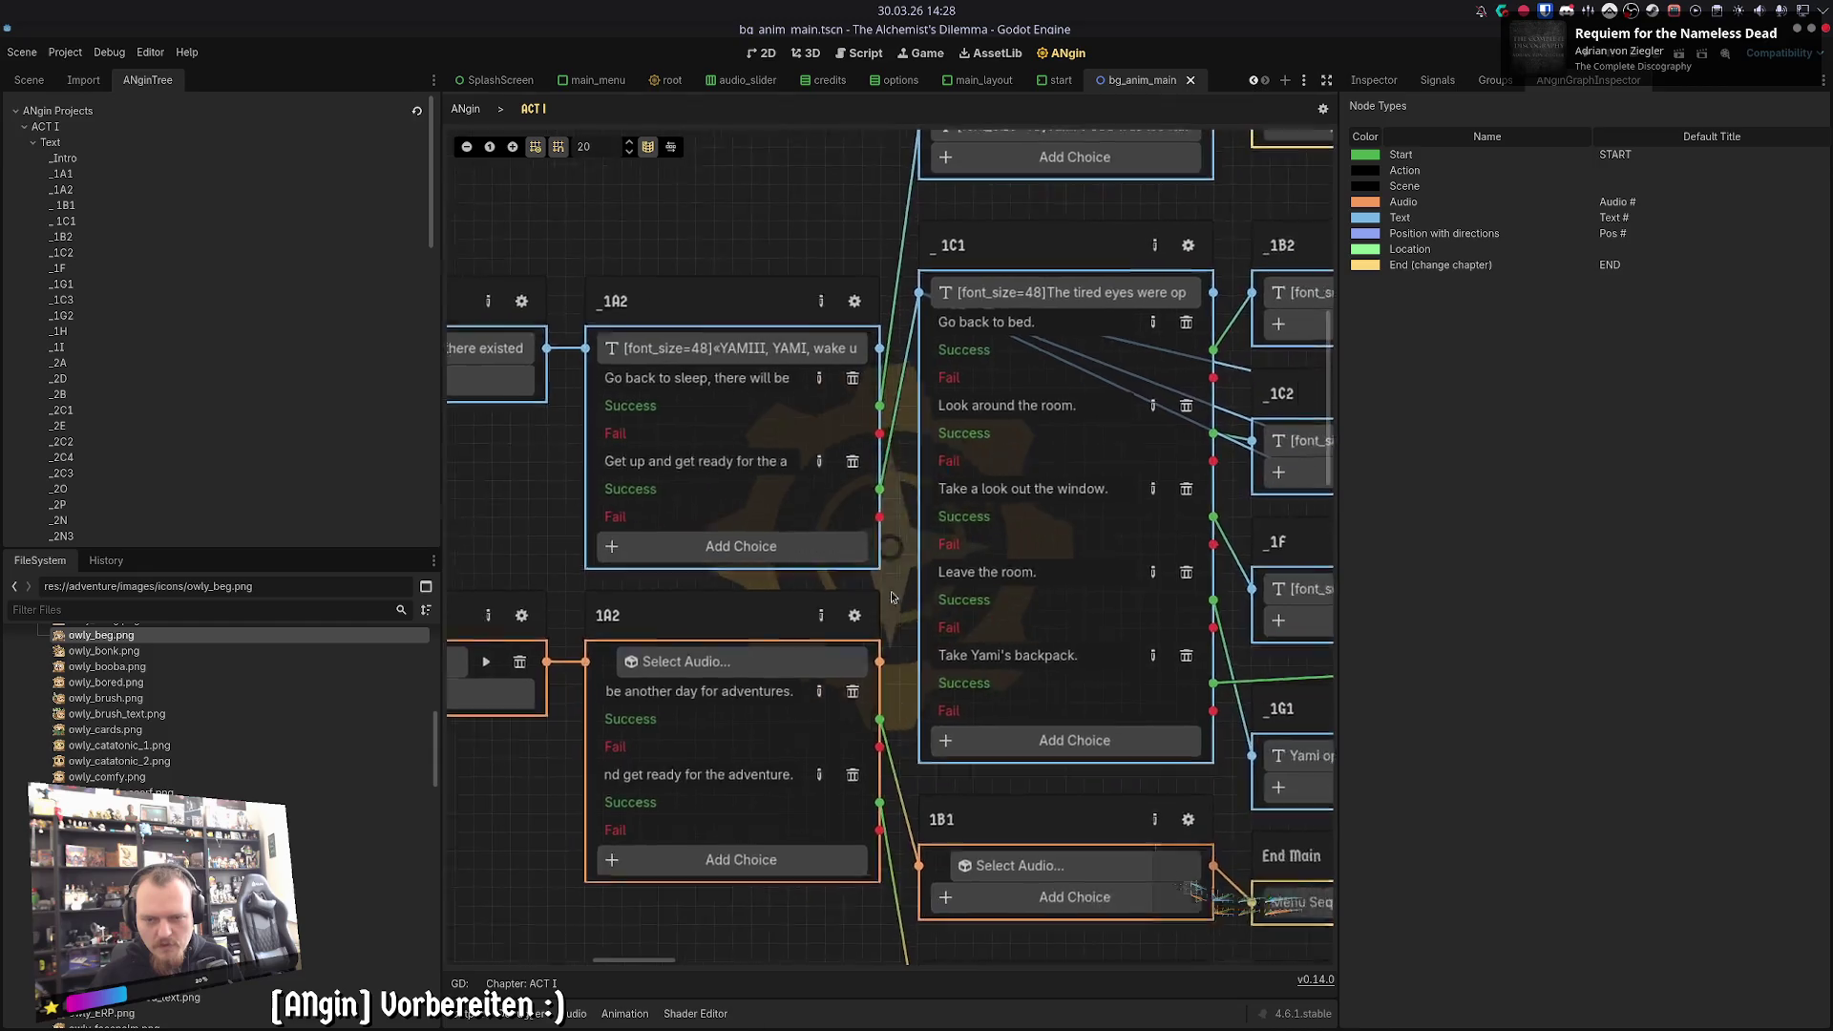
- Review the _1B1 passage's requirements and effects, then the 1B1 audio passage
double_click(802, 345)
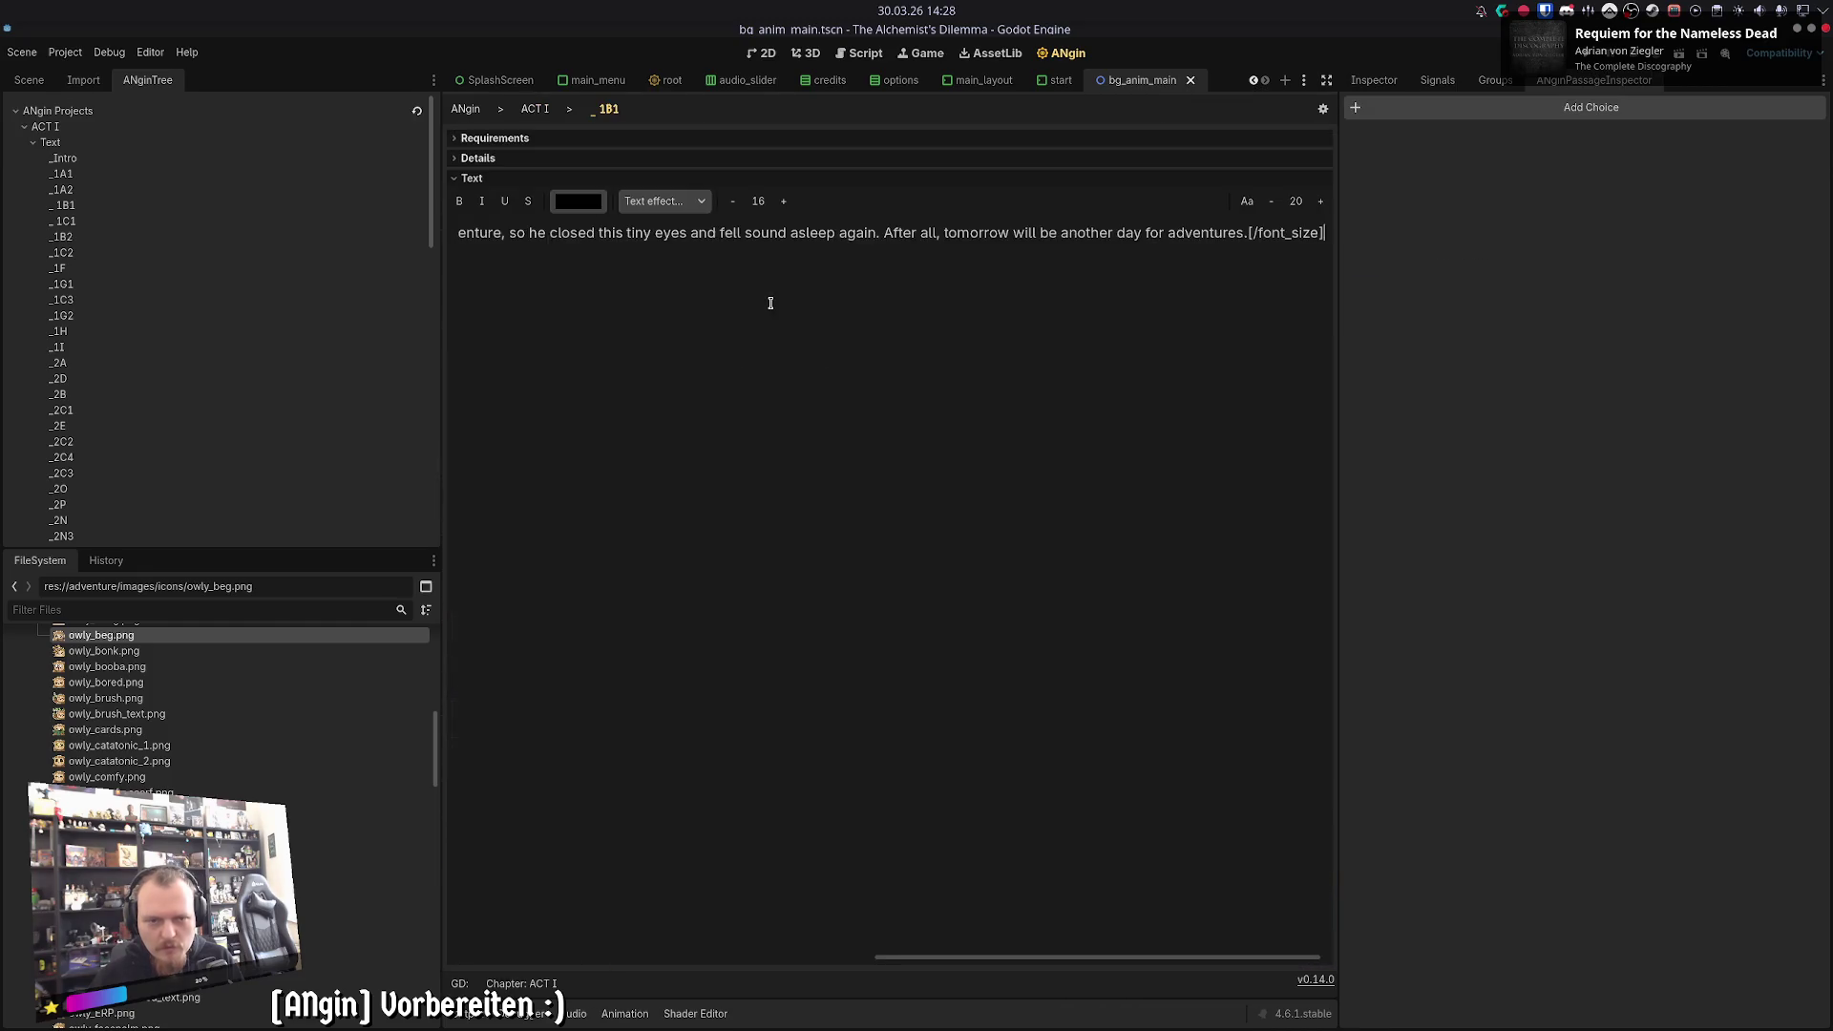
click(498, 158)
click(498, 138)
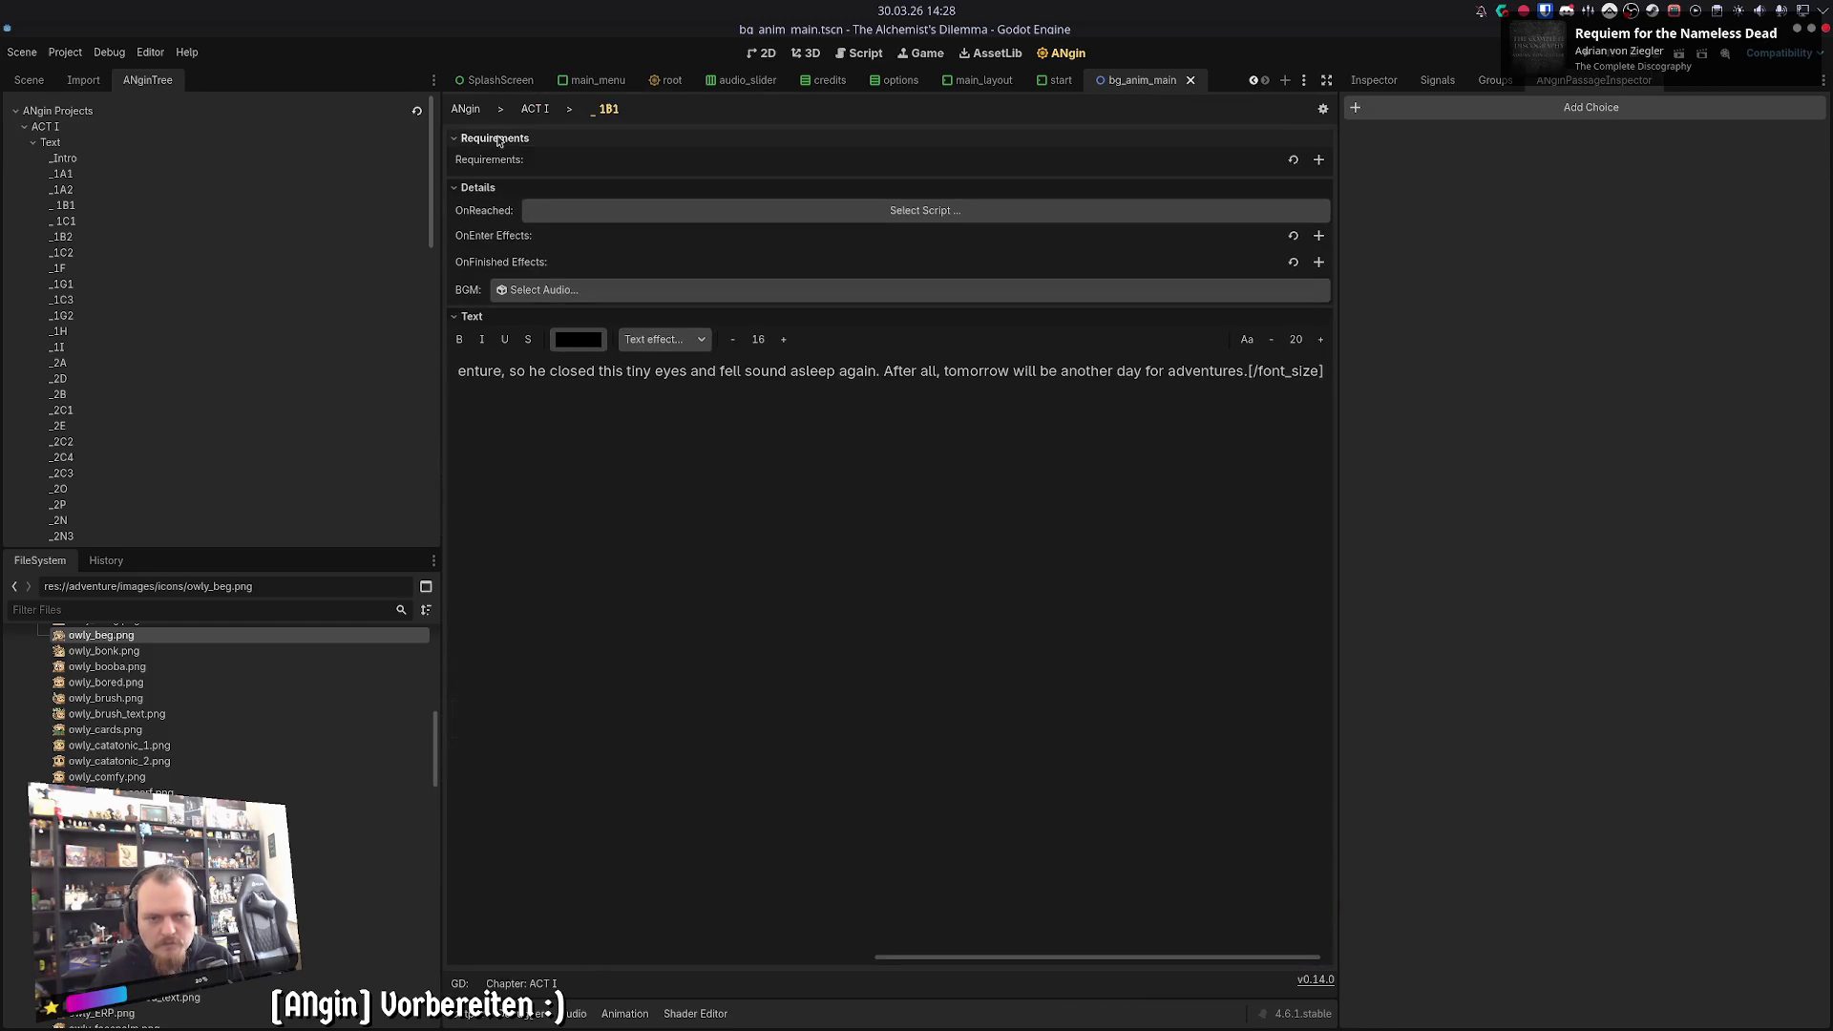
click(524, 109)
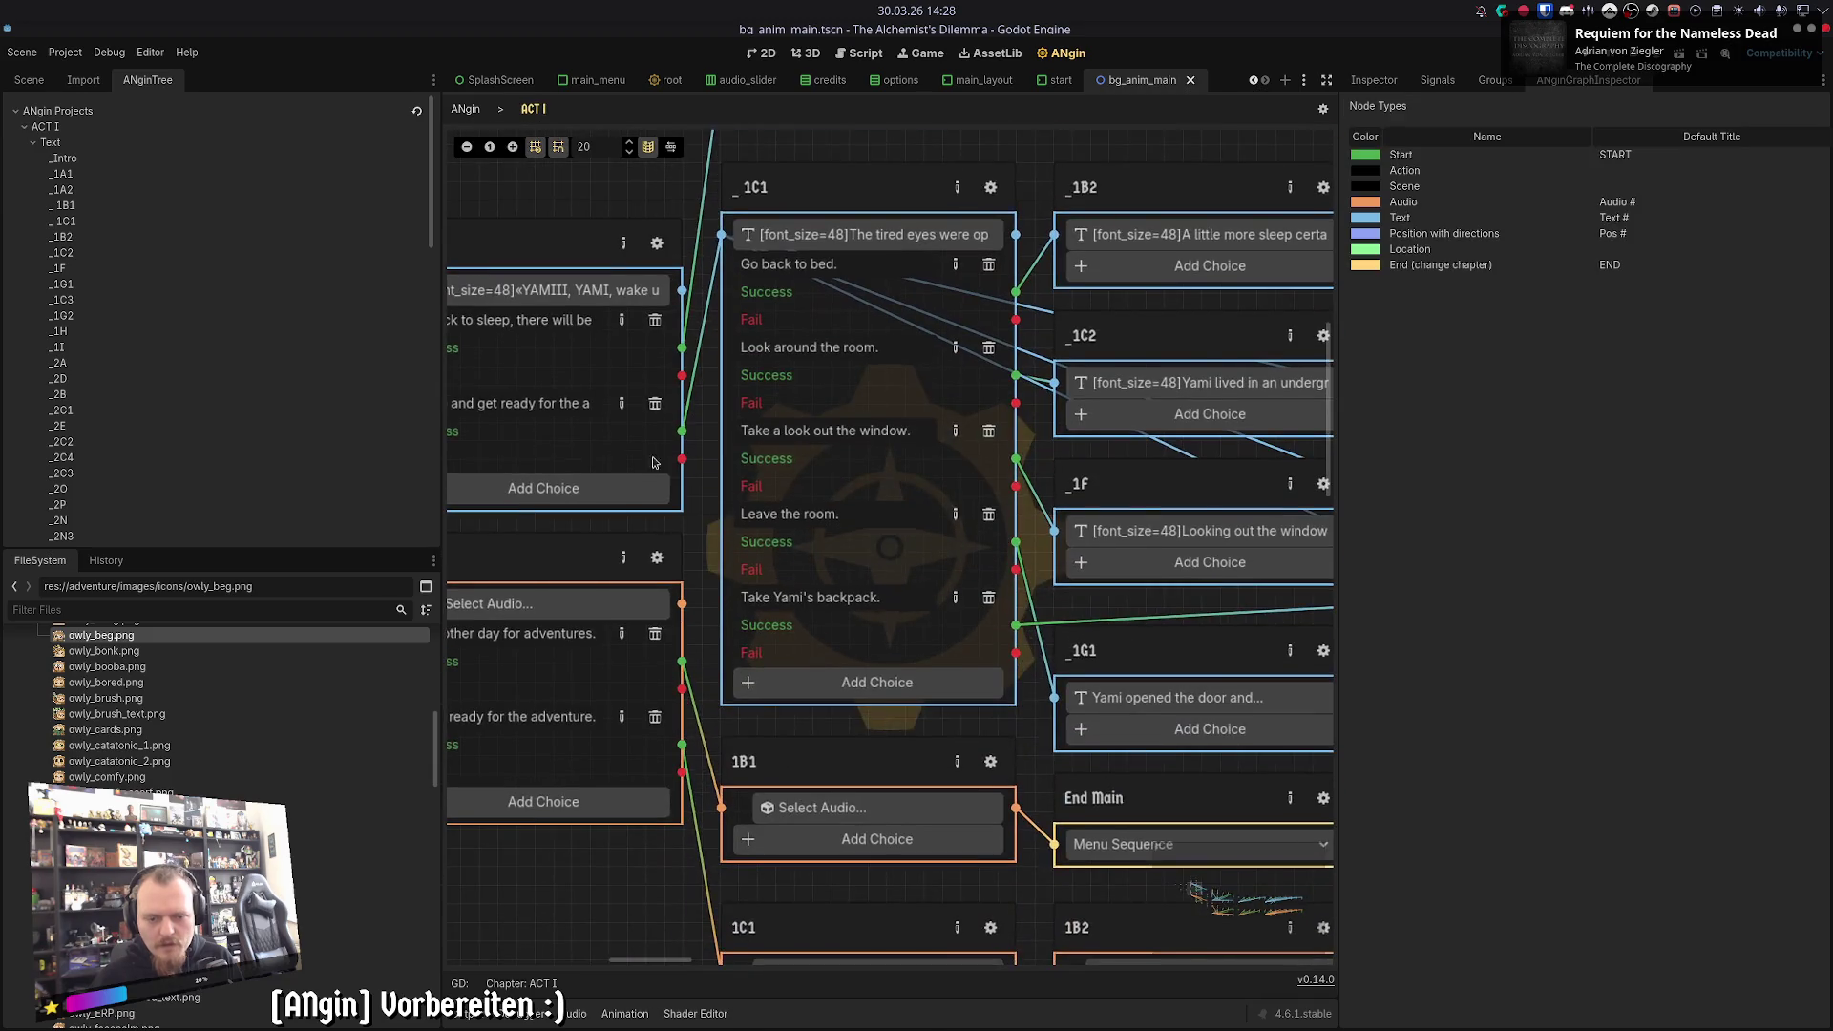
click(990, 761)
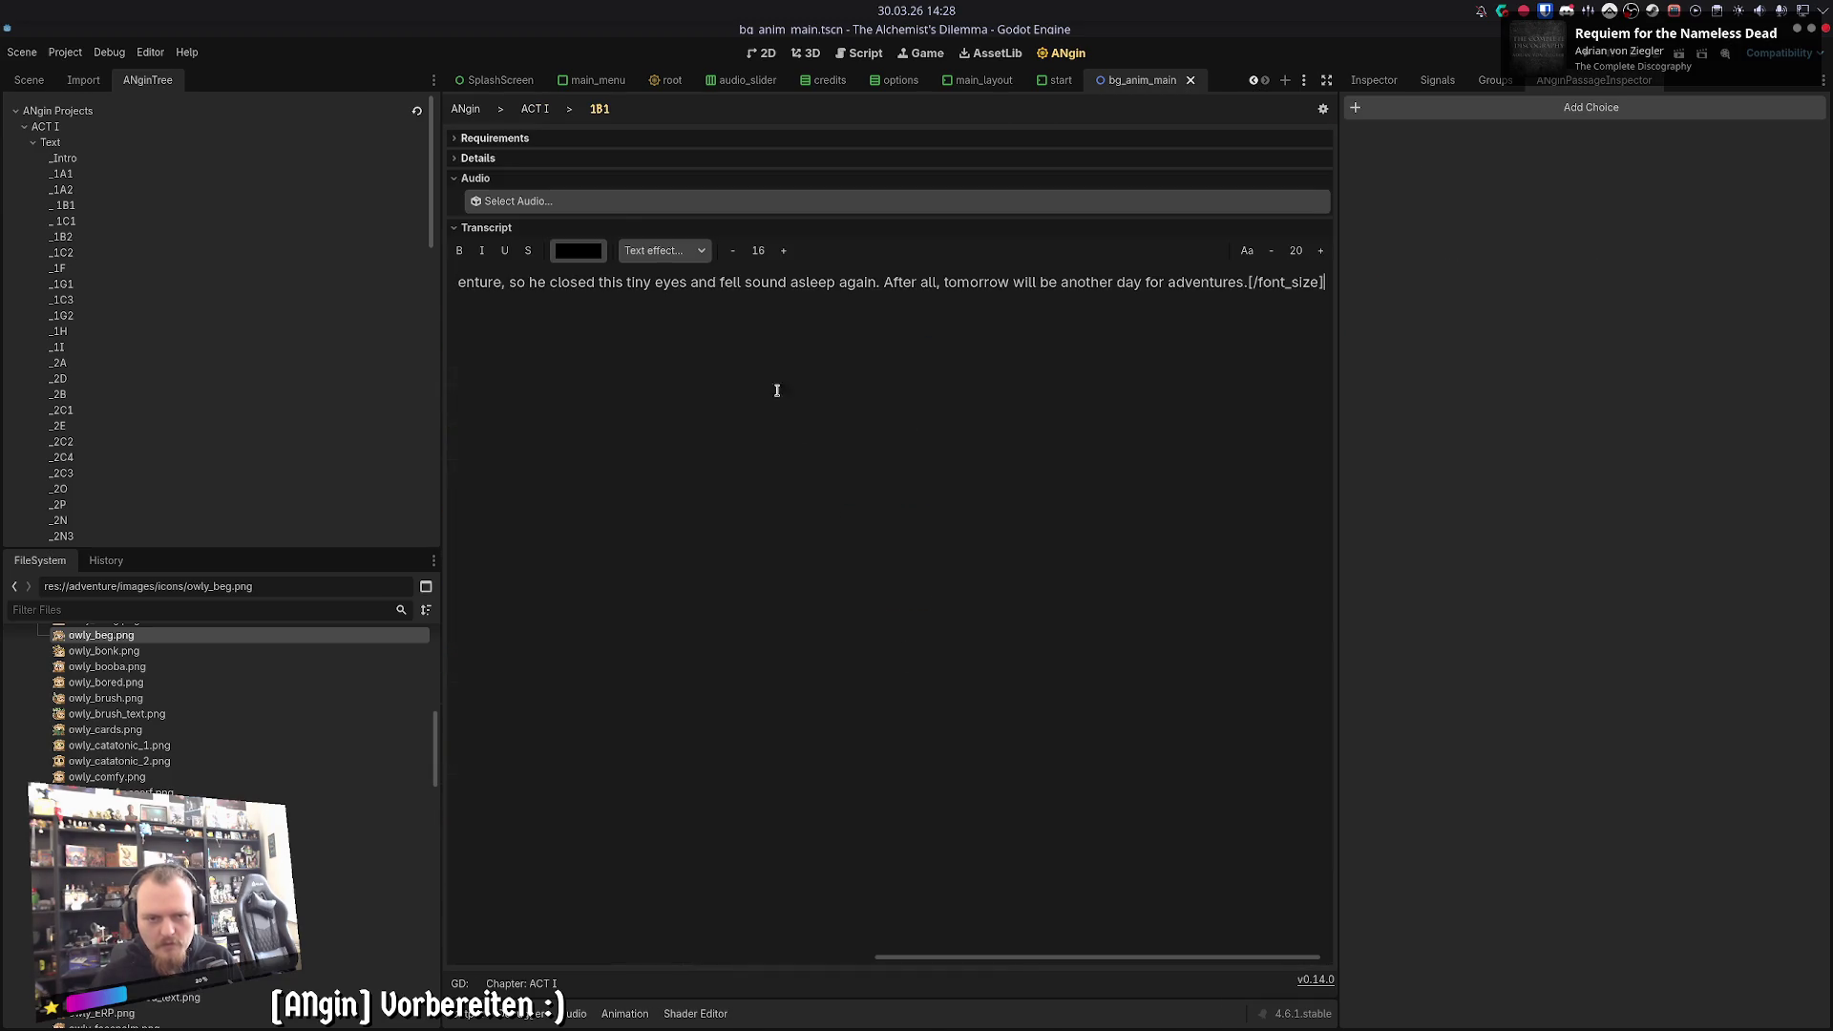
click(543, 112)
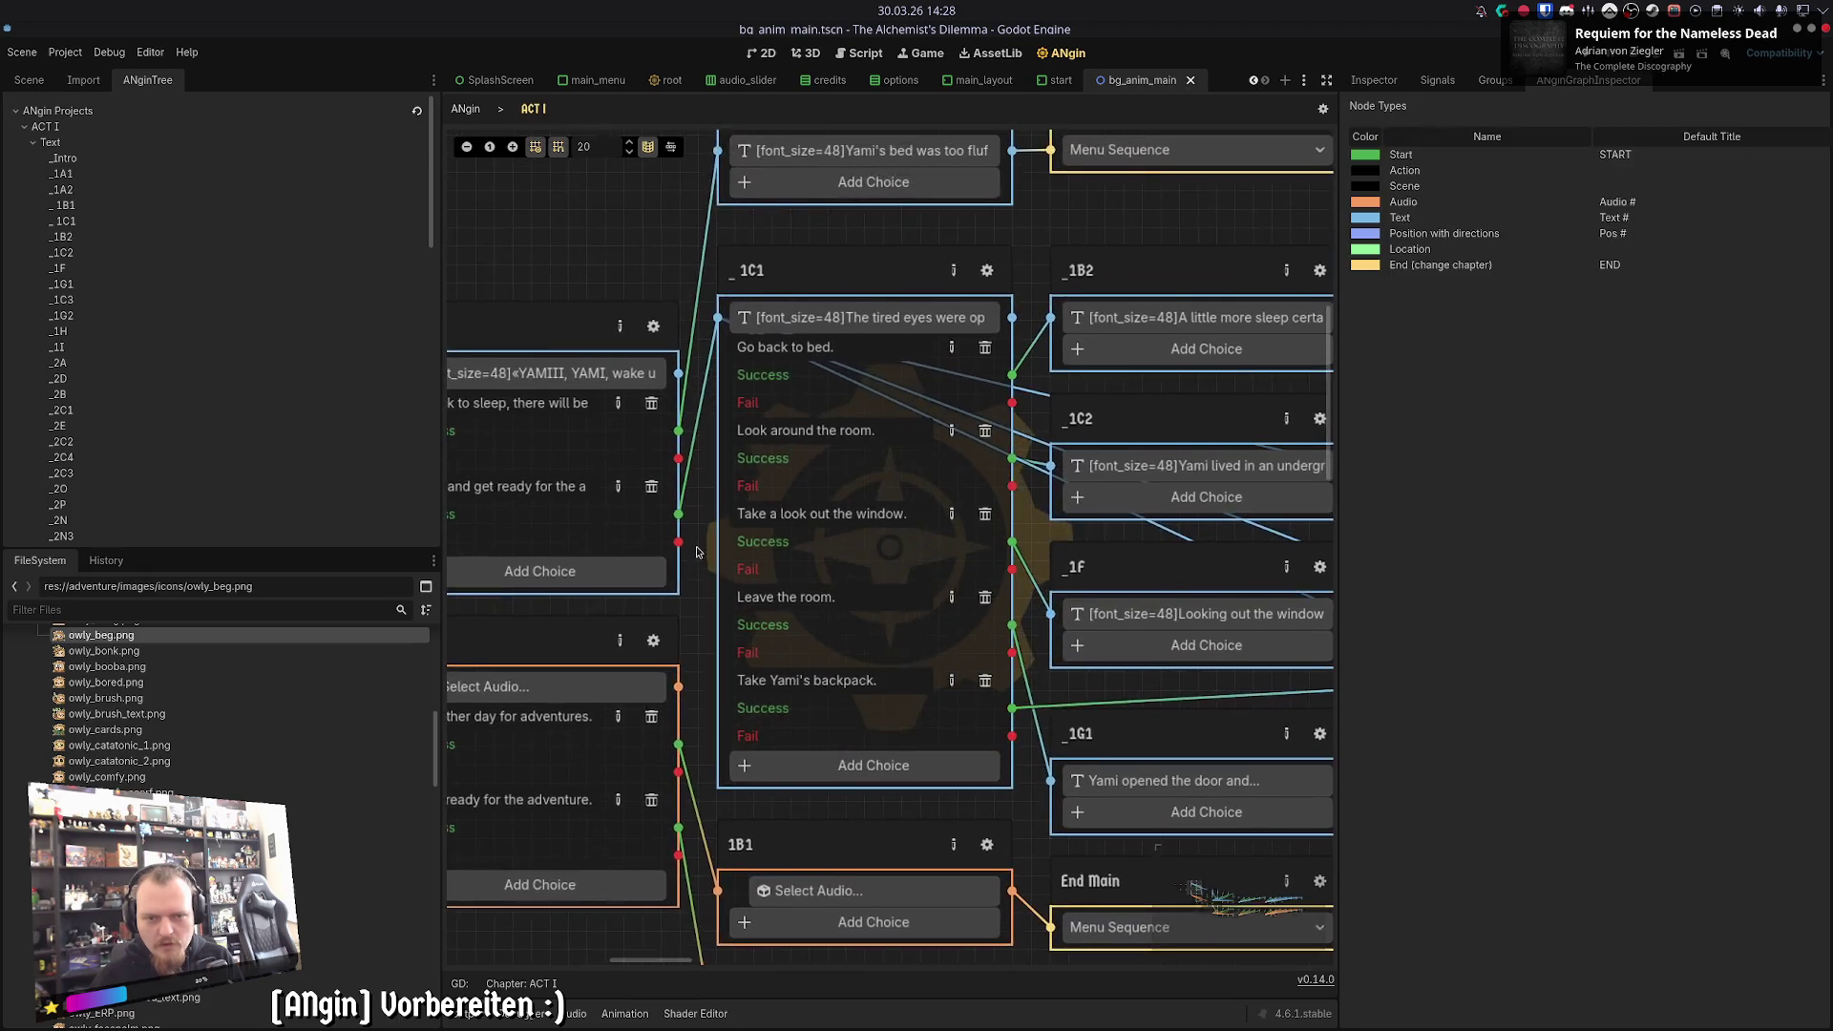
- Look at the 1C1 audio passage, ending in the _1C1 text passage editor
click(986, 275)
click(533, 112)
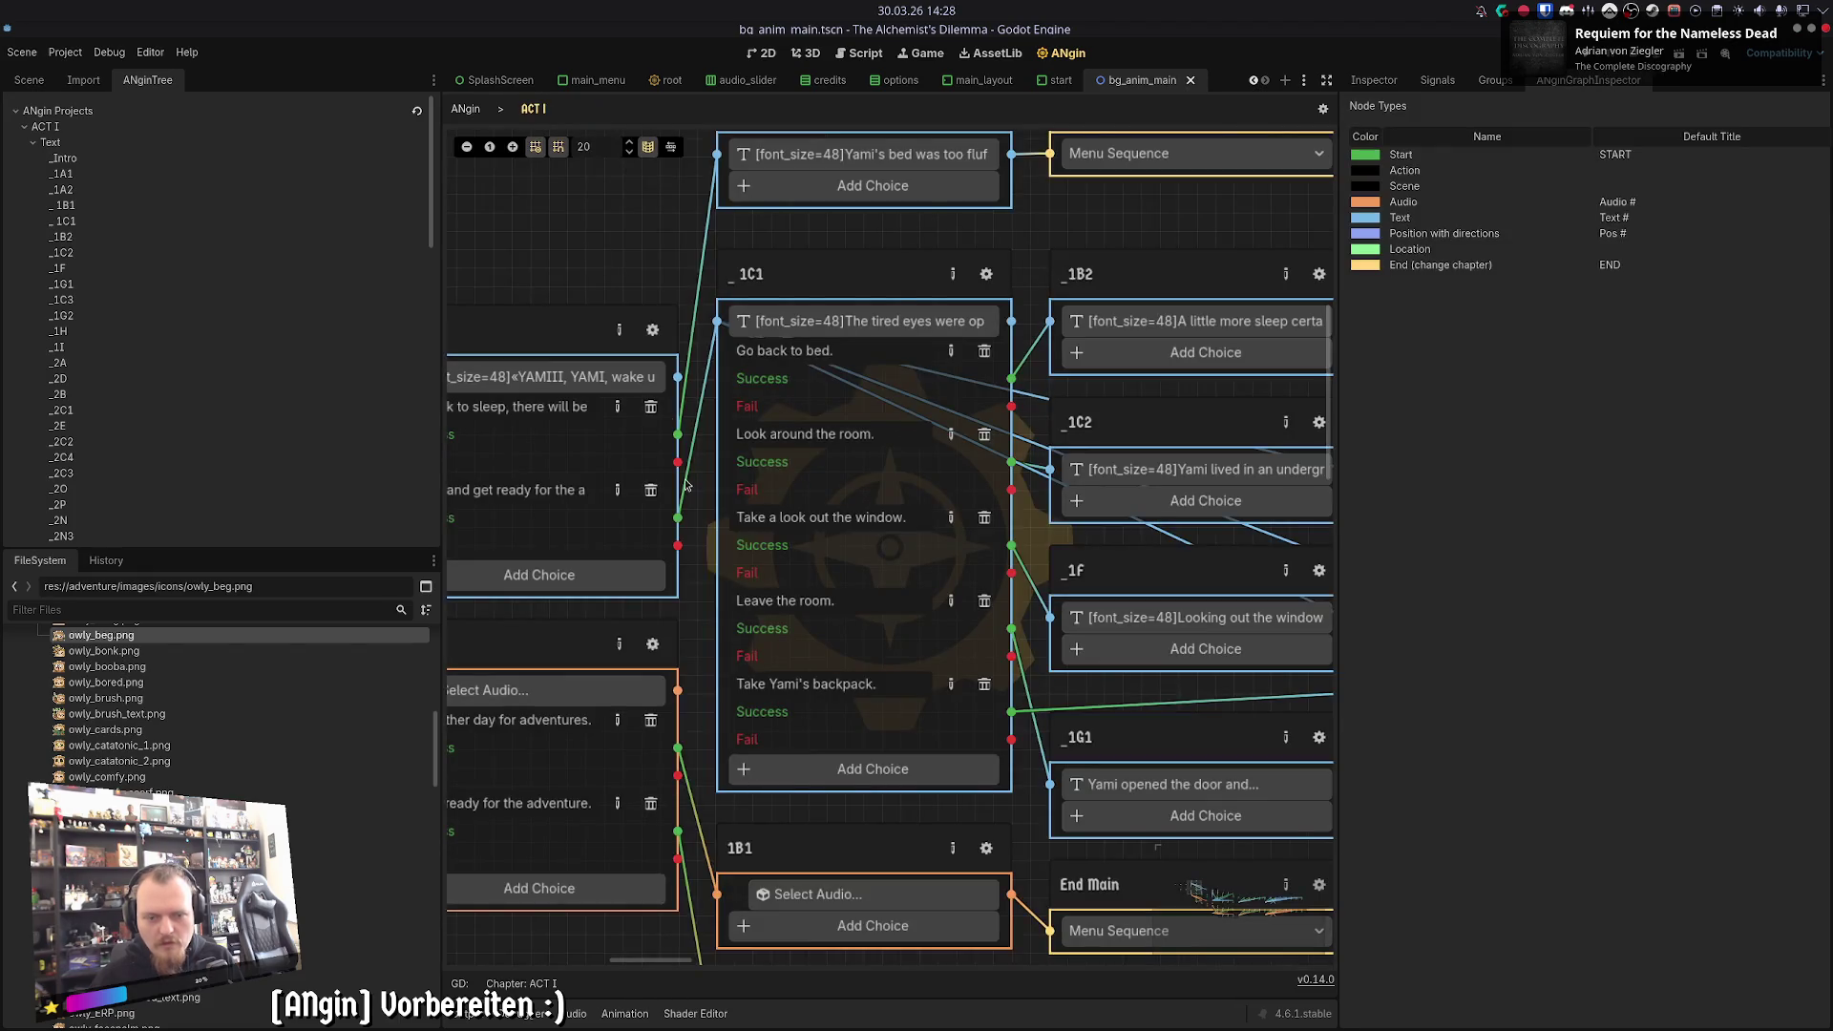
click(993, 533)
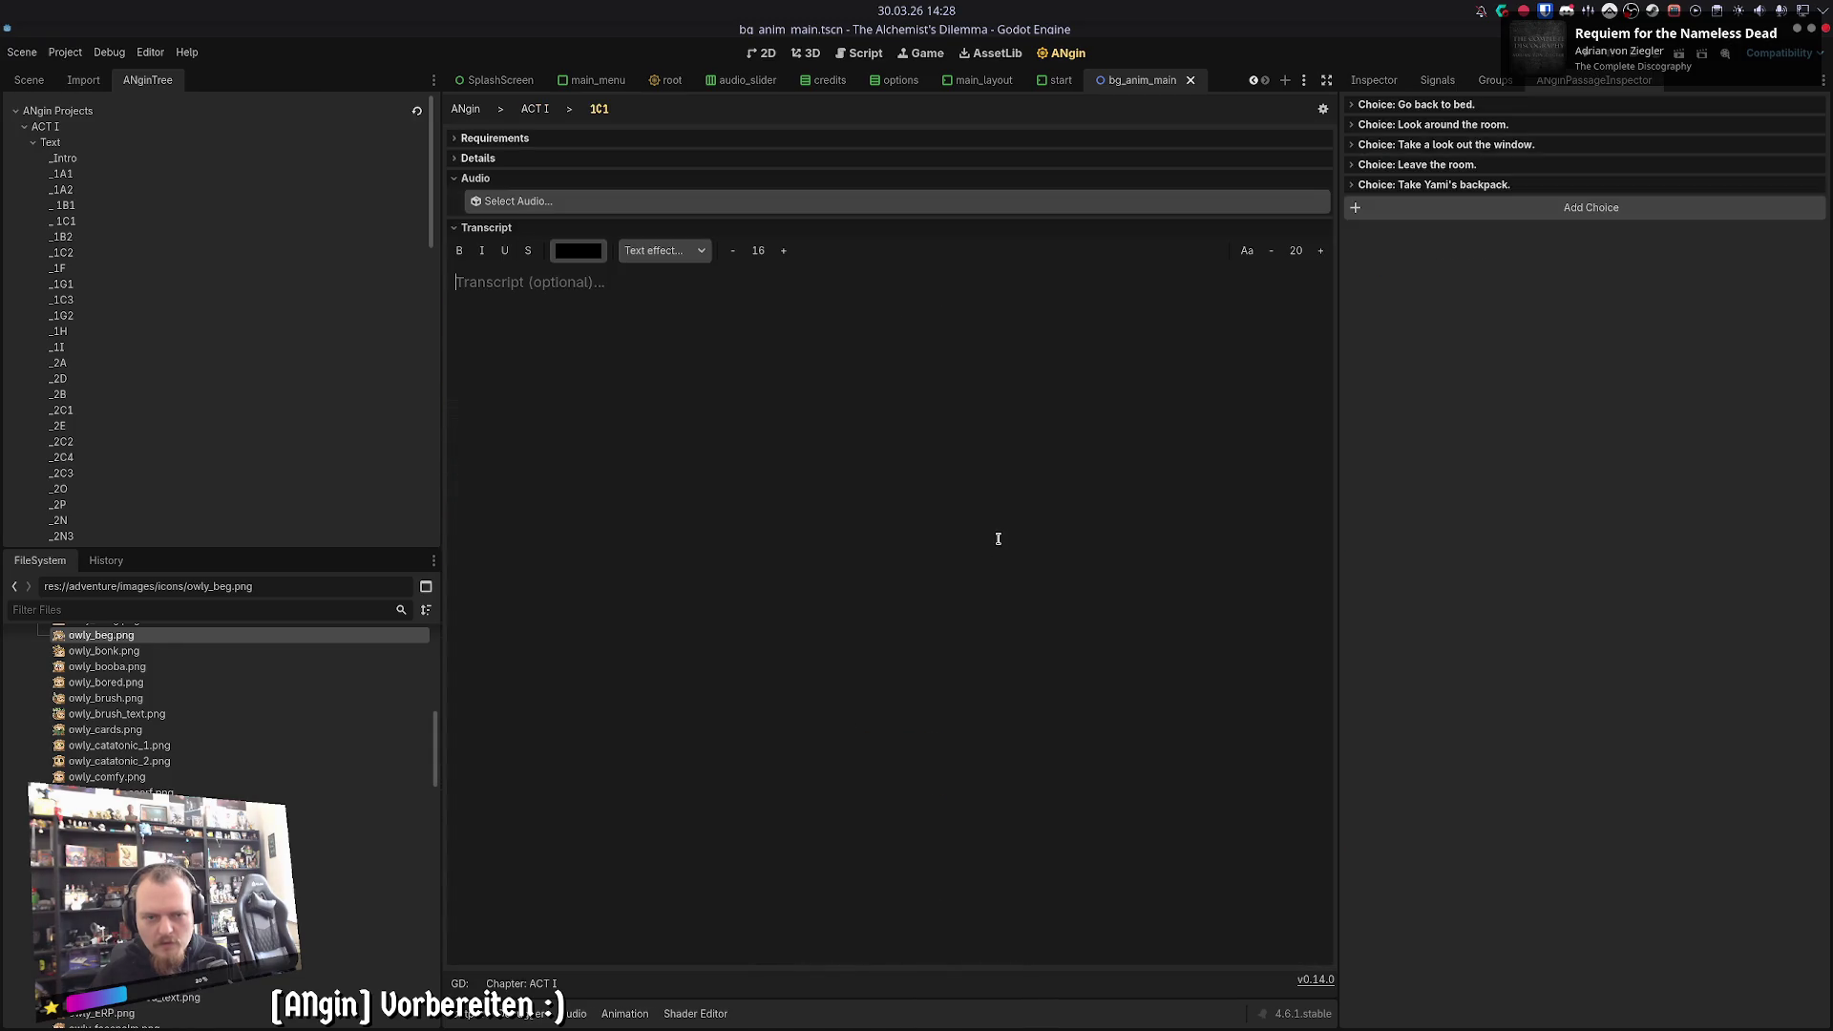
click(535, 109)
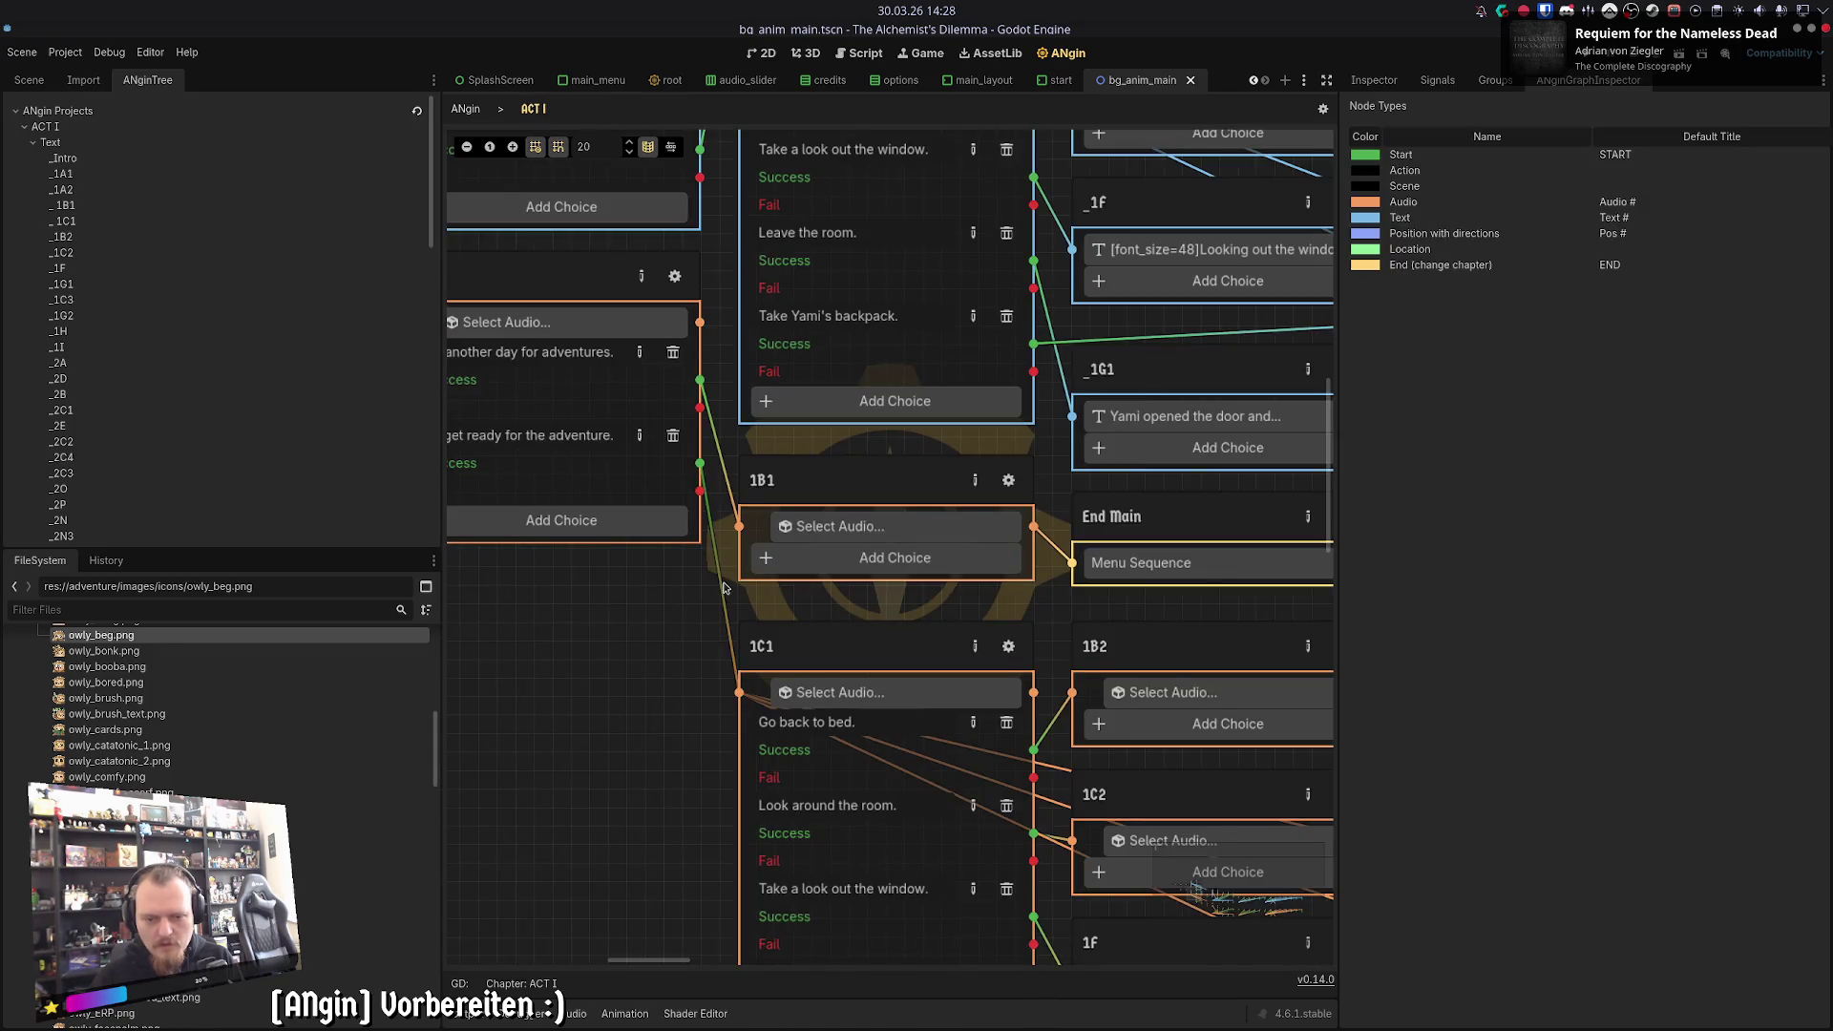
click(938, 204)
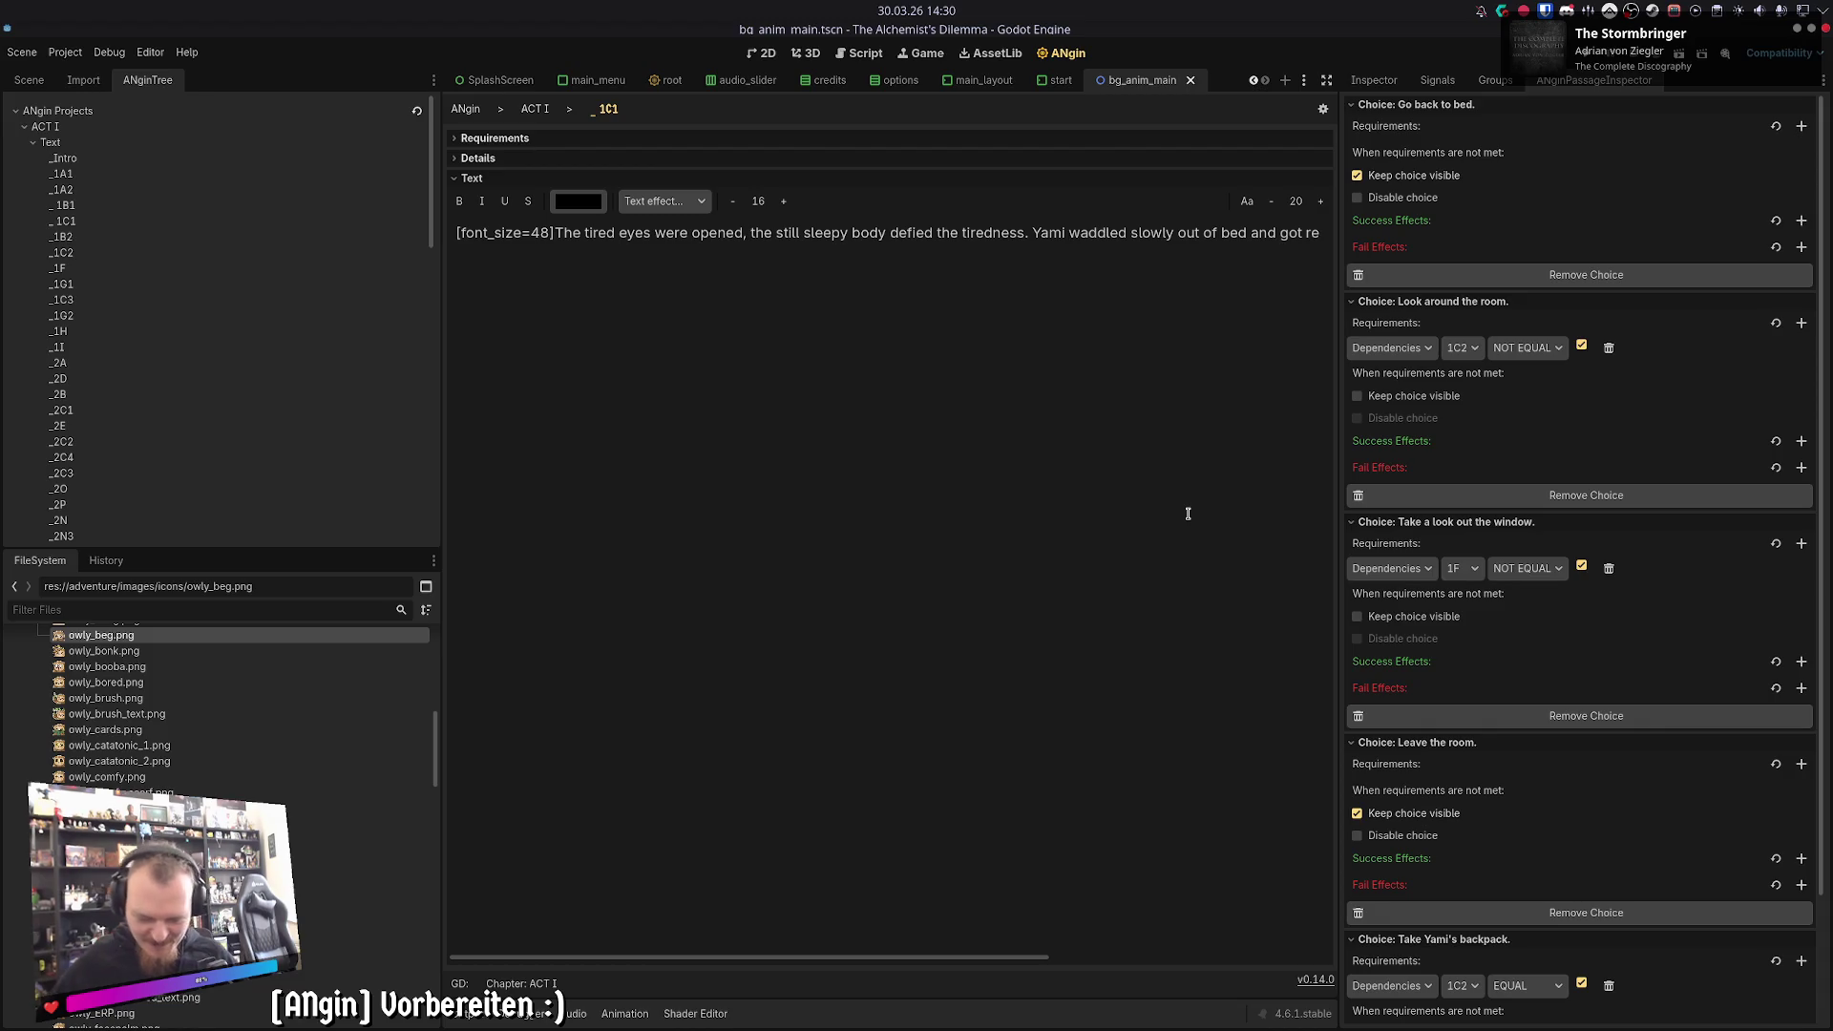
- Back on the graph, start renaming the _1C1 node title, then cancel it
triple_click(1257, 304)
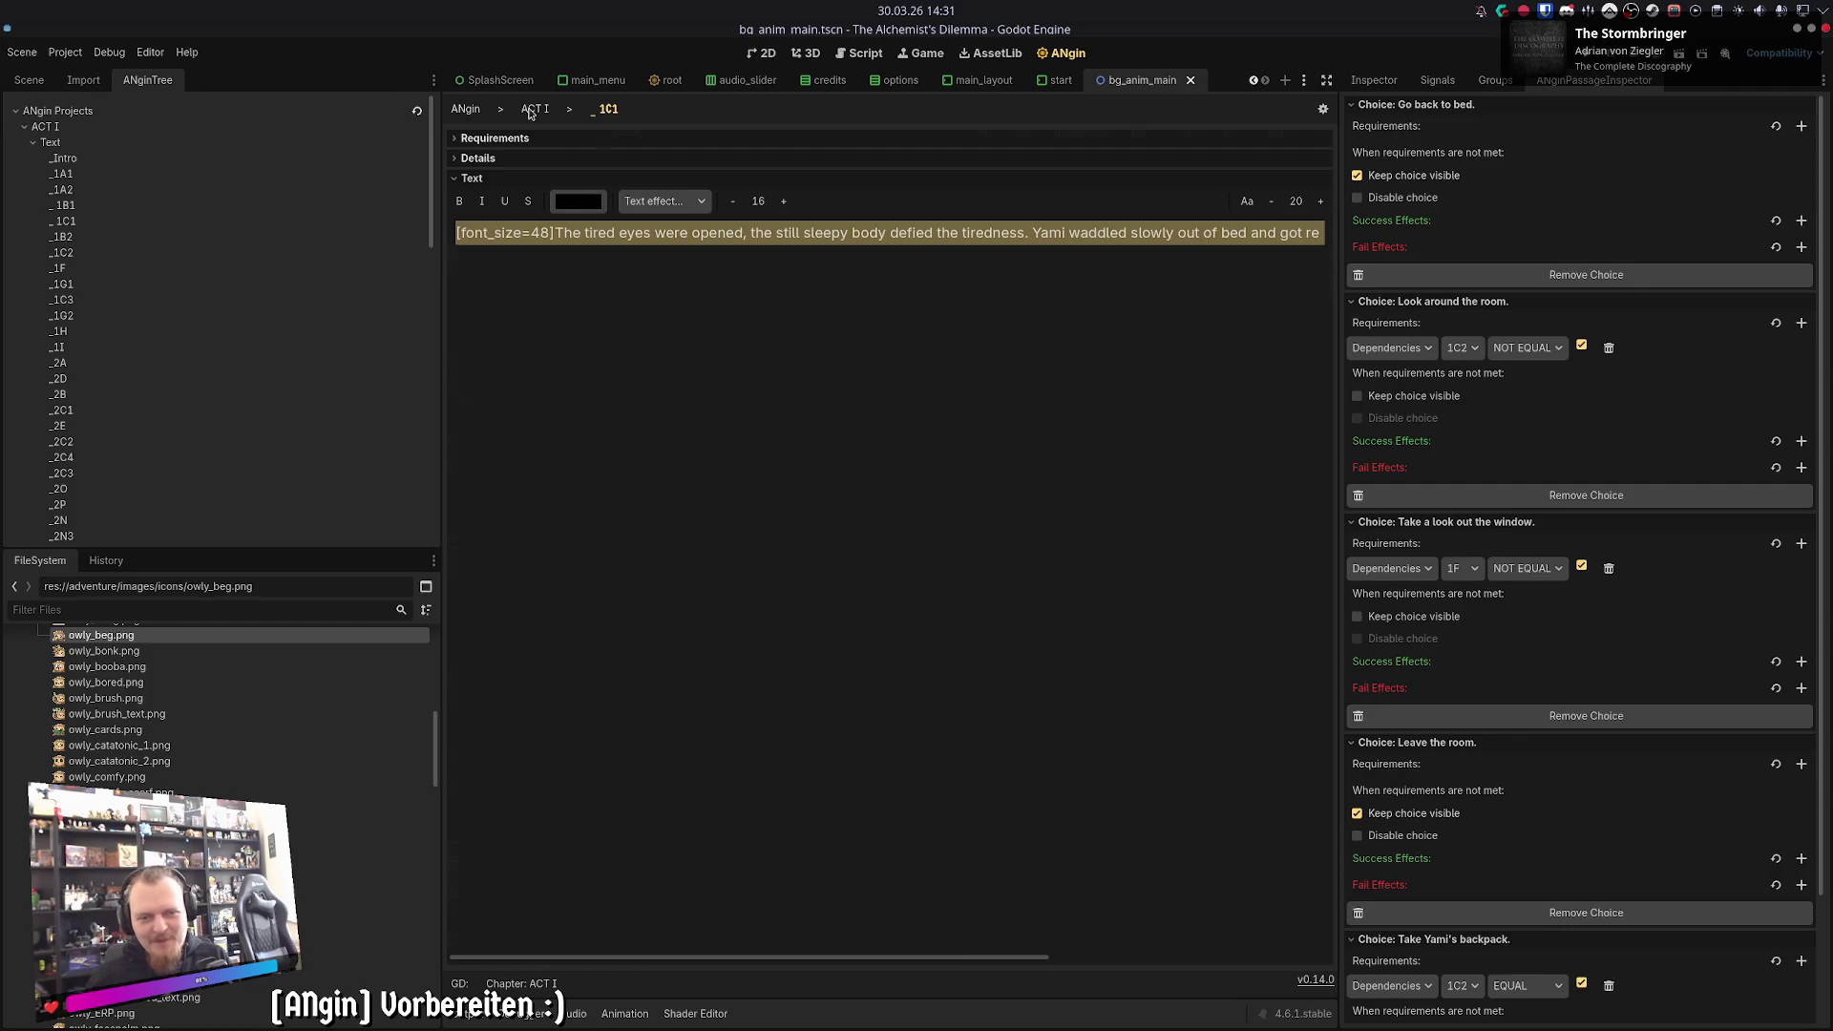
click(533, 110)
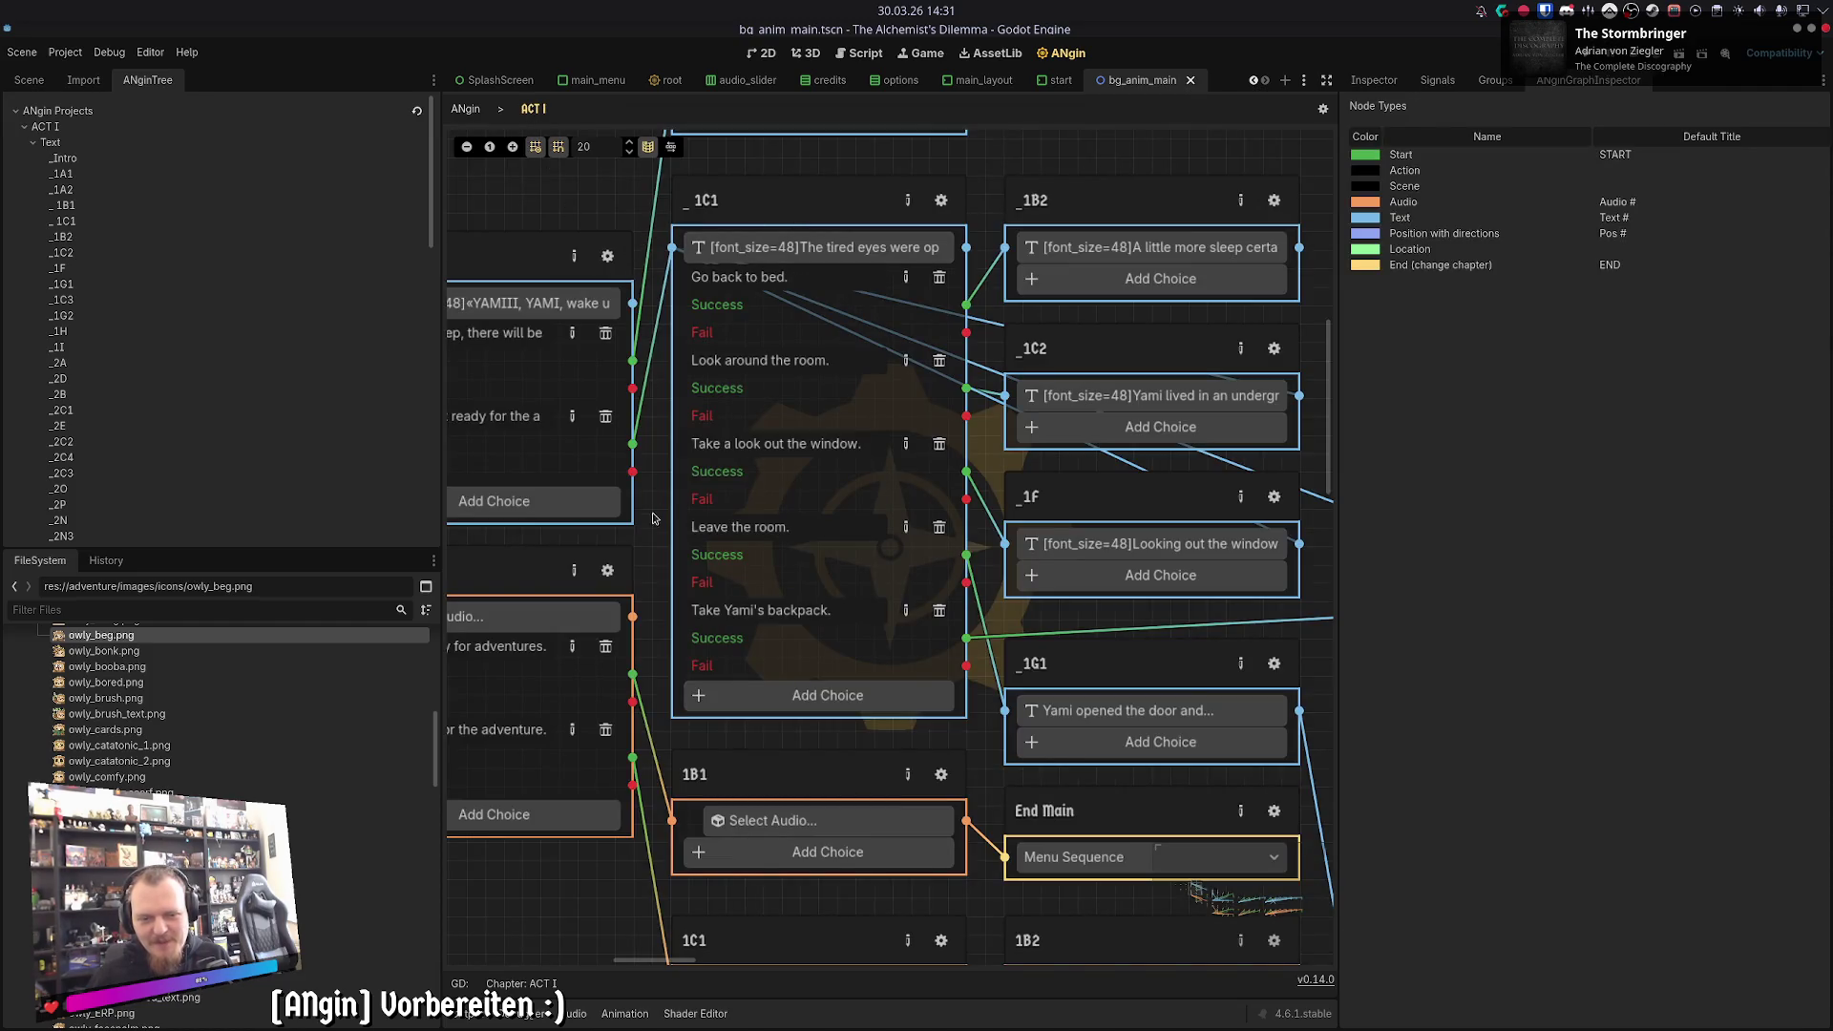
click(908, 203)
key(Return)
- Review _1C1's choices with 'Go back to bed.' collapsed, then scroll to the 1C1 audio node
click(941, 201)
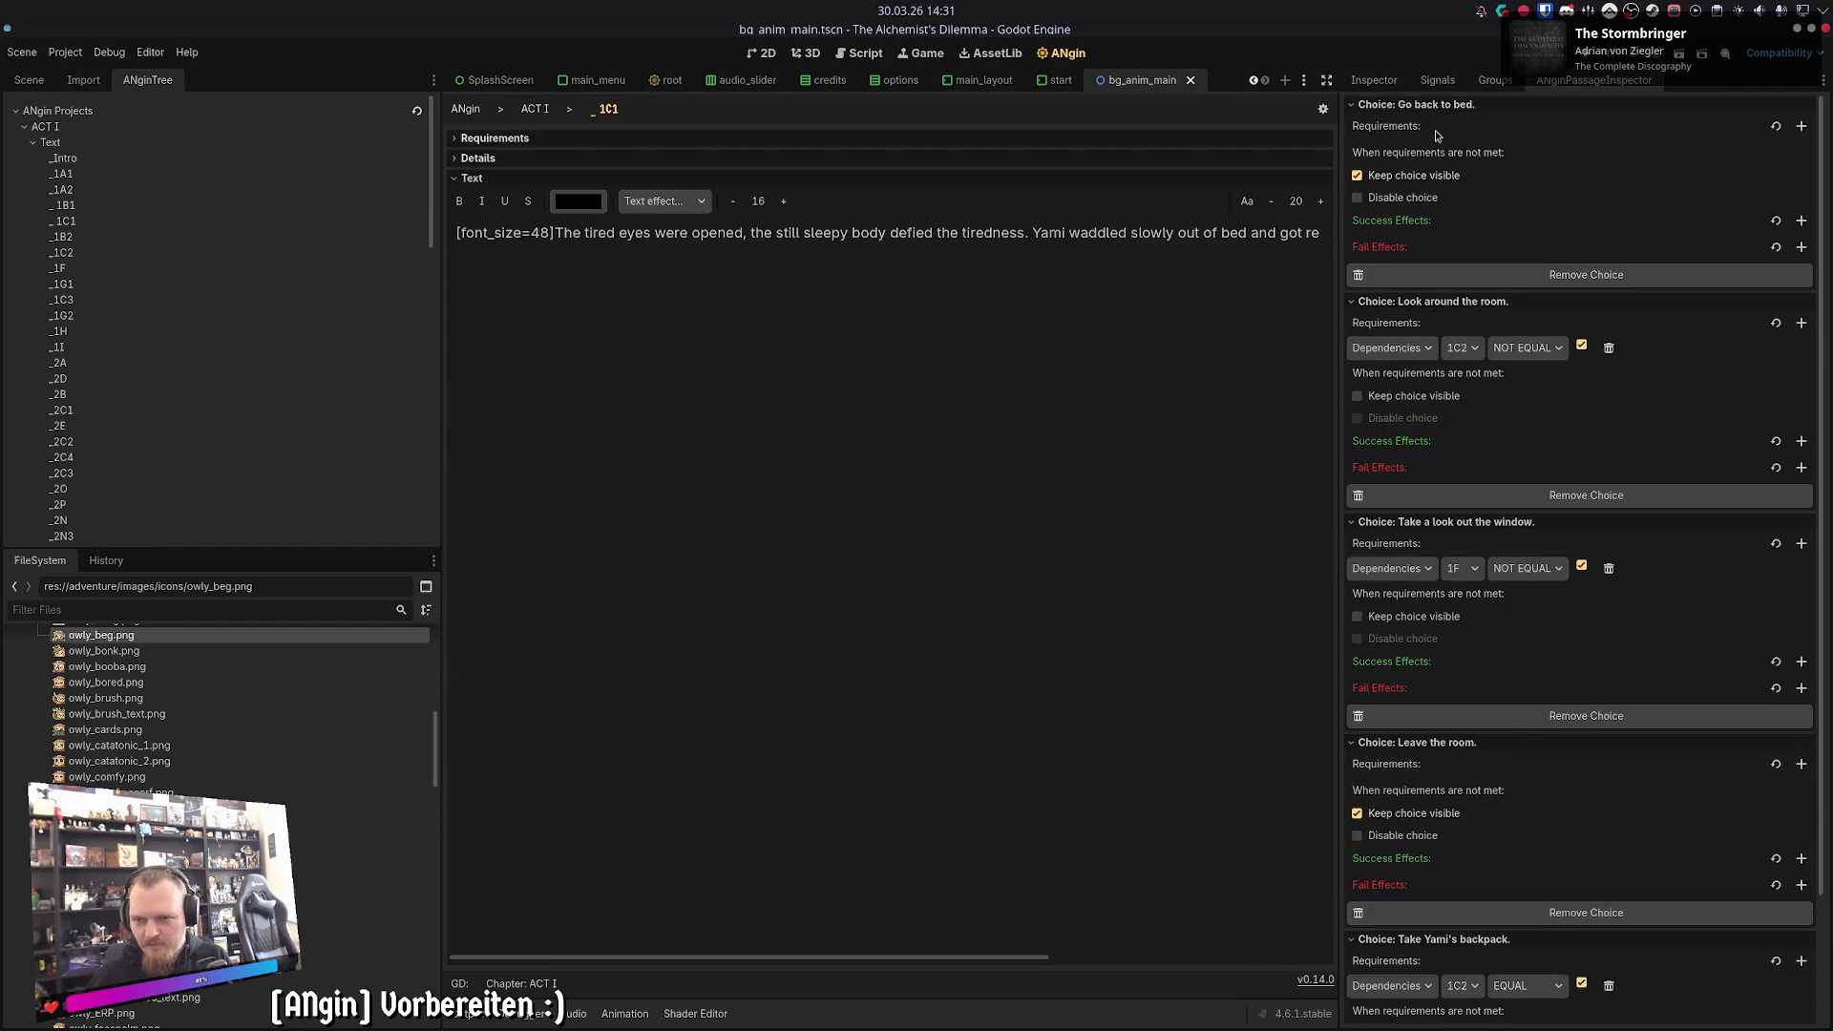
click(1427, 104)
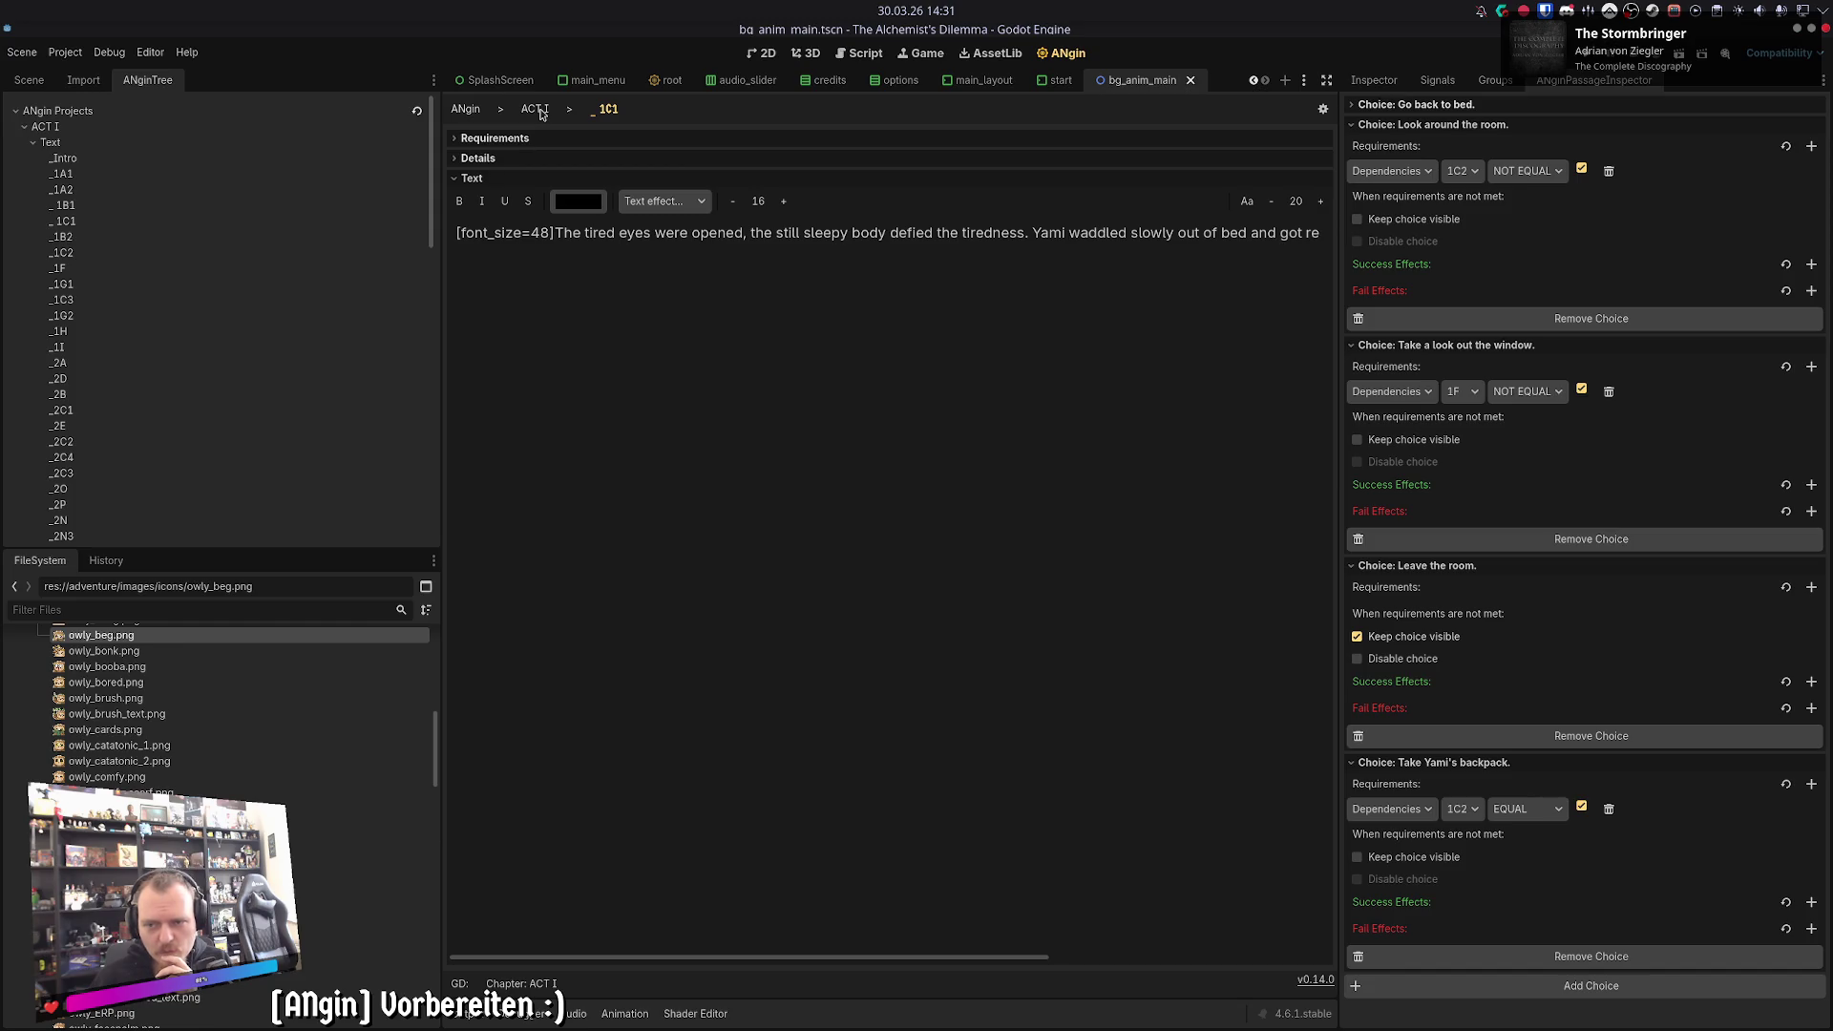
click(536, 109)
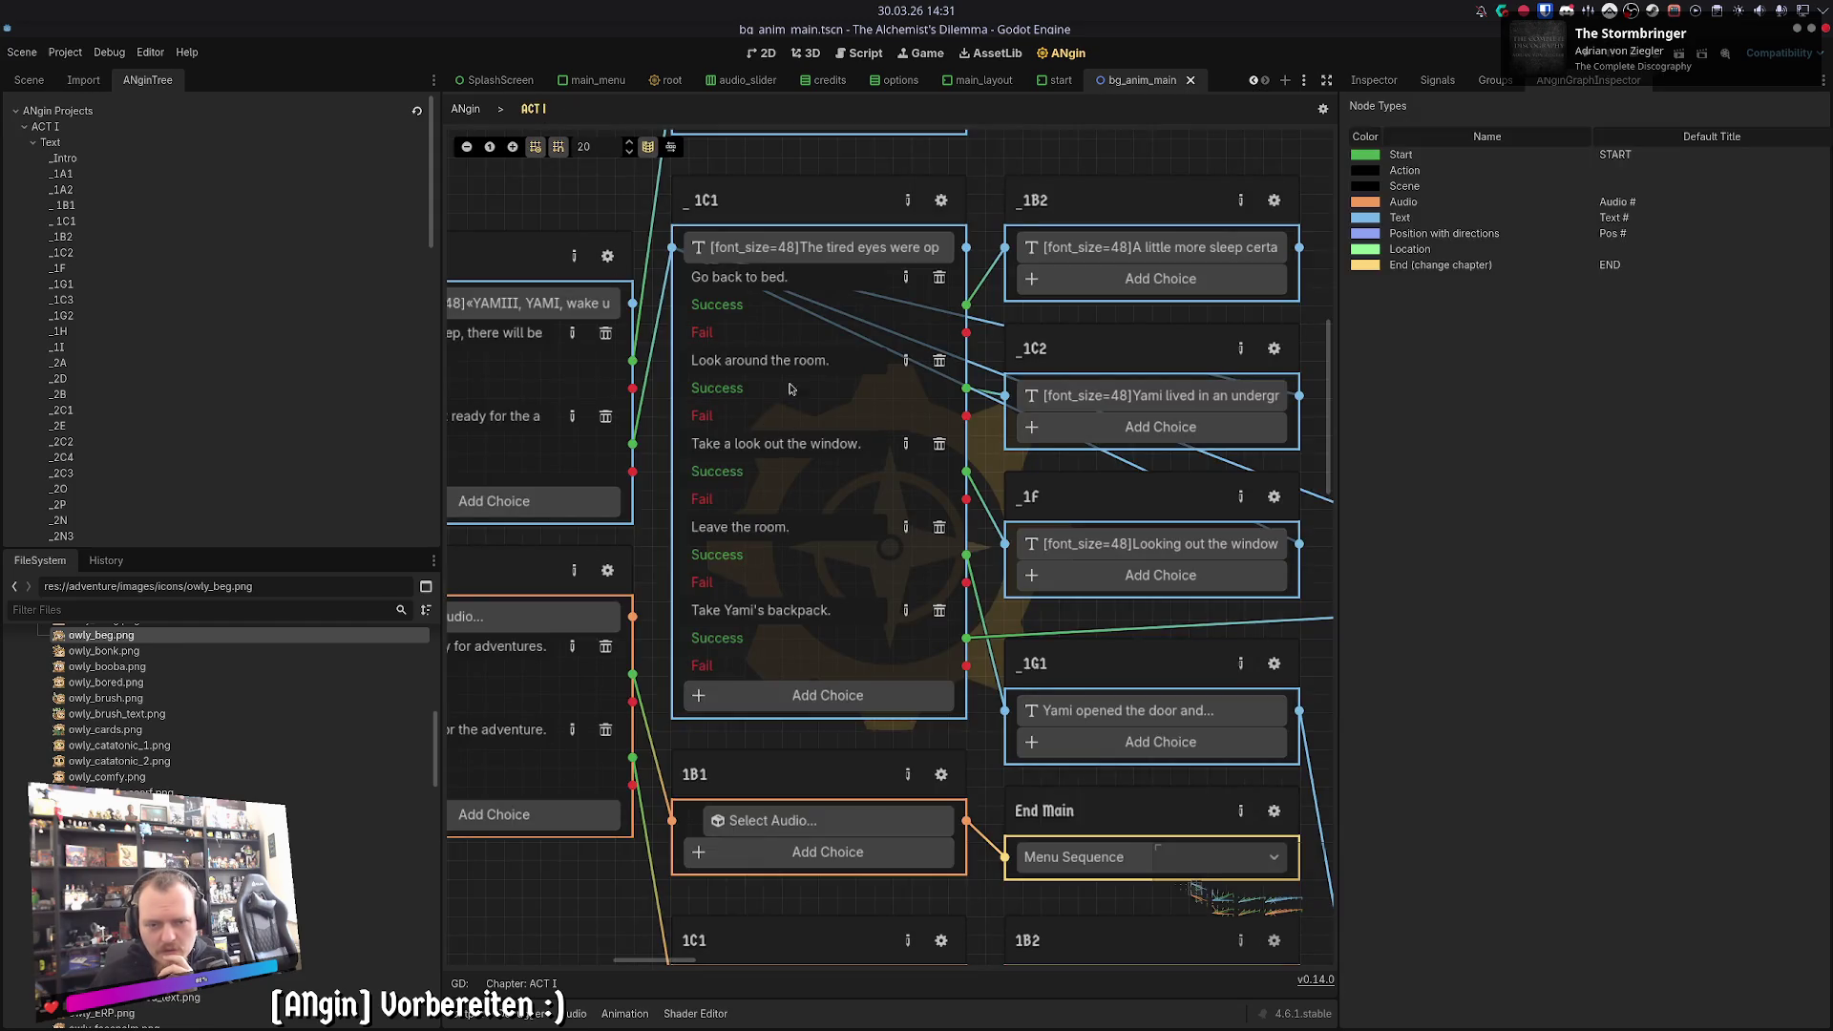
click(906, 363)
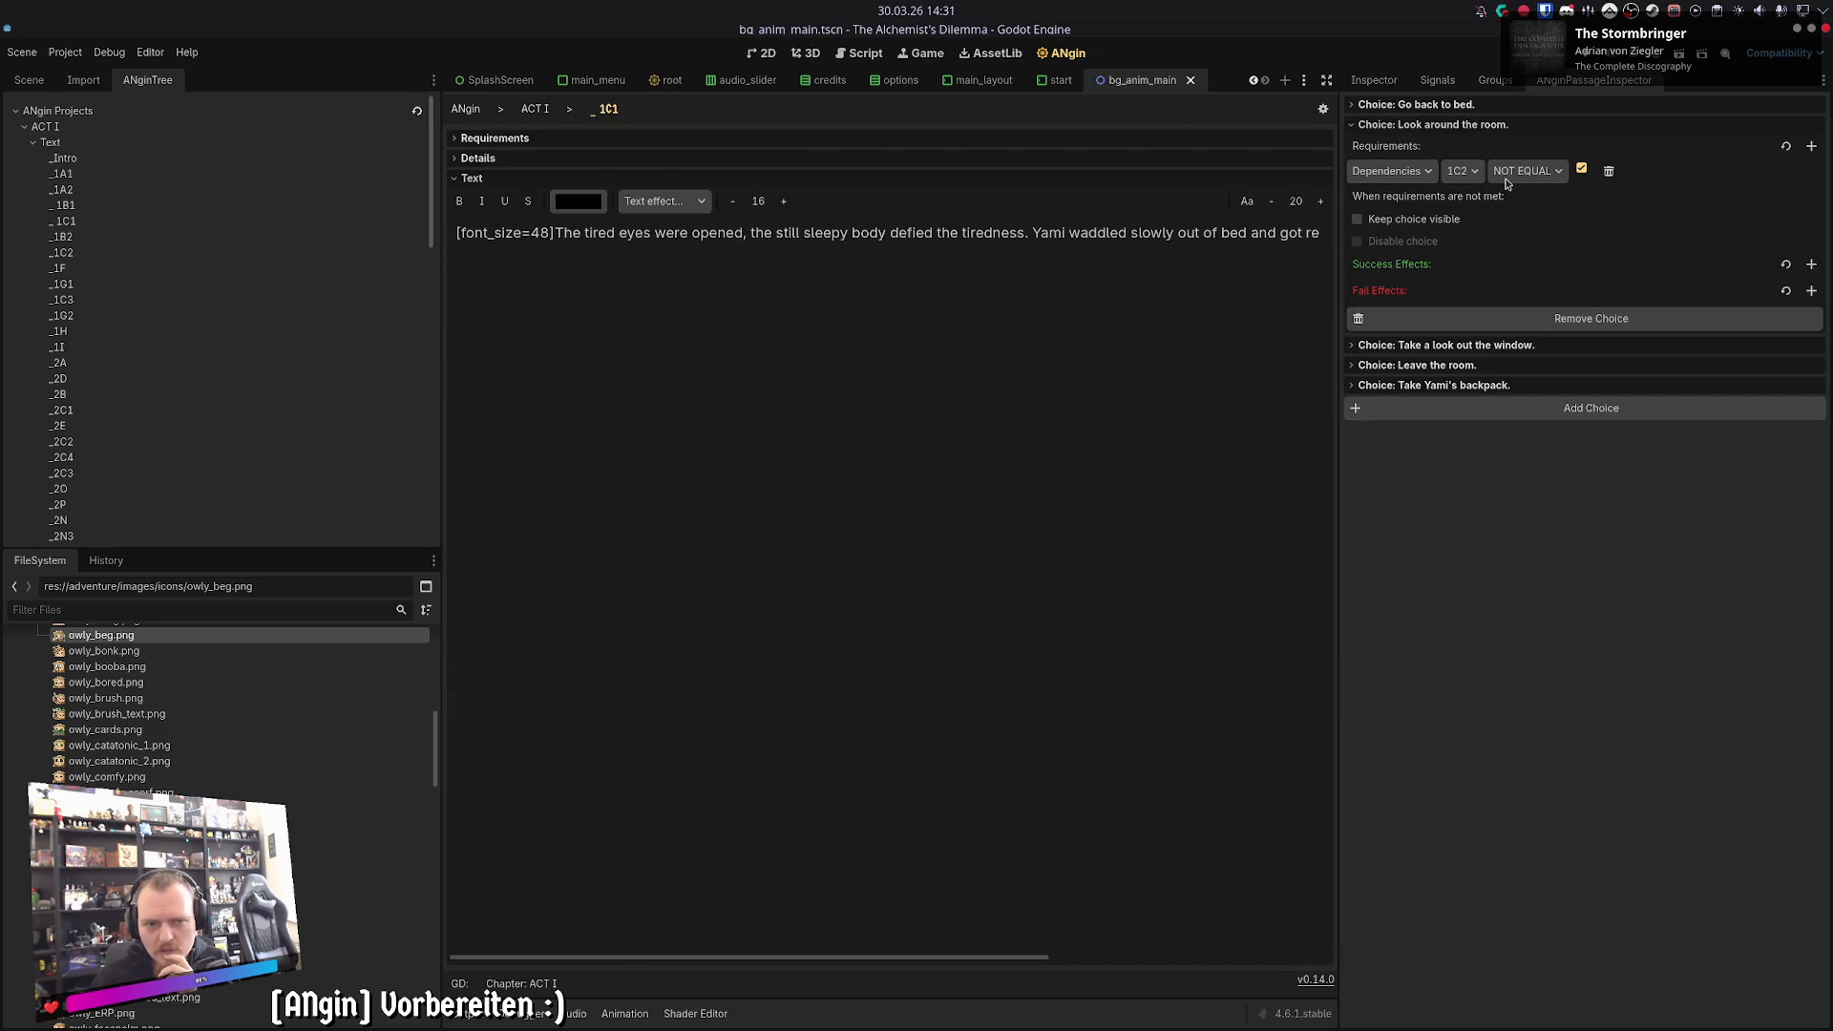
click(544, 110)
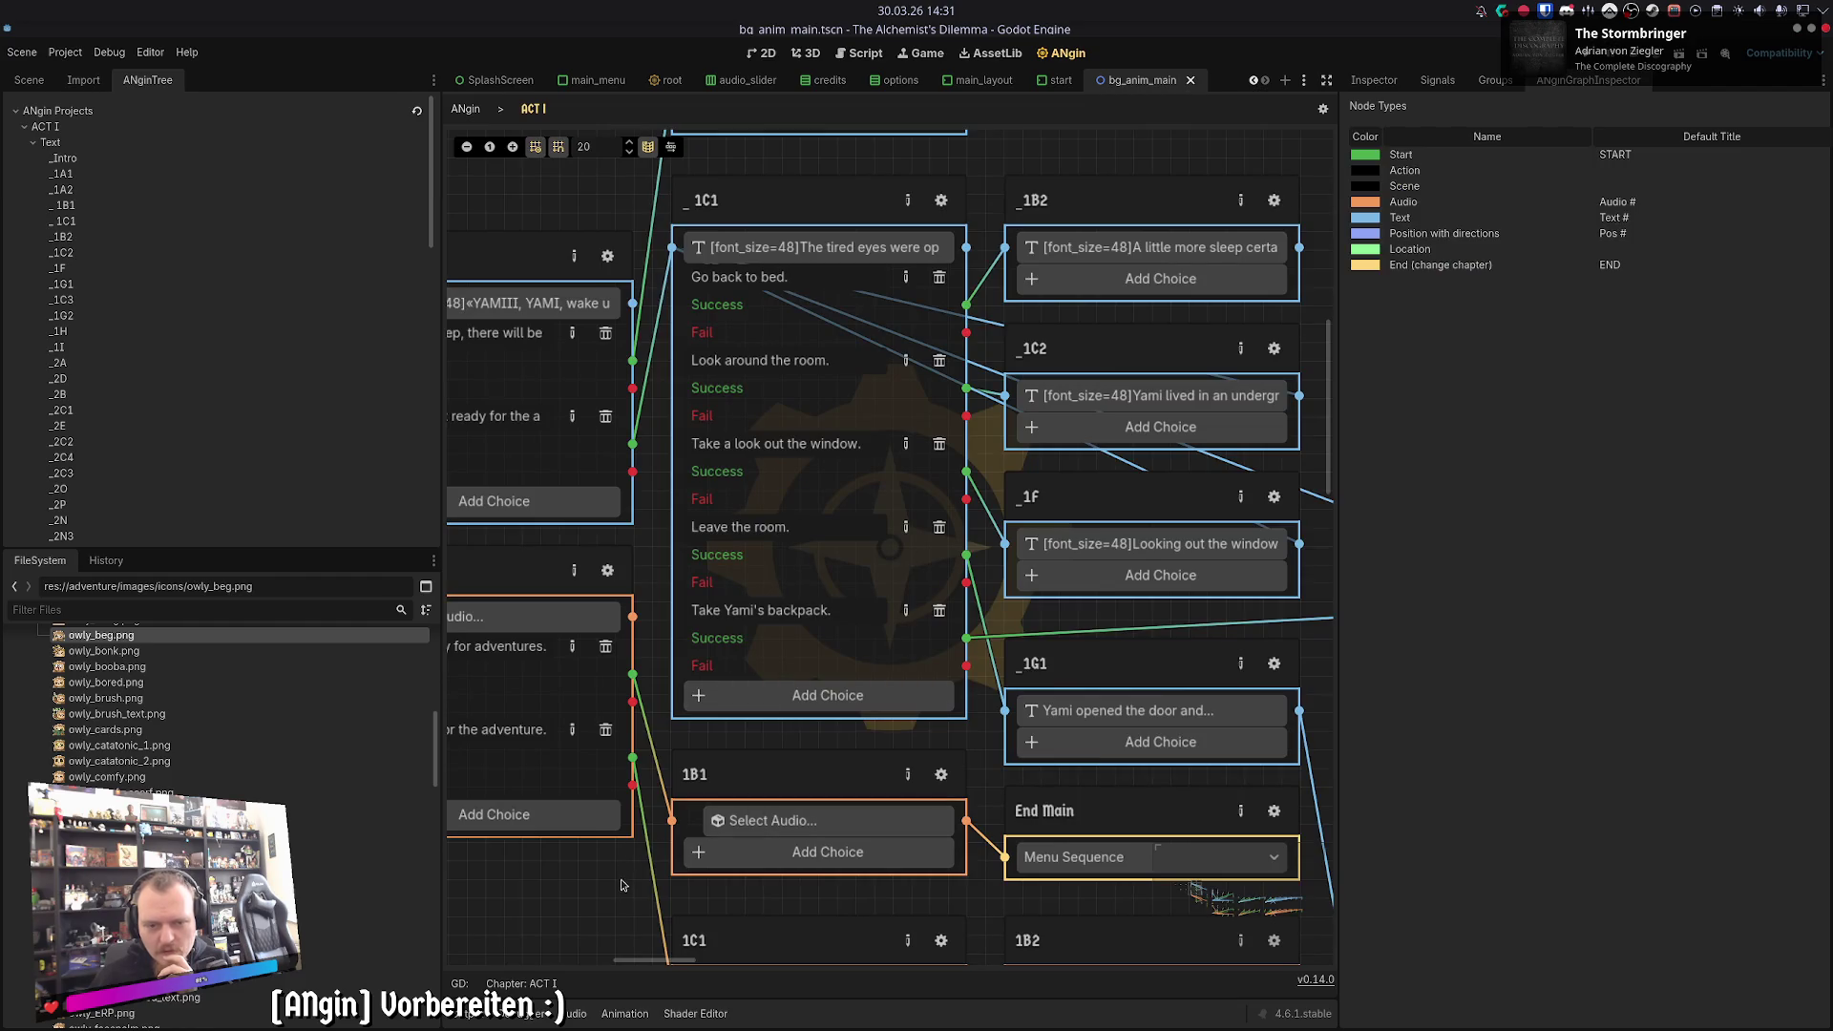
scroll(621, 893, down, 5)
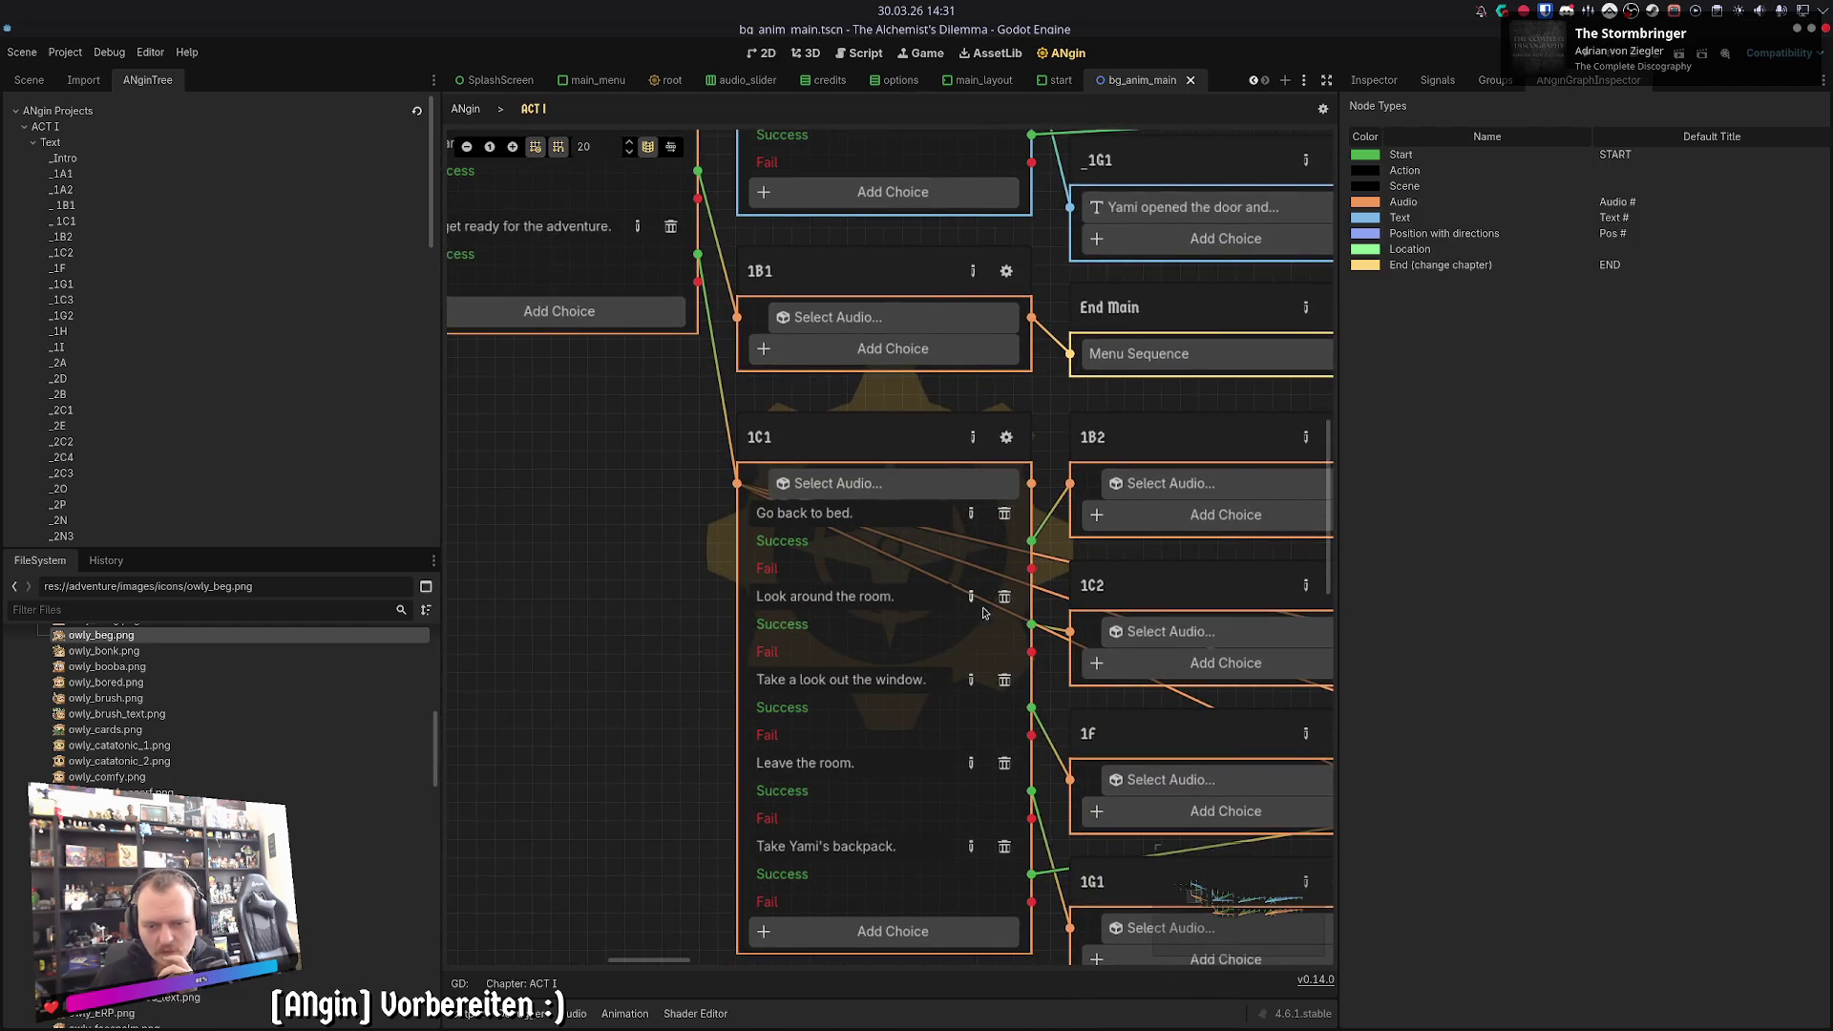
- Add an enabled 1C2 EQUAL requirement to the 1C1 audio node's 'Look around the room.' choice and save
click(980, 608)
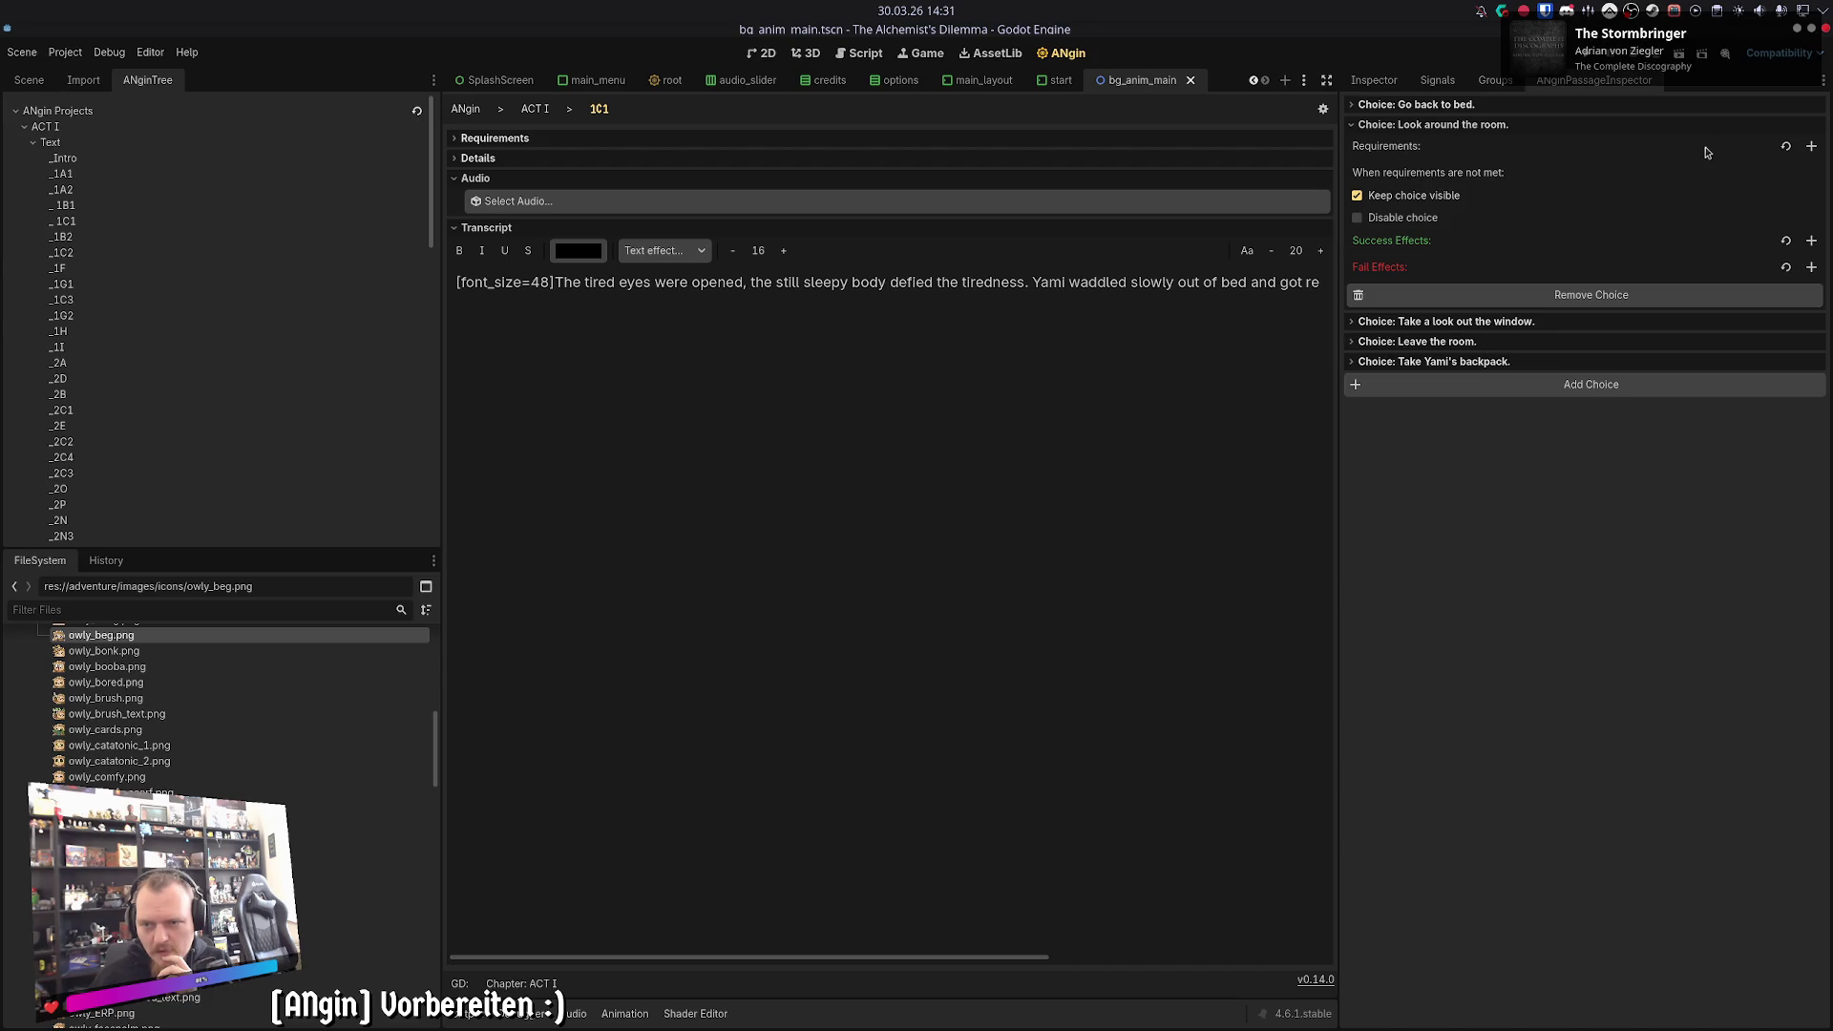
click(1817, 147)
click(1582, 169)
key(ctrl+s)
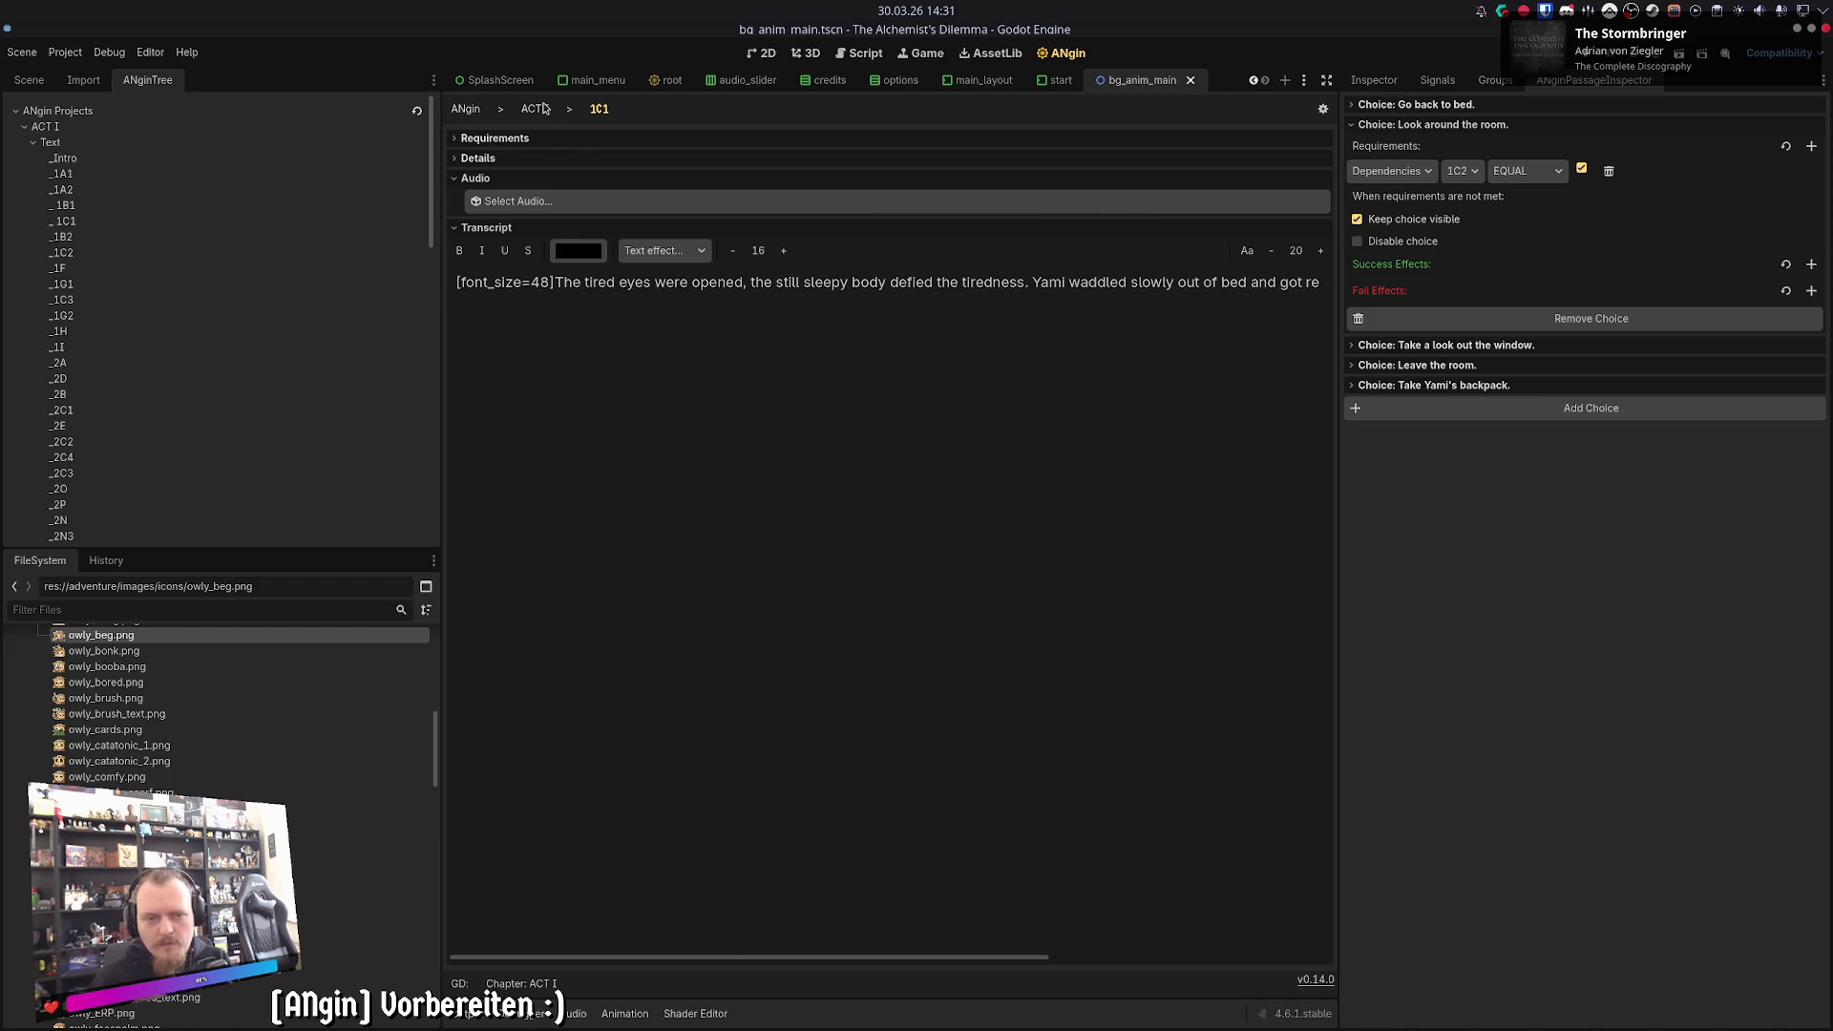
click(536, 107)
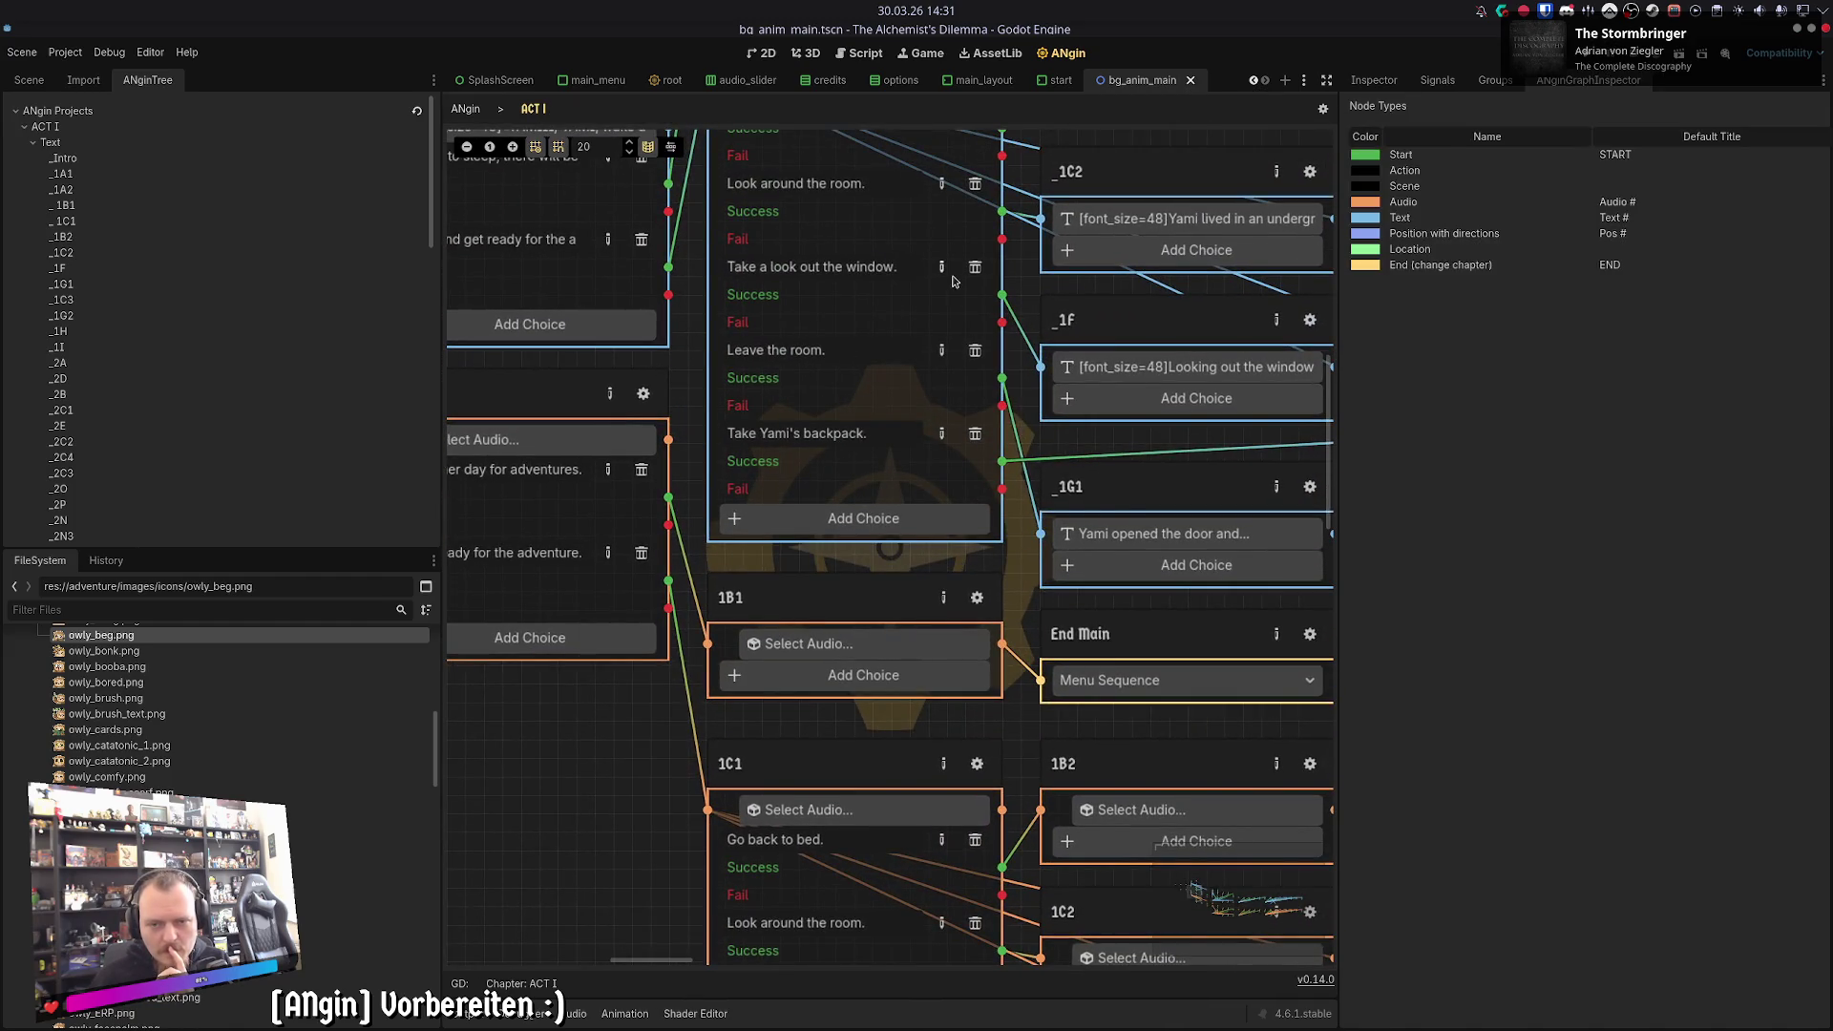
- Expand all five choices of the _1C1 text passage to review their requirements
click(942, 268)
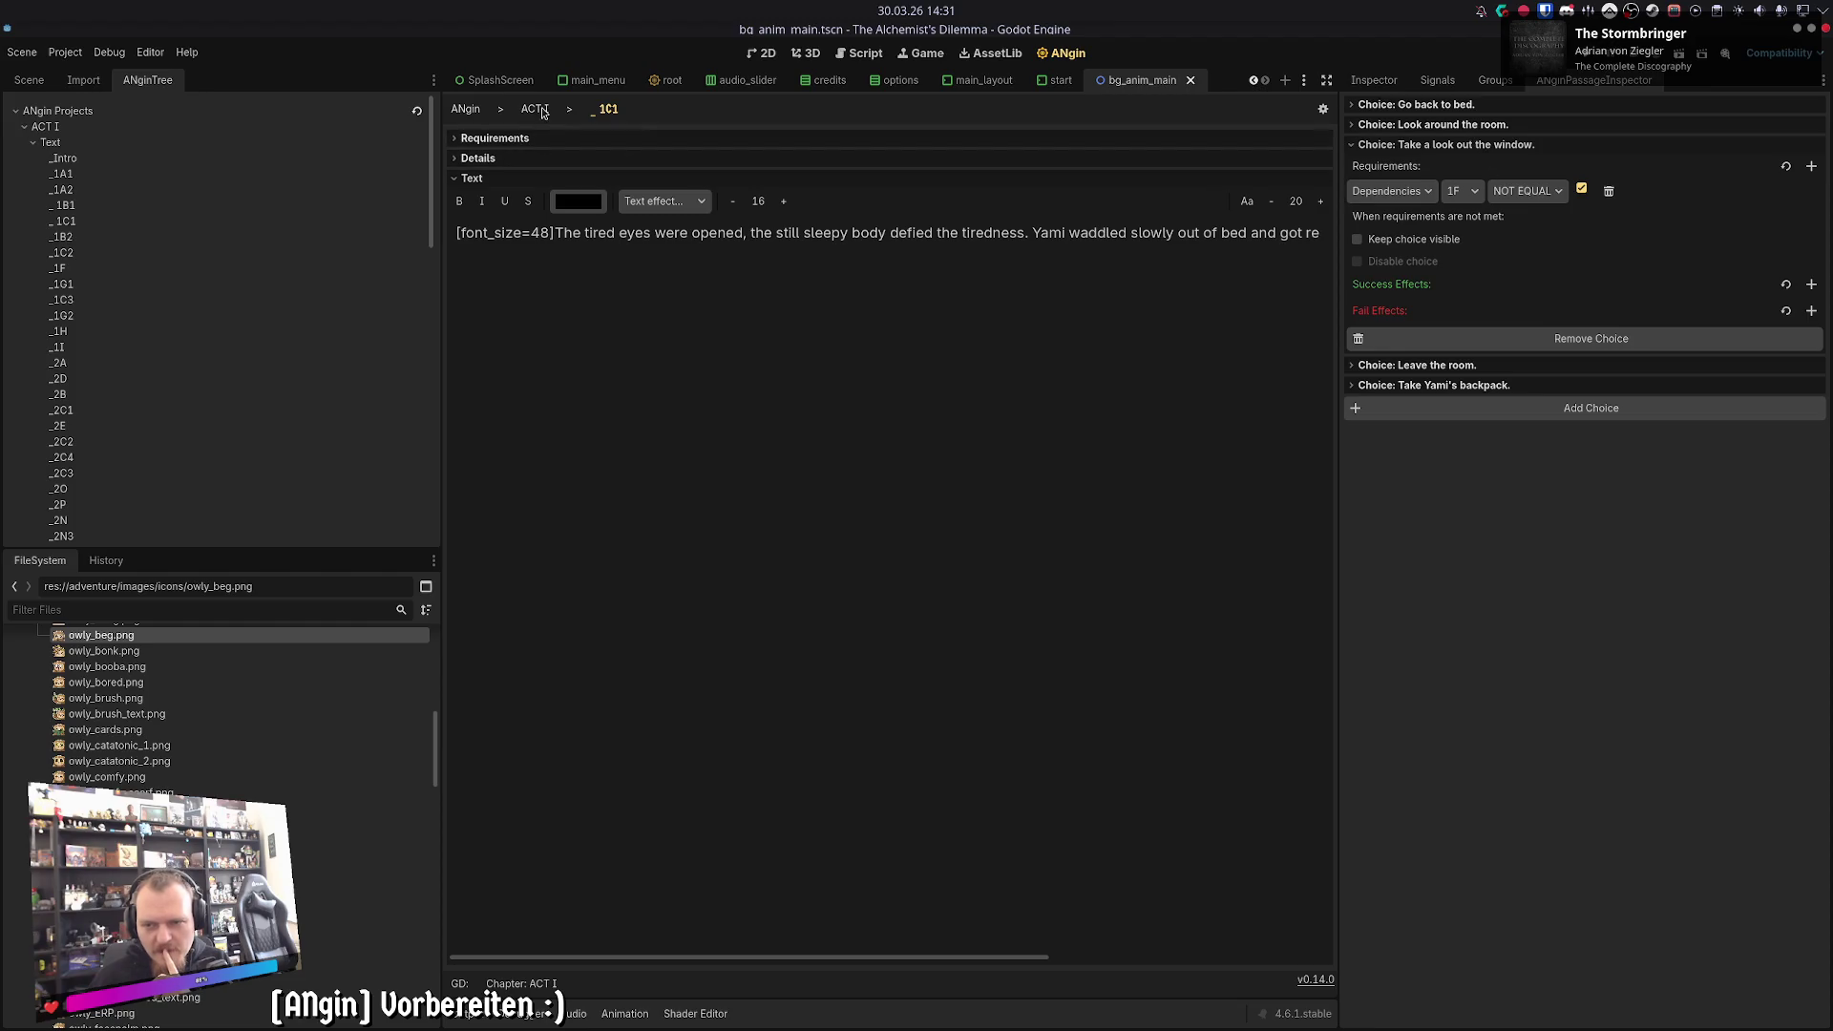
click(1378, 127)
click(1379, 127)
click(1389, 106)
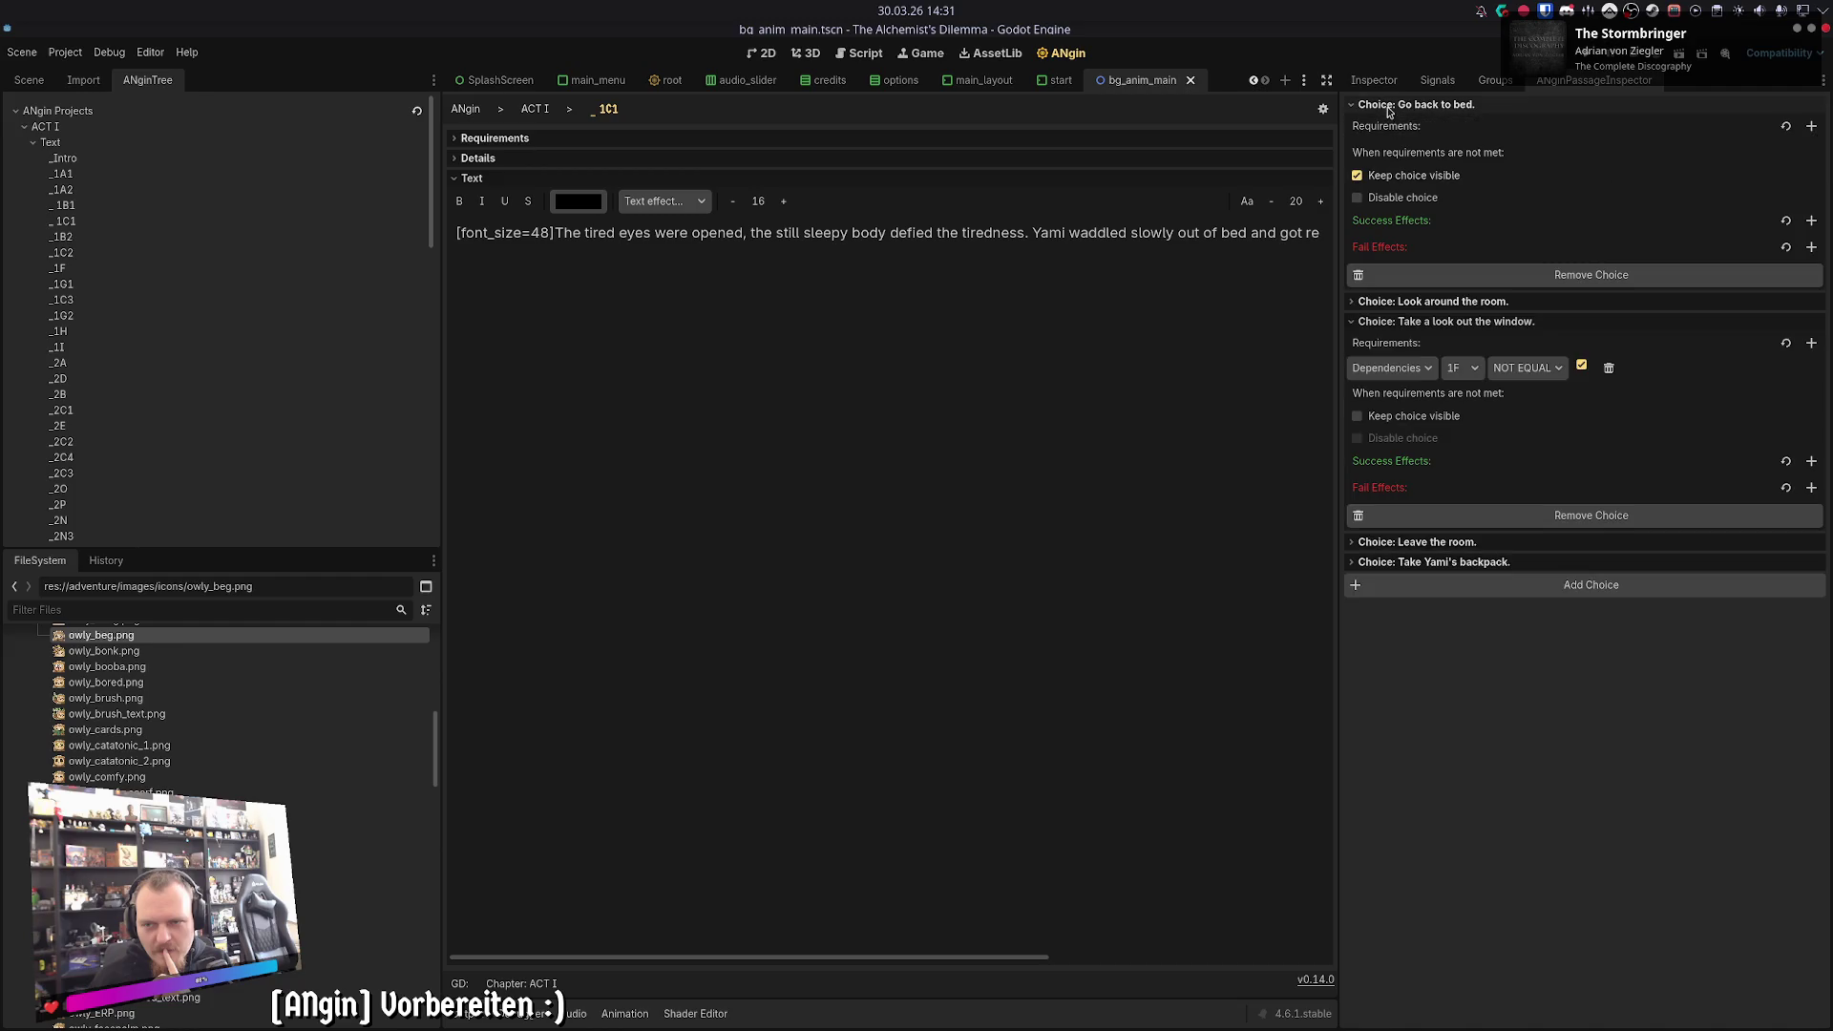
click(1389, 106)
click(1389, 106)
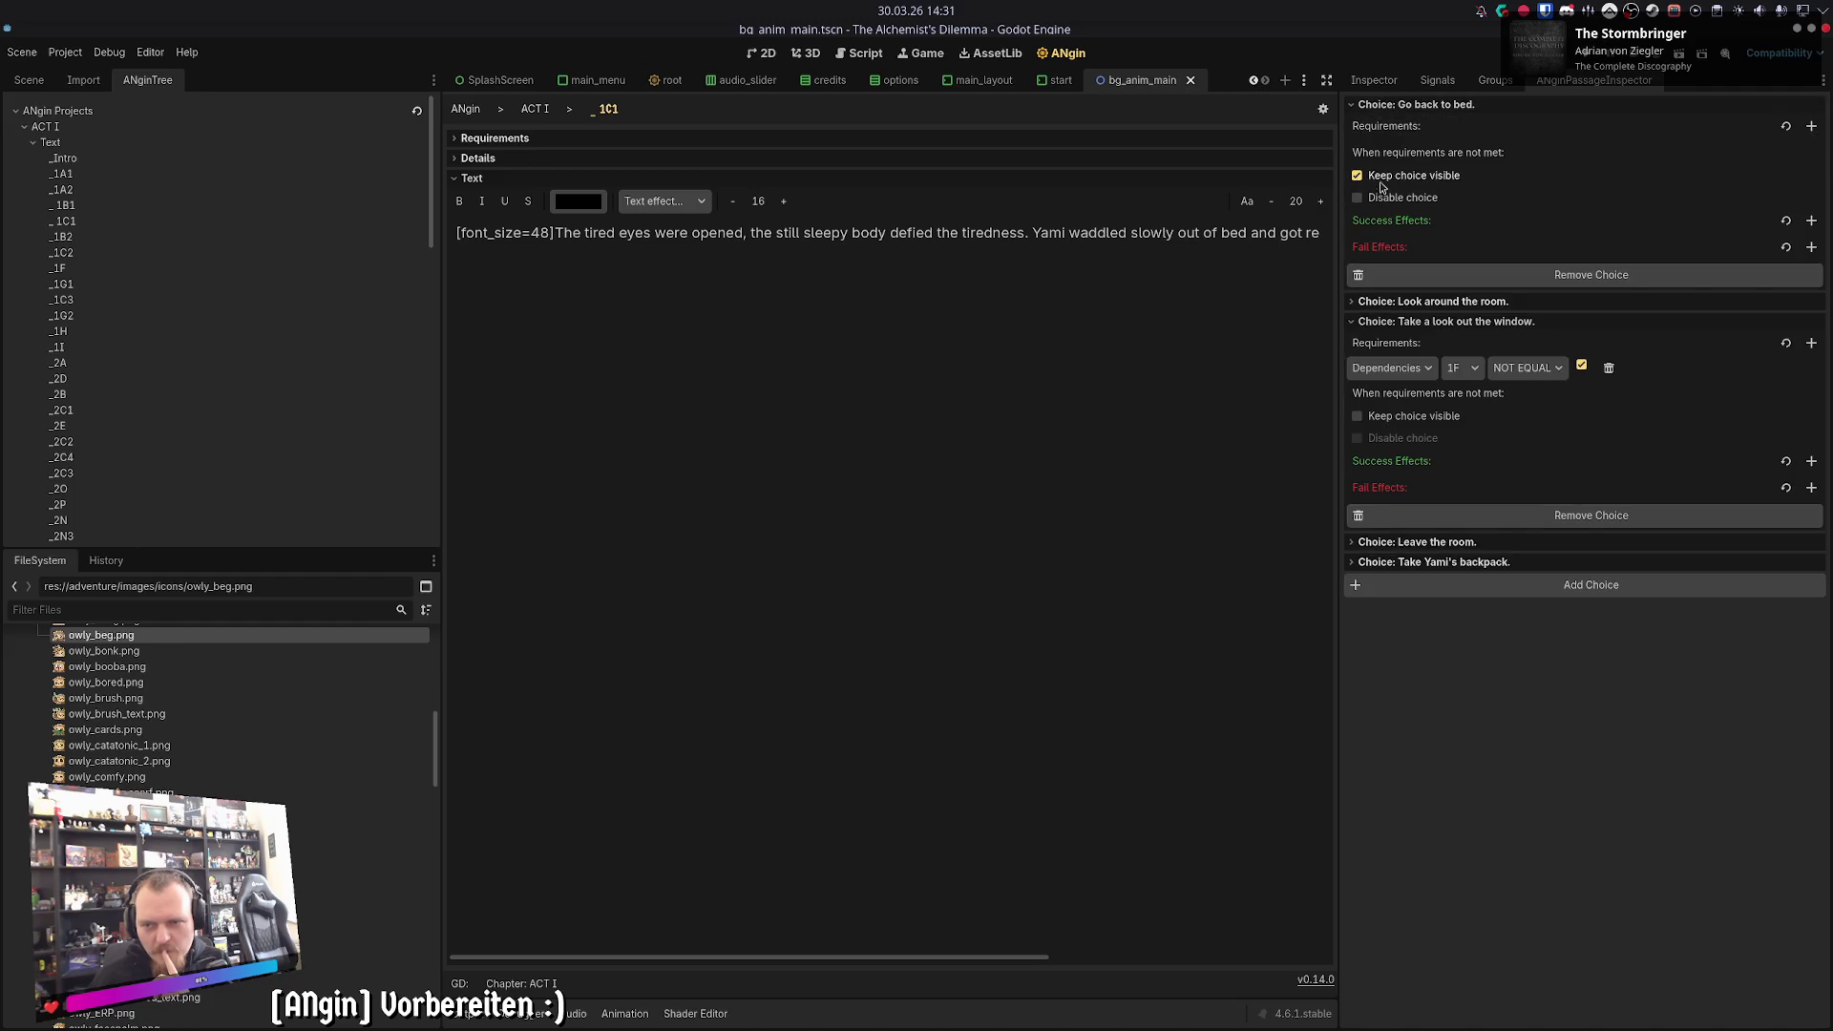
click(1393, 105)
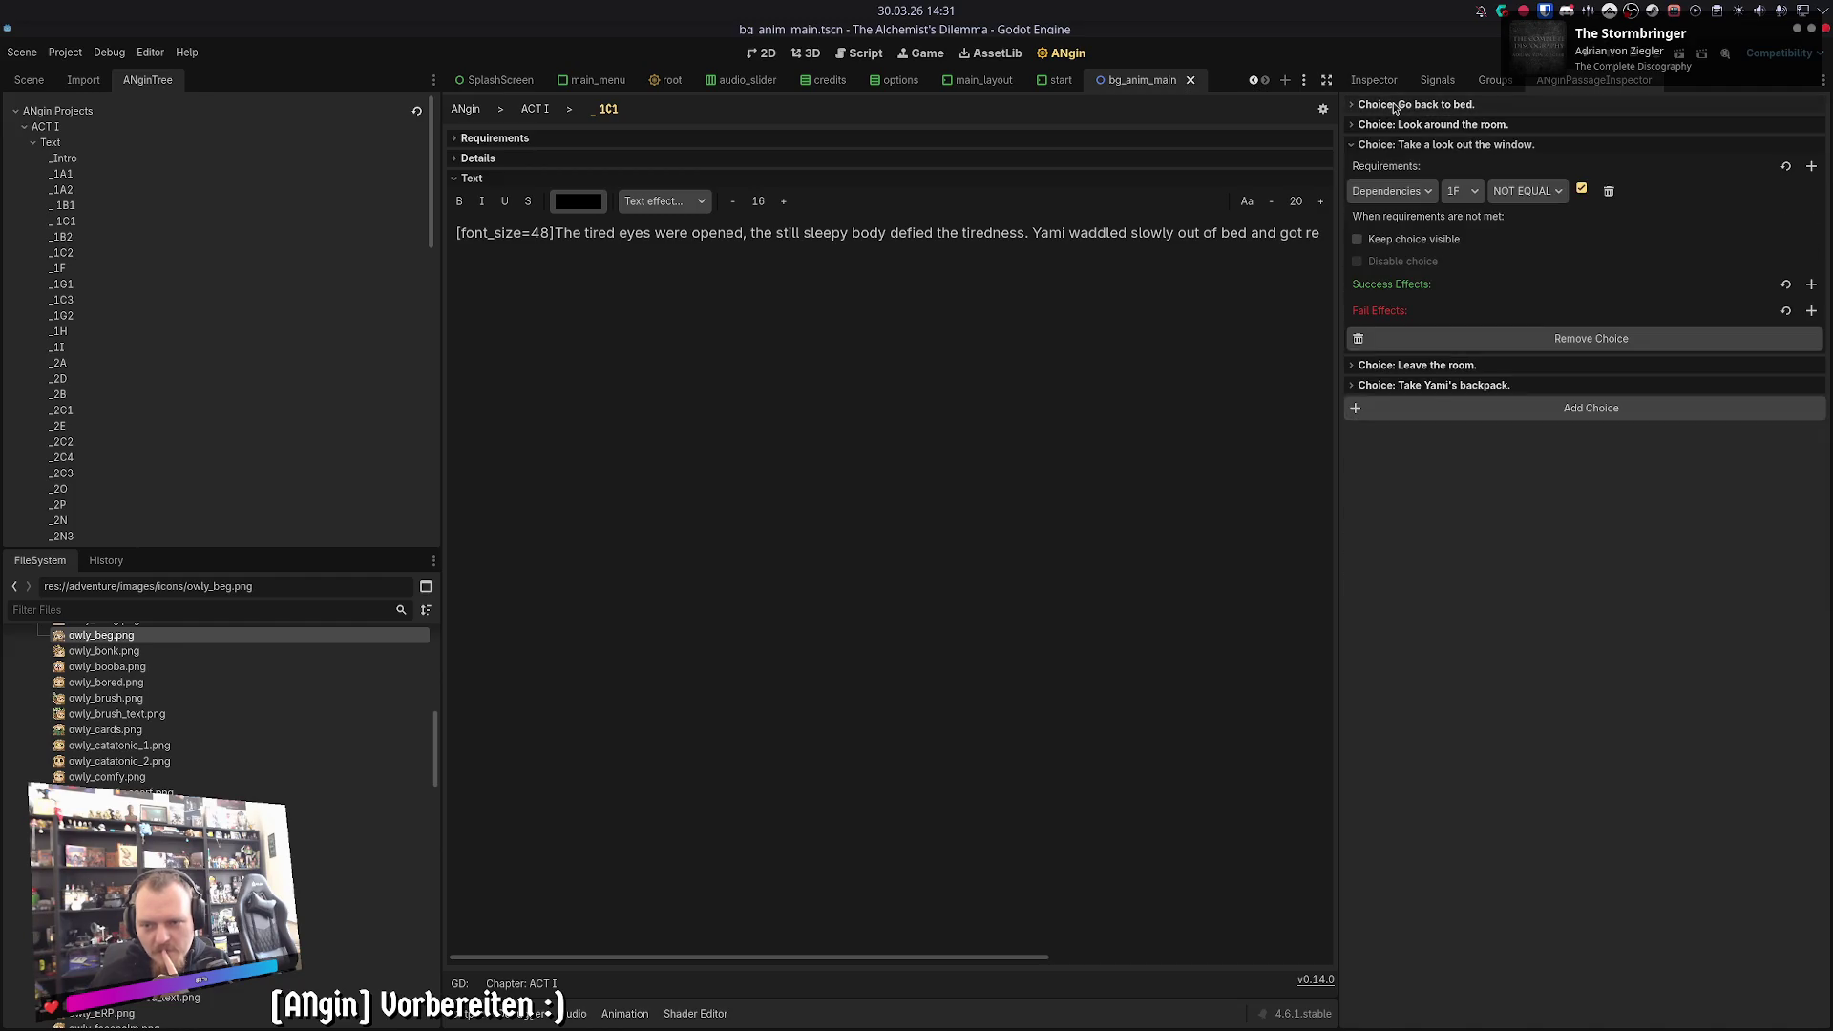
click(1389, 366)
click(1389, 562)
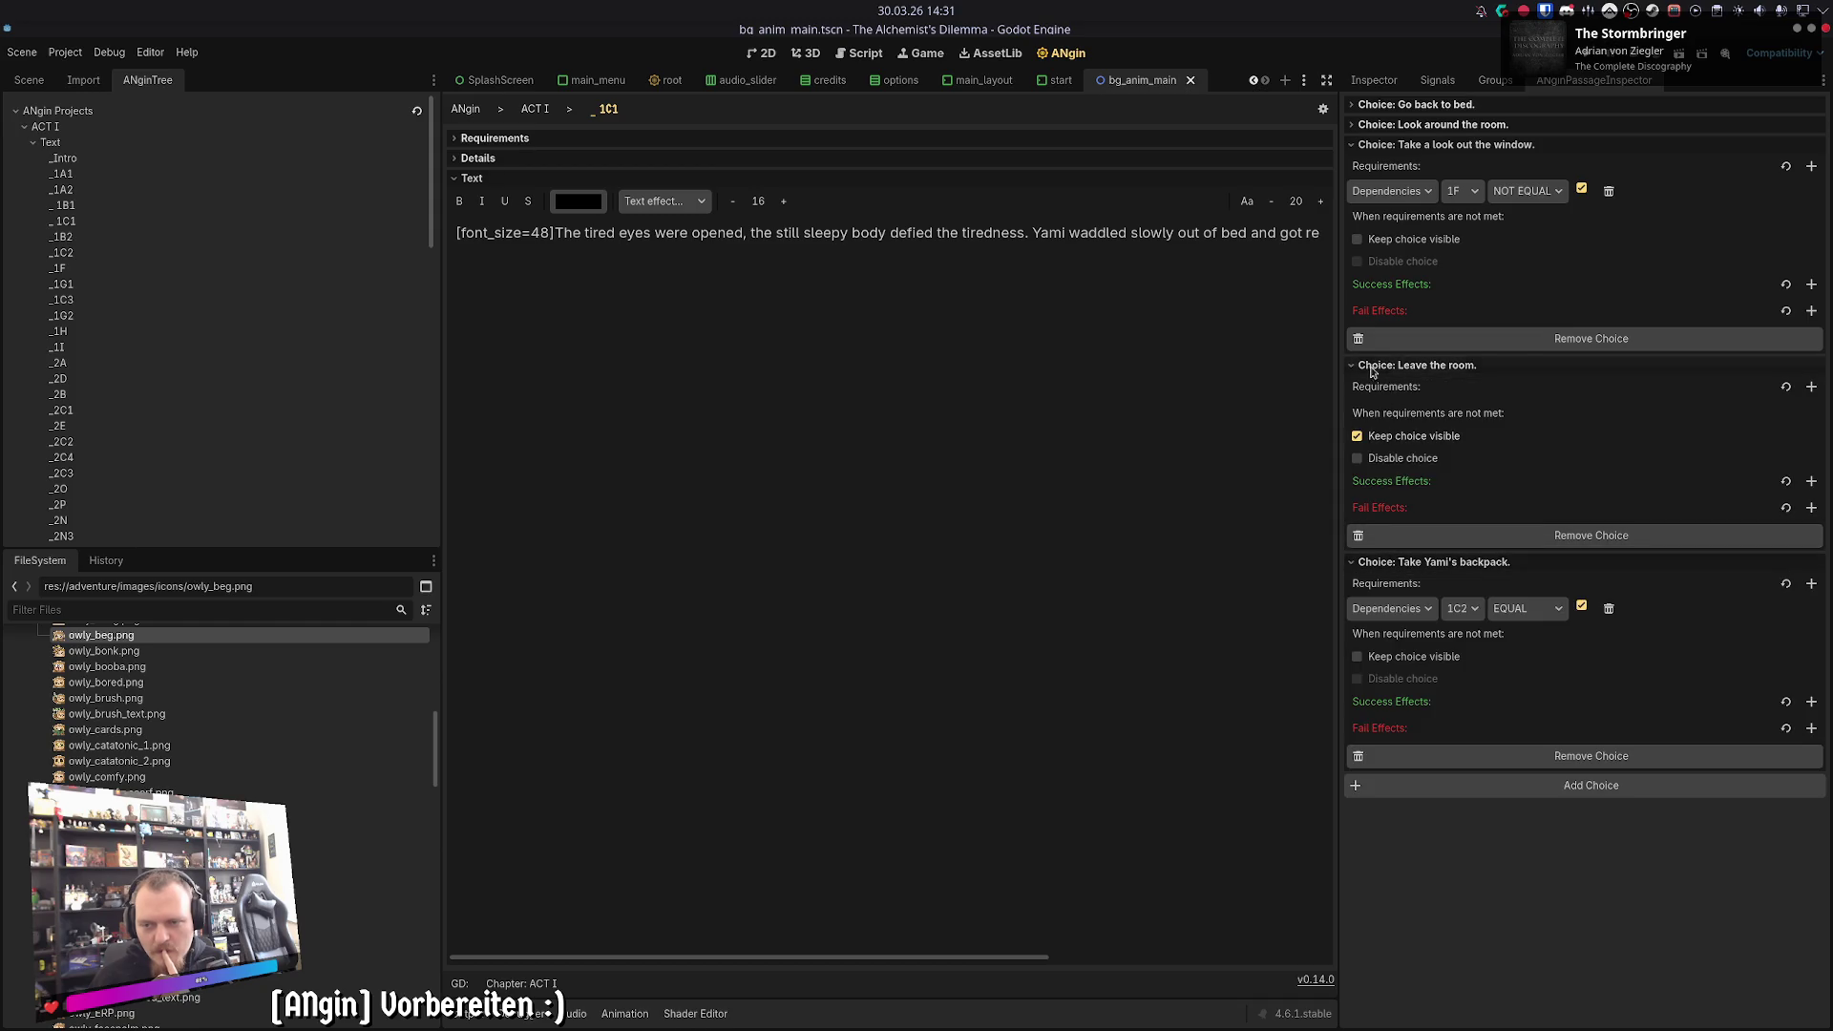
click(1393, 125)
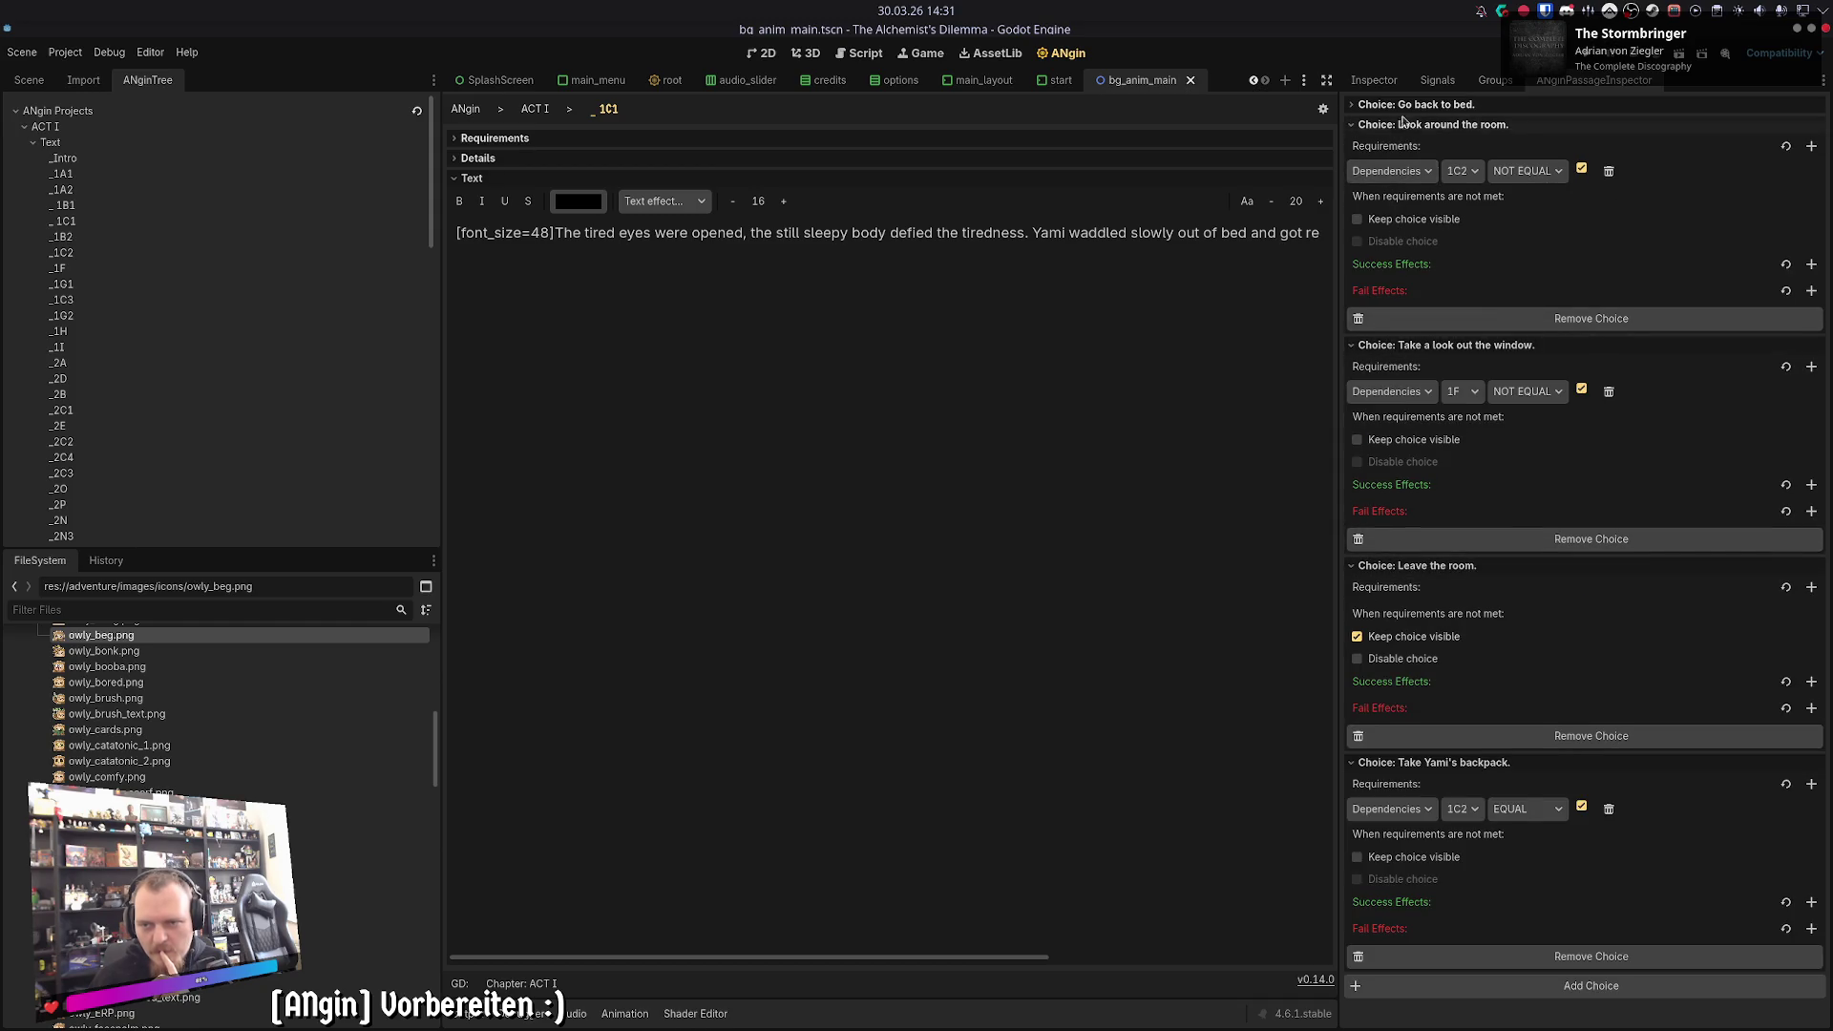
click(1393, 105)
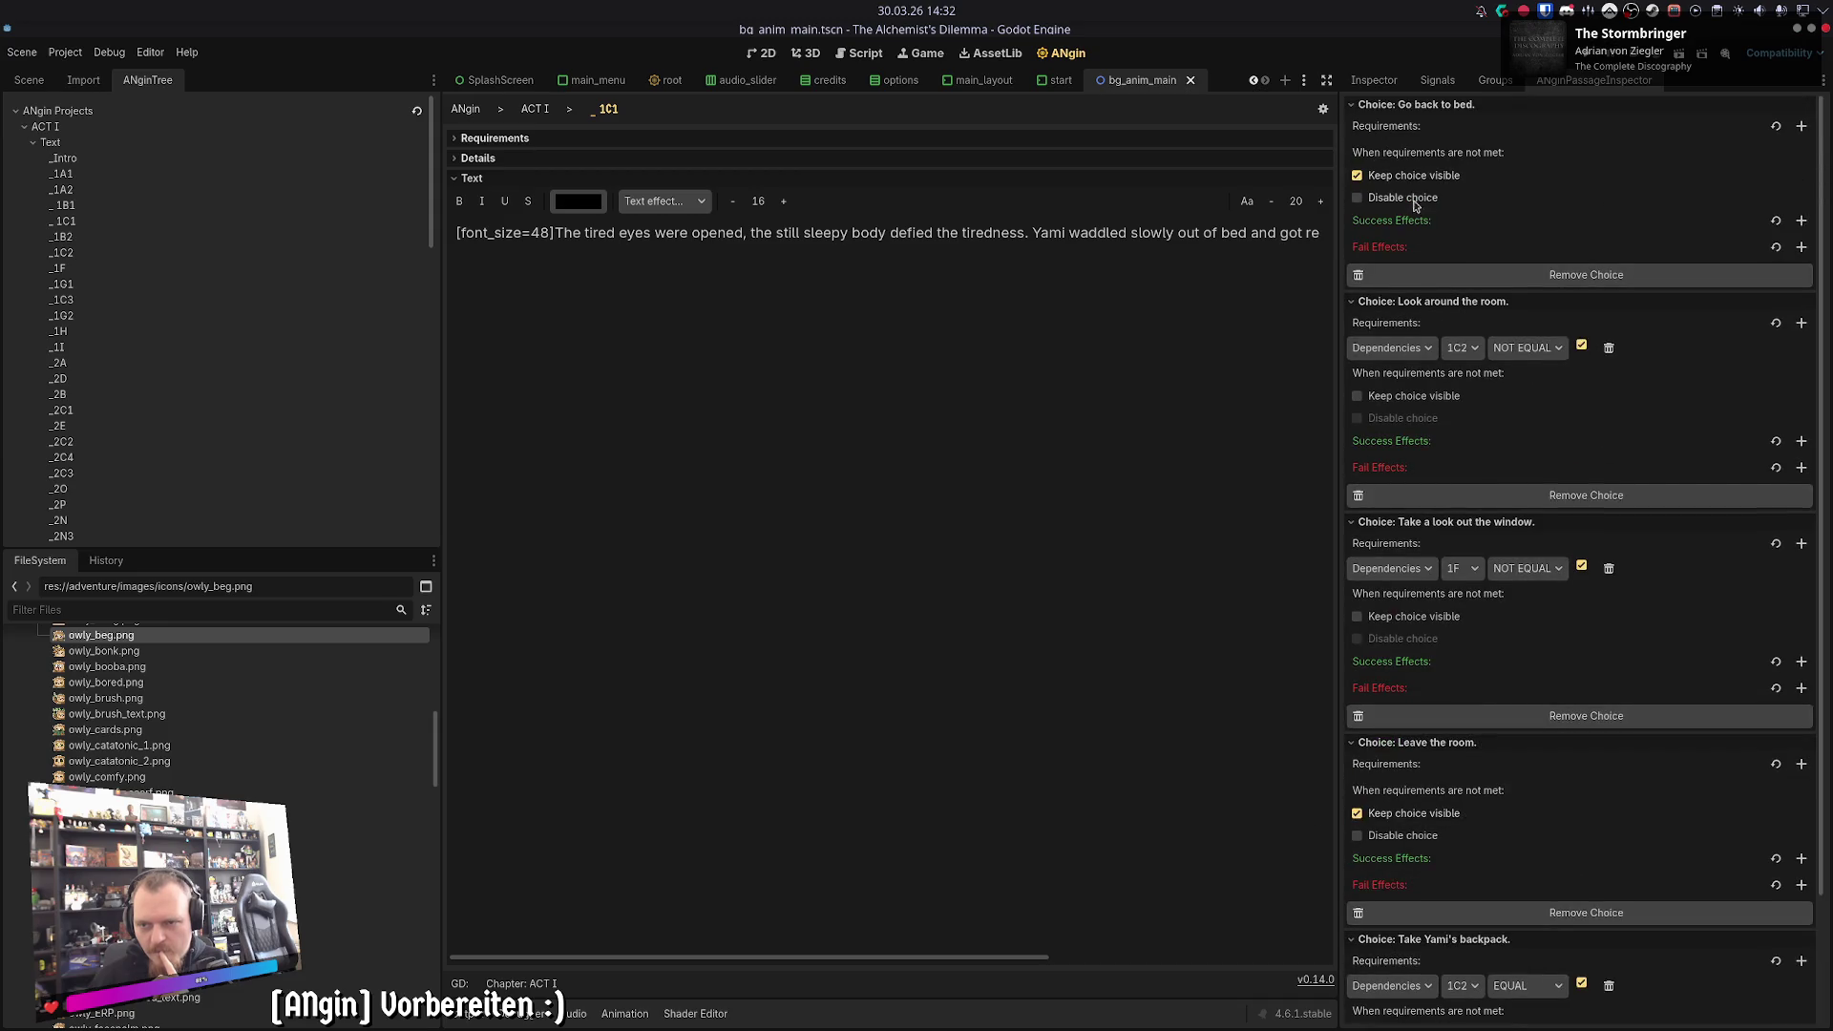
scroll(1445, 628, down, 5)
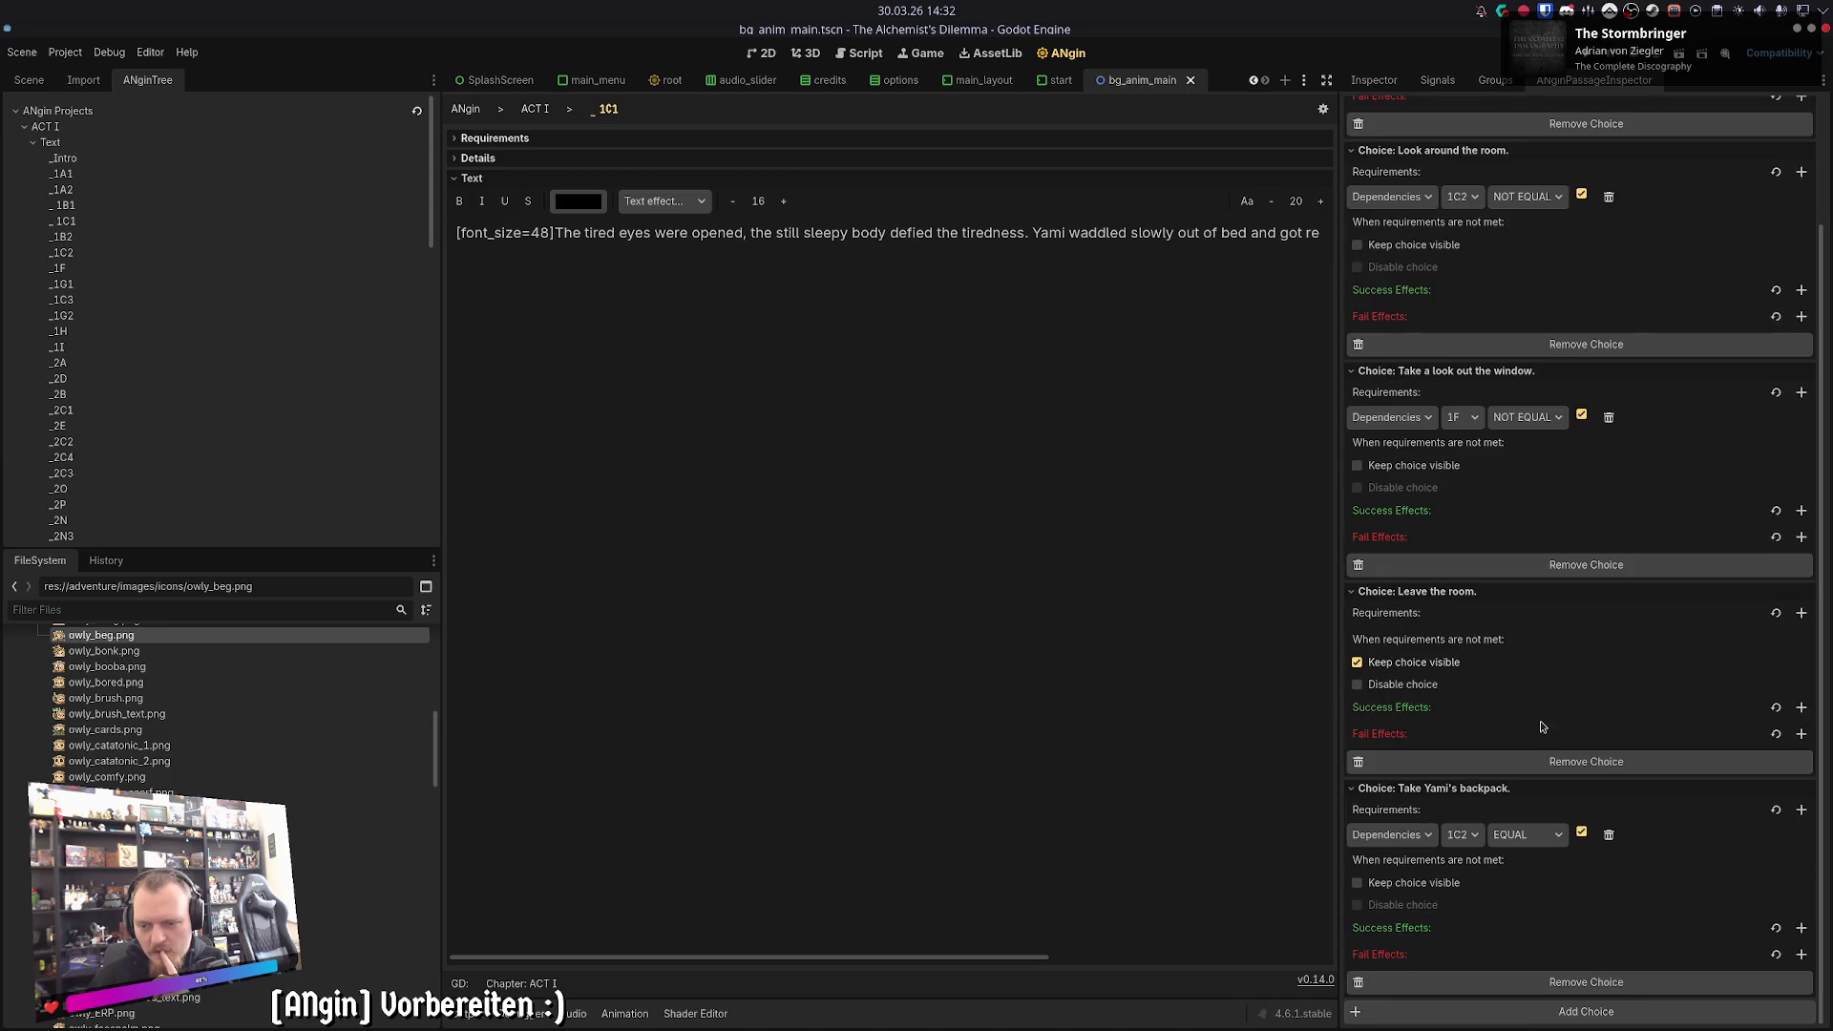
scroll(1537, 711, up, 5)
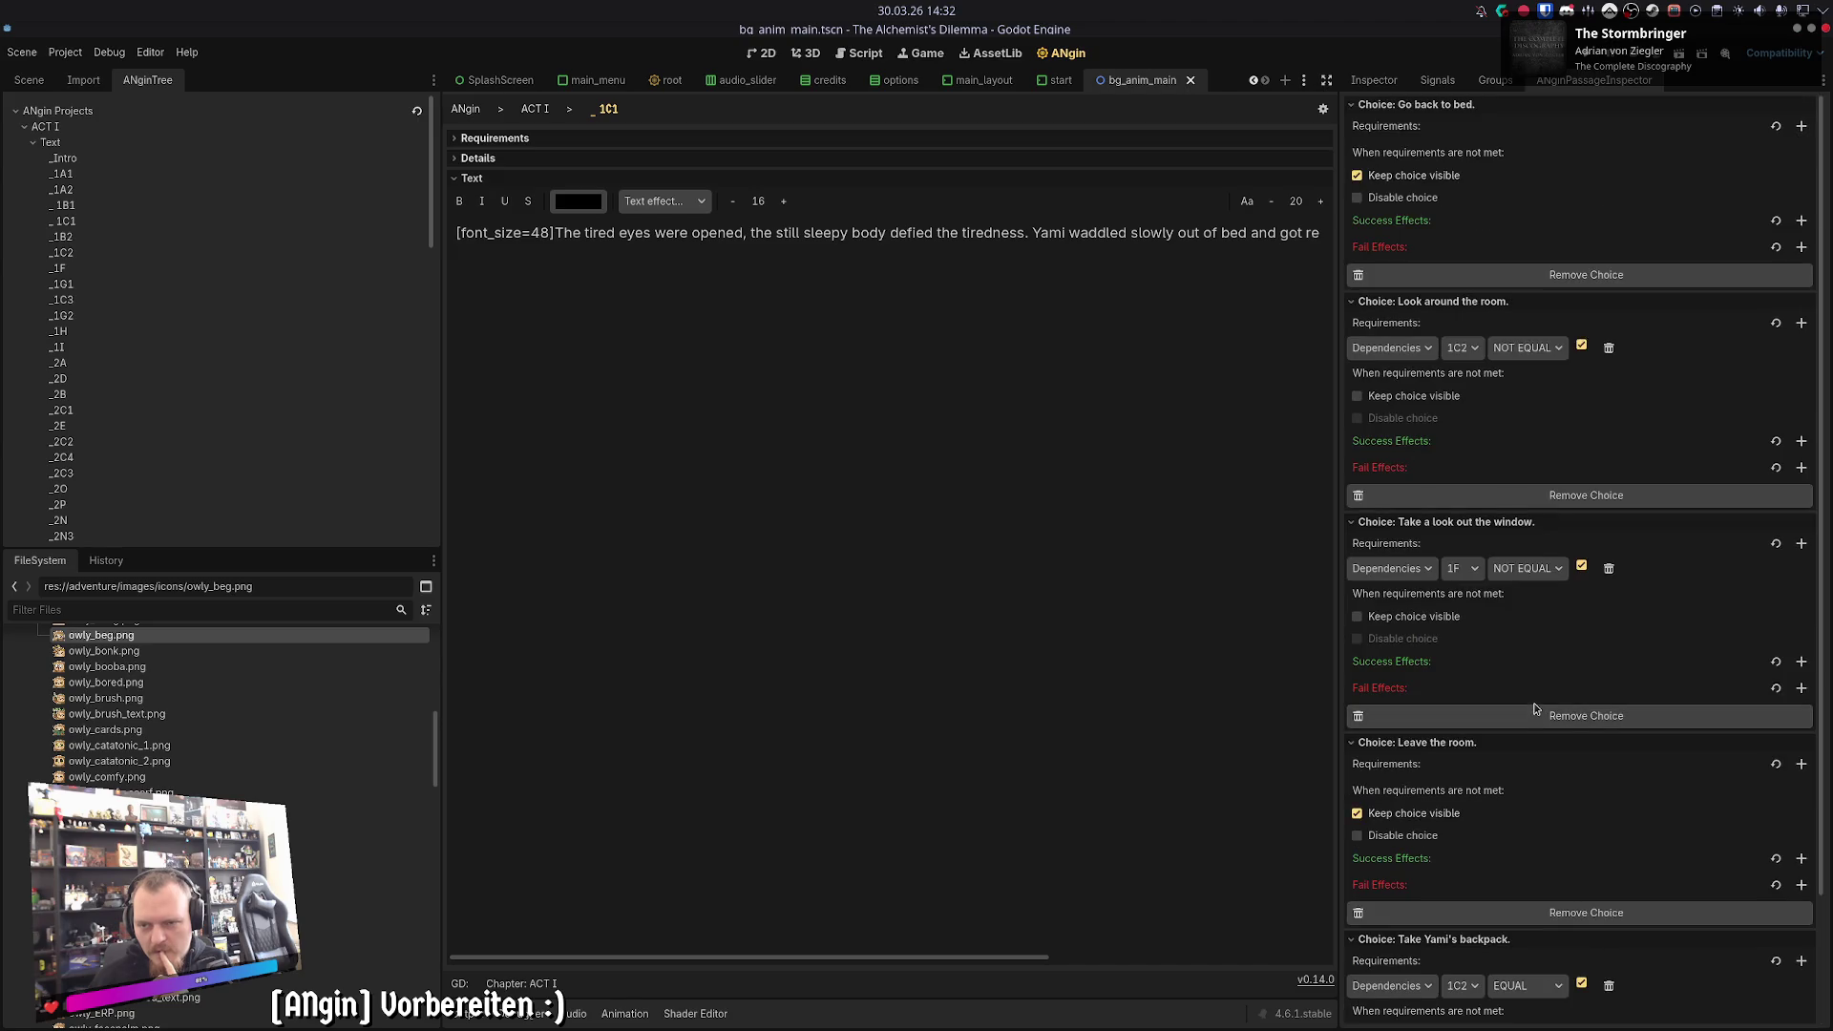
scroll(1535, 708, down, 5)
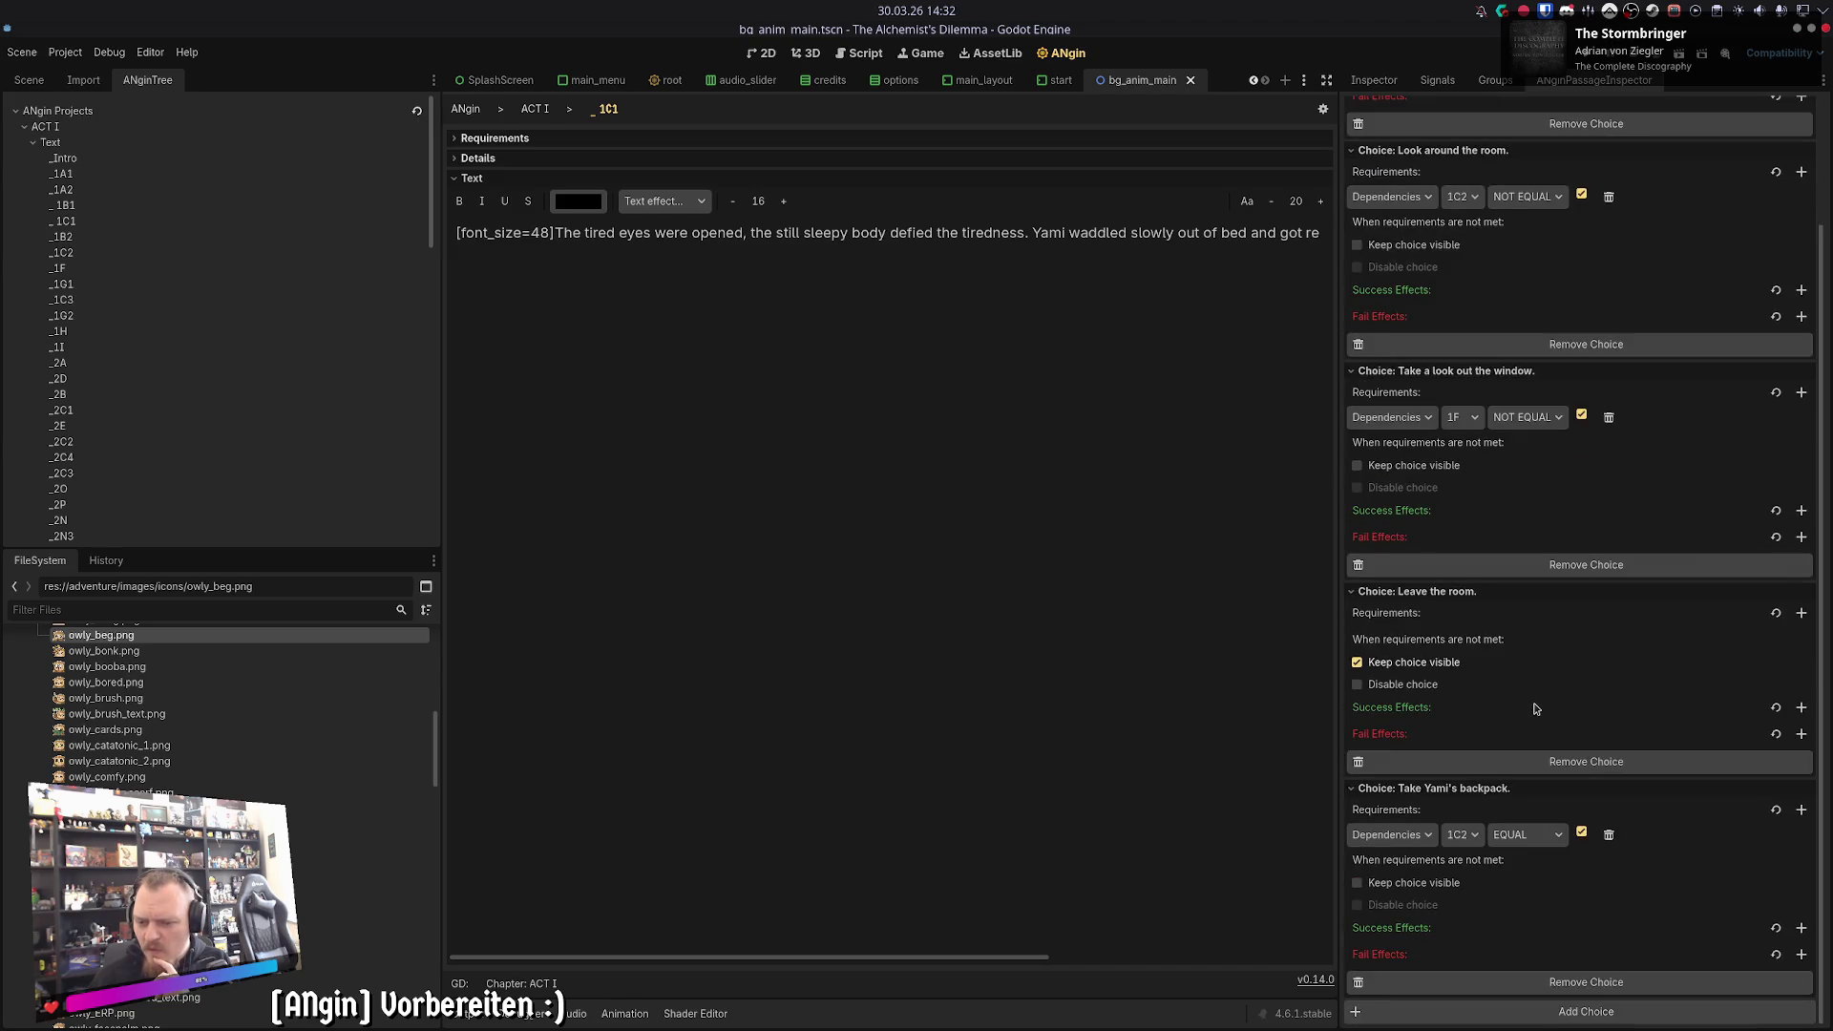
click(536, 110)
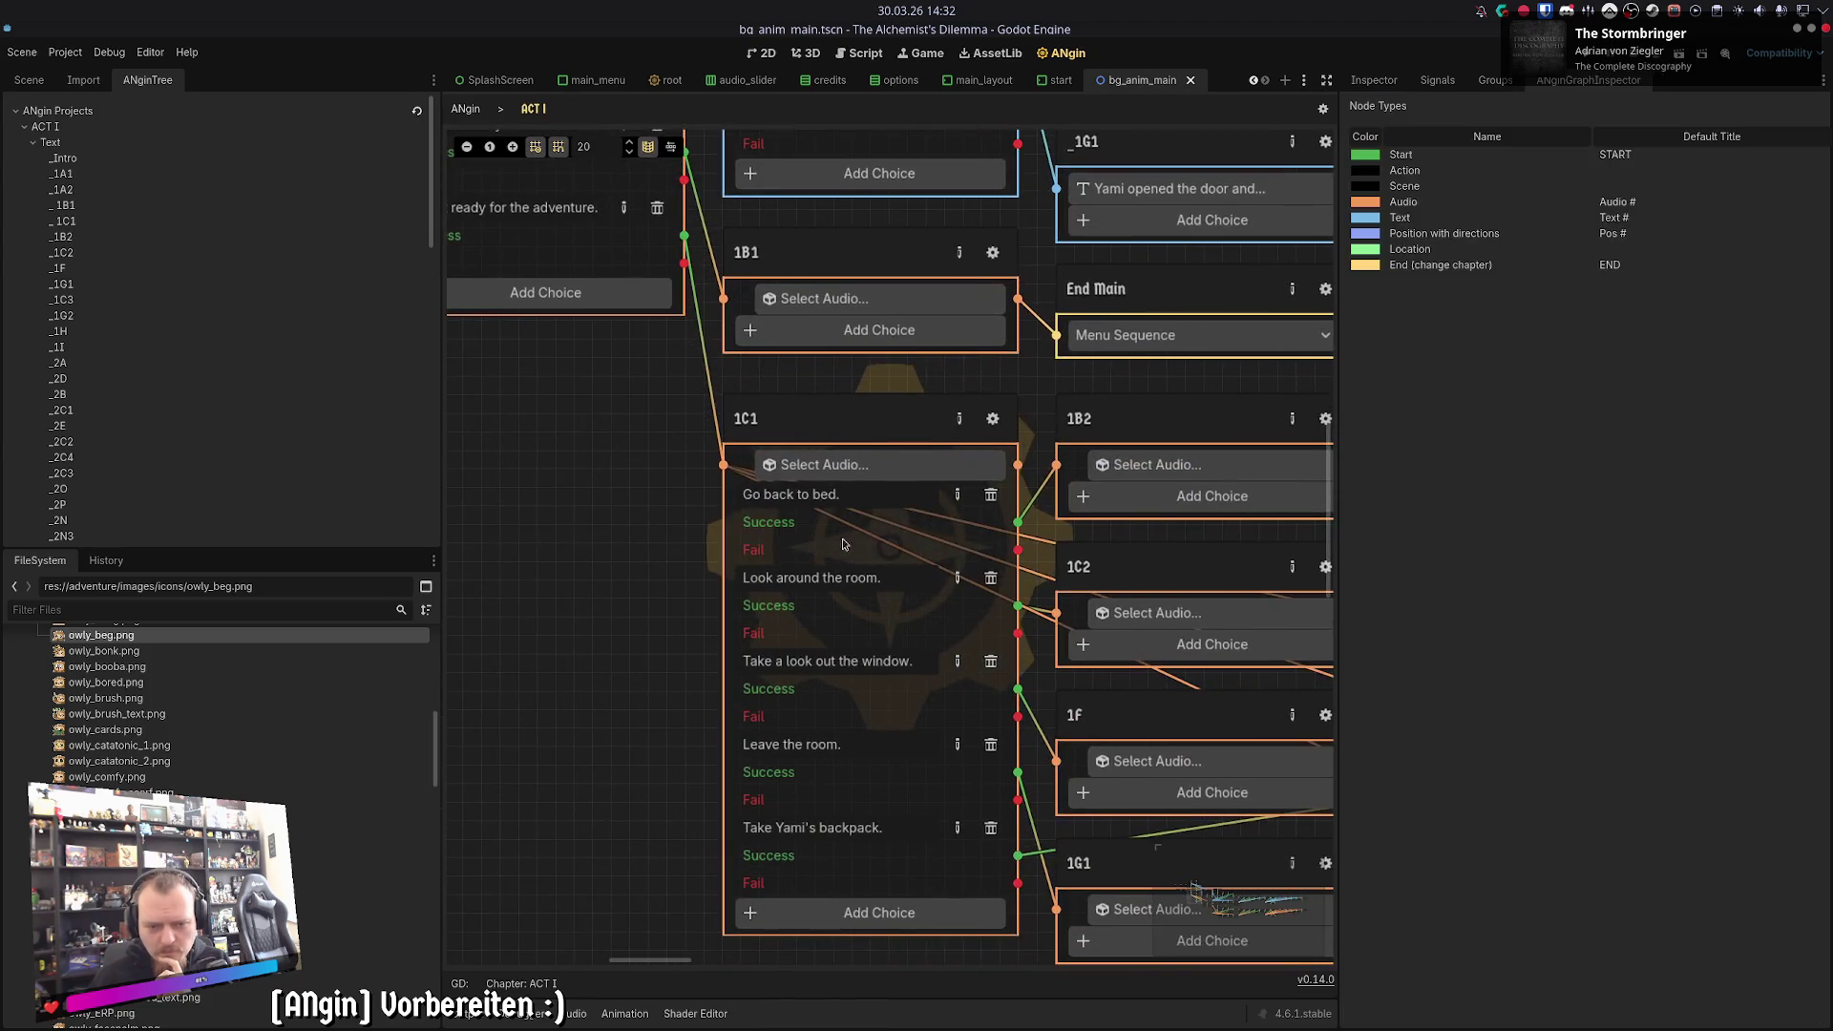
- Untick Keep choice visible on 1C1's look-around, window and backpack choices
click(956, 494)
click(1409, 332)
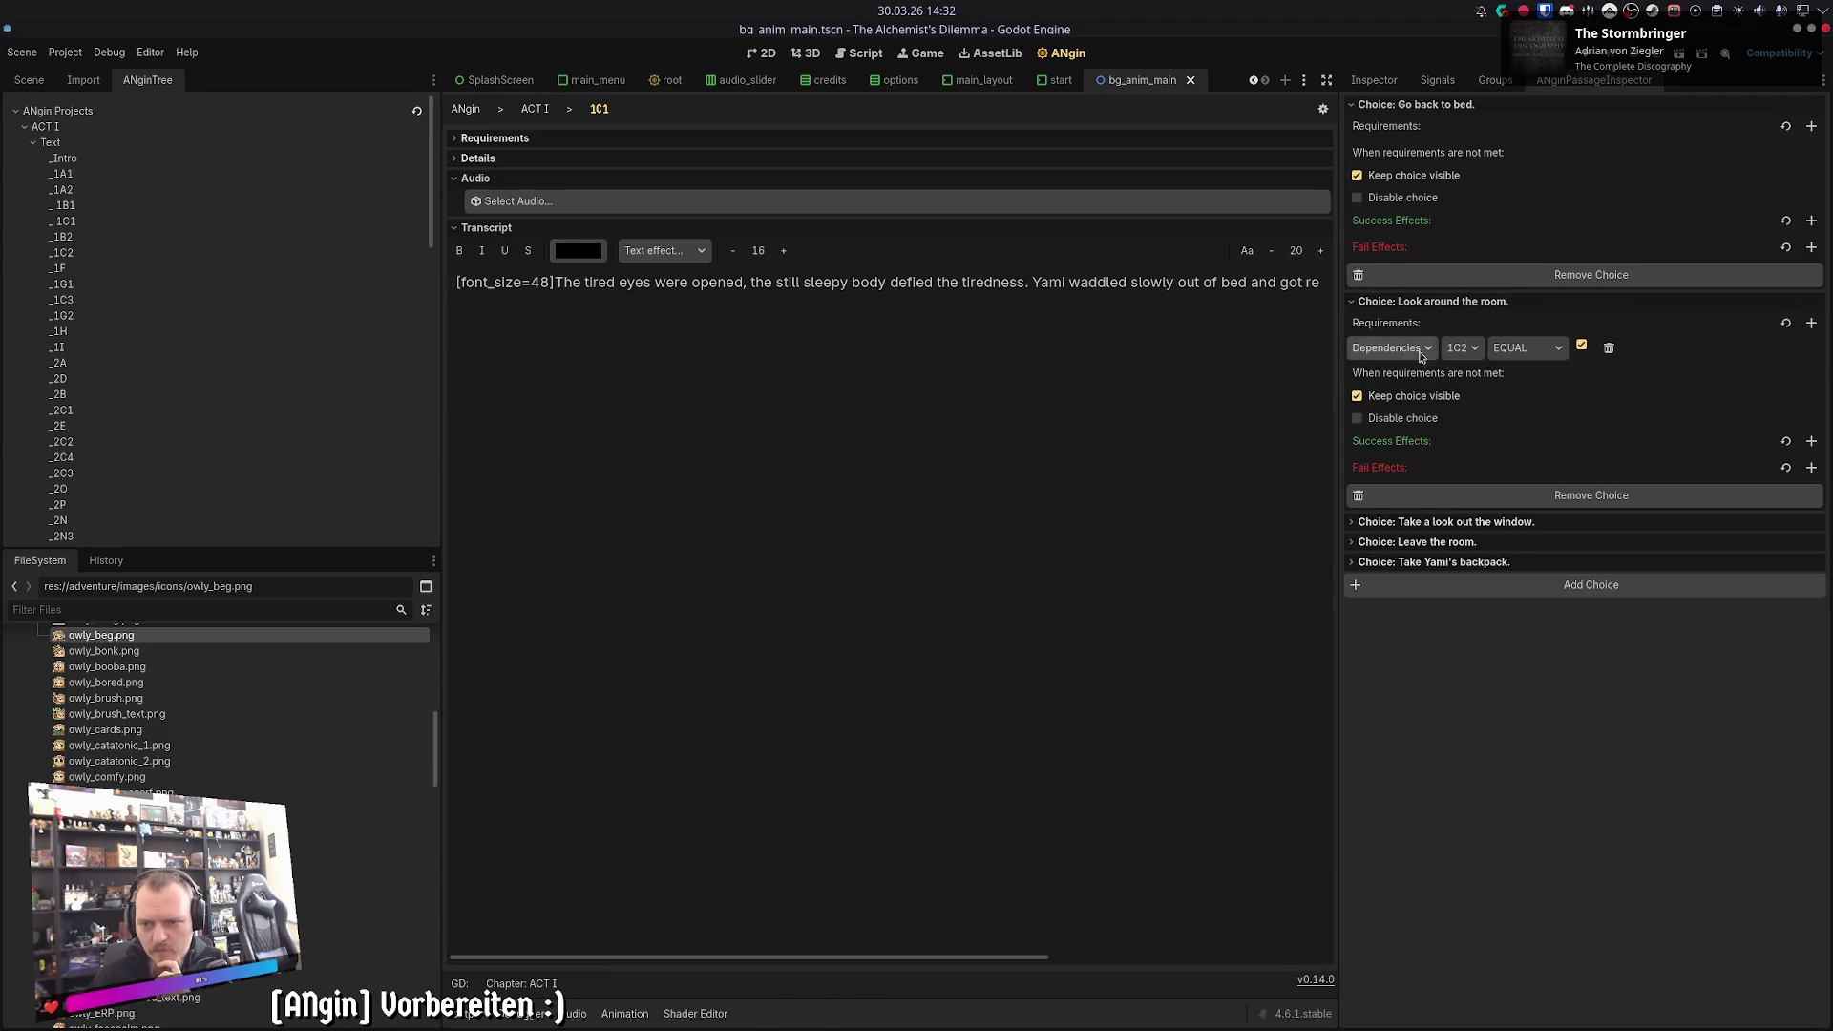
click(1419, 522)
click(1420, 719)
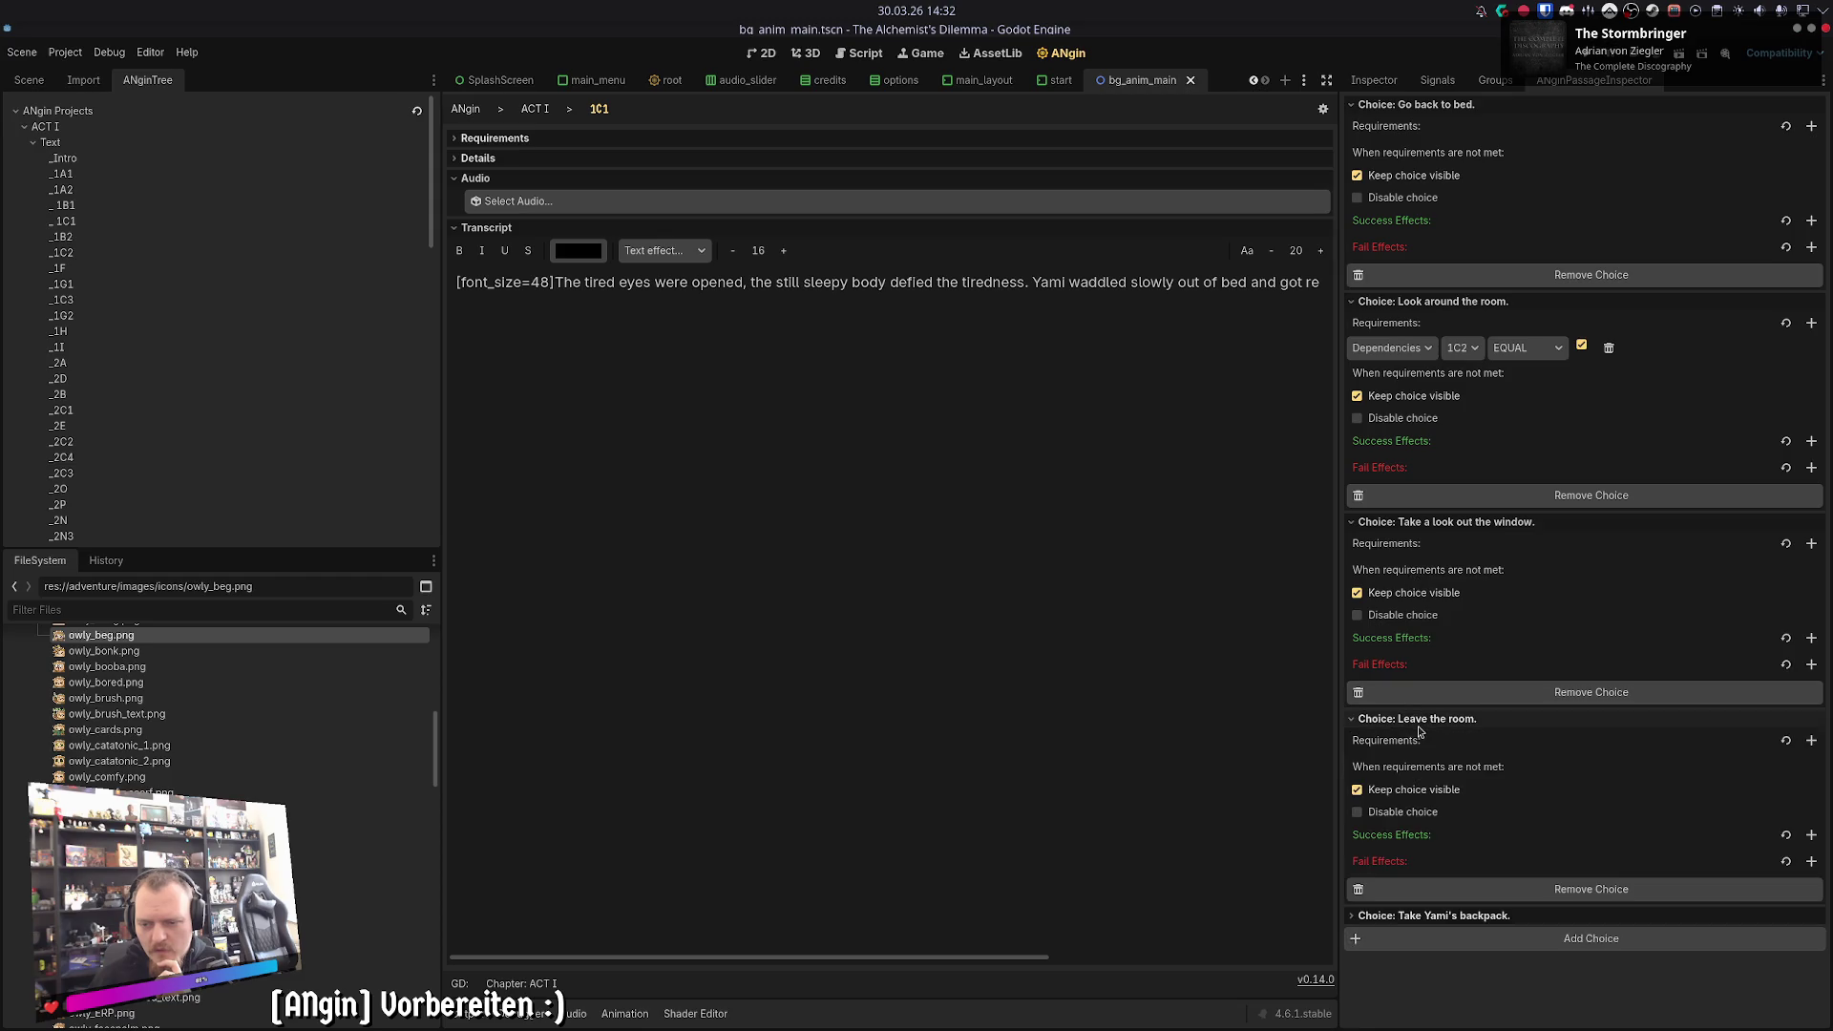
click(1420, 916)
click(1356, 395)
click(1356, 593)
scroll(1384, 778, down, 2)
click(1356, 883)
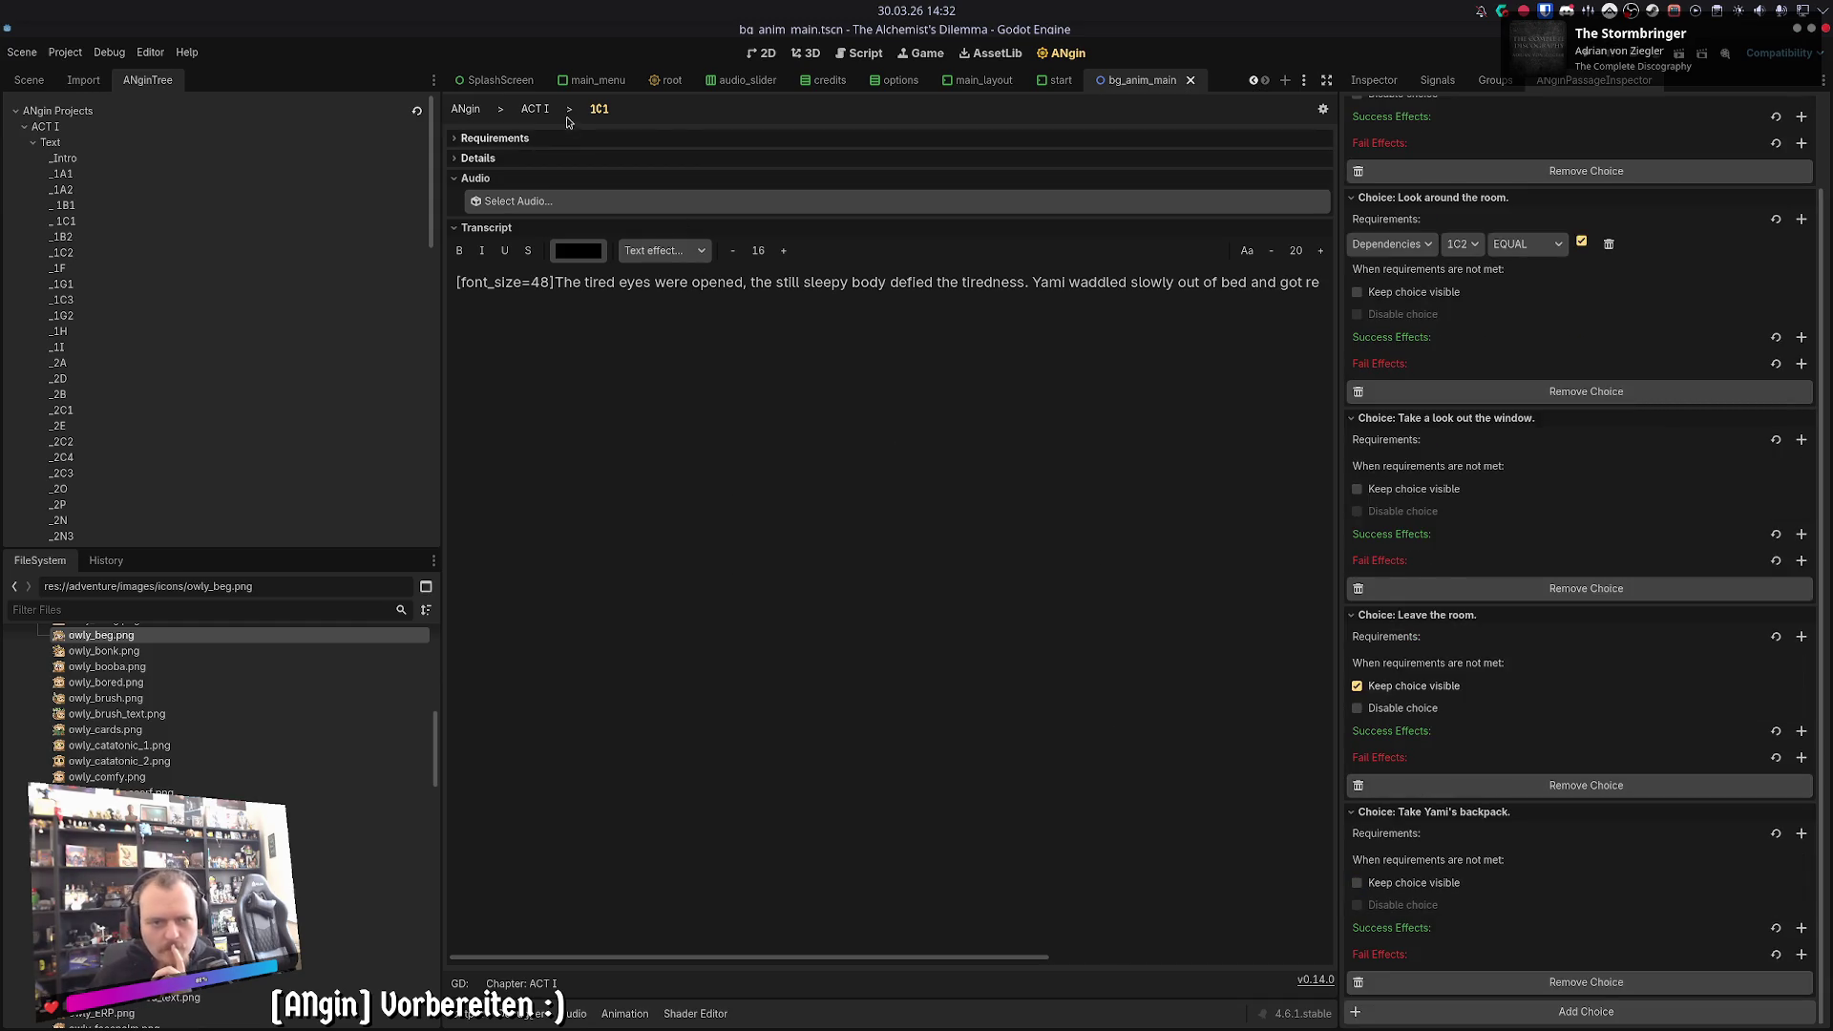
click(567, 119)
- After checking _1C1, change 1C1's 'Look around the room' requirement to NOT EQUAL
double_click(931, 250)
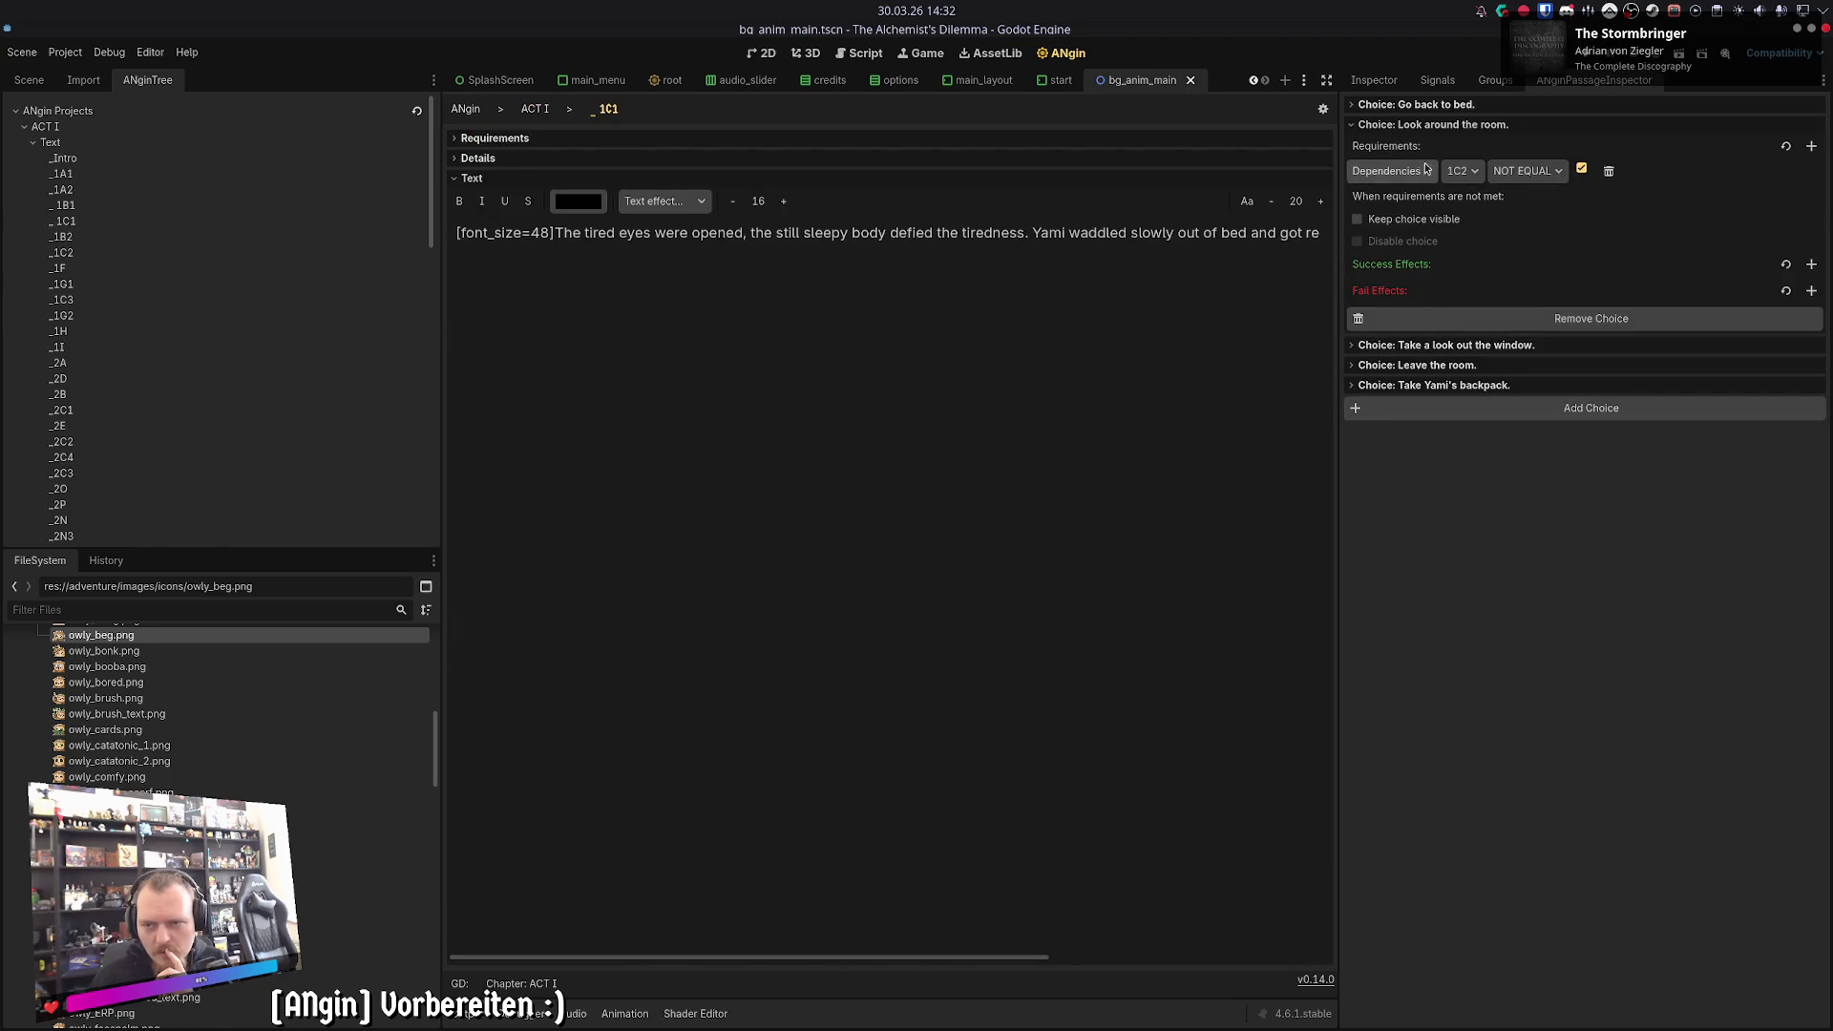
click(1424, 105)
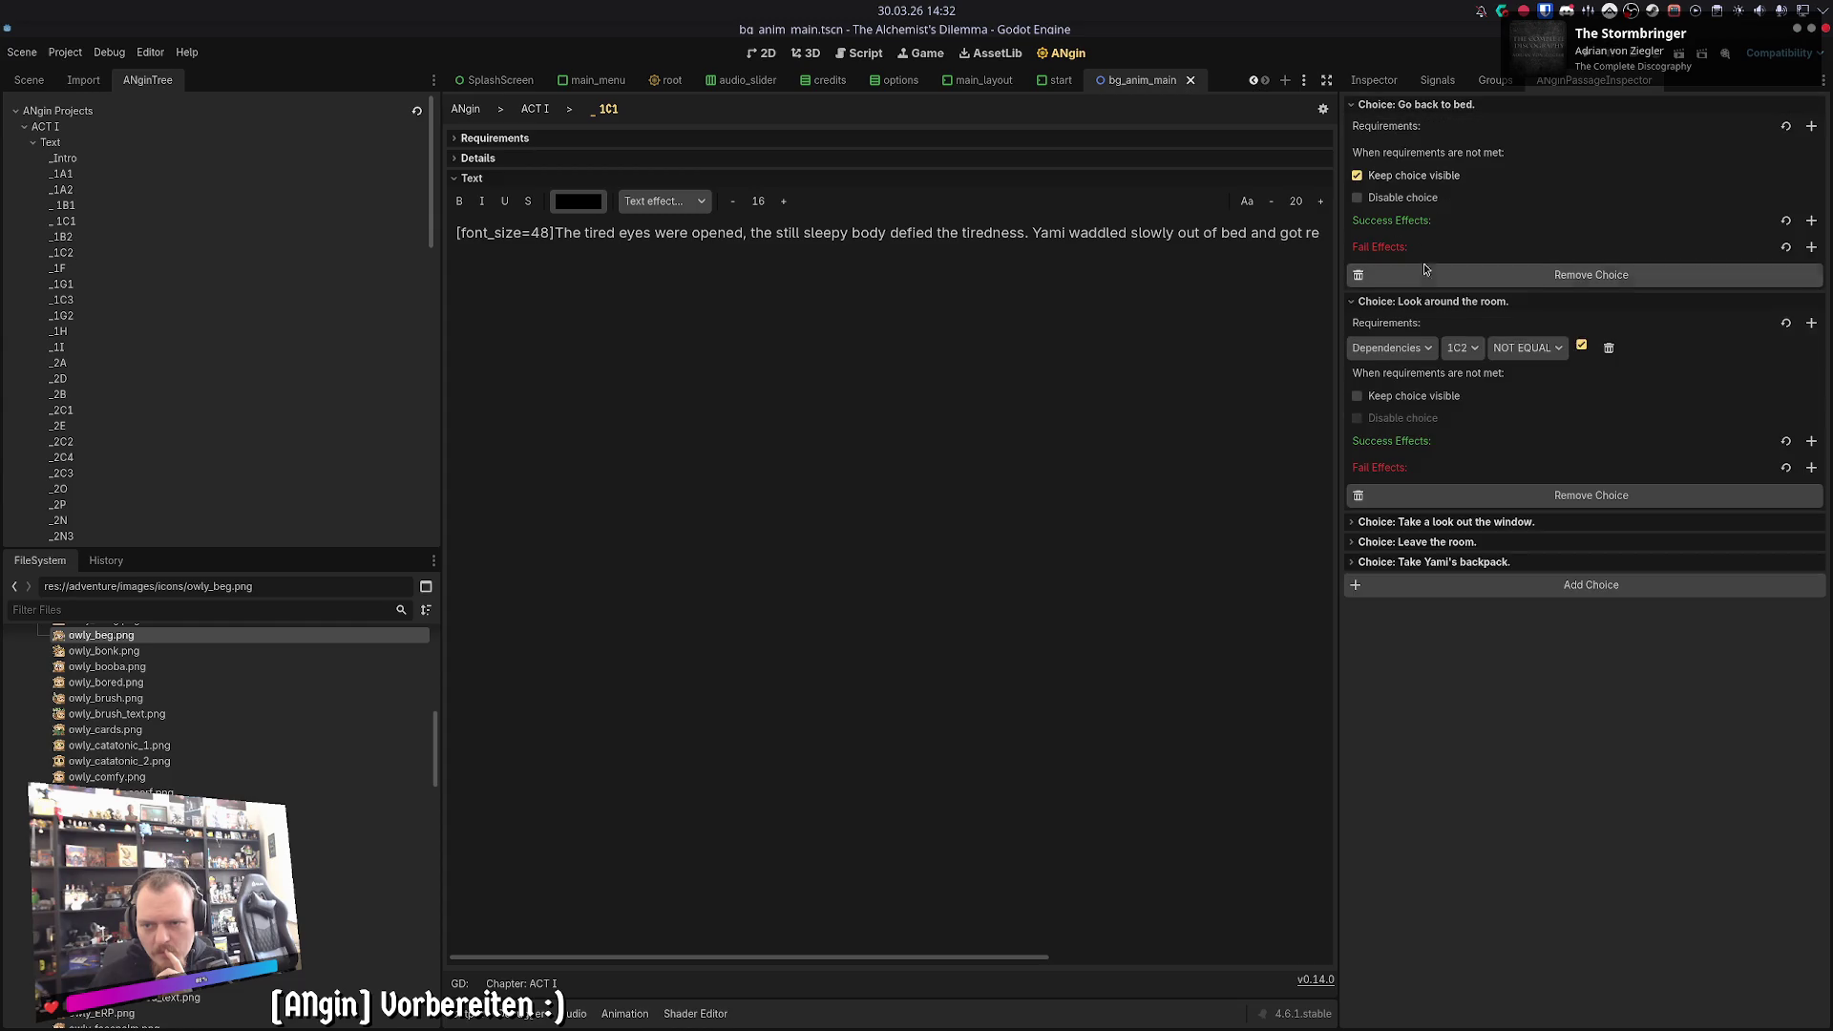
click(545, 111)
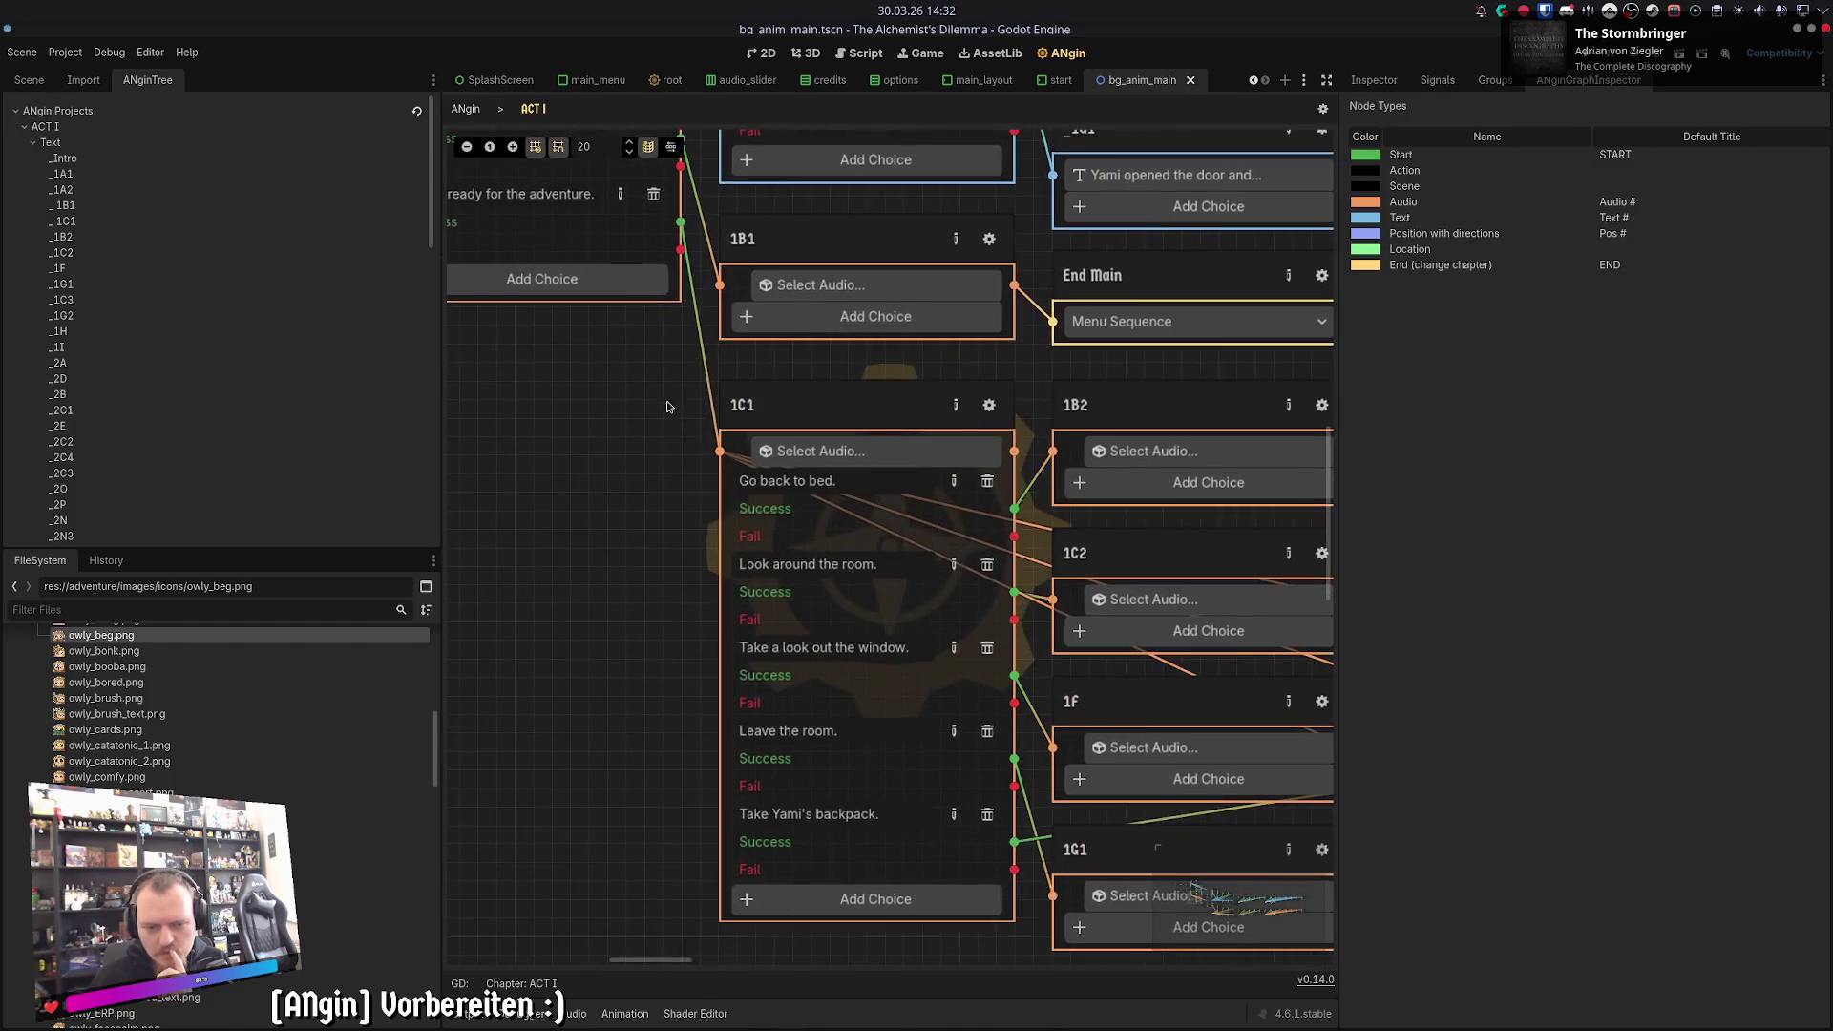
click(954, 567)
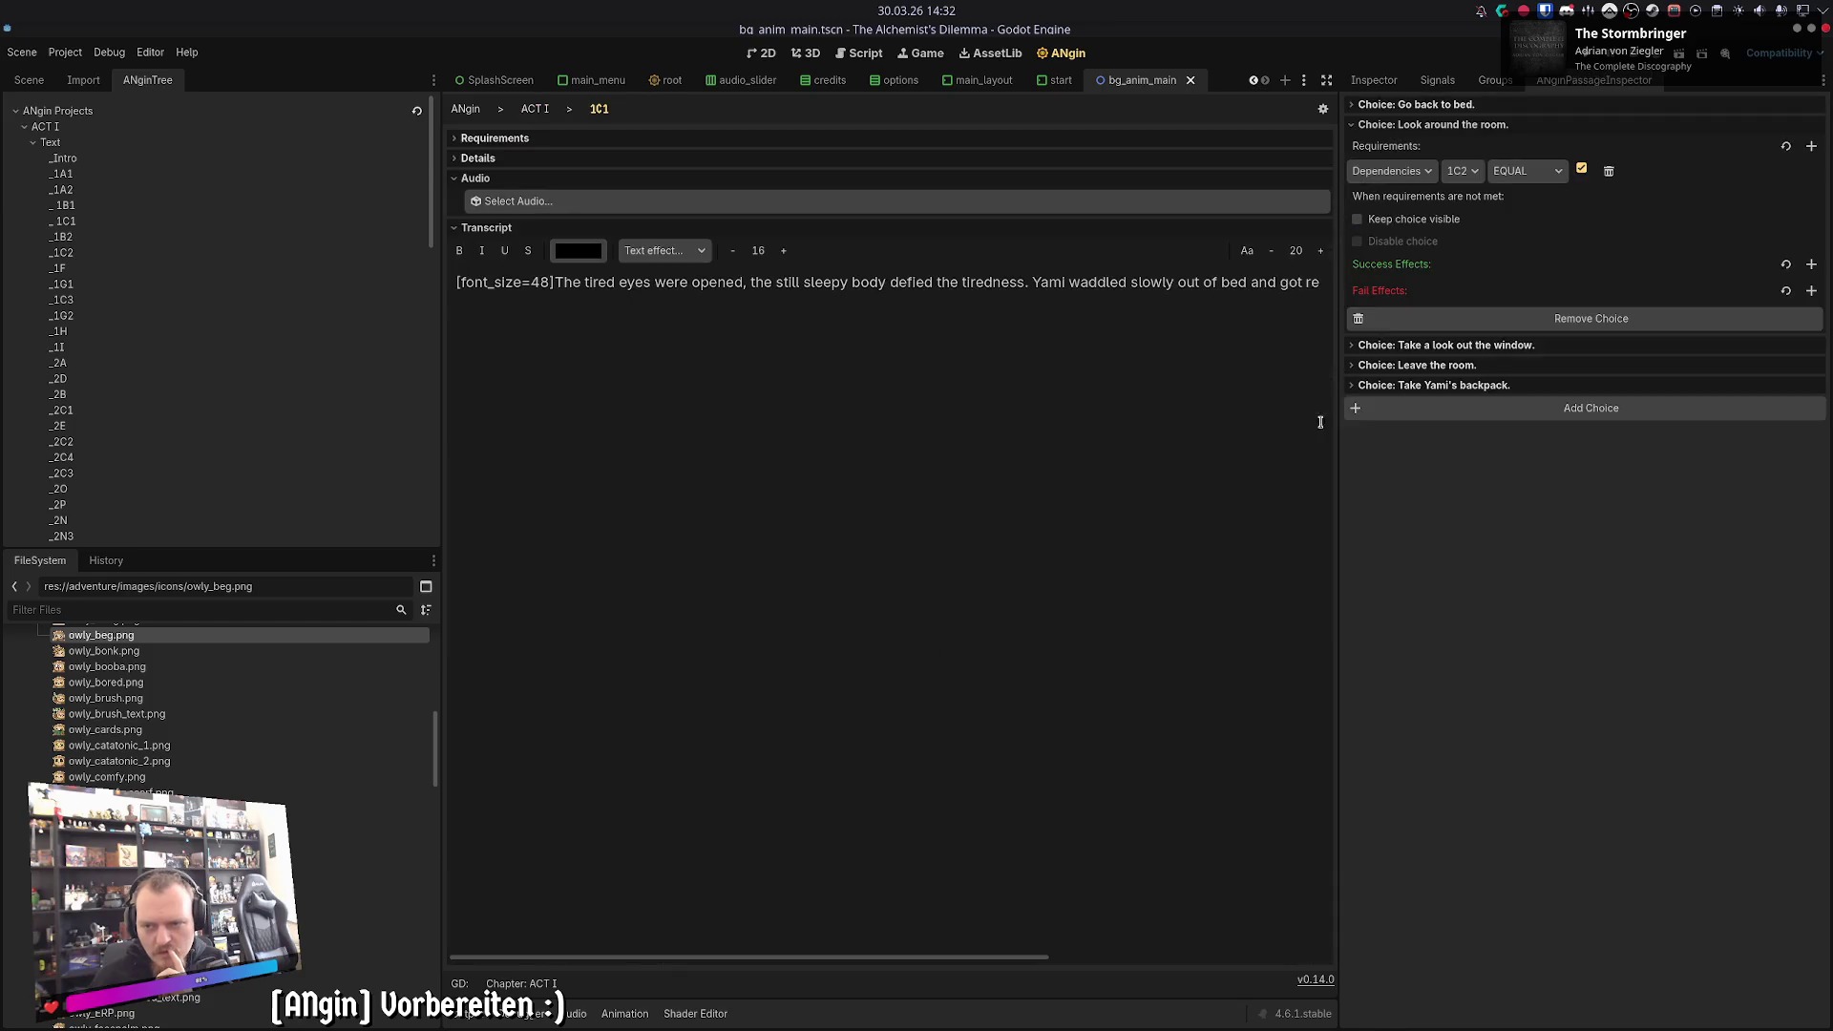
click(1545, 214)
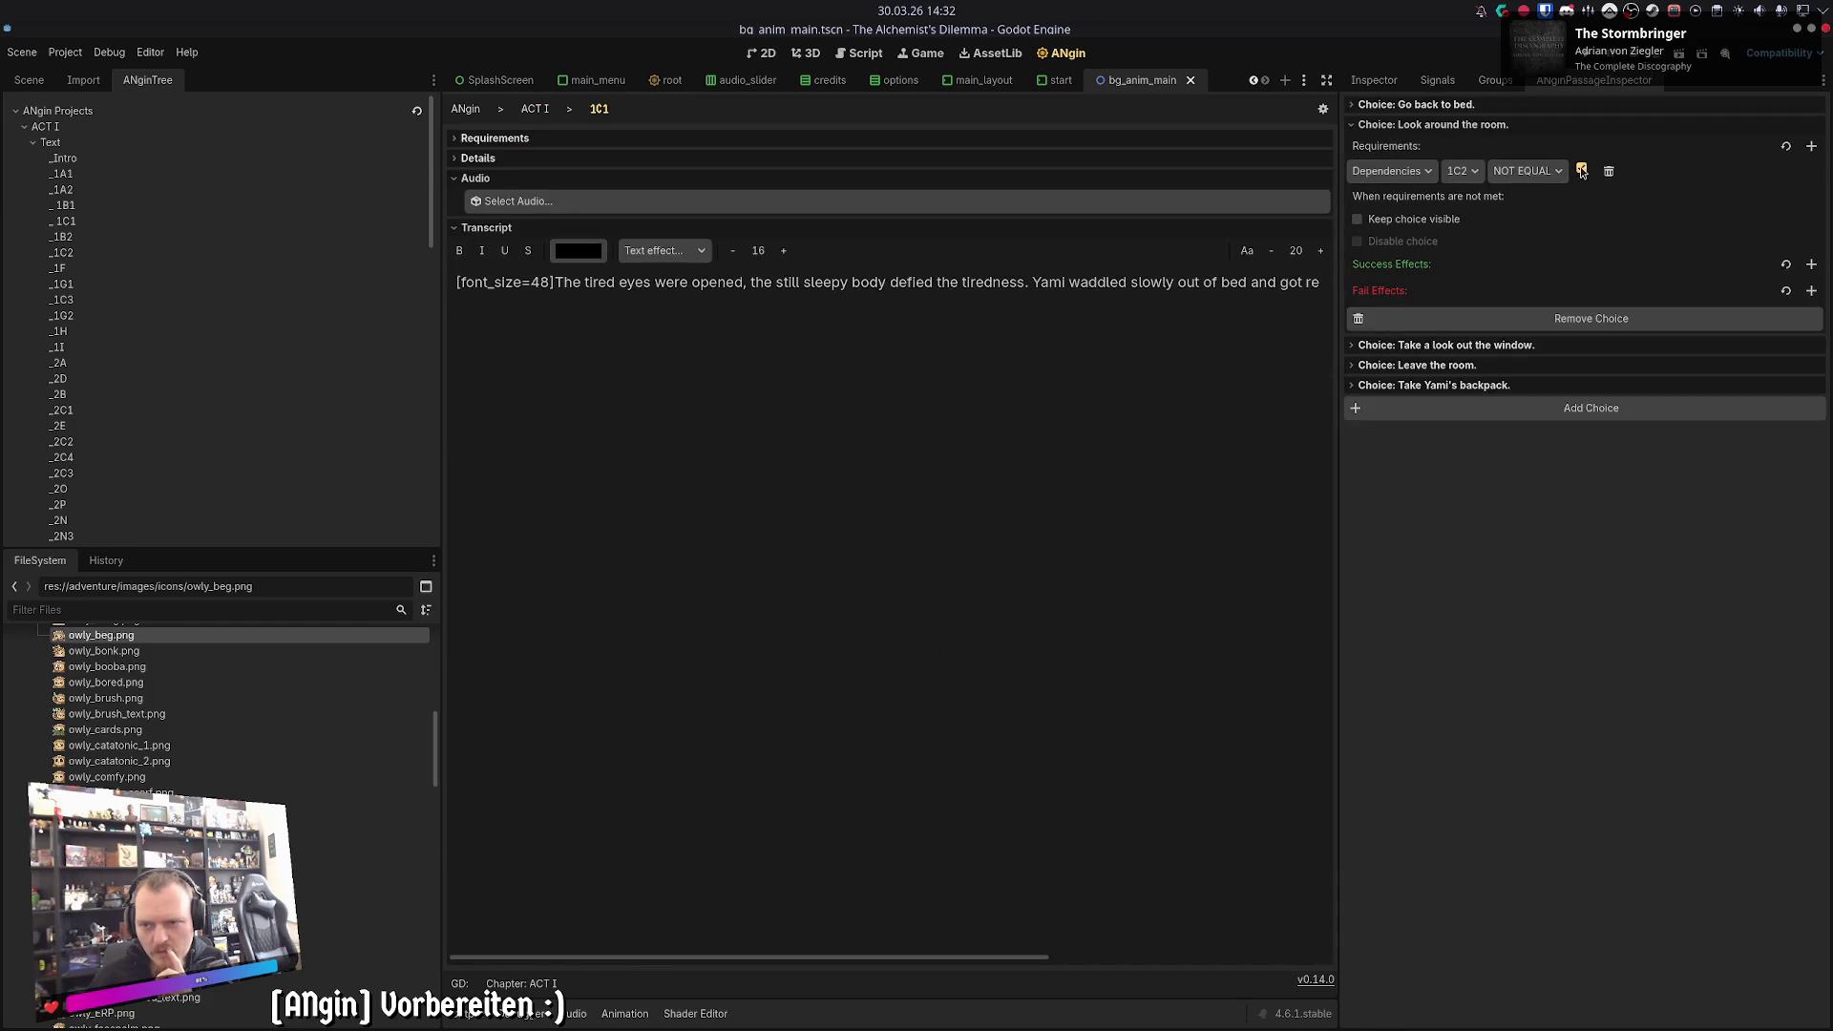
click(535, 109)
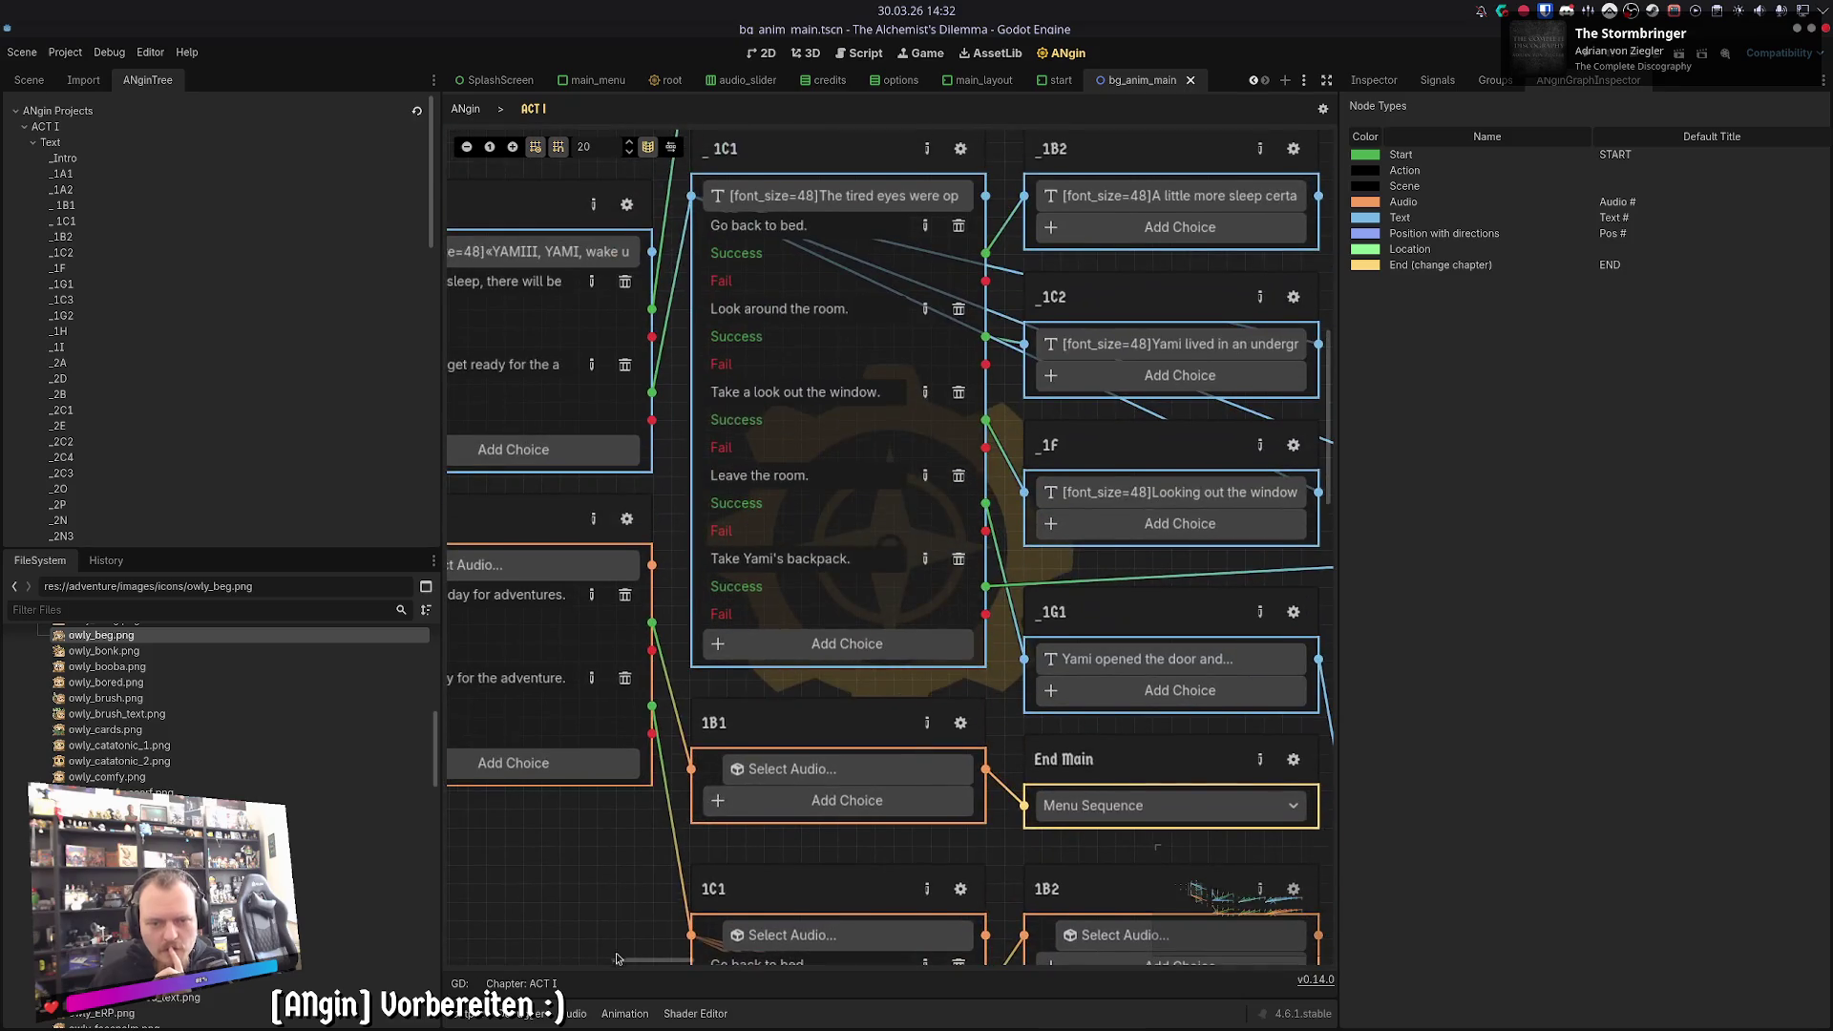
- Give 1C1's 'Take a look out the window' choice a 1F NOT EQUAL requirement
click(943, 401)
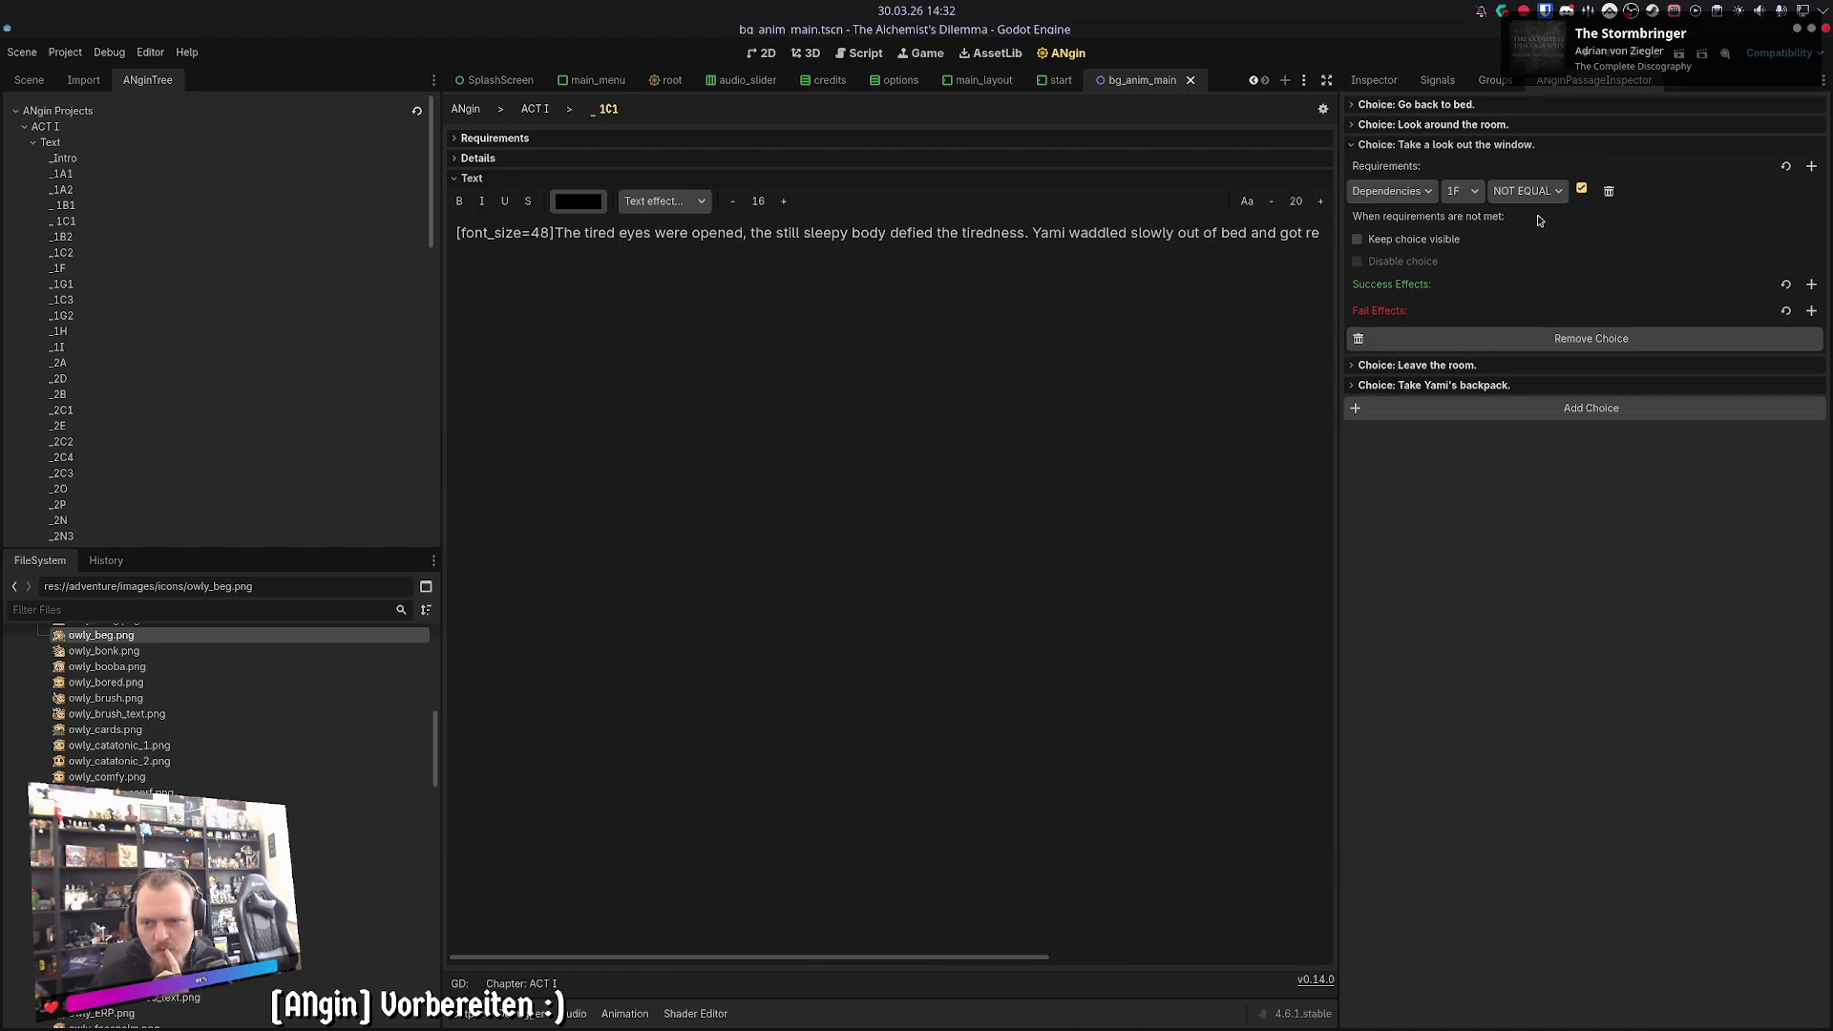
click(540, 109)
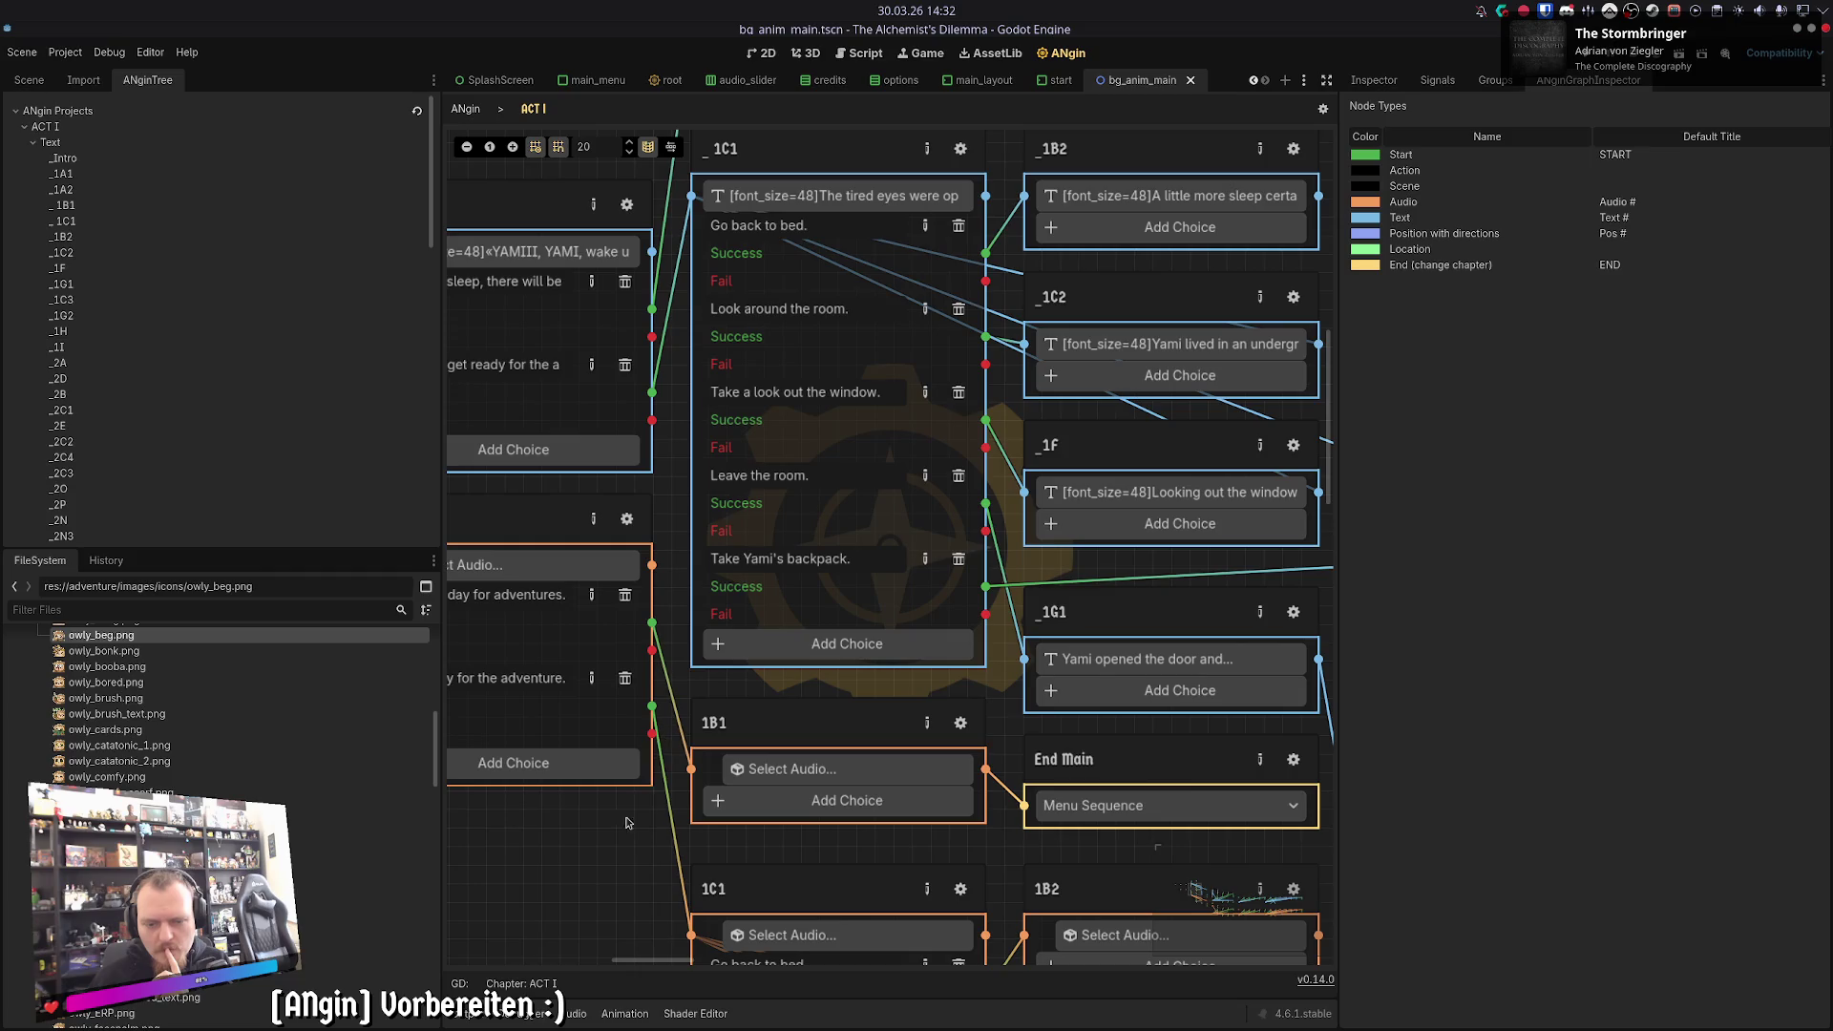
click(930, 460)
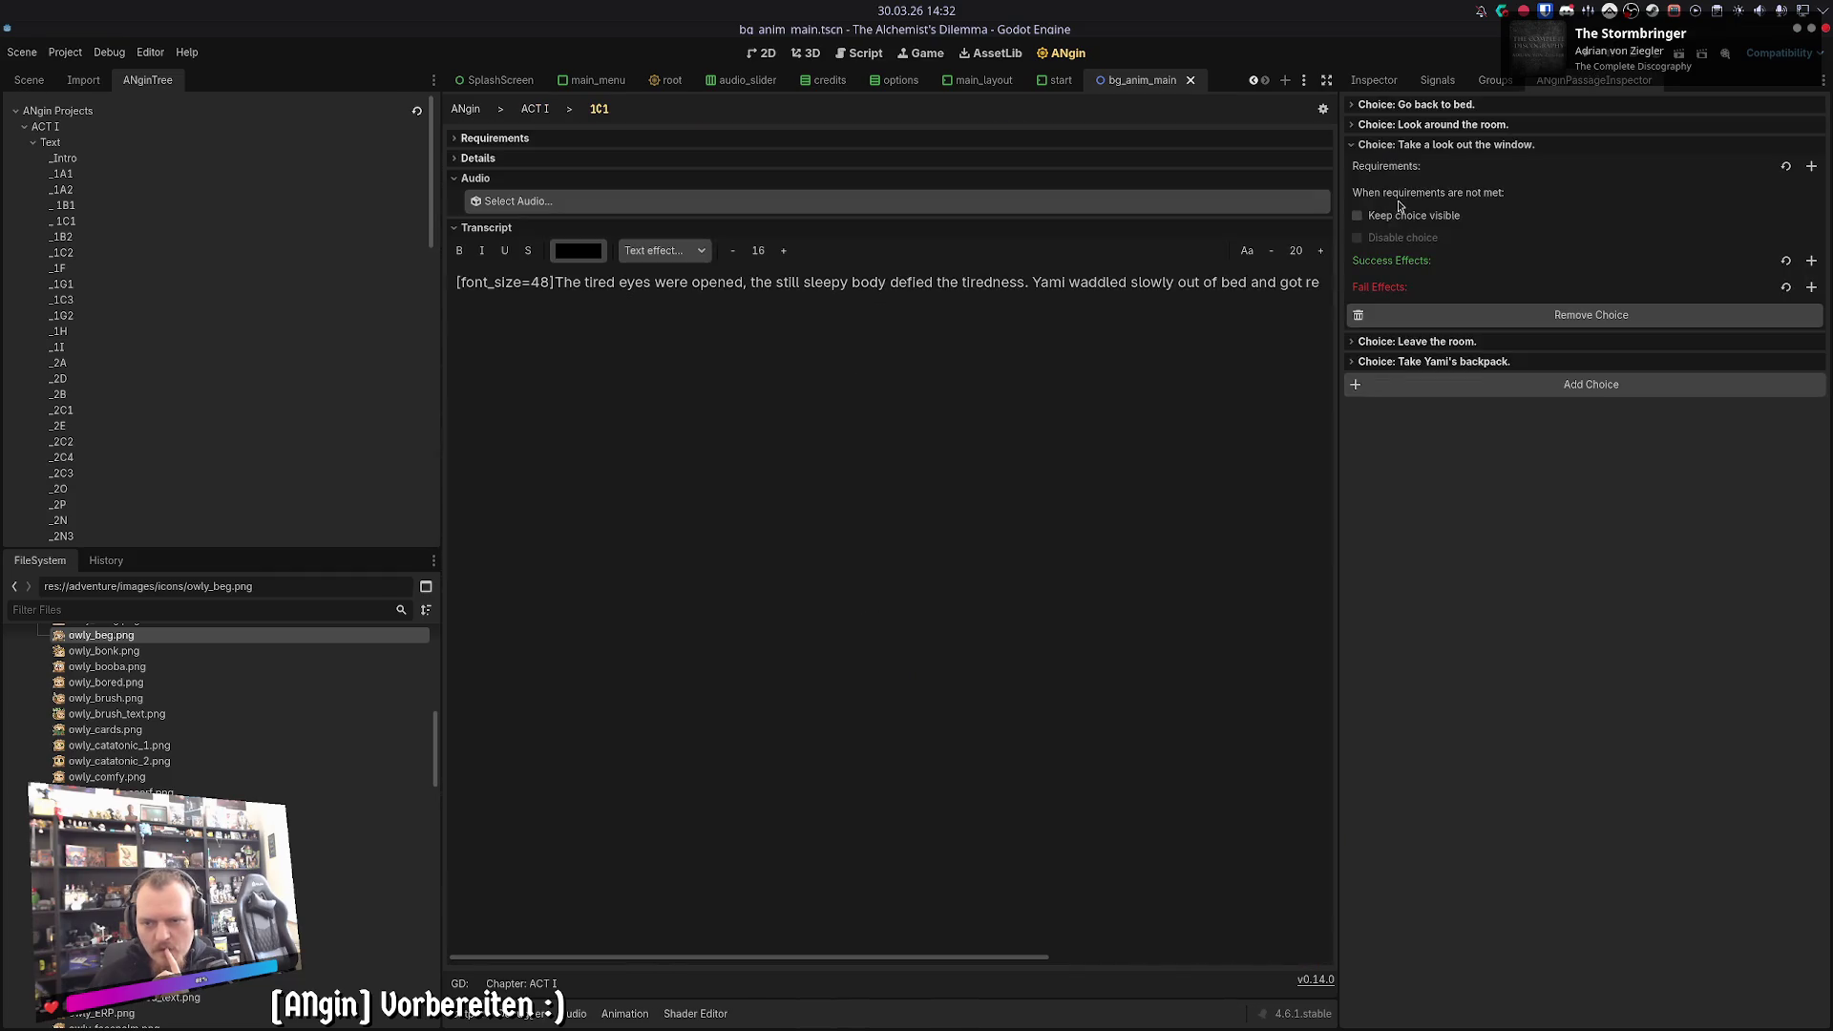
click(1810, 166)
click(1455, 194)
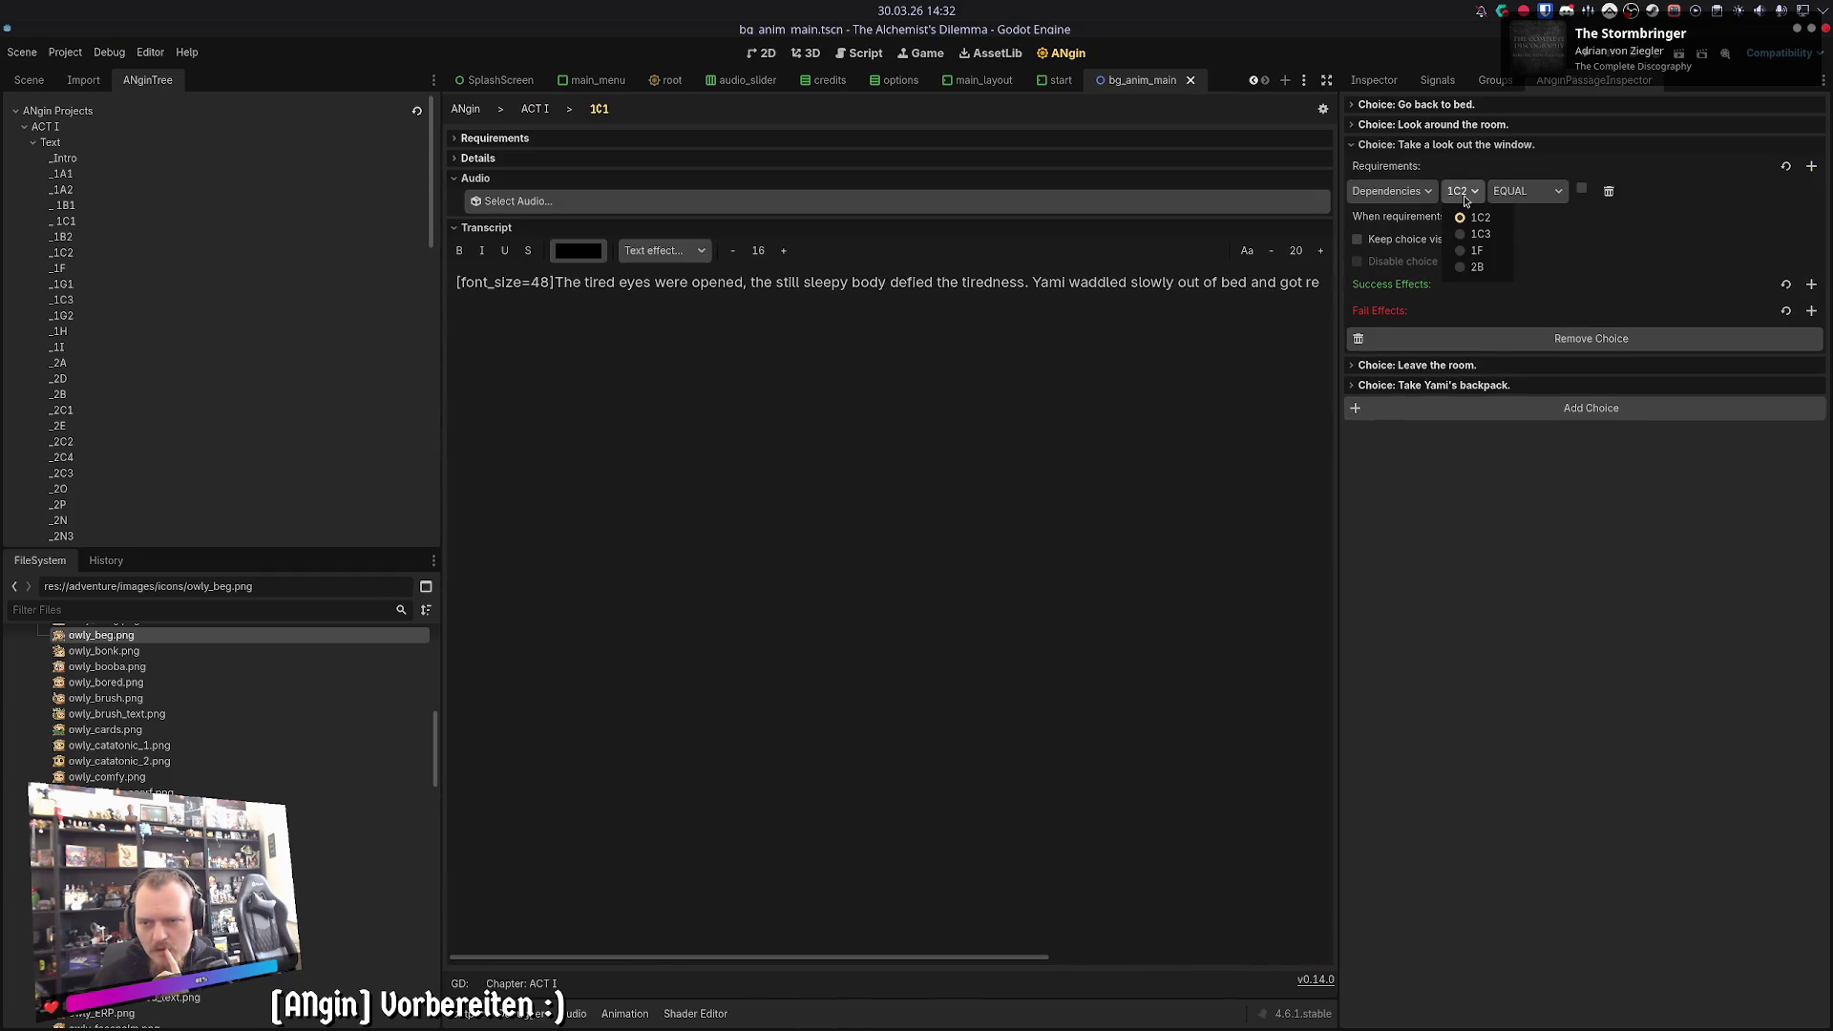
click(1465, 256)
click(1523, 194)
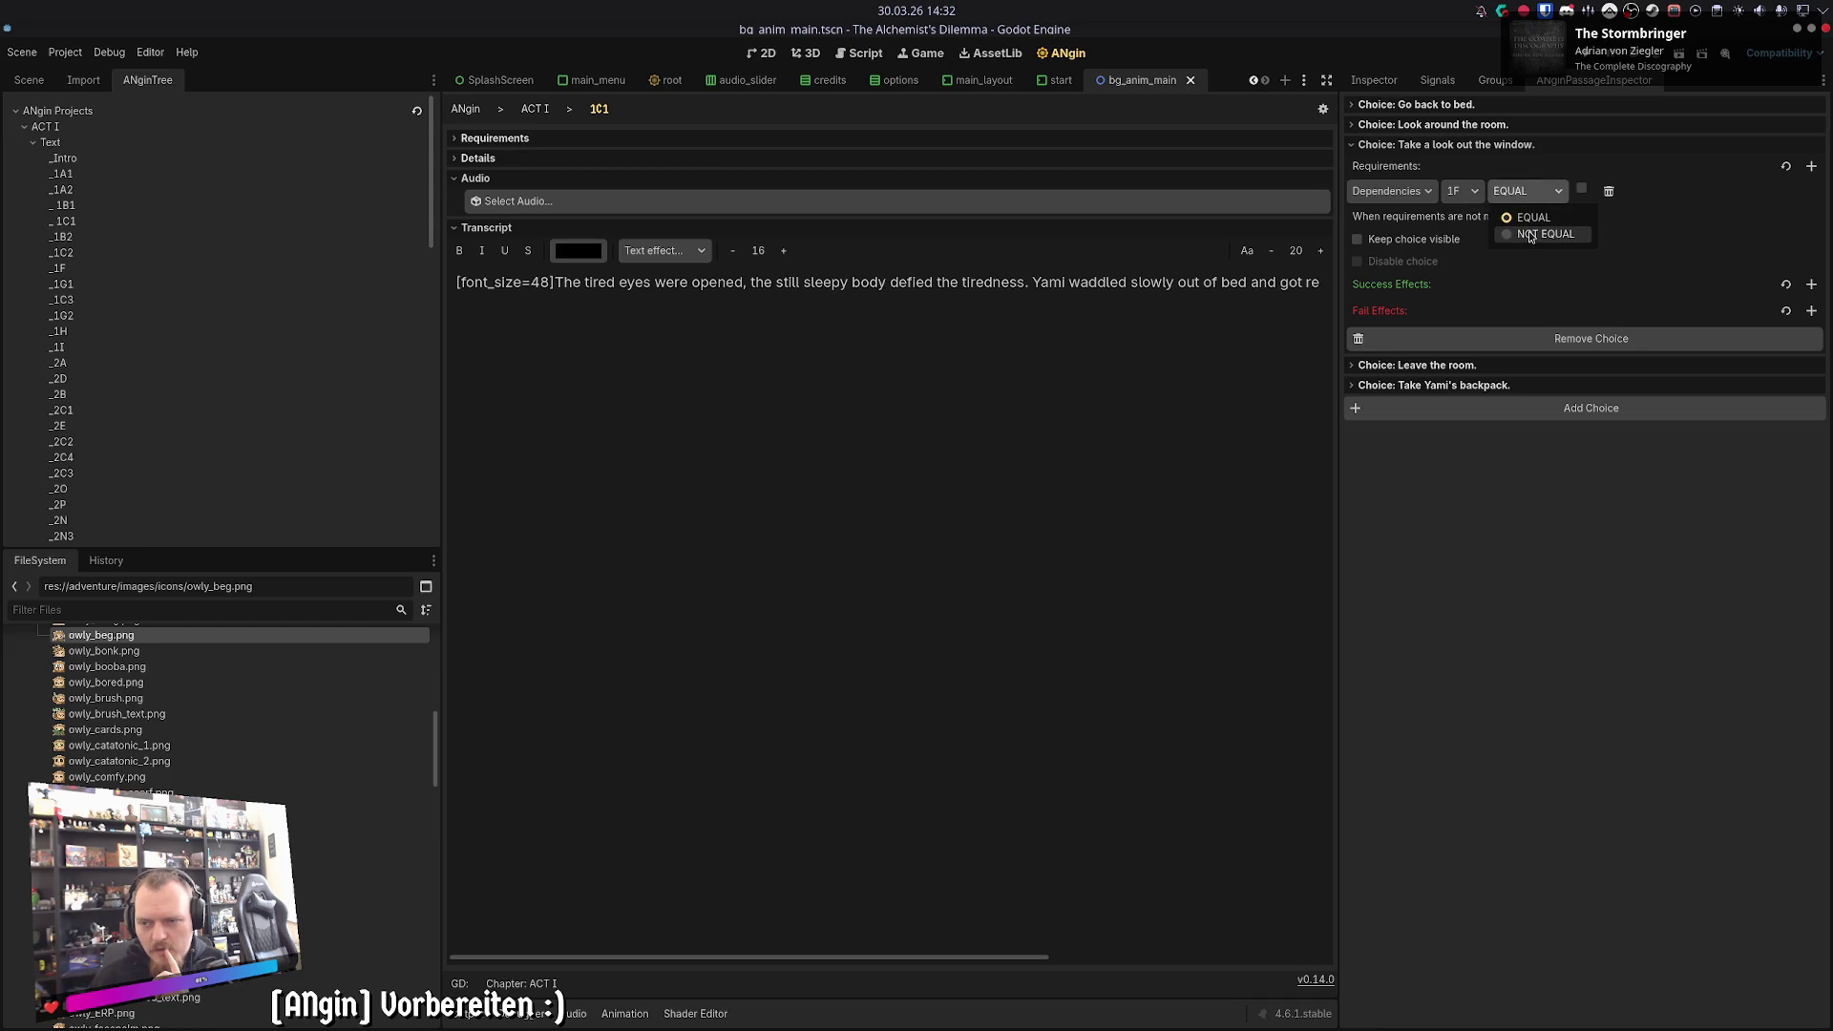
click(1534, 234)
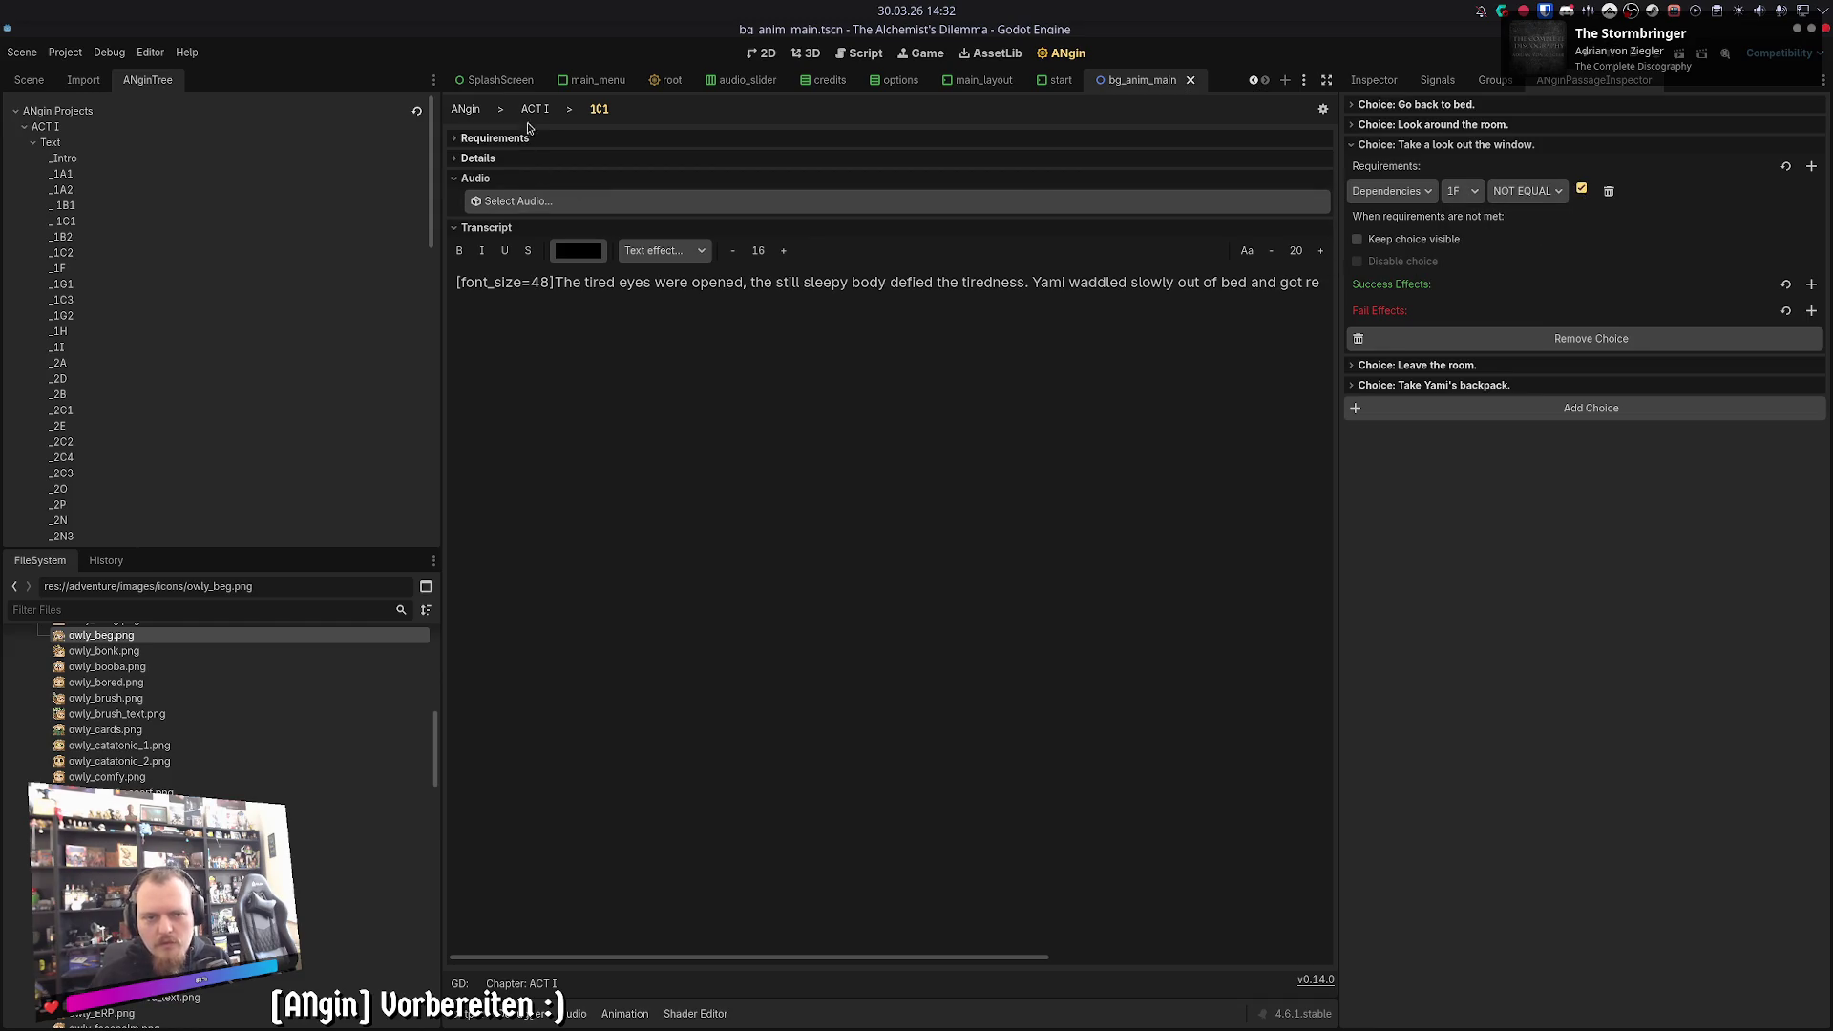
click(534, 109)
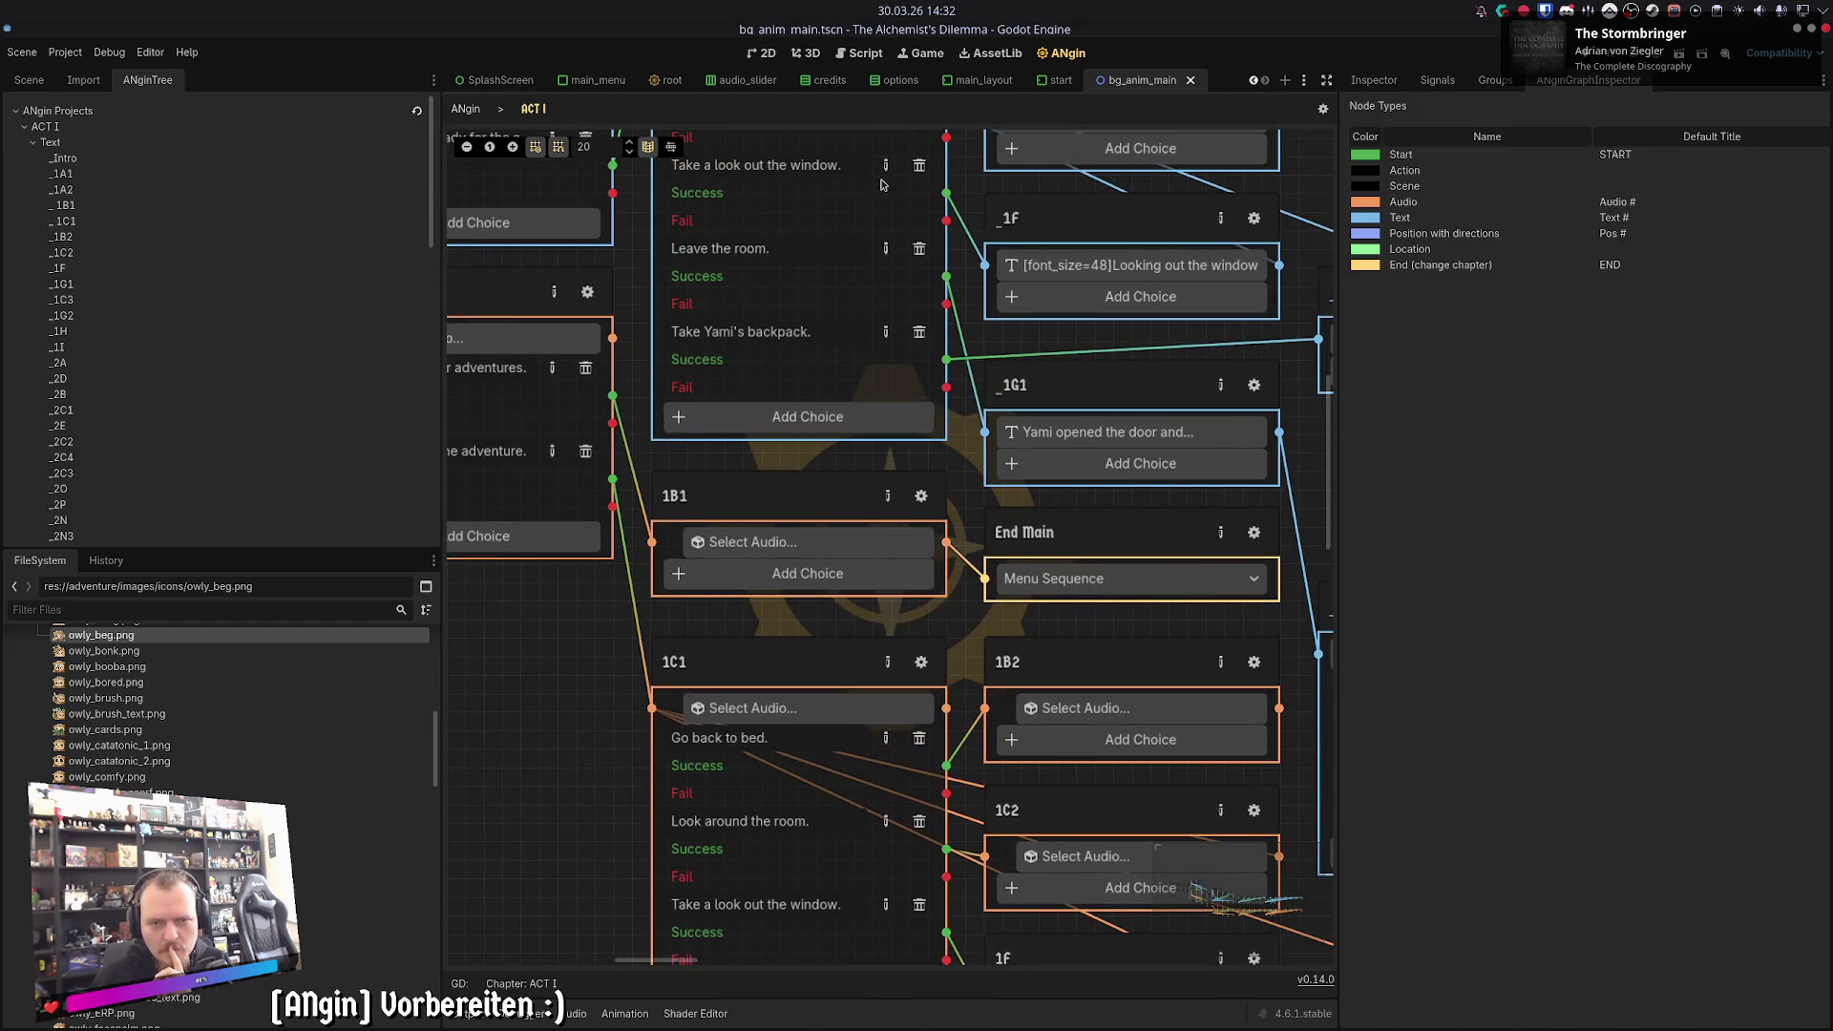
- Add an enabled dependency requirement to 1C1's 'Take Yami's backpack' choice, matching _1C1
click(887, 183)
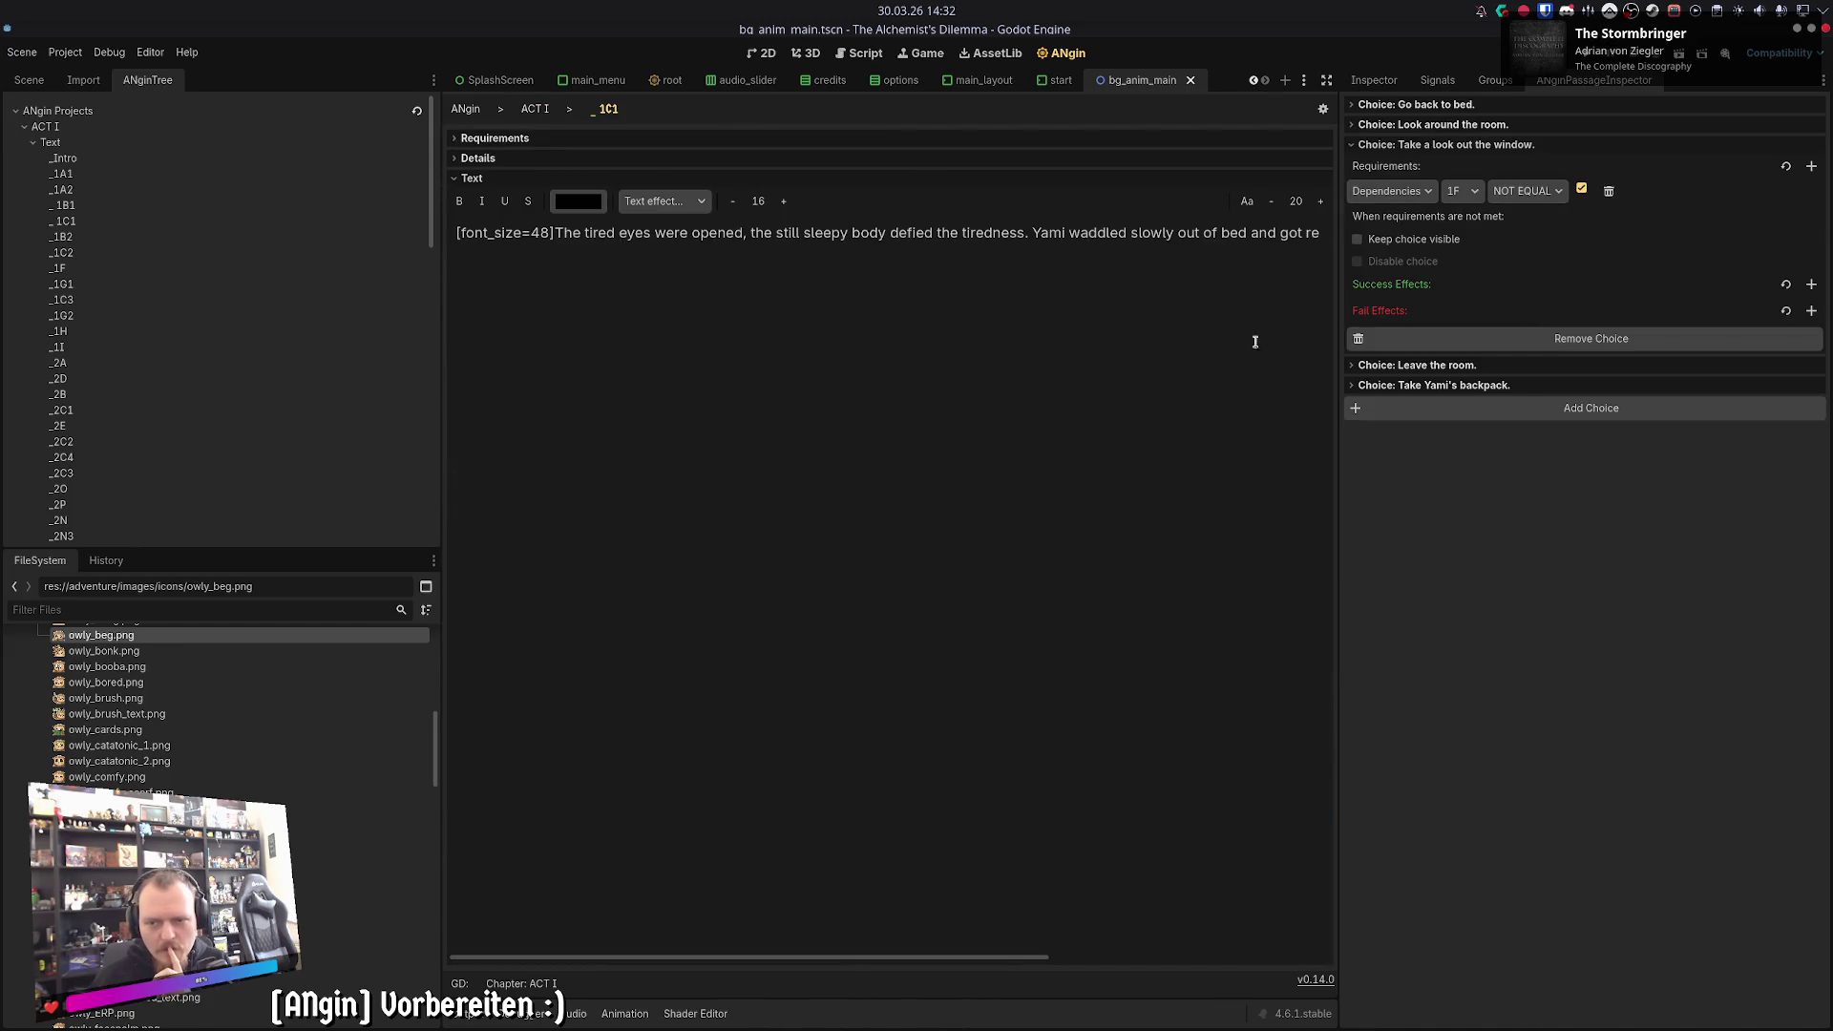
click(1412, 365)
click(1432, 563)
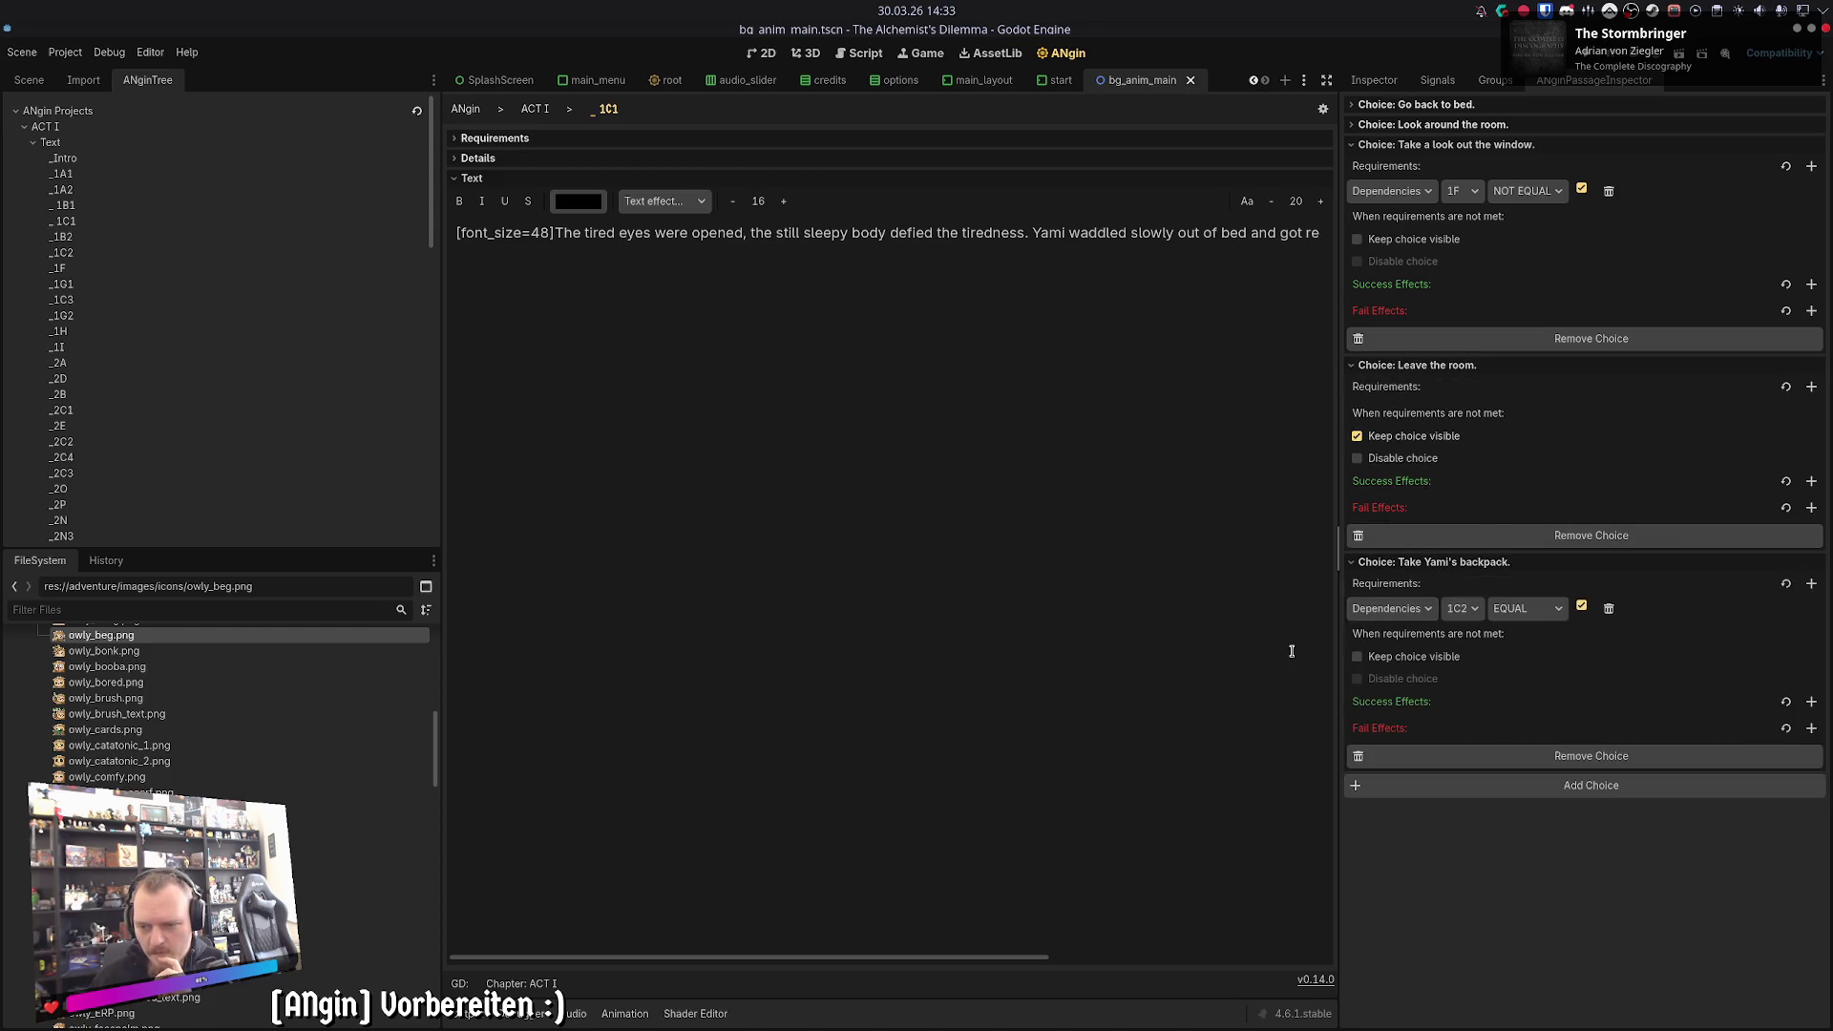
click(534, 108)
click(946, 544)
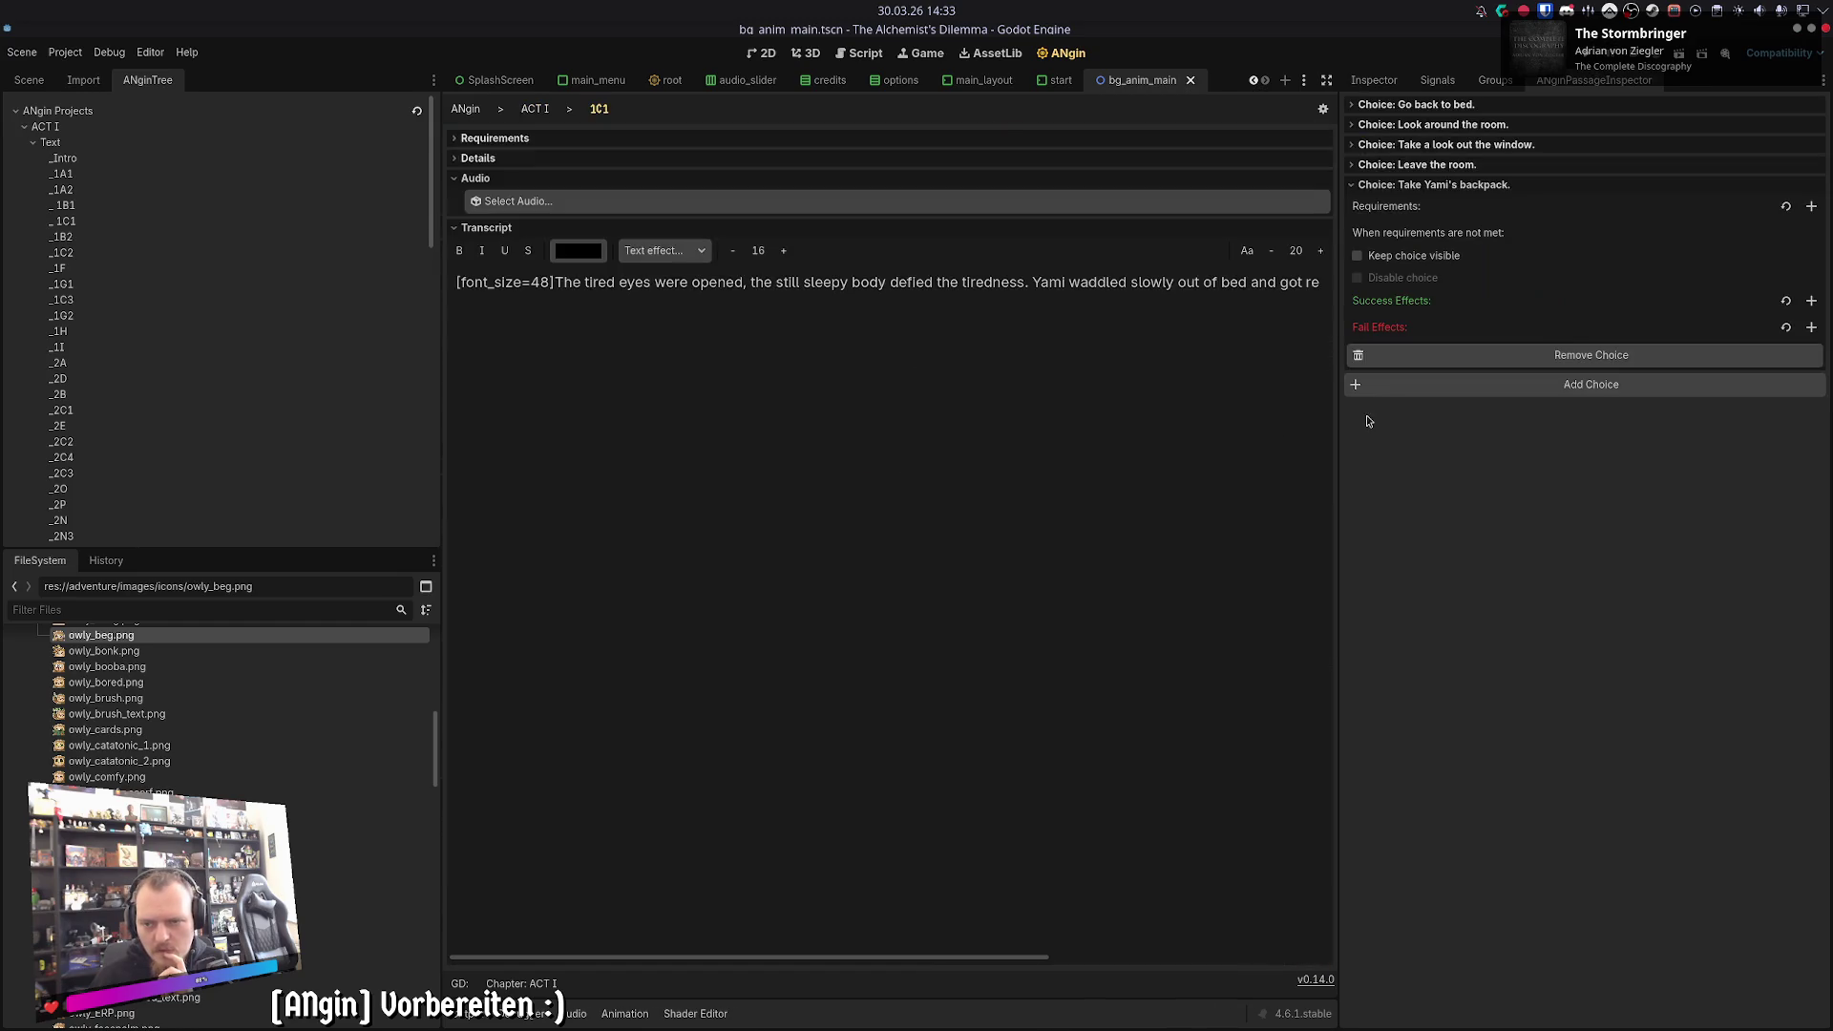
click(1811, 206)
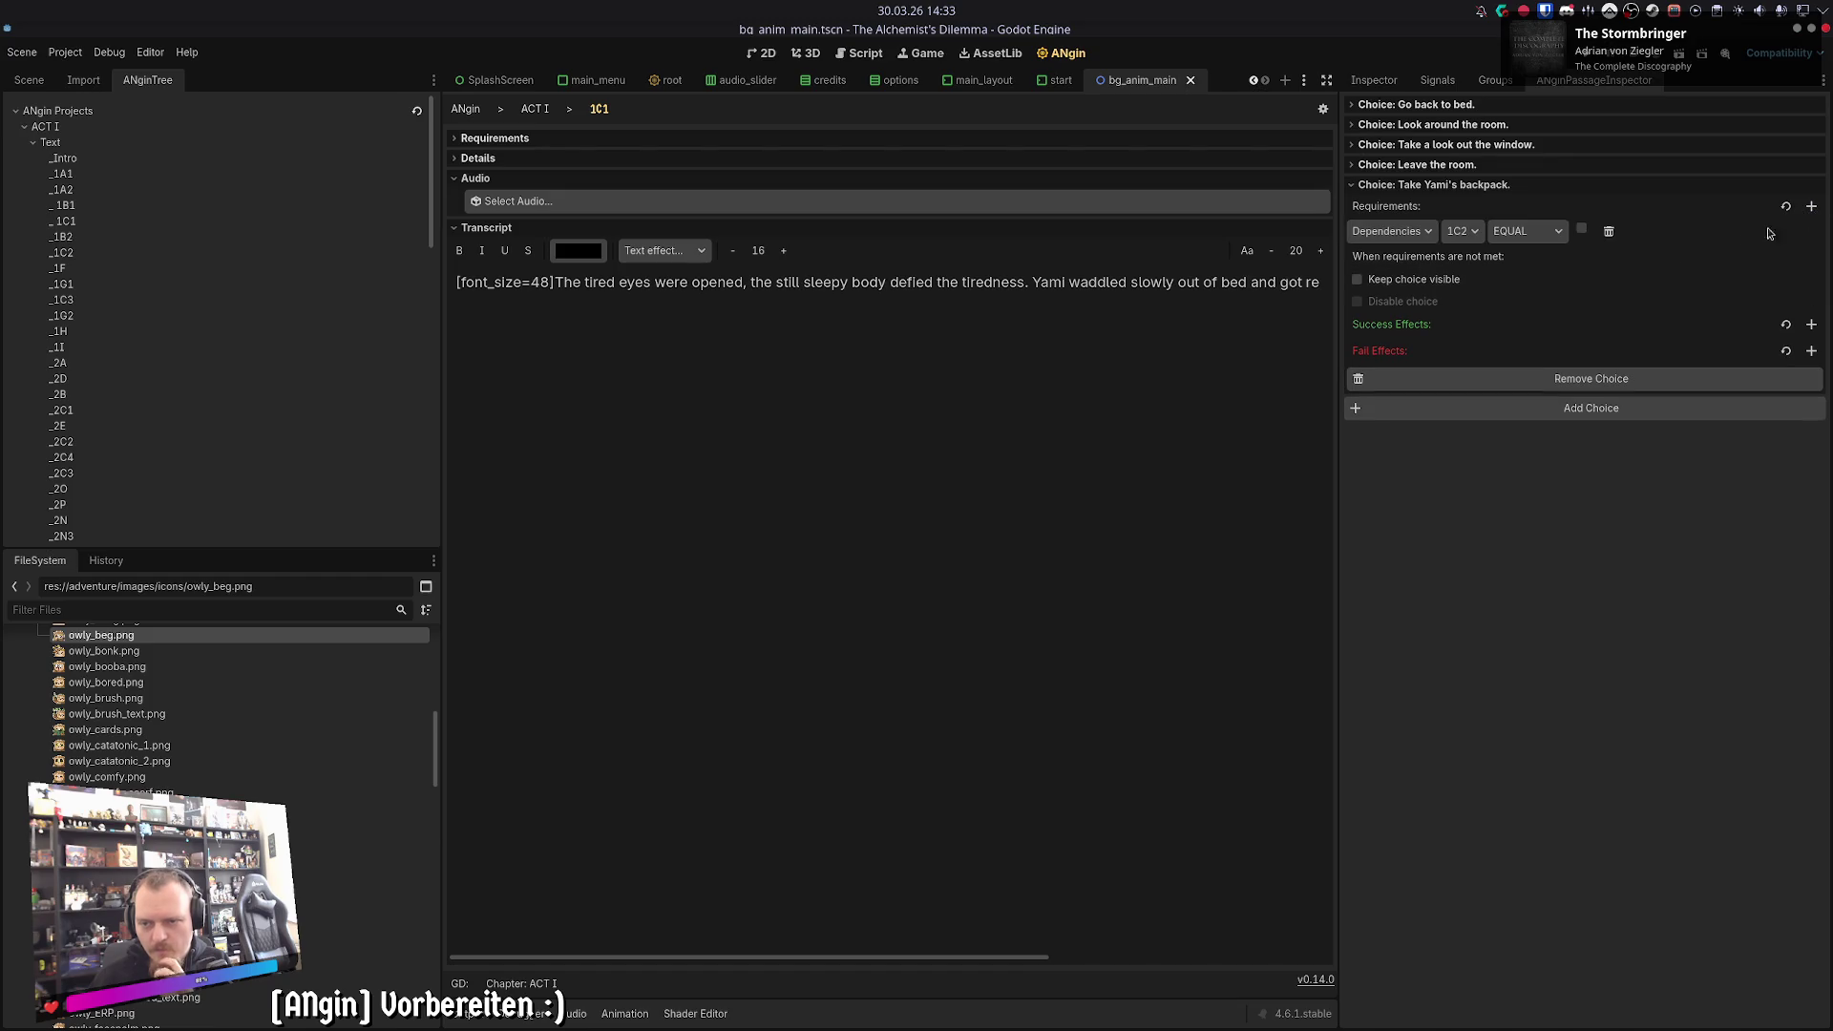
click(1581, 229)
click(1461, 231)
click(1408, 330)
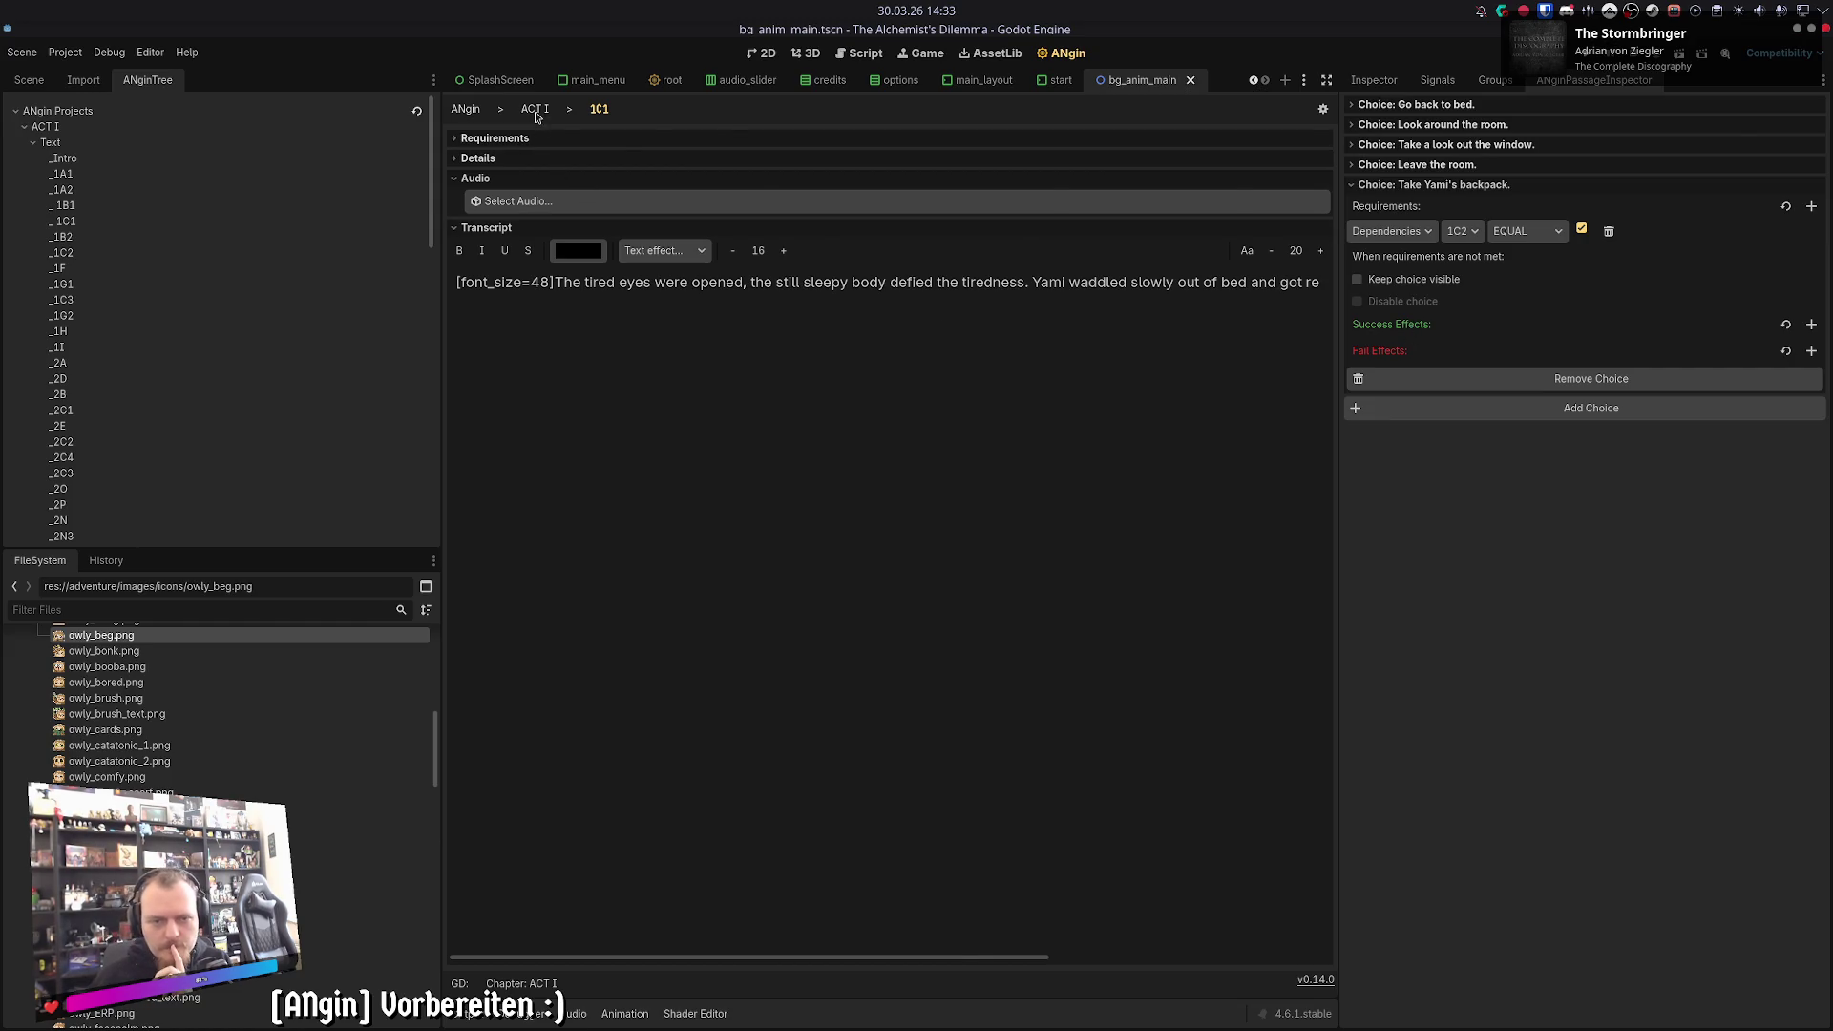
click(534, 108)
scroll(658, 637, down, 2)
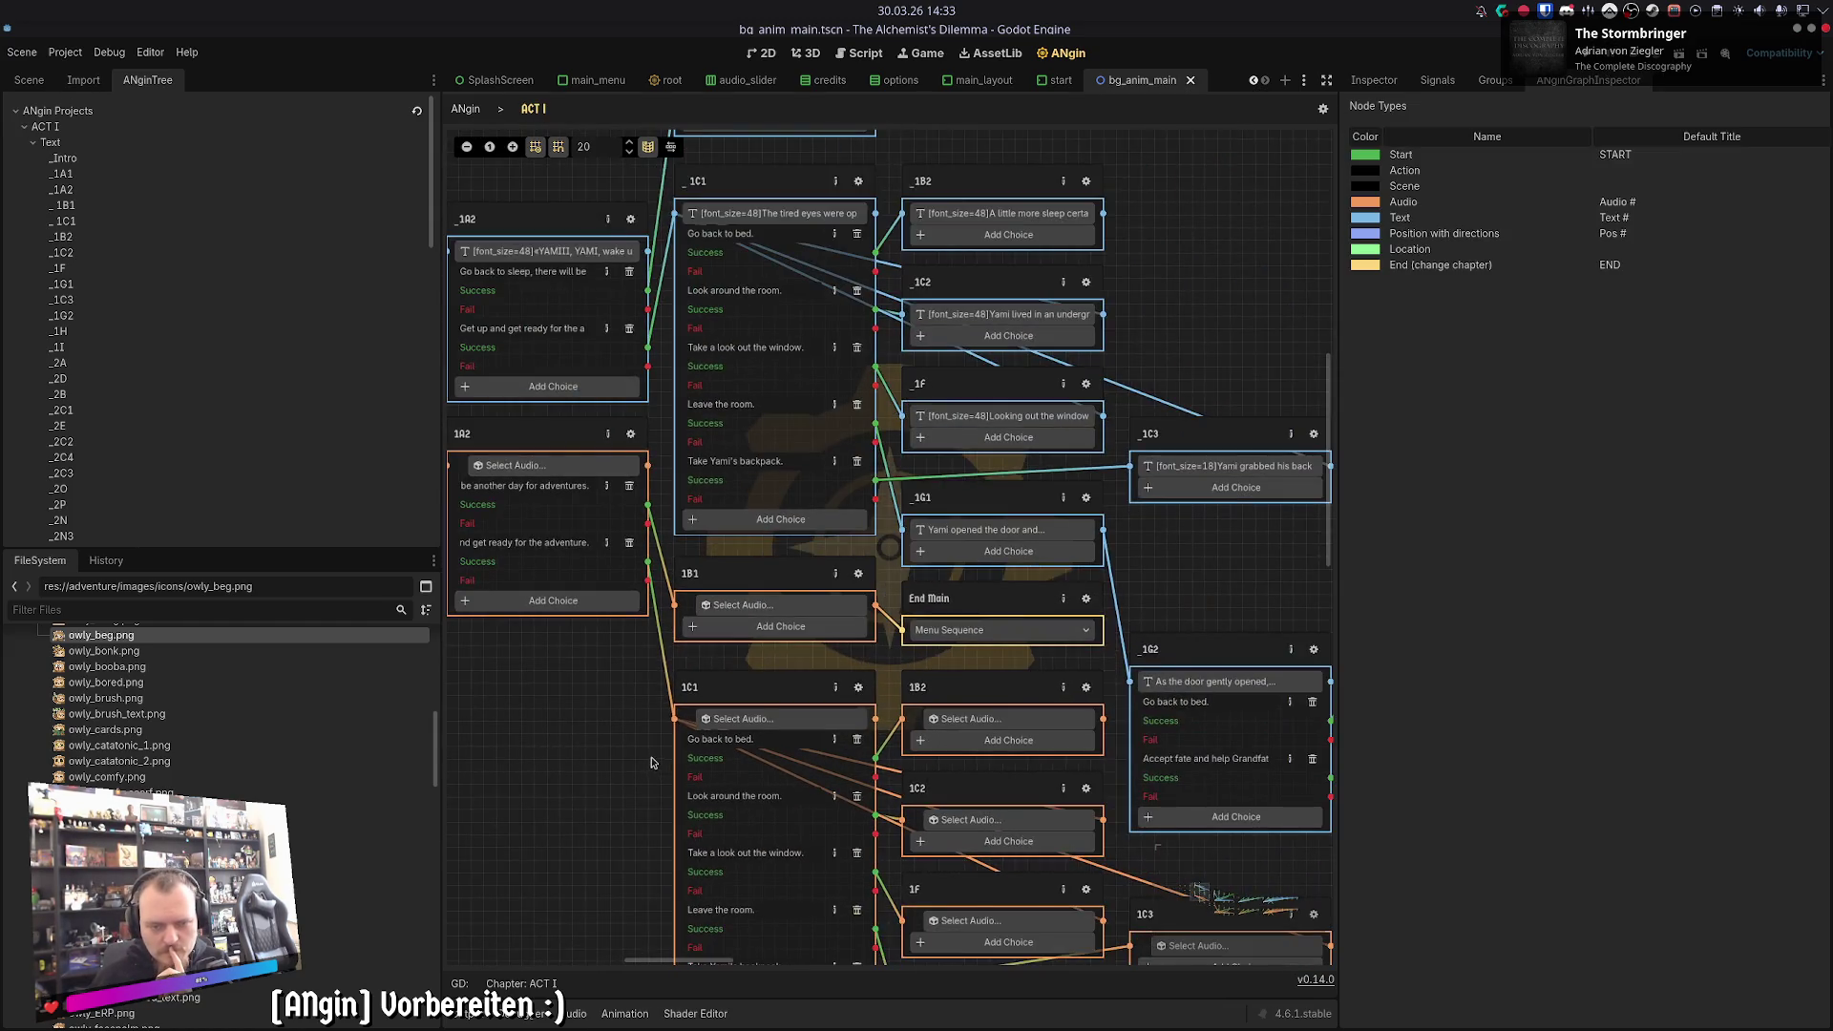
- Pan the graph, glance at the 1B1 passage, then box-select the 1B1 and 1C1 audio nodes
mouse_move(649, 751)
mouse_down()
mouse_move(766, 781)
mouse_move(789, 869)
mouse_up()
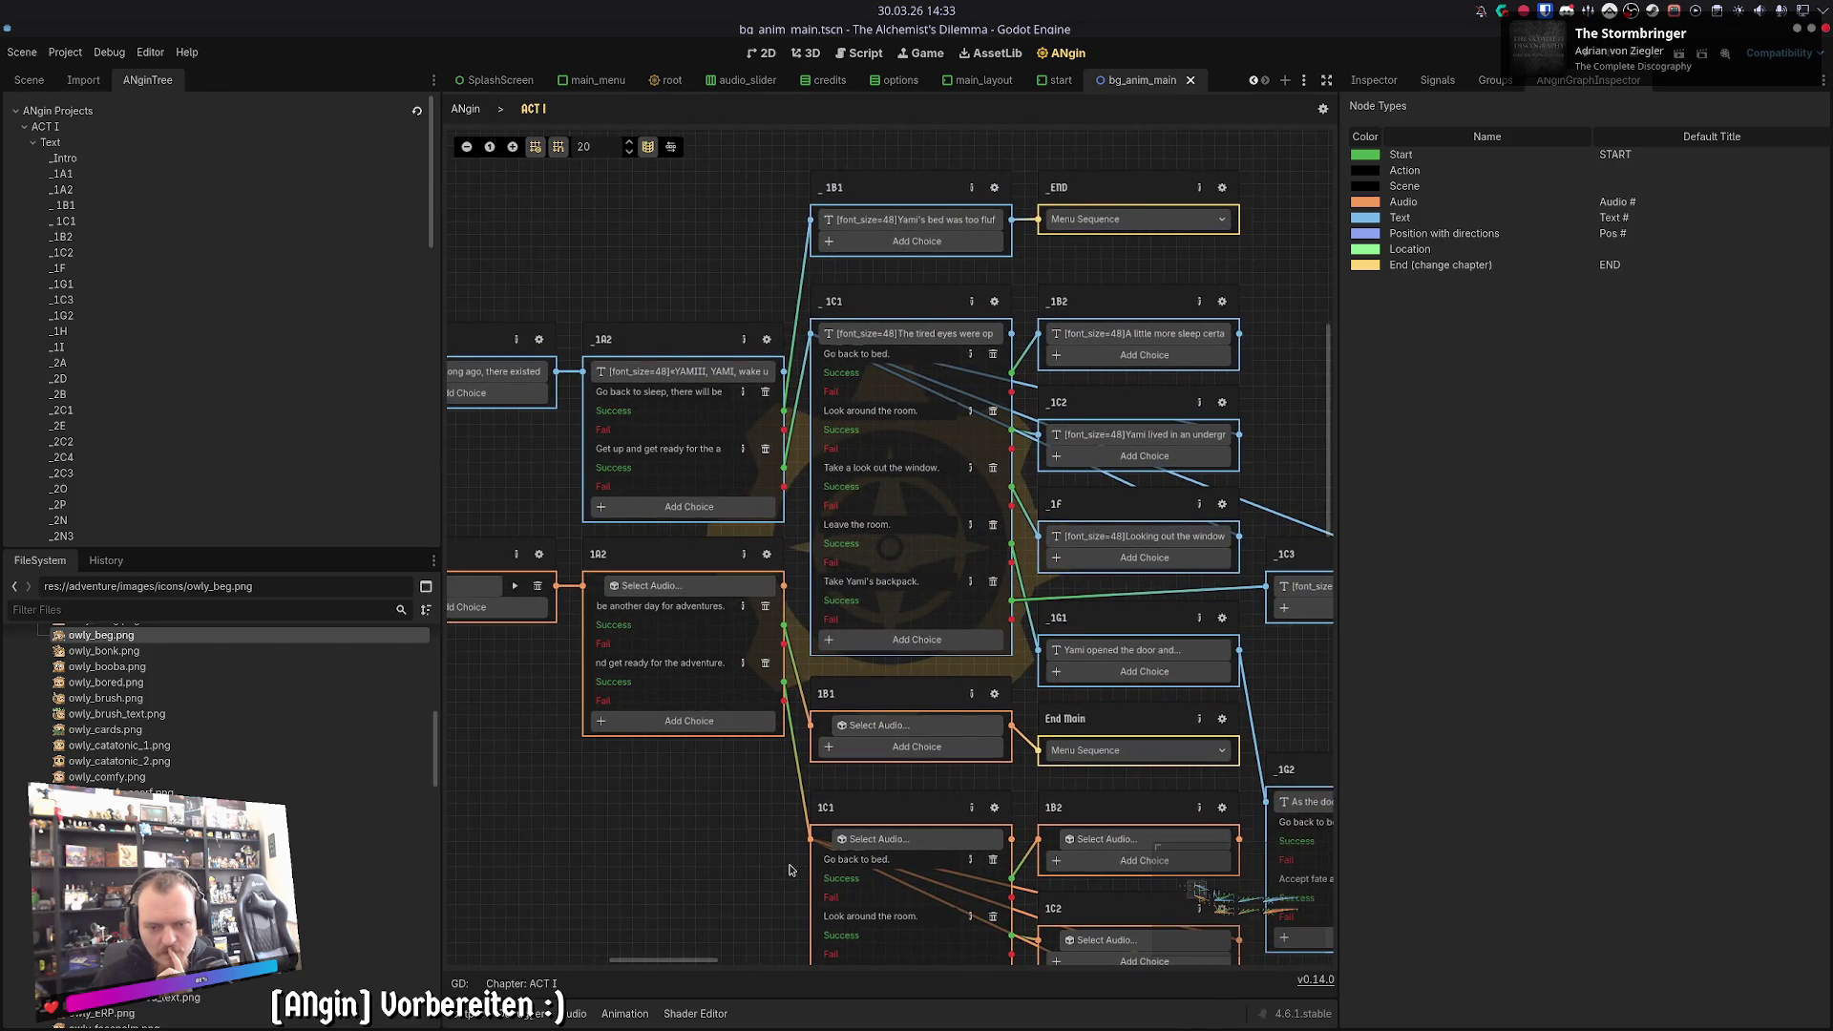
click(996, 694)
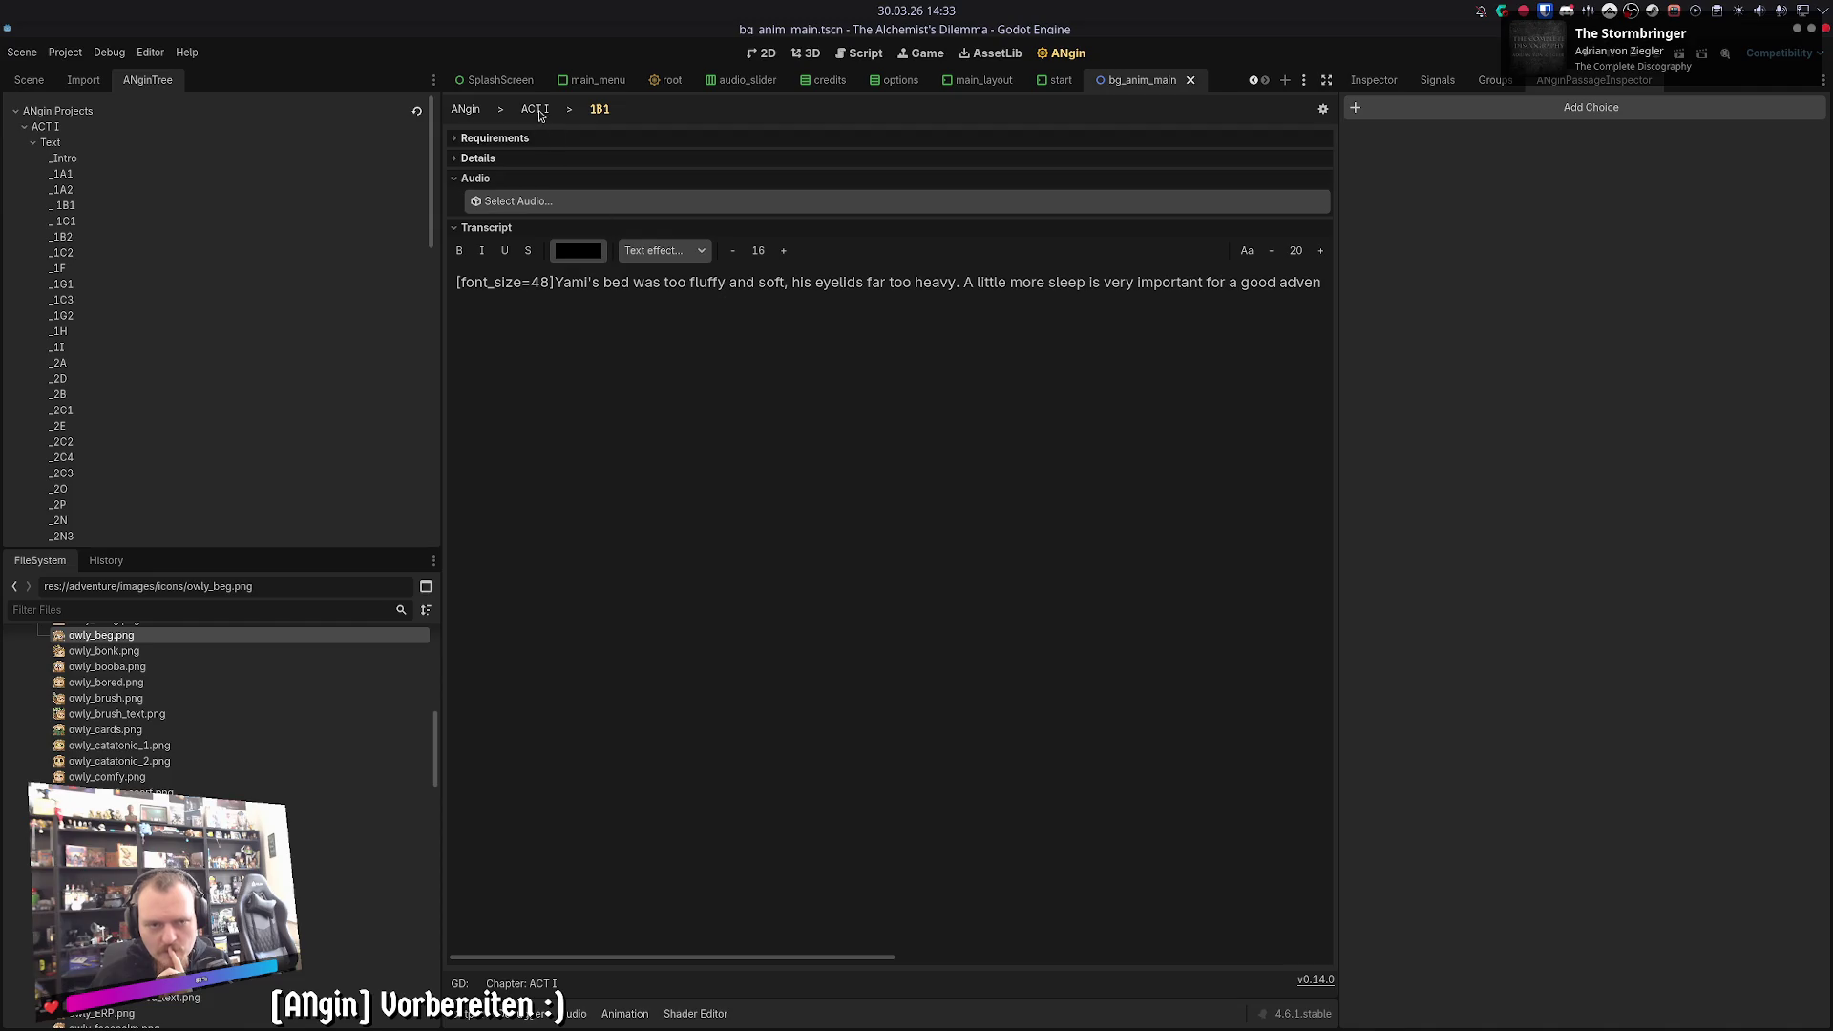
click(534, 109)
mouse_move(743, 876)
mouse_down()
mouse_move(584, 713)
mouse_move(543, 570)
mouse_up()
drag(585, 641, 611, 329)
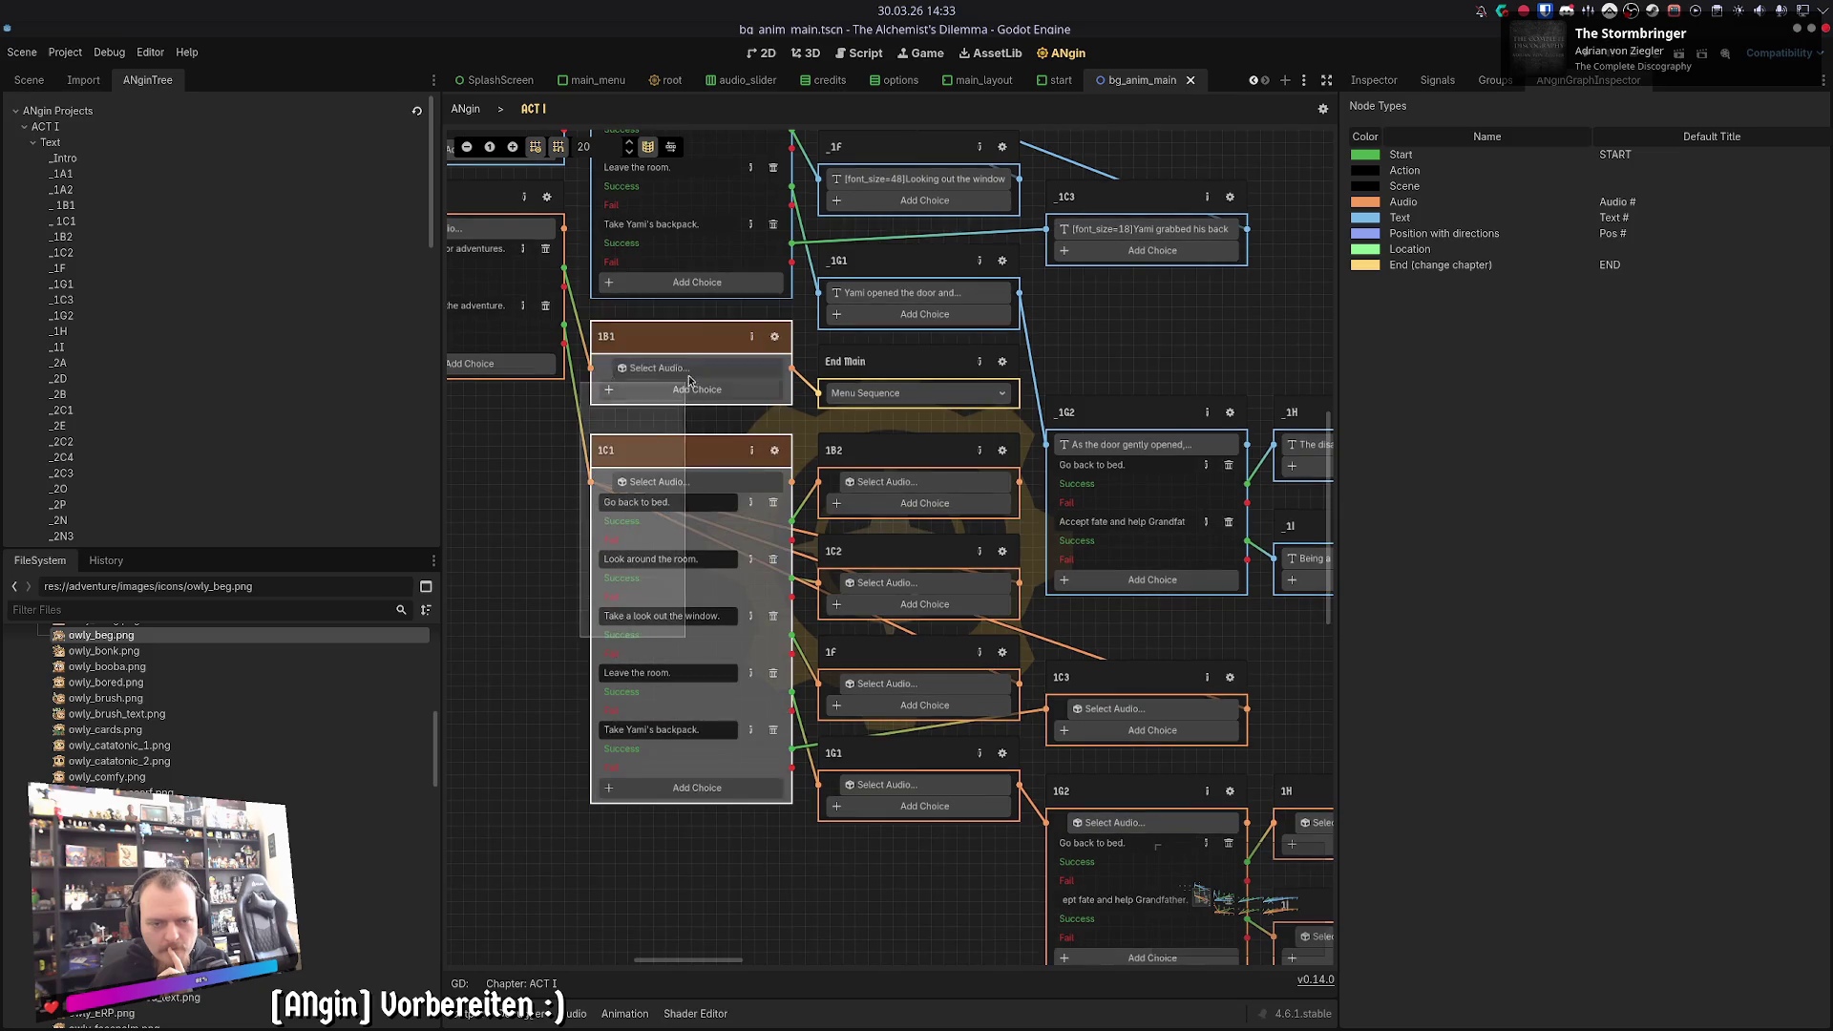
mouse_move(540, 574)
mouse_down()
mouse_move(533, 716)
mouse_move(498, 559)
mouse_up()
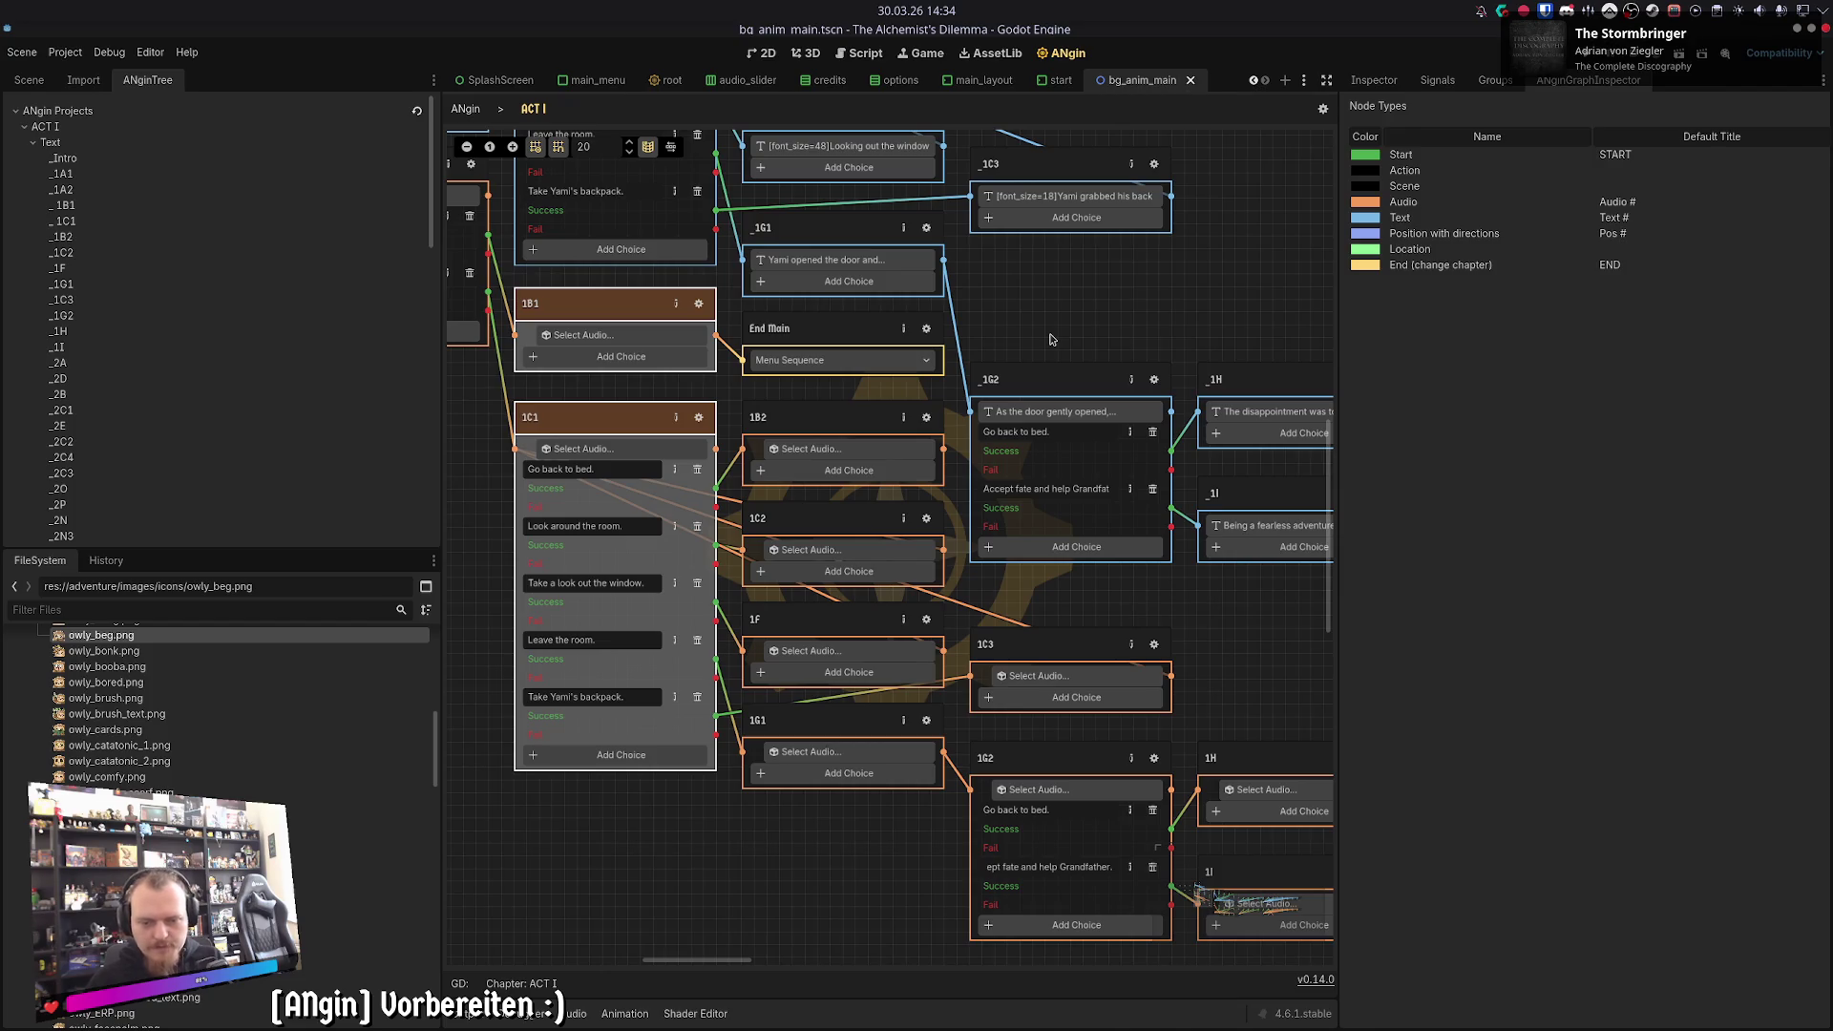
scroll(986, 736, up, 5)
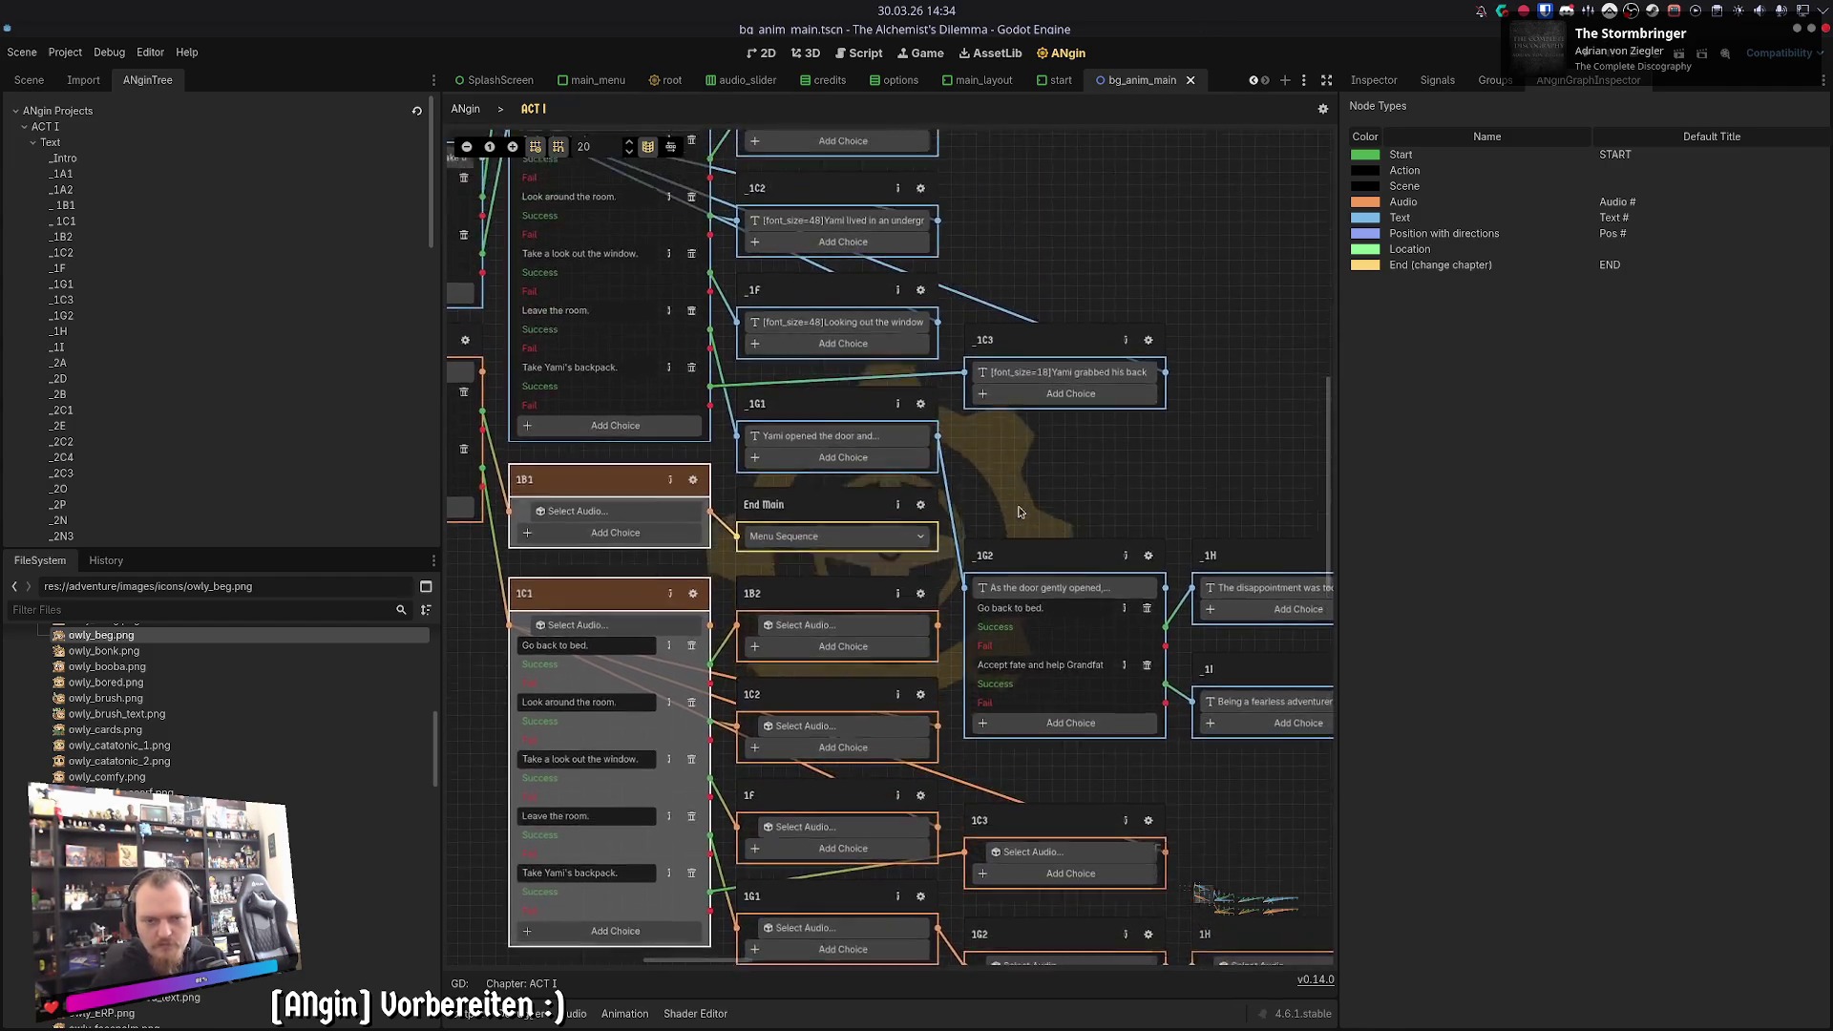
- Copy the _1B2 story text into audio node 1B2's Transcript field
scroll(1110, 404, down, 1)
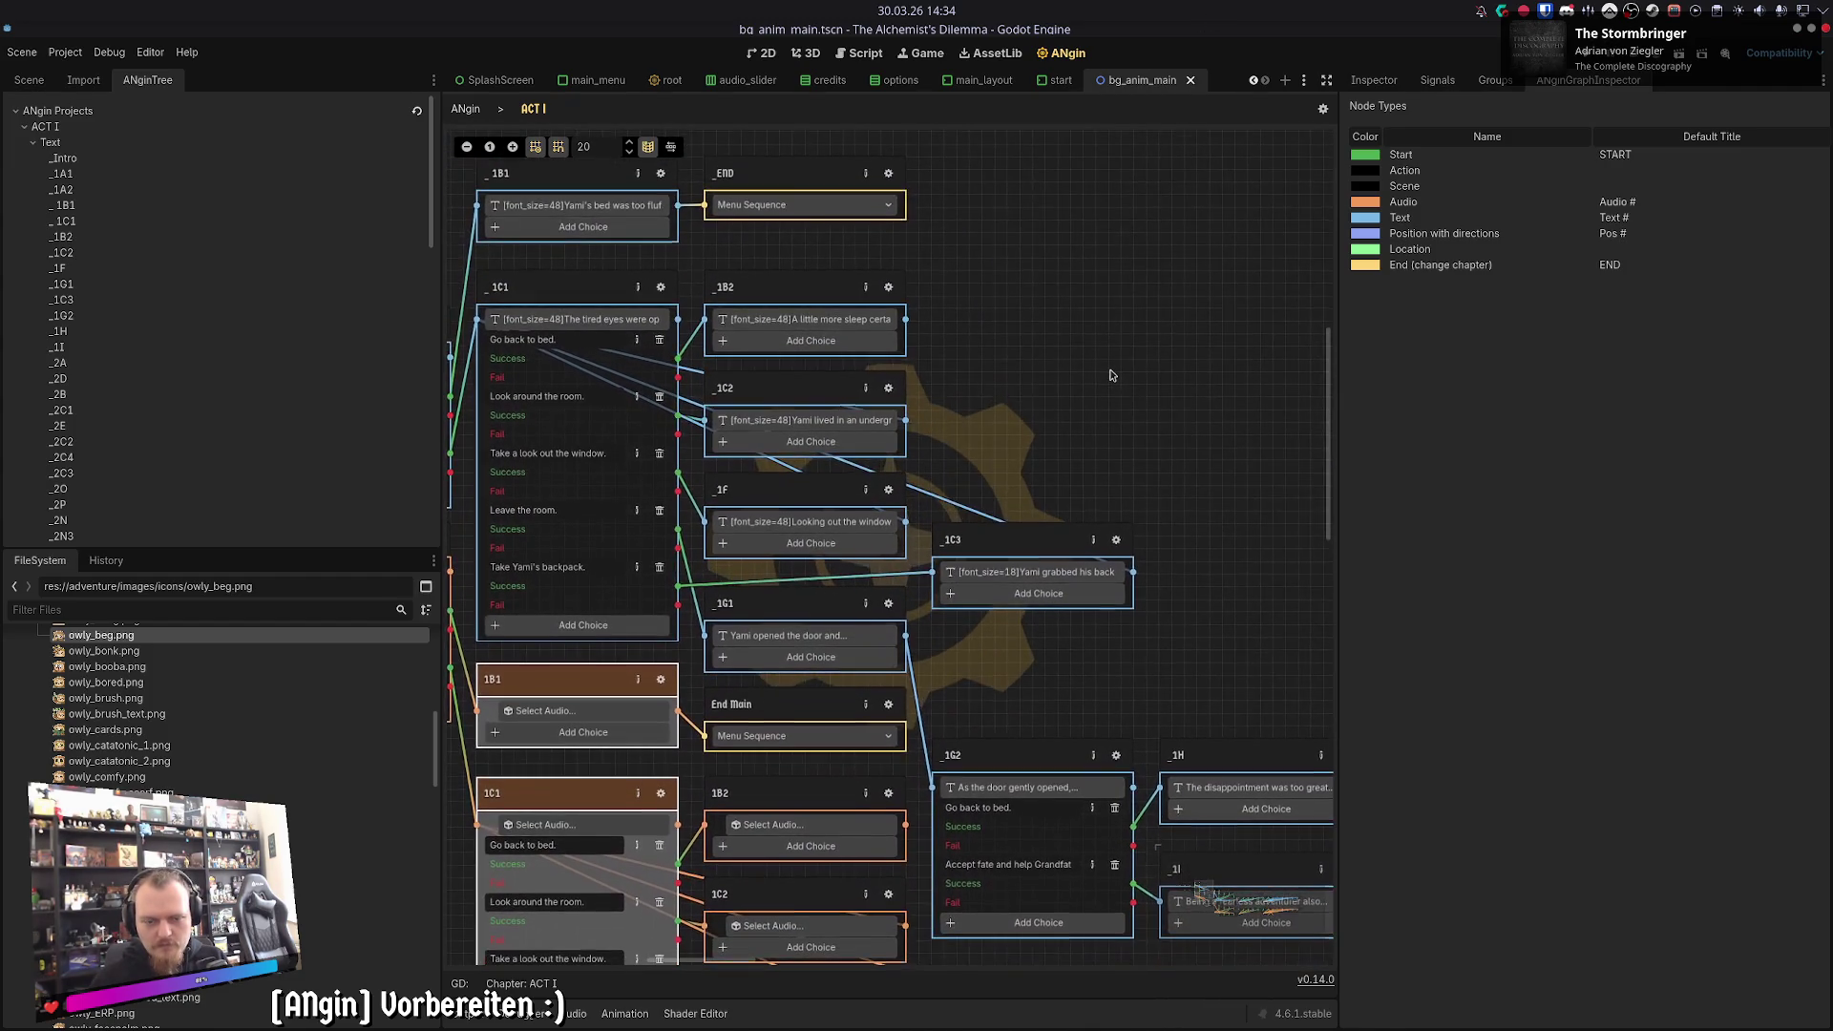
mouse_move(1110, 375)
mouse_down()
mouse_move(1132, 421)
mouse_move(1132, 380)
mouse_move(1163, 369)
mouse_up()
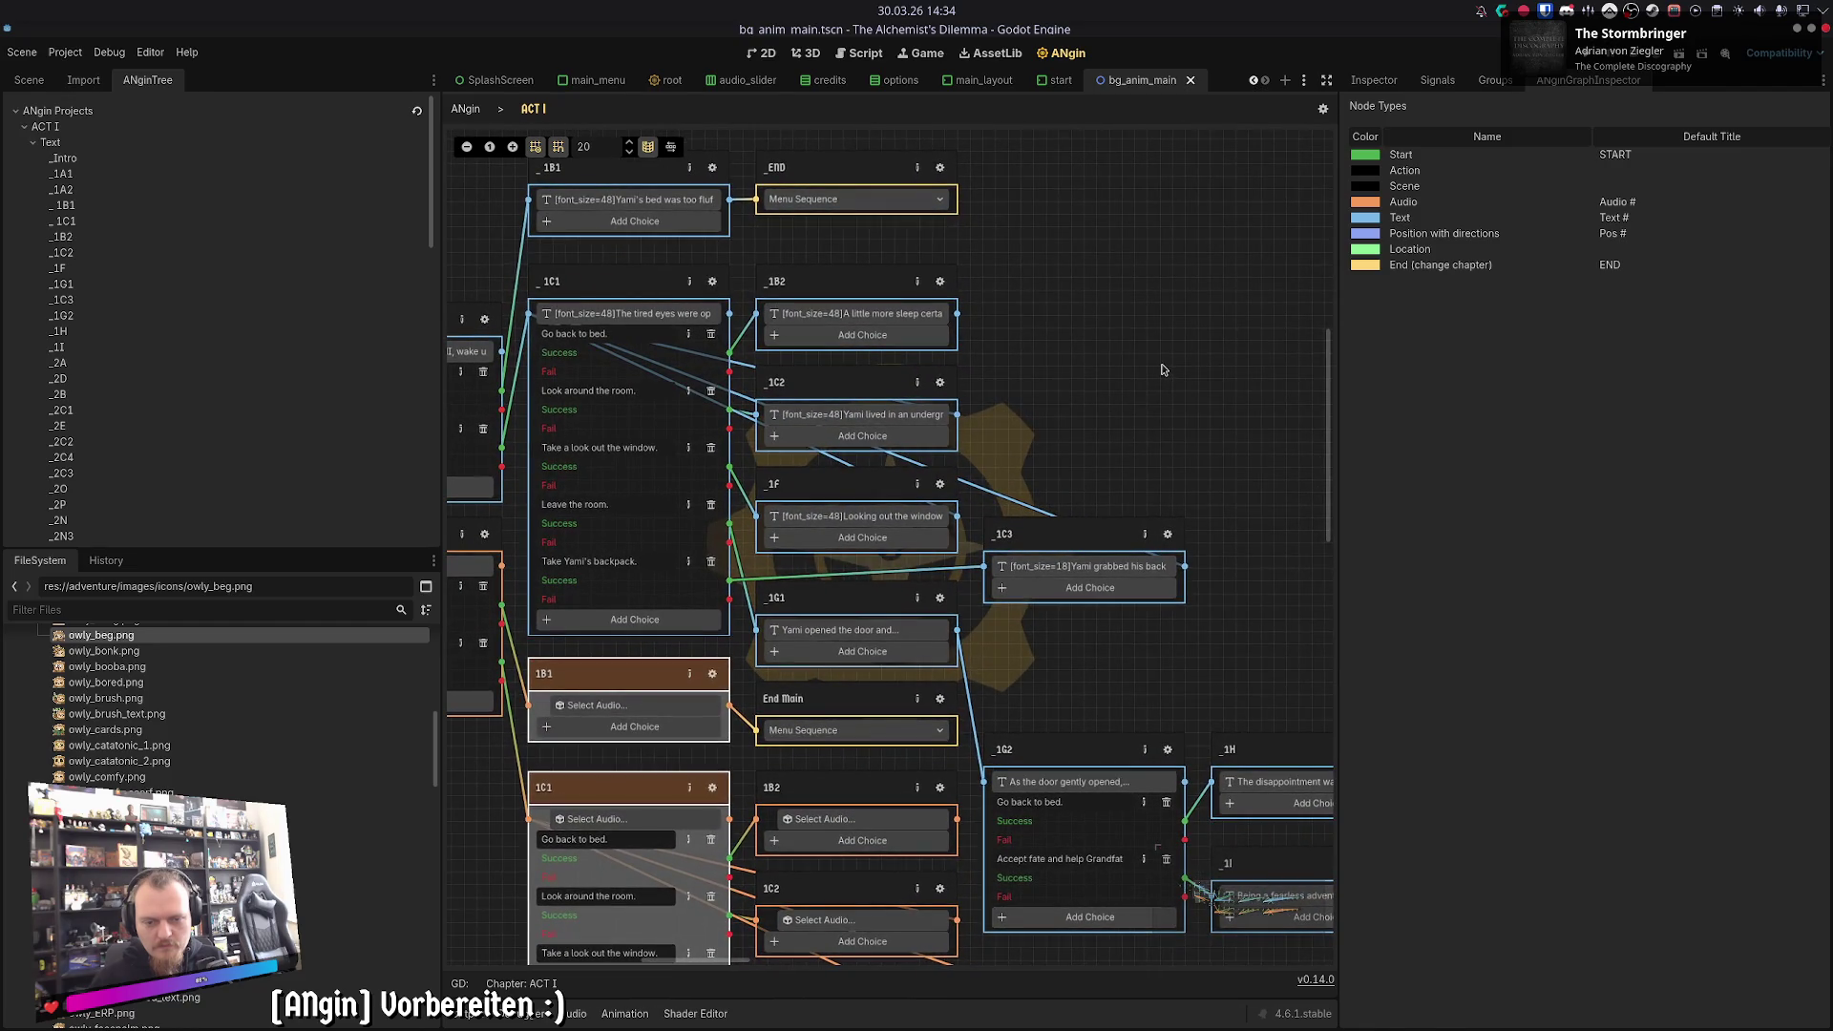
click(859, 313)
key(ctrl+a)
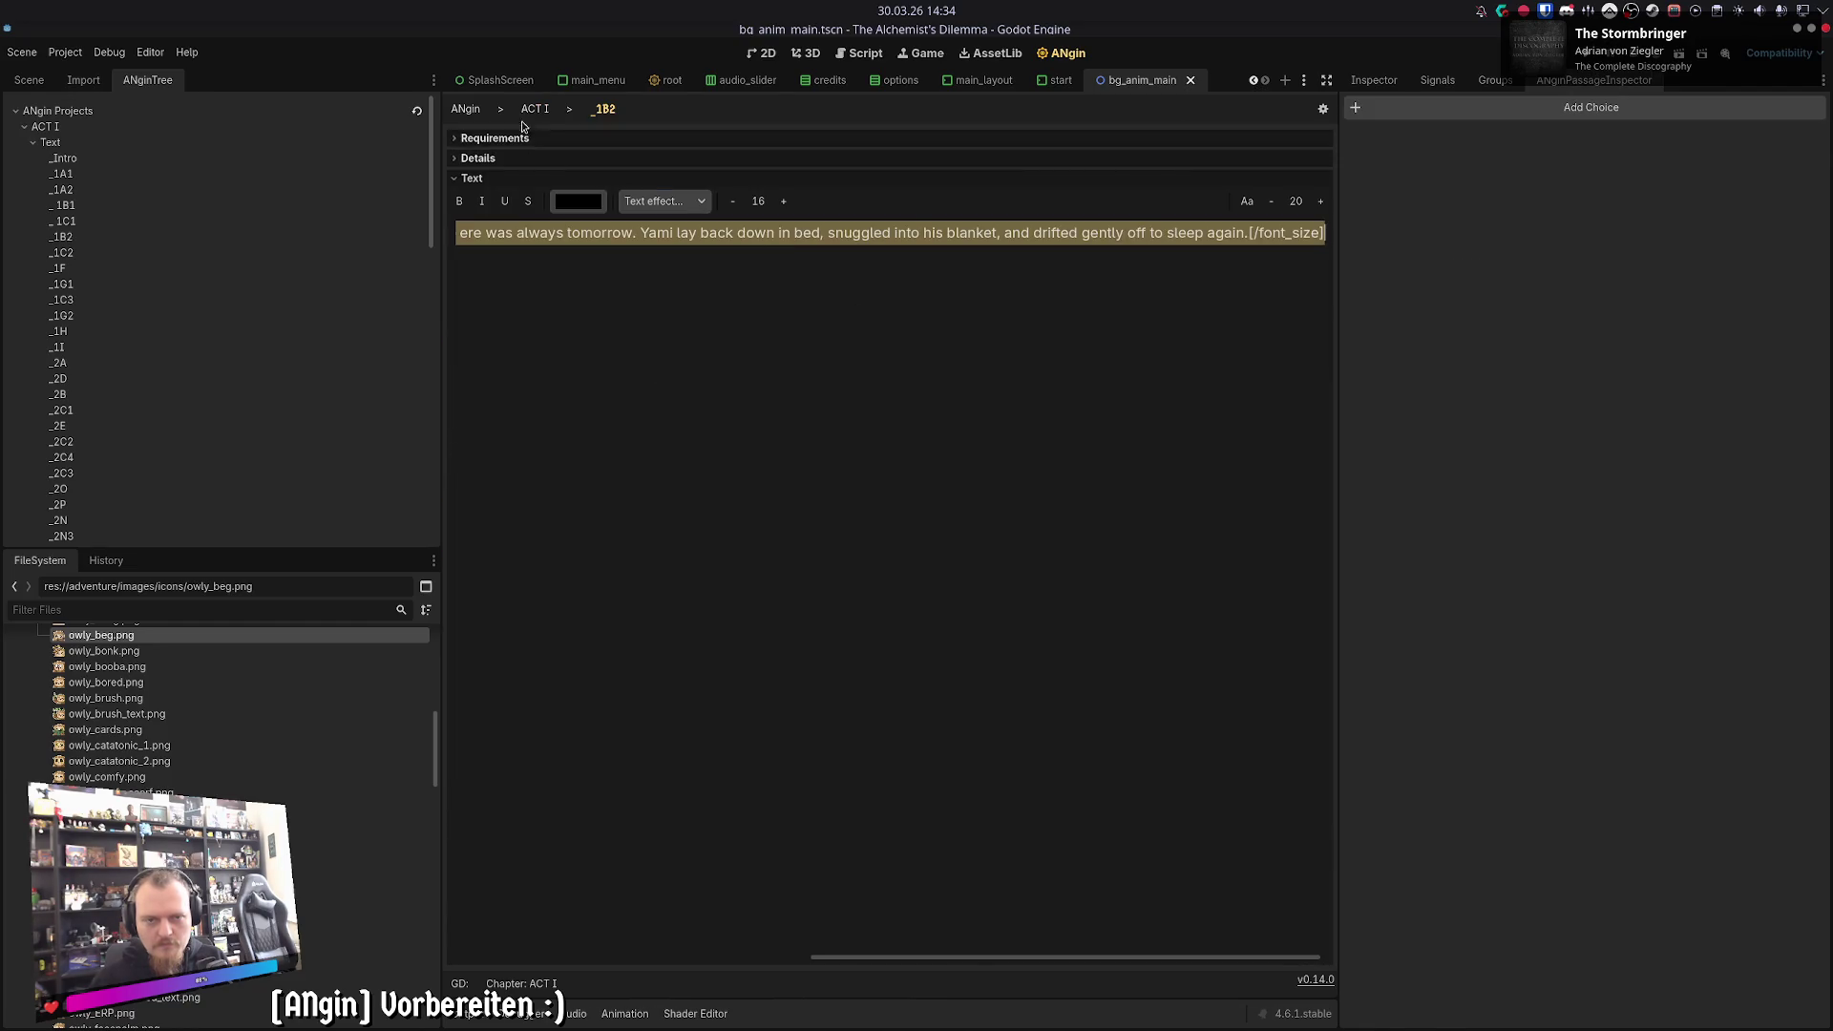
key(Escape)
scroll(1138, 414, down, 5)
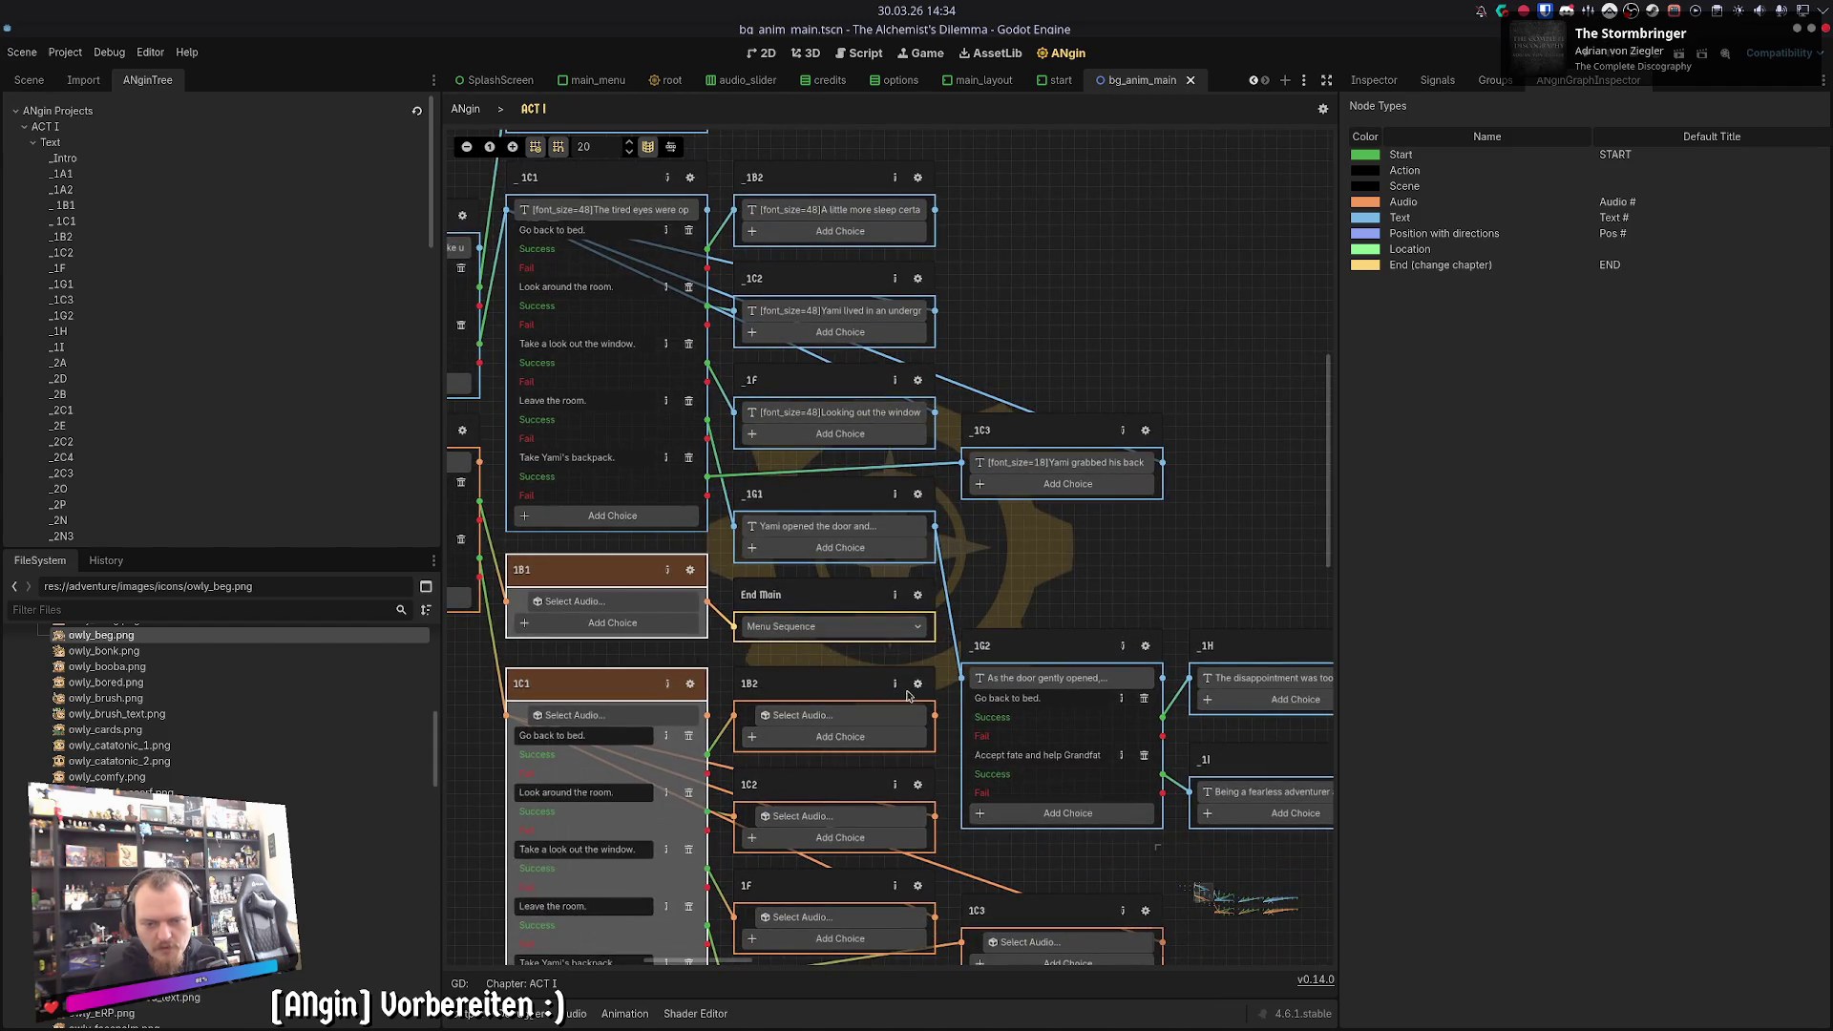
click(876, 541)
text([font_size=48]A little more sleep certainly wouldn't hurt; the adventure could wait, after all, there was always tomorrow. Yami lay back down in bed, snuggled into his blanket, and drifted gently off to sleep again.[/font_size])
click(534, 109)
- Review the _1B2 text passage's details and requirements
click(917, 182)
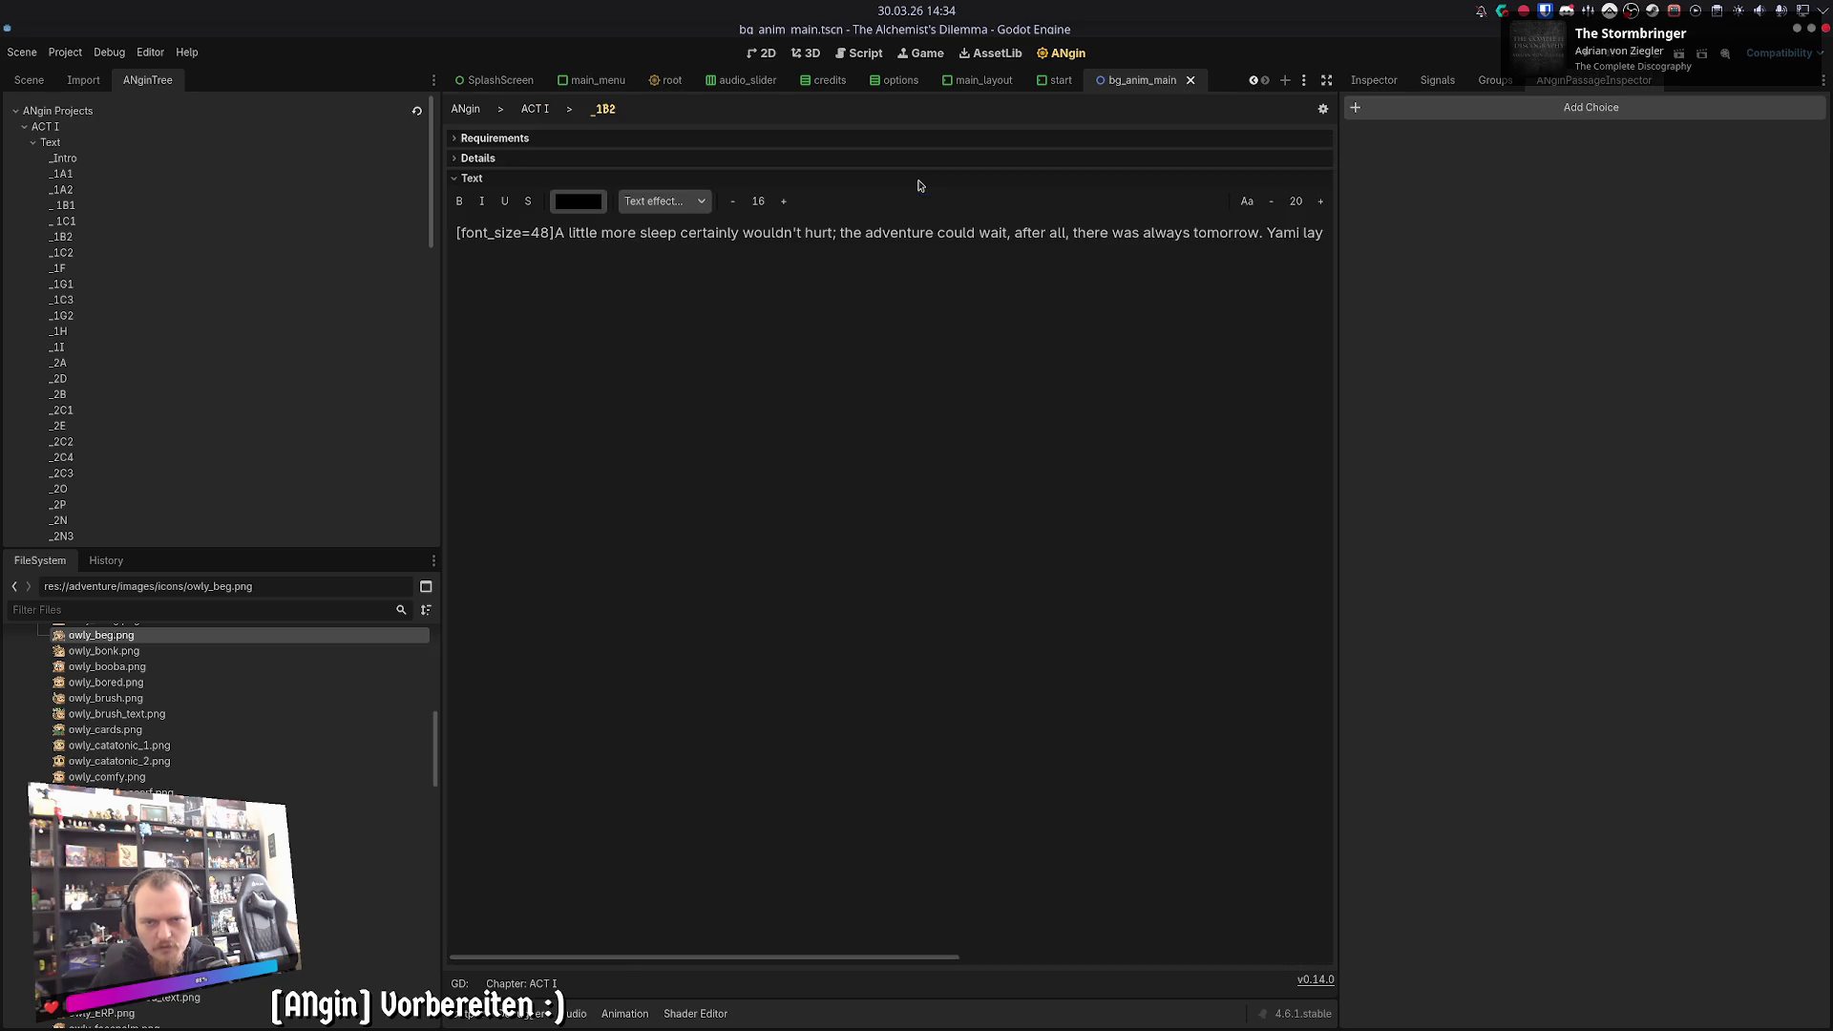
click(591, 157)
click(592, 138)
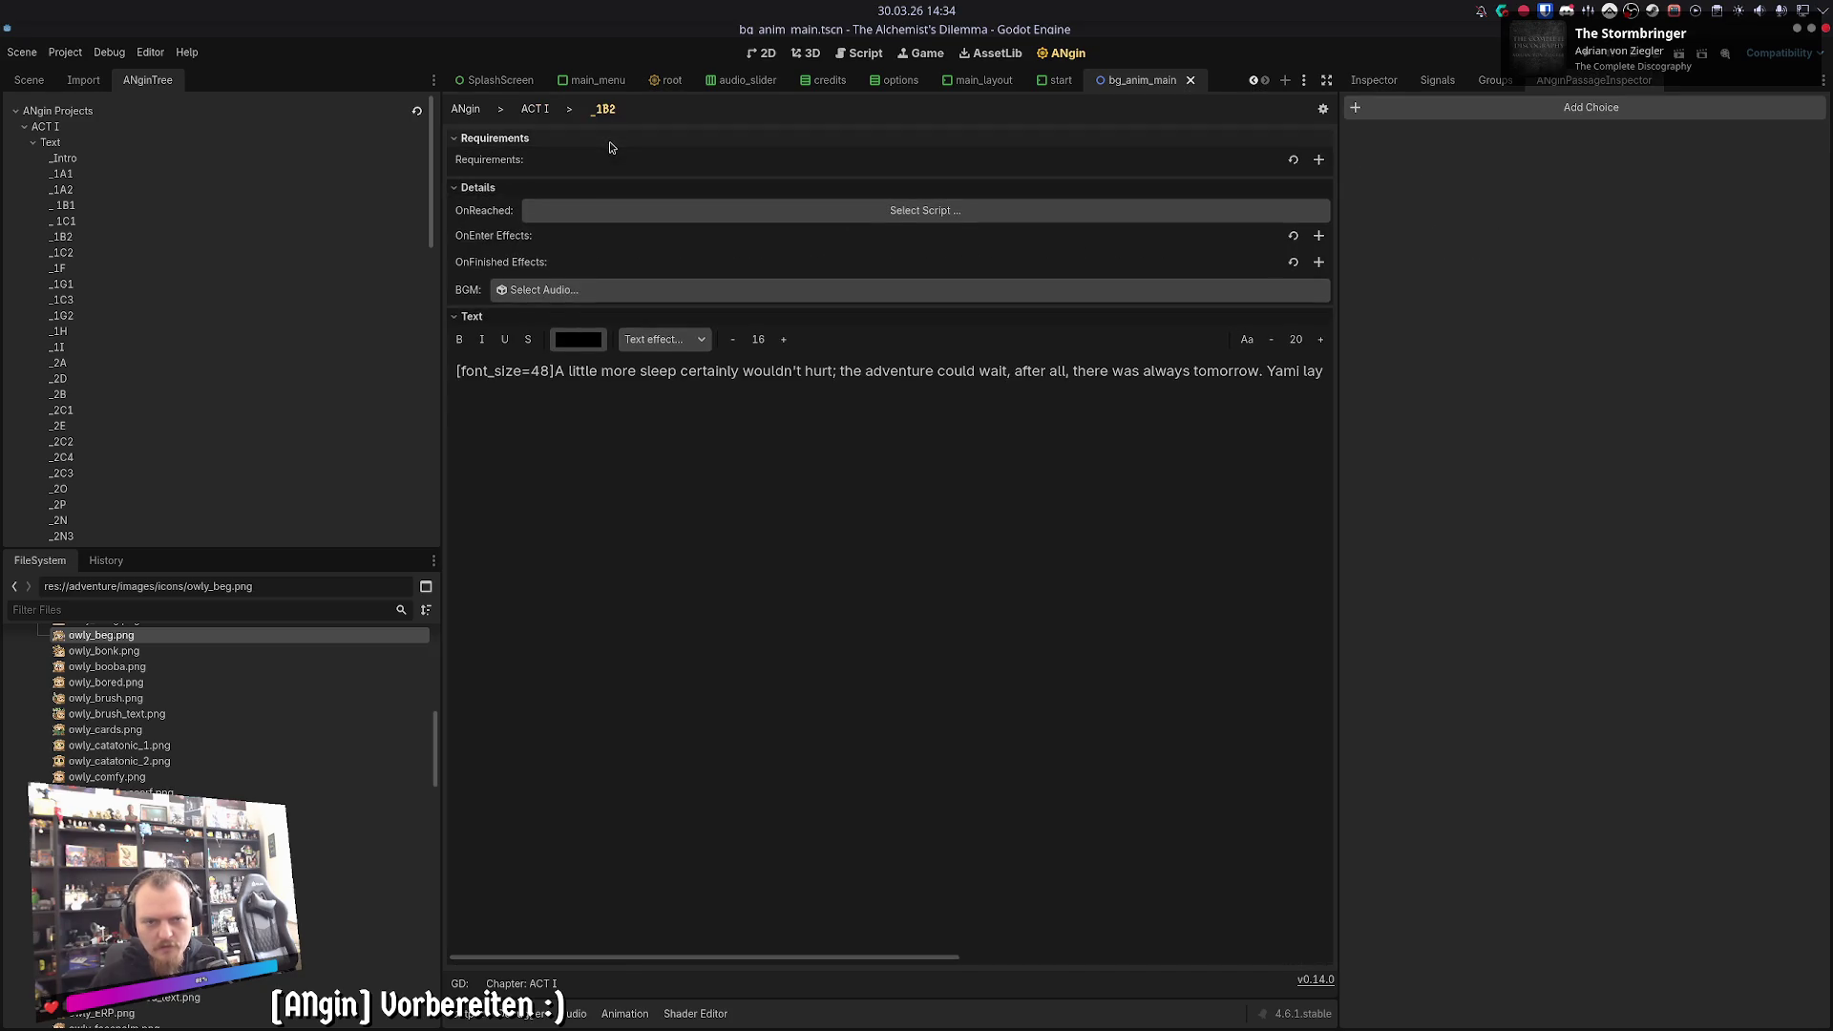
click(534, 109)
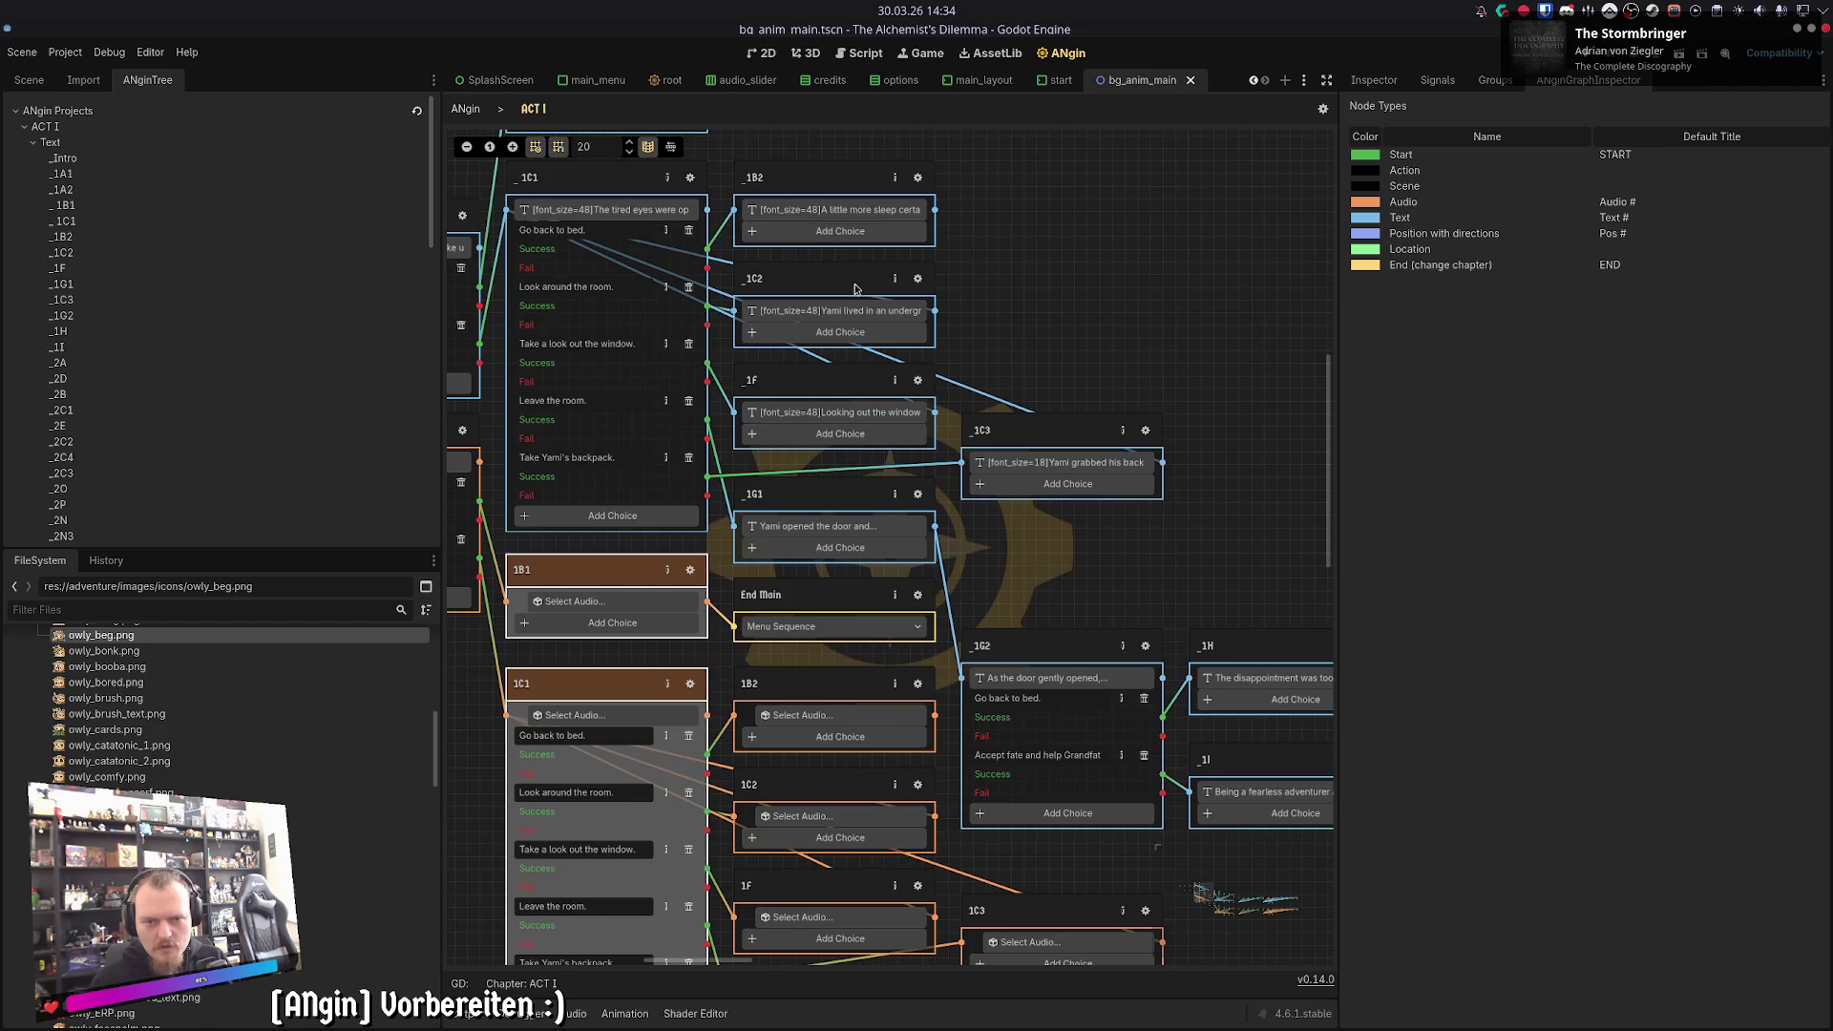
- Copy the _1C2 story text into audio node 1C2's Transcript field
click(918, 283)
key(ctrl+a)
key(ctrl+c)
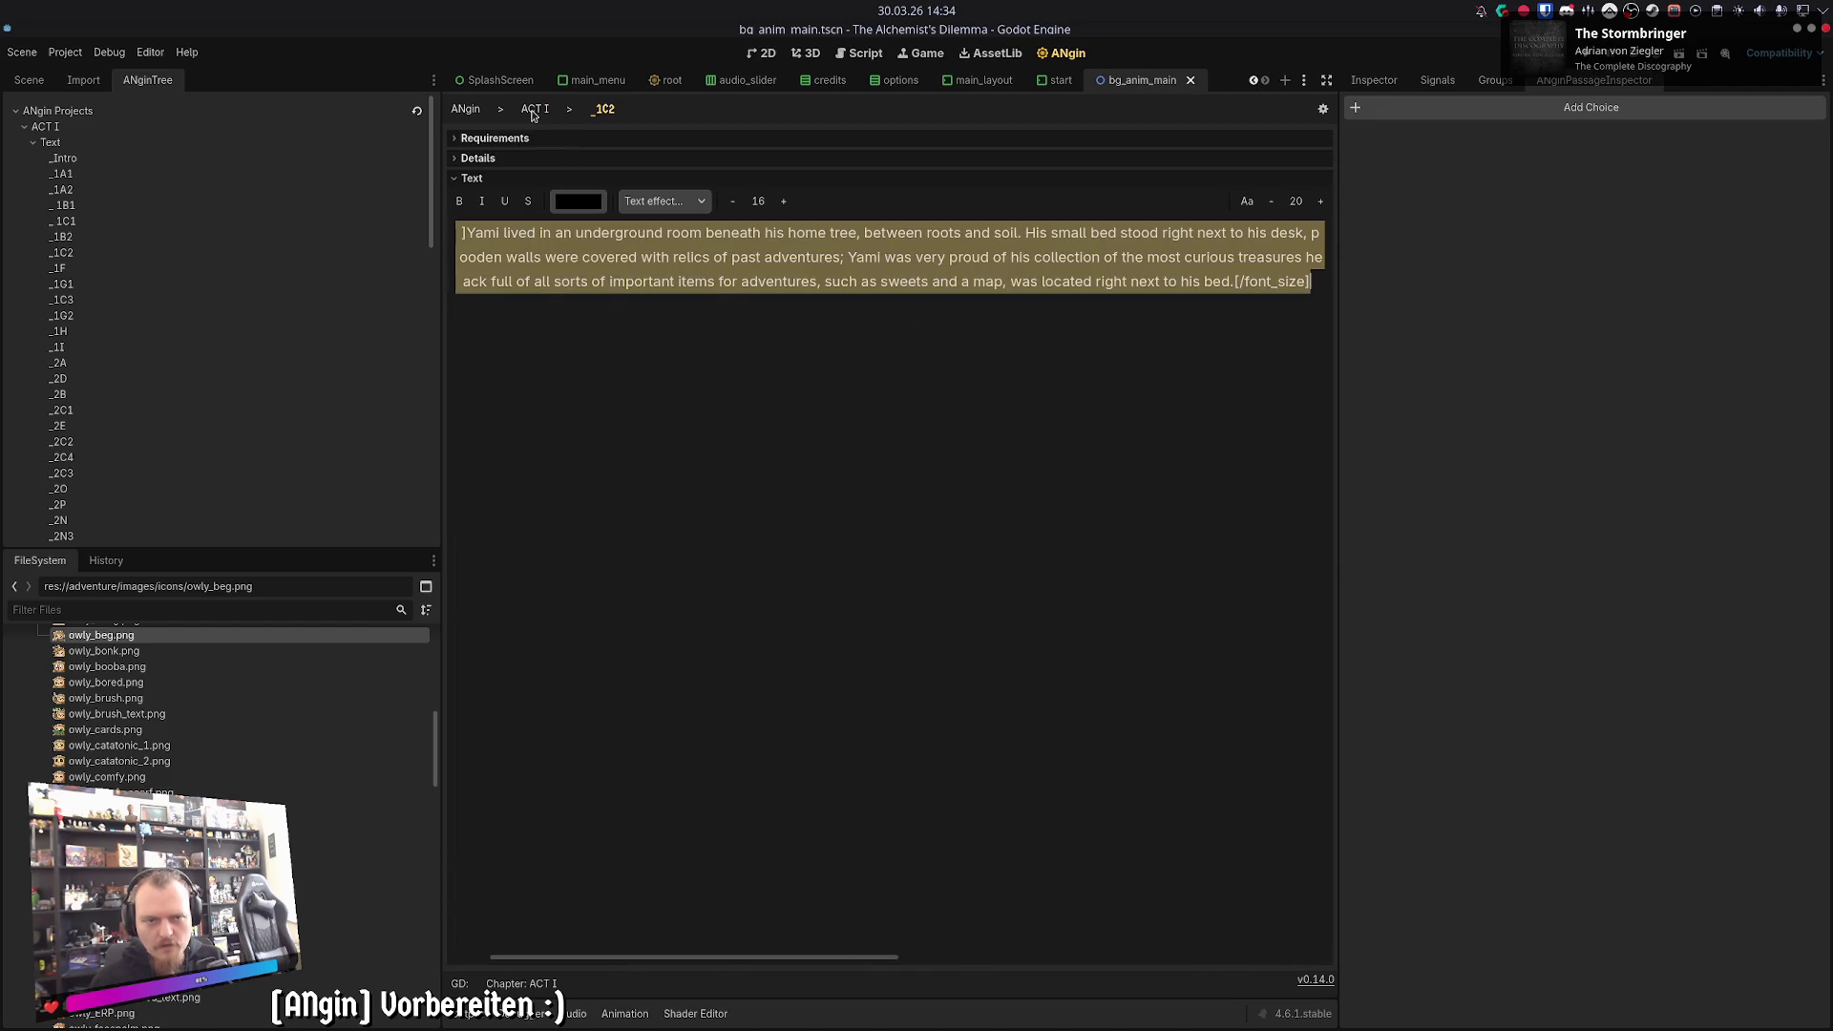
click(532, 109)
click(920, 794)
key(ctrl+v)
click(539, 117)
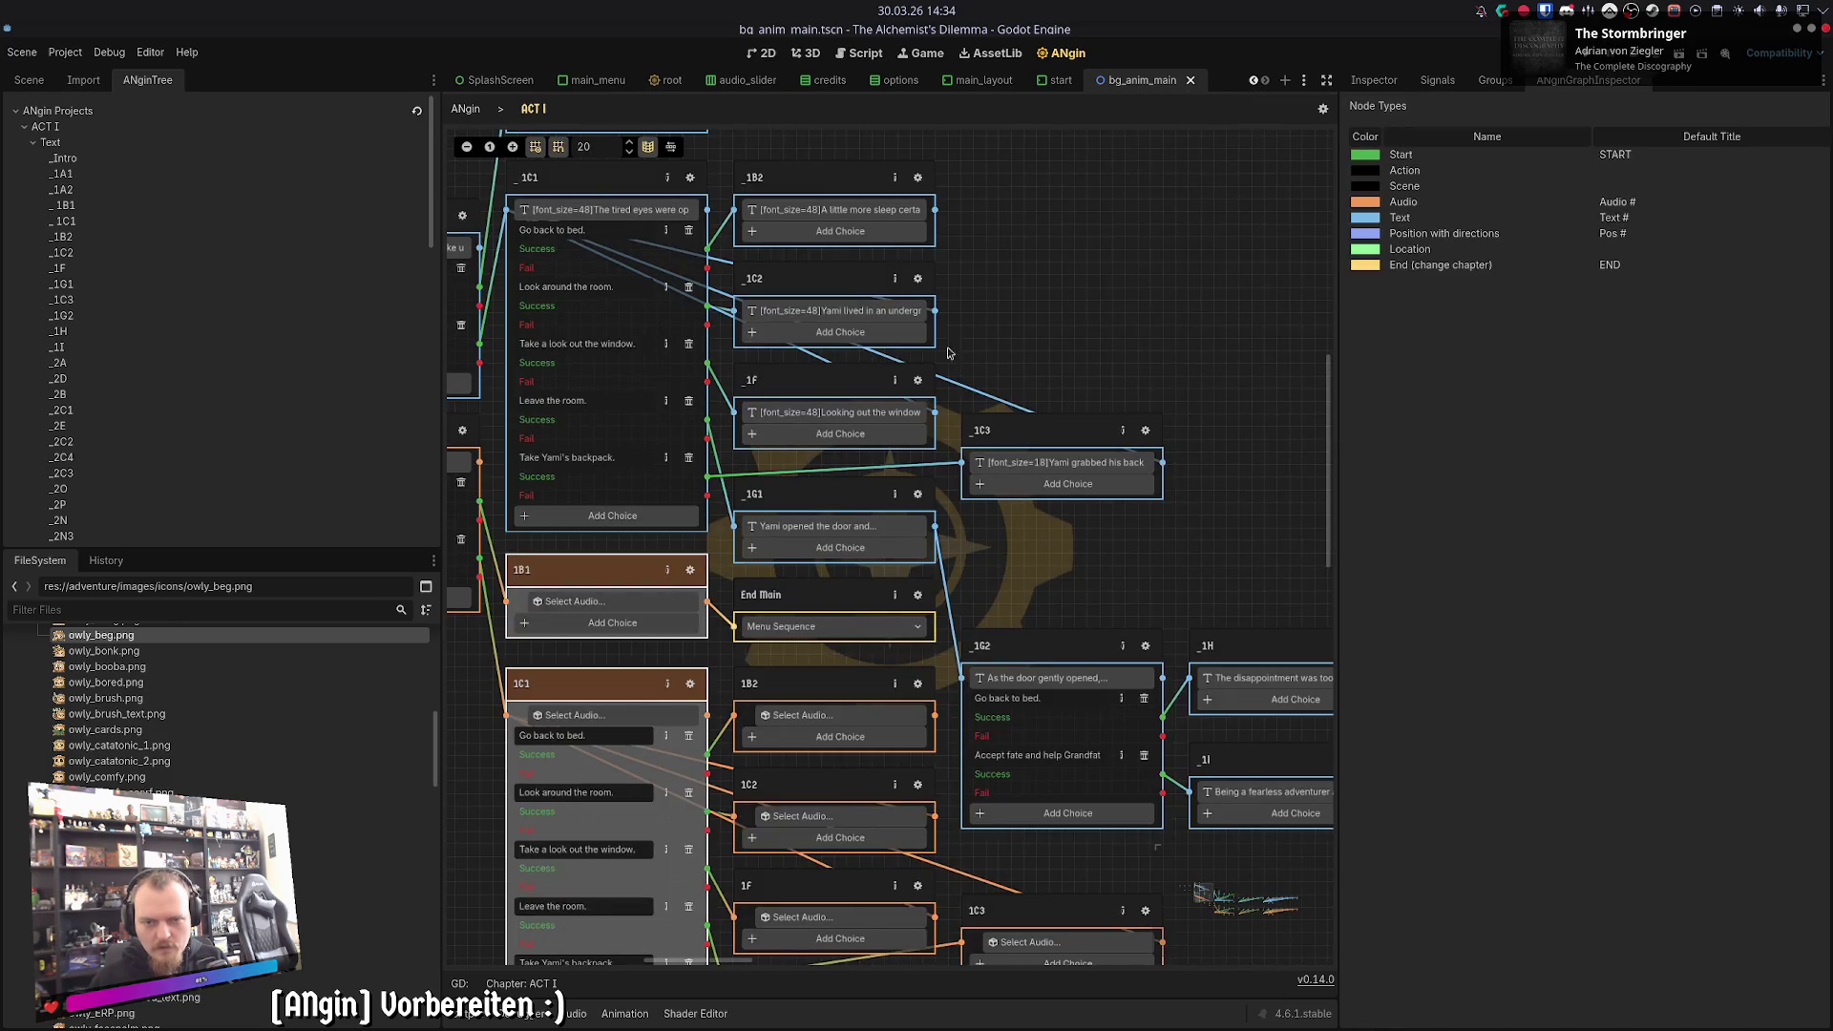
- Copy the _1F story text into audio node 1F's Transcript field
click(918, 380)
key(ctrl+a)
key(ctrl+c)
click(531, 110)
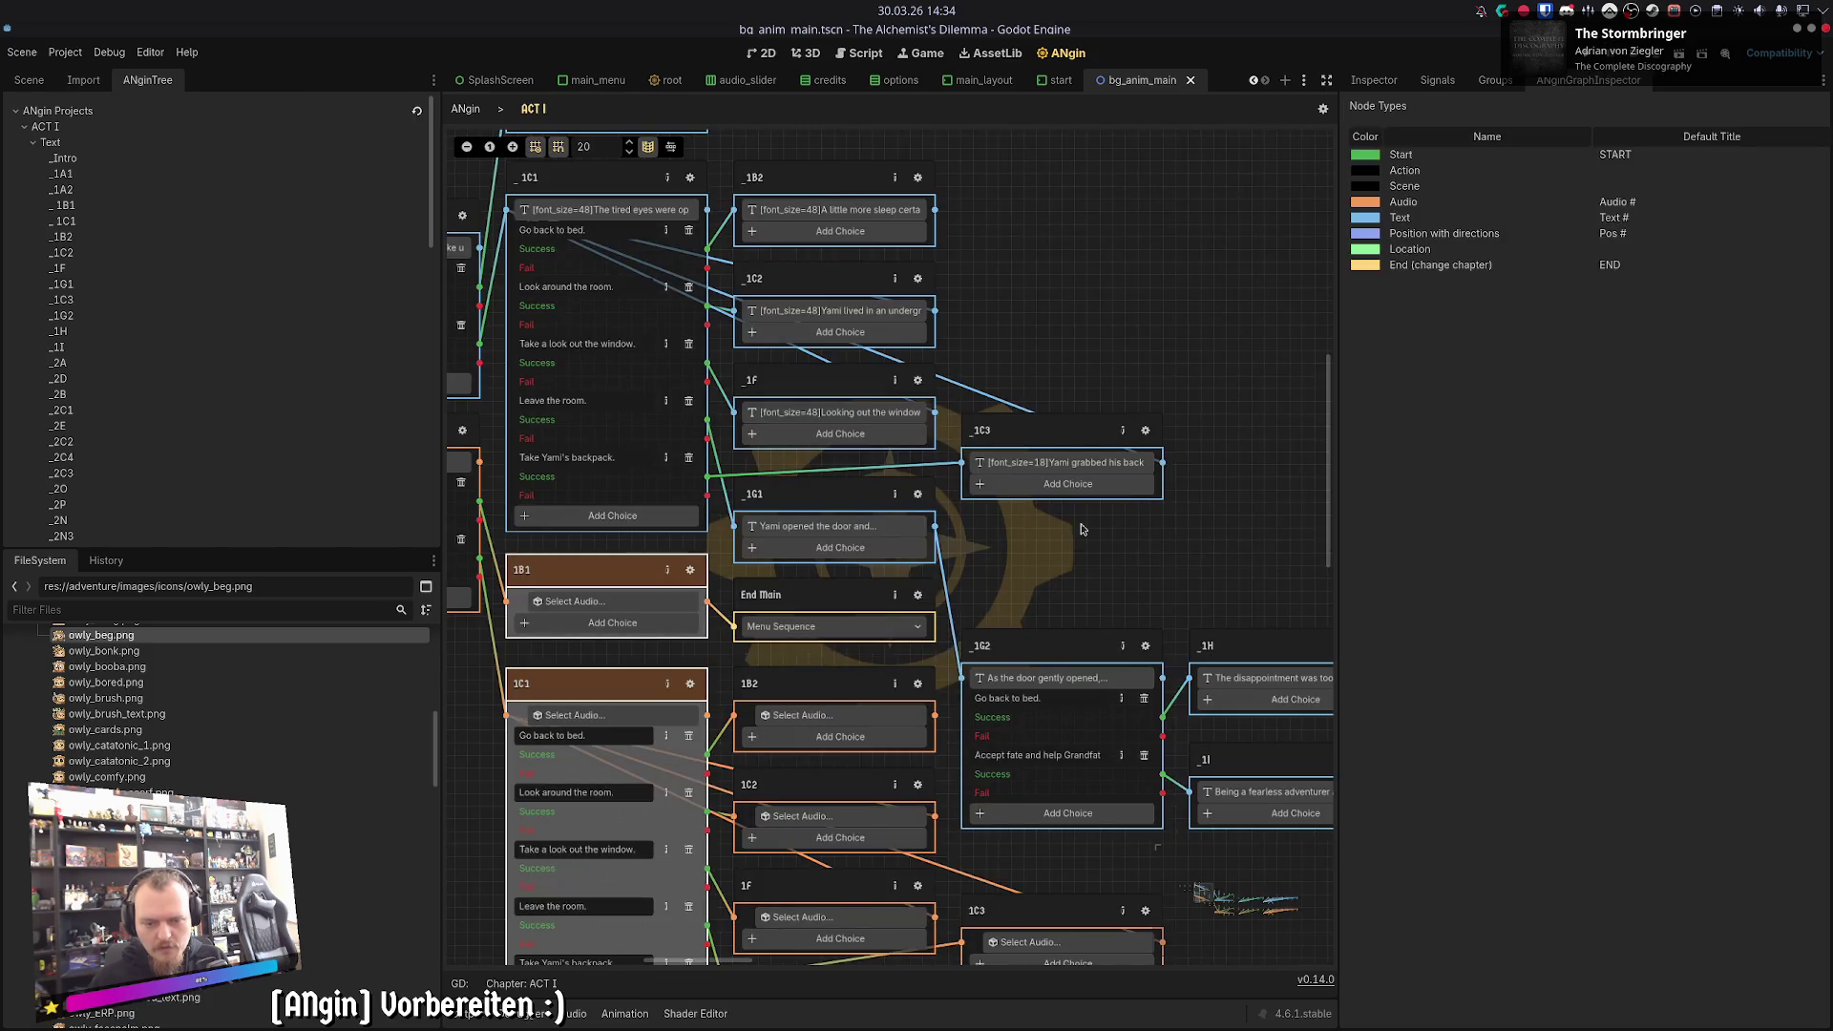
scroll(1125, 580, down, 4)
click(935, 694)
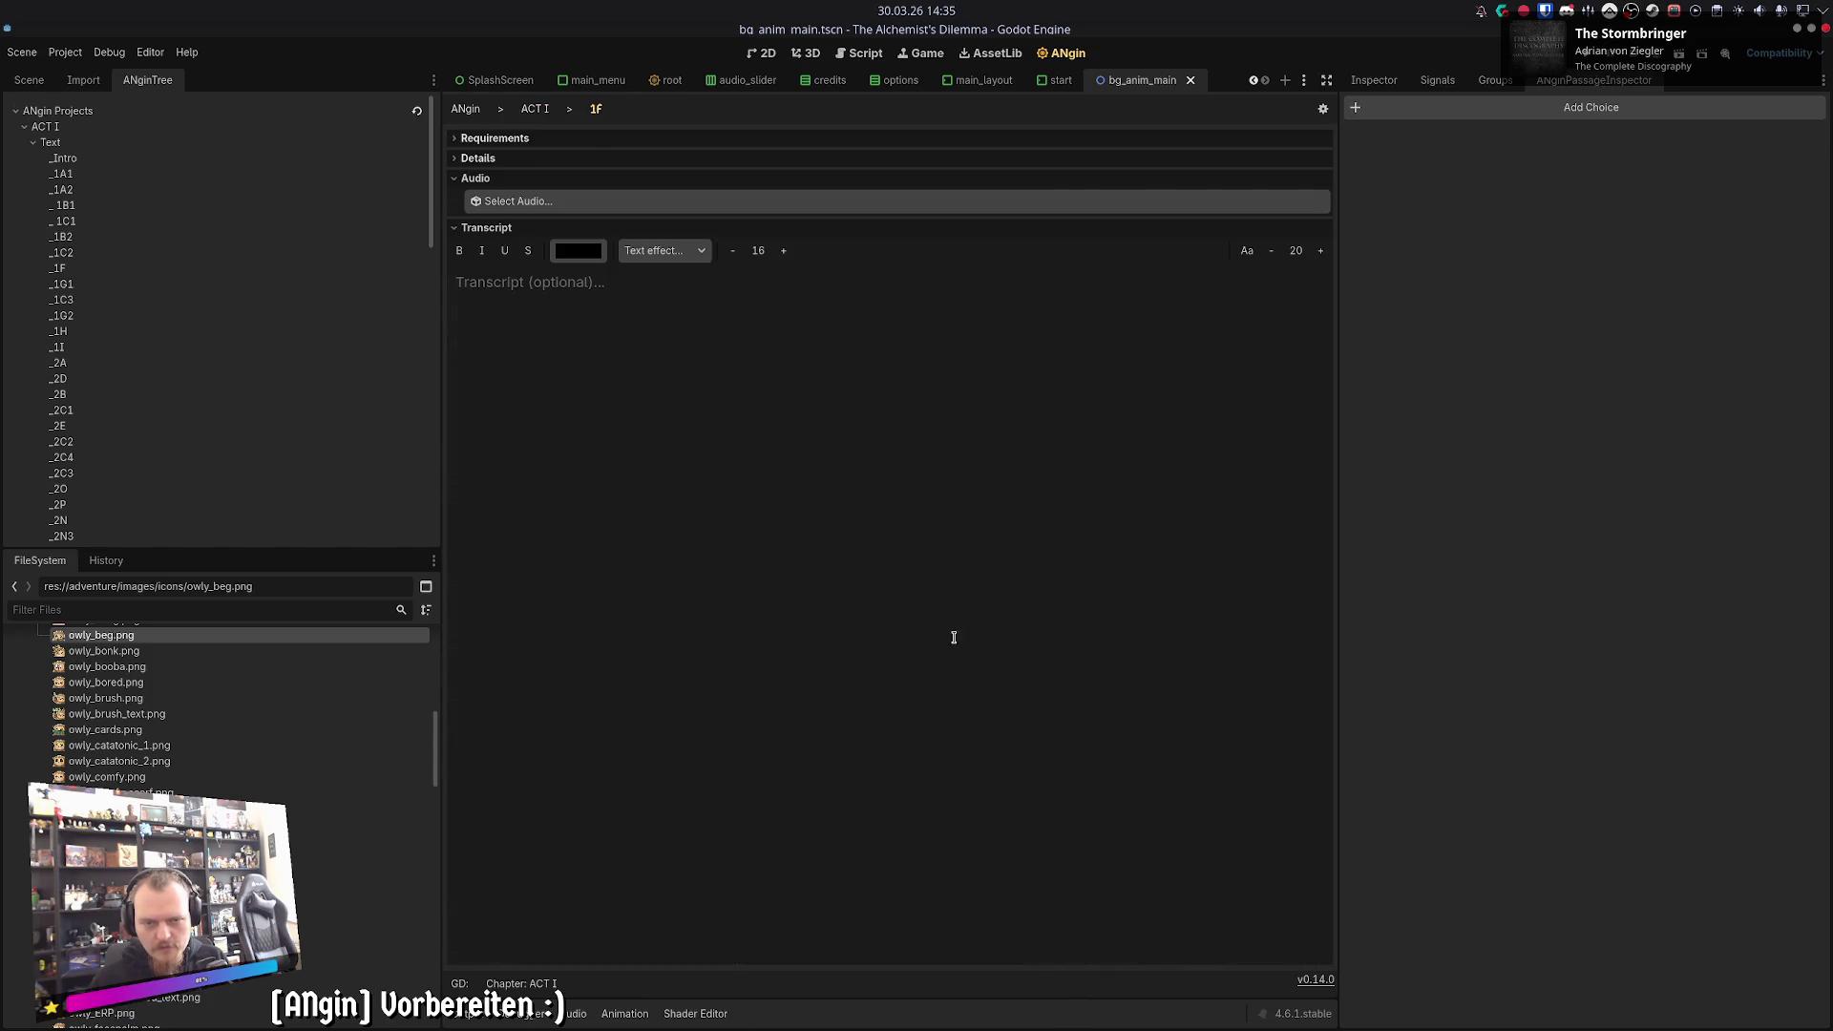
key(ctrl+v)
click(534, 109)
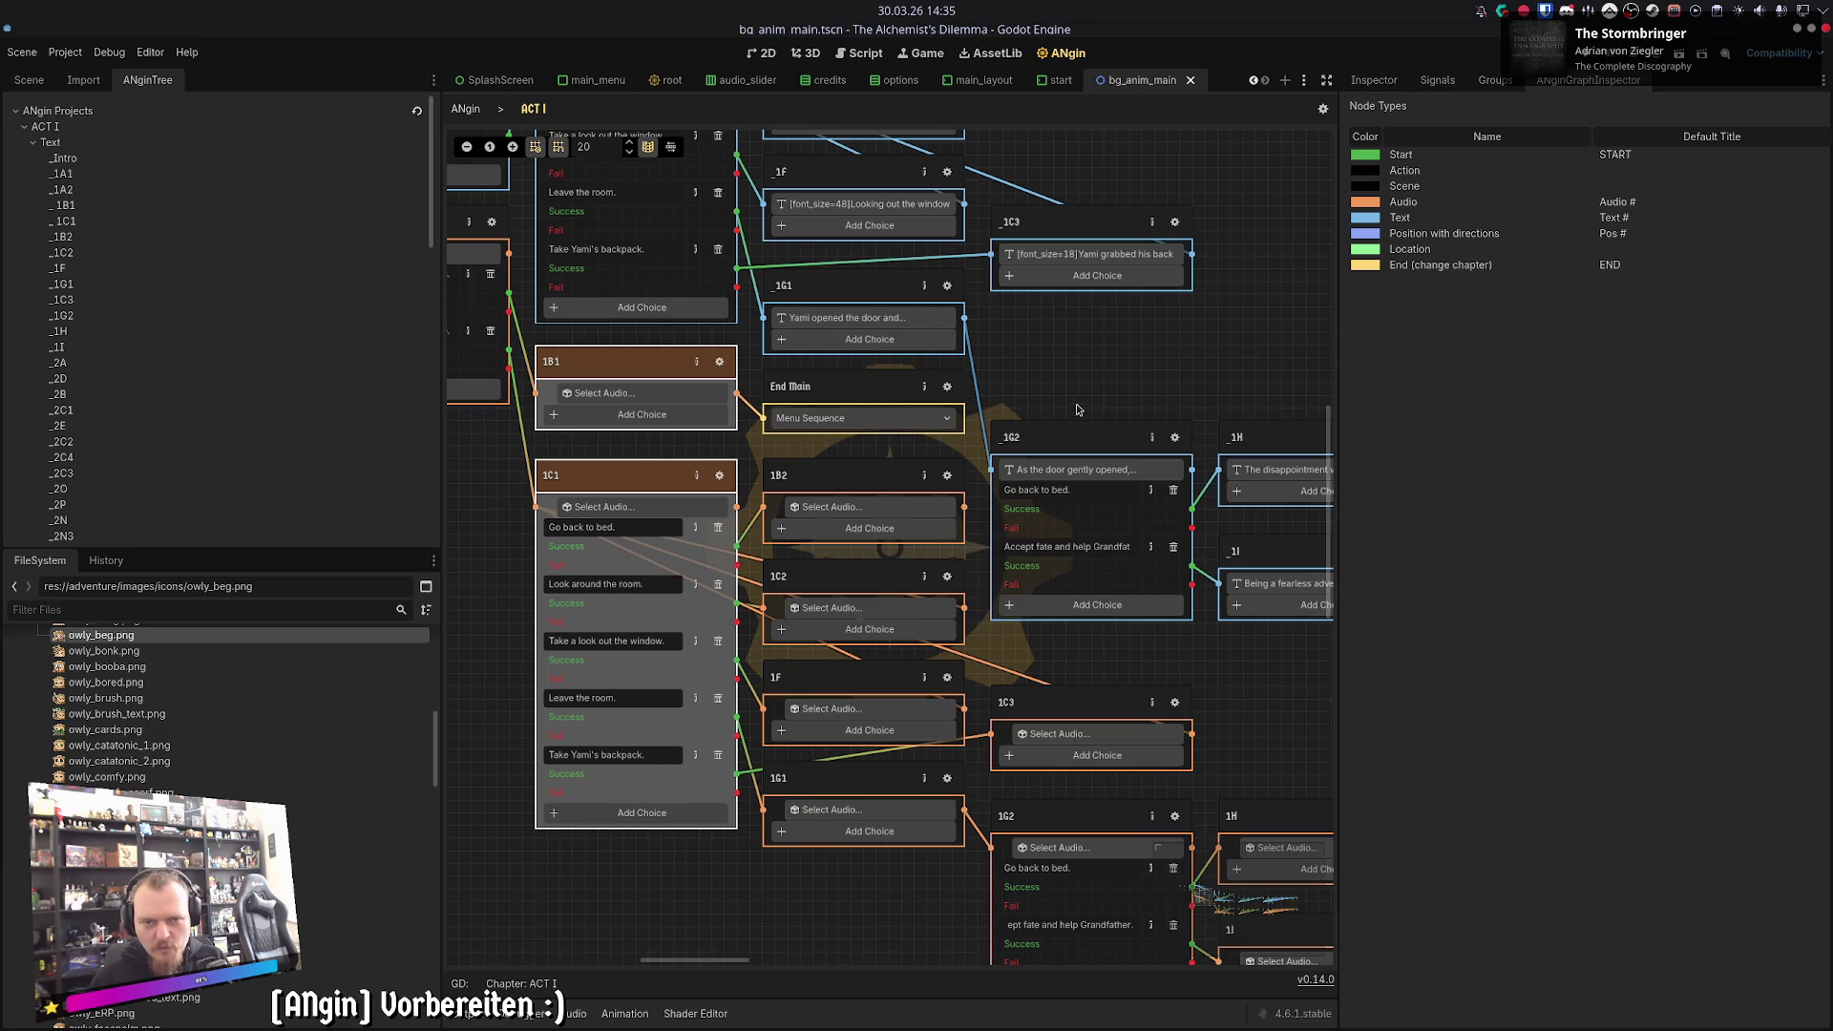
- Copy the _1G1 story text into audio node 1G1's Transcript field
click(955, 313)
key(ctrl+a)
key(ctrl+c)
click(532, 110)
click(948, 779)
key(ctrl+v)
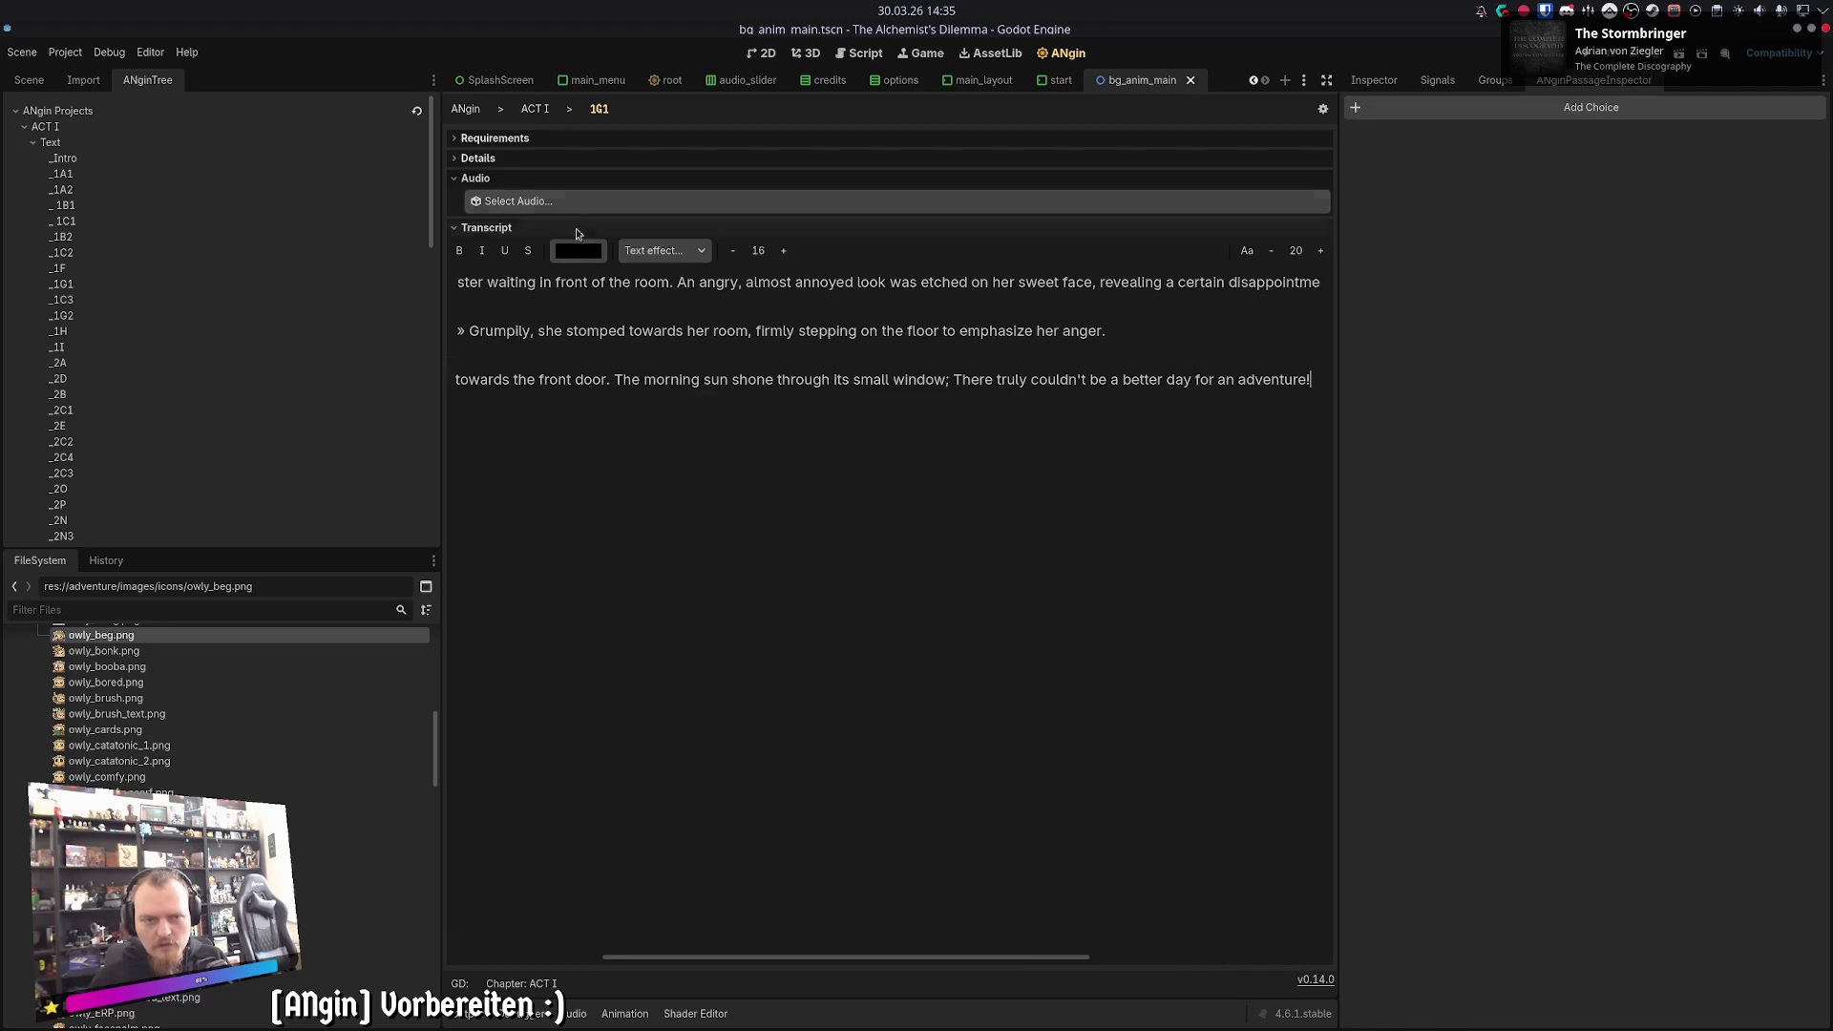
click(536, 110)
scroll(1044, 351, up, 5)
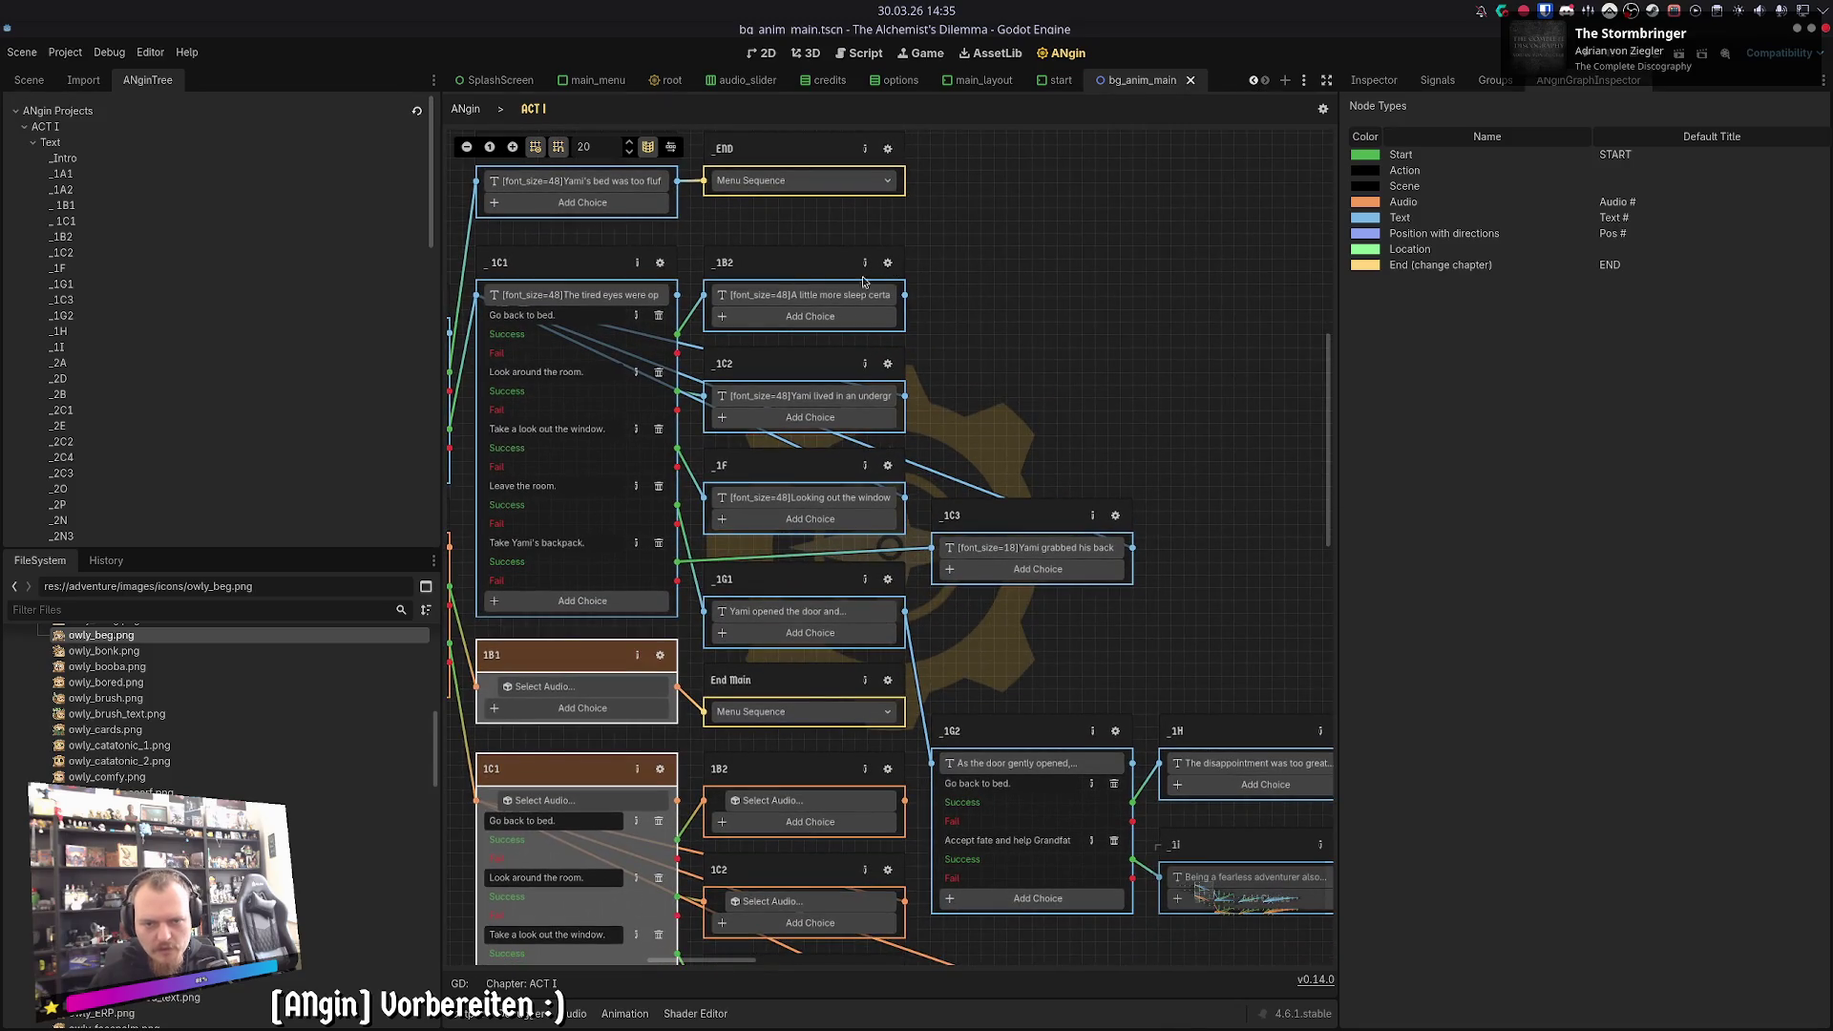
click(886, 262)
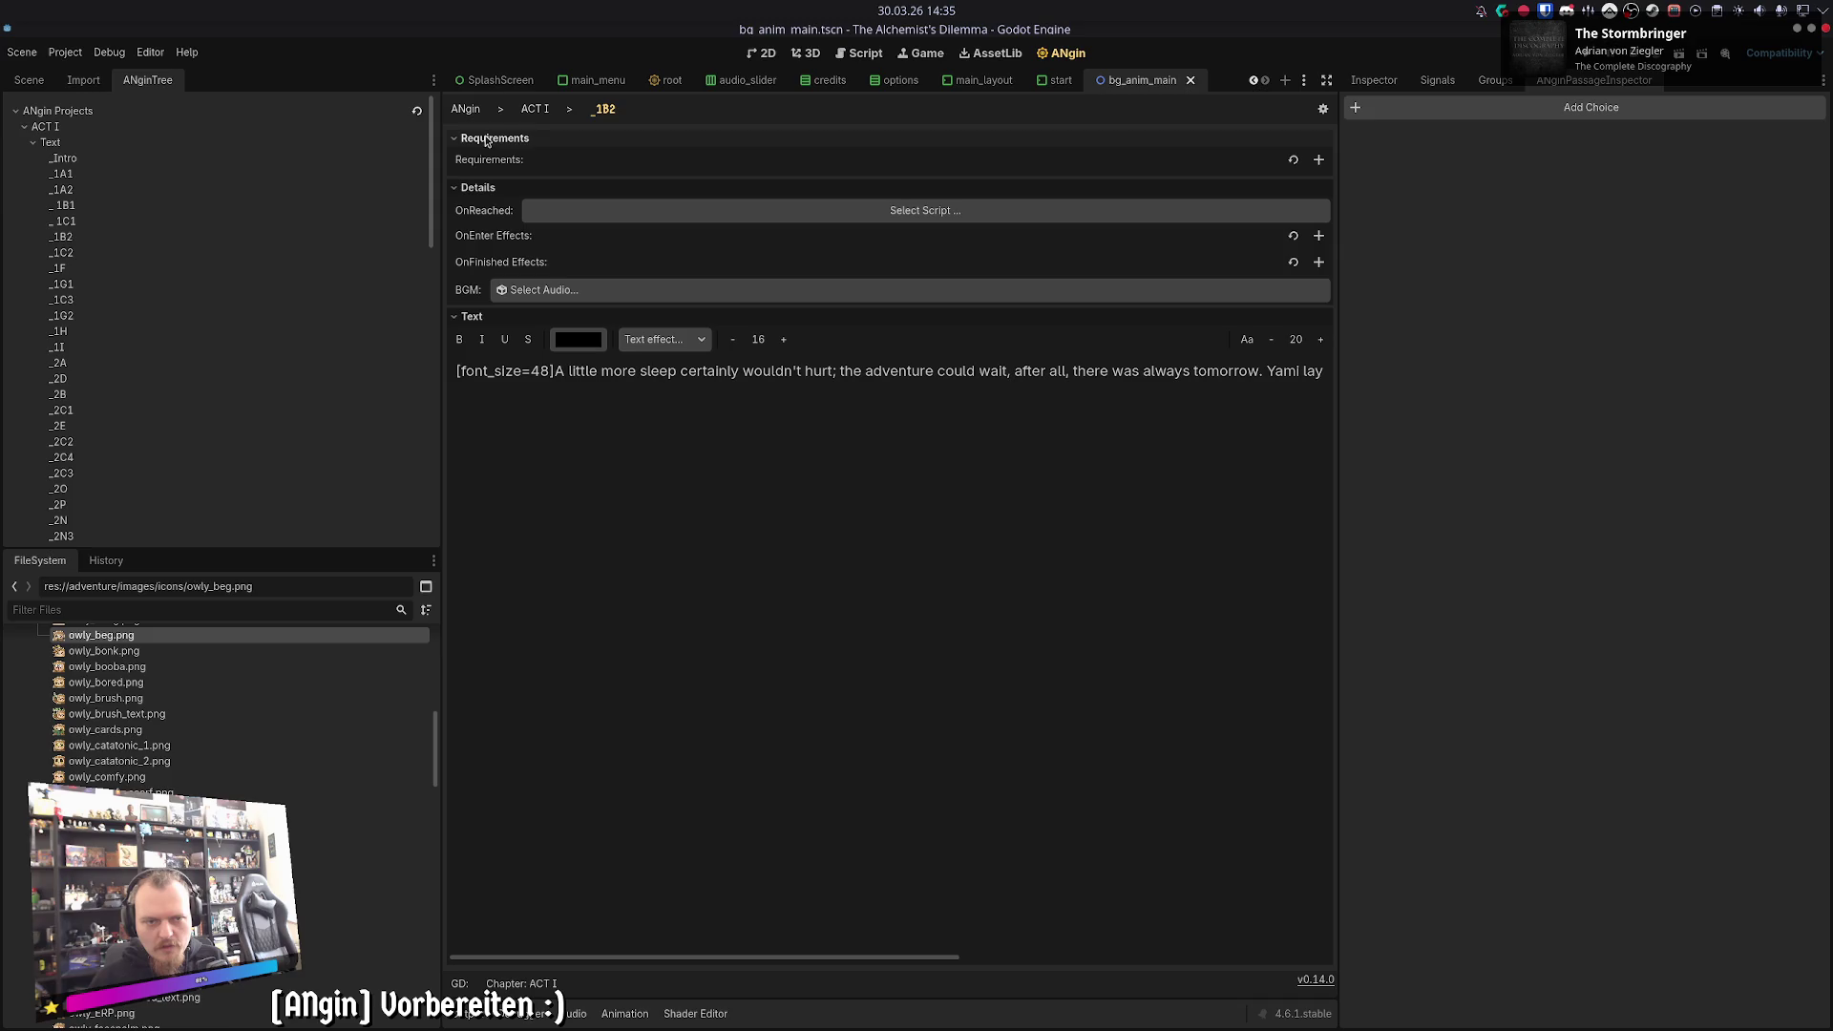
- Add a ticked OnEnter Dependencies 1C2 SET effect to audio node 1C2, matching _1C2
click(536, 112)
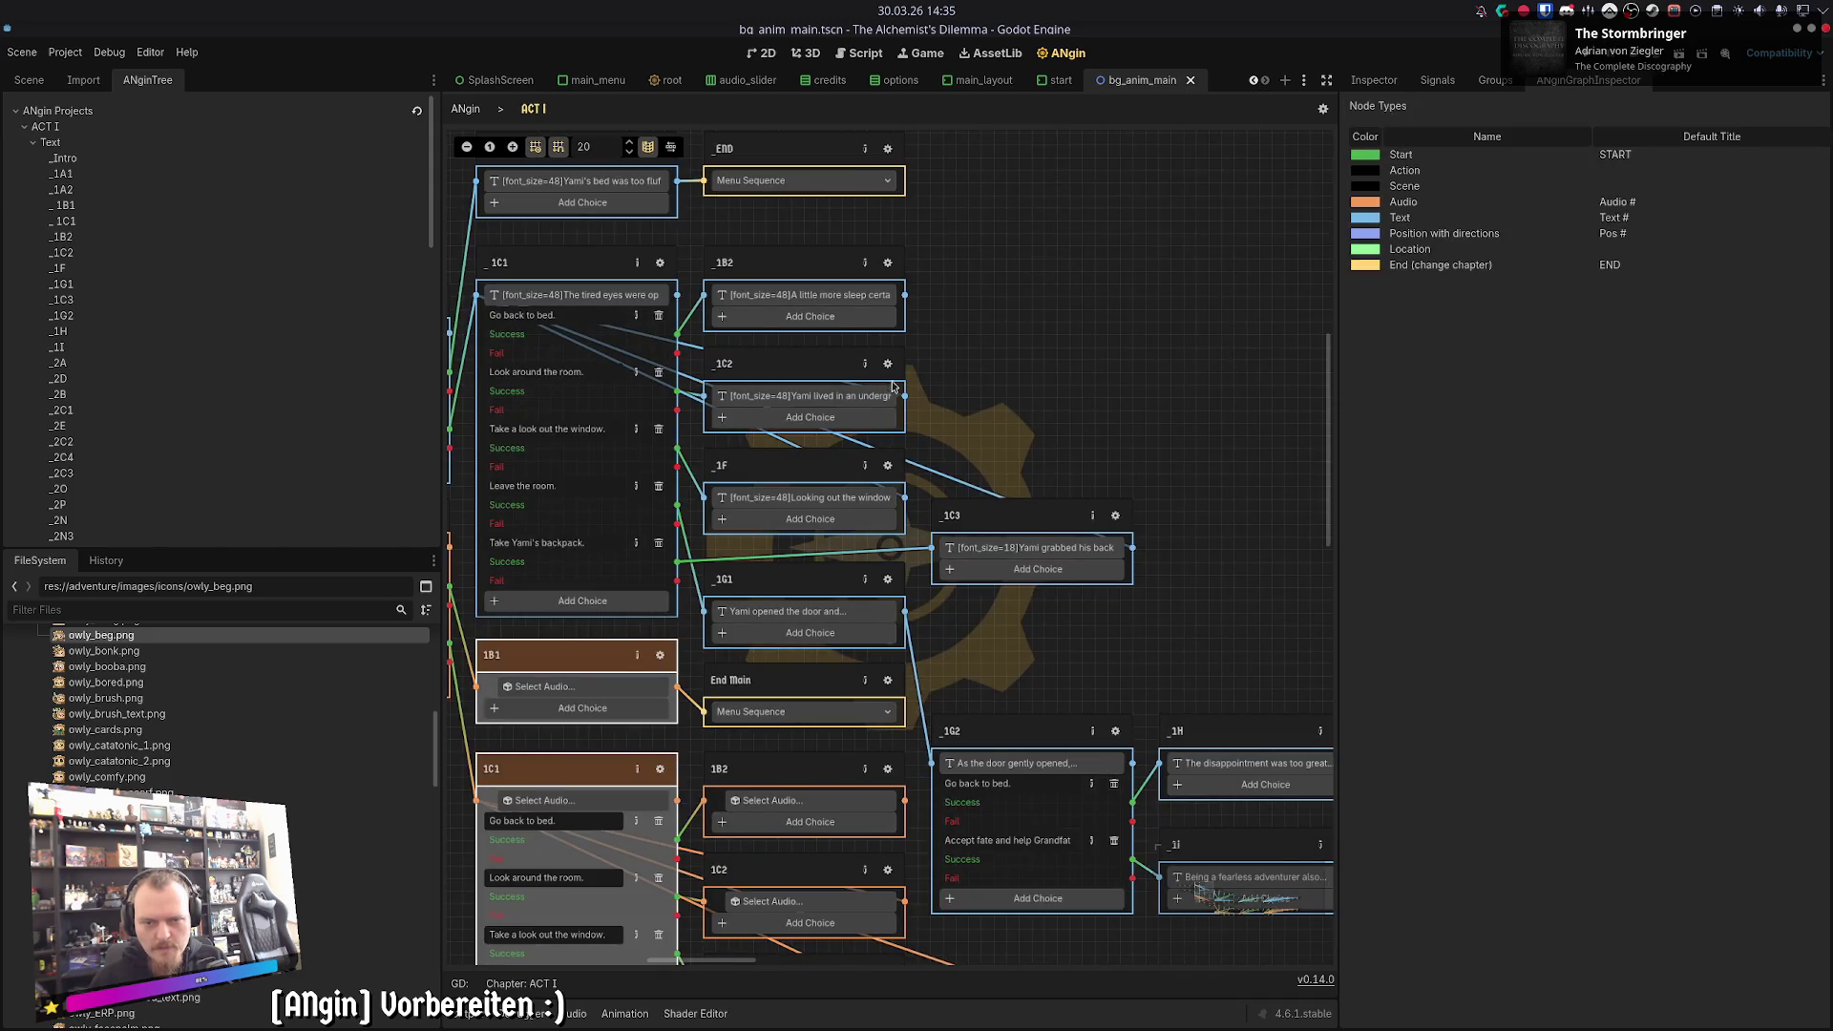
click(893, 371)
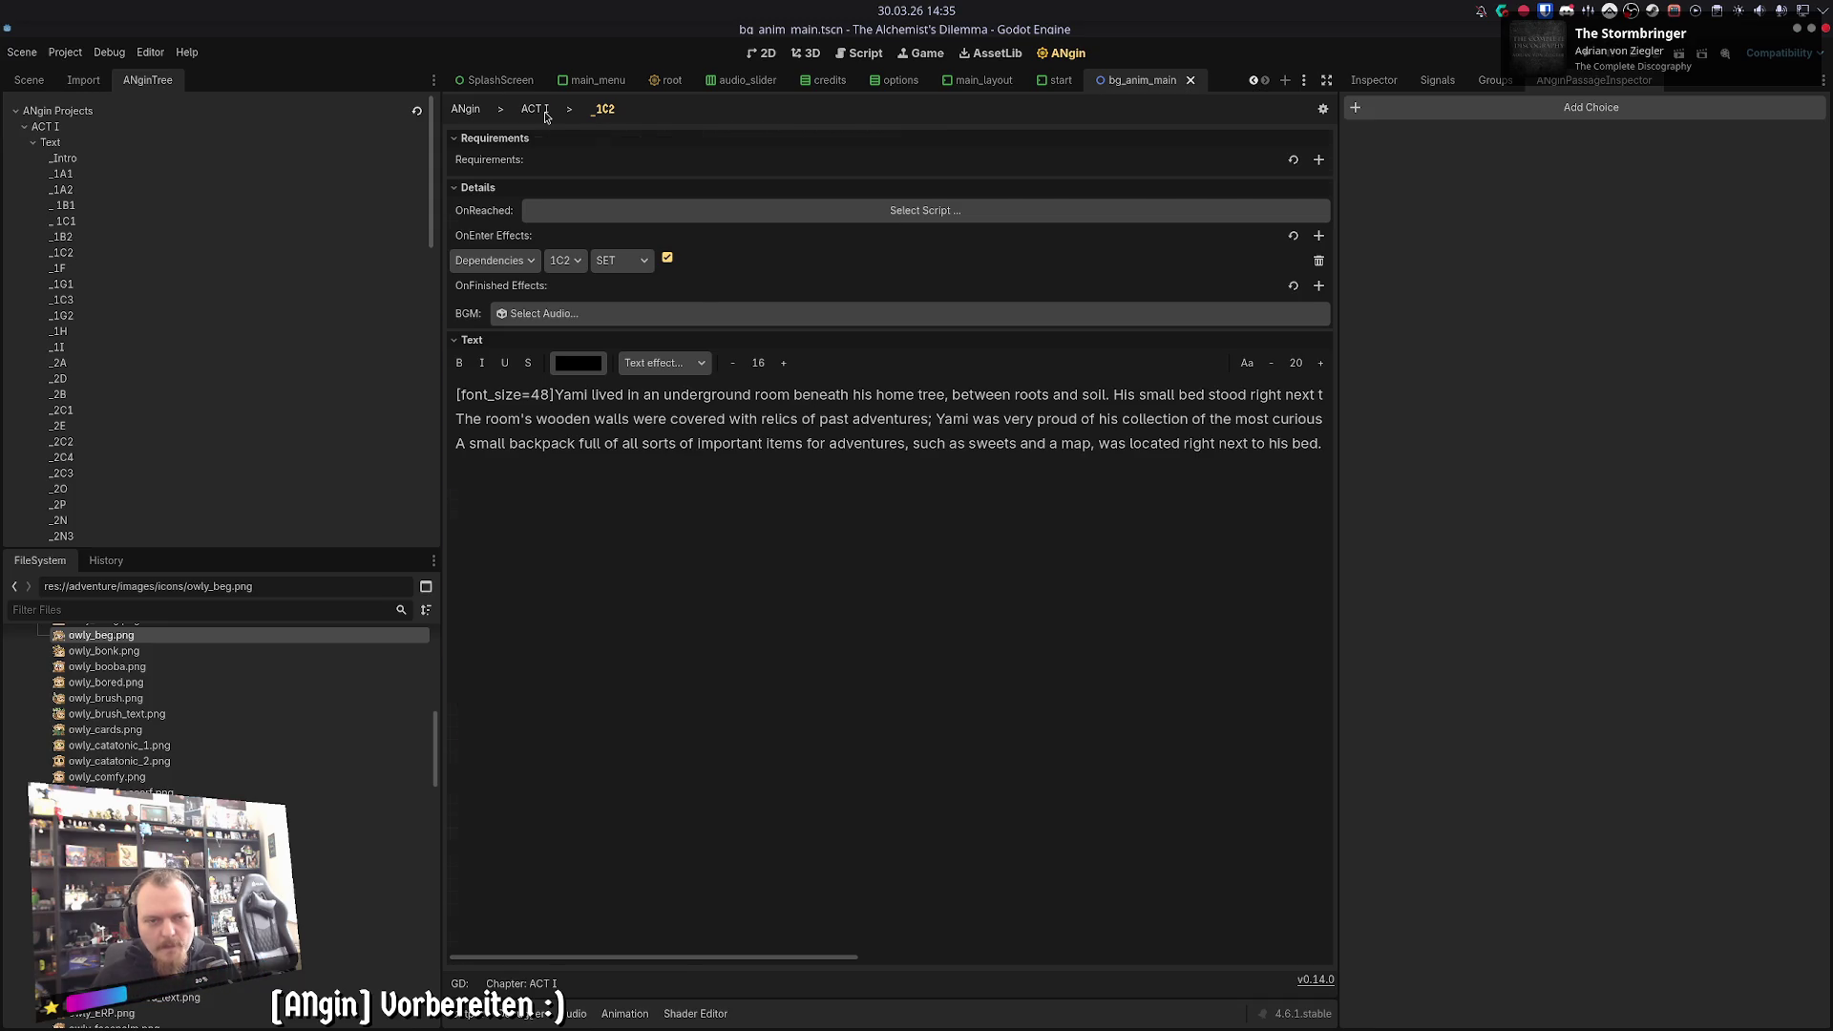
click(546, 116)
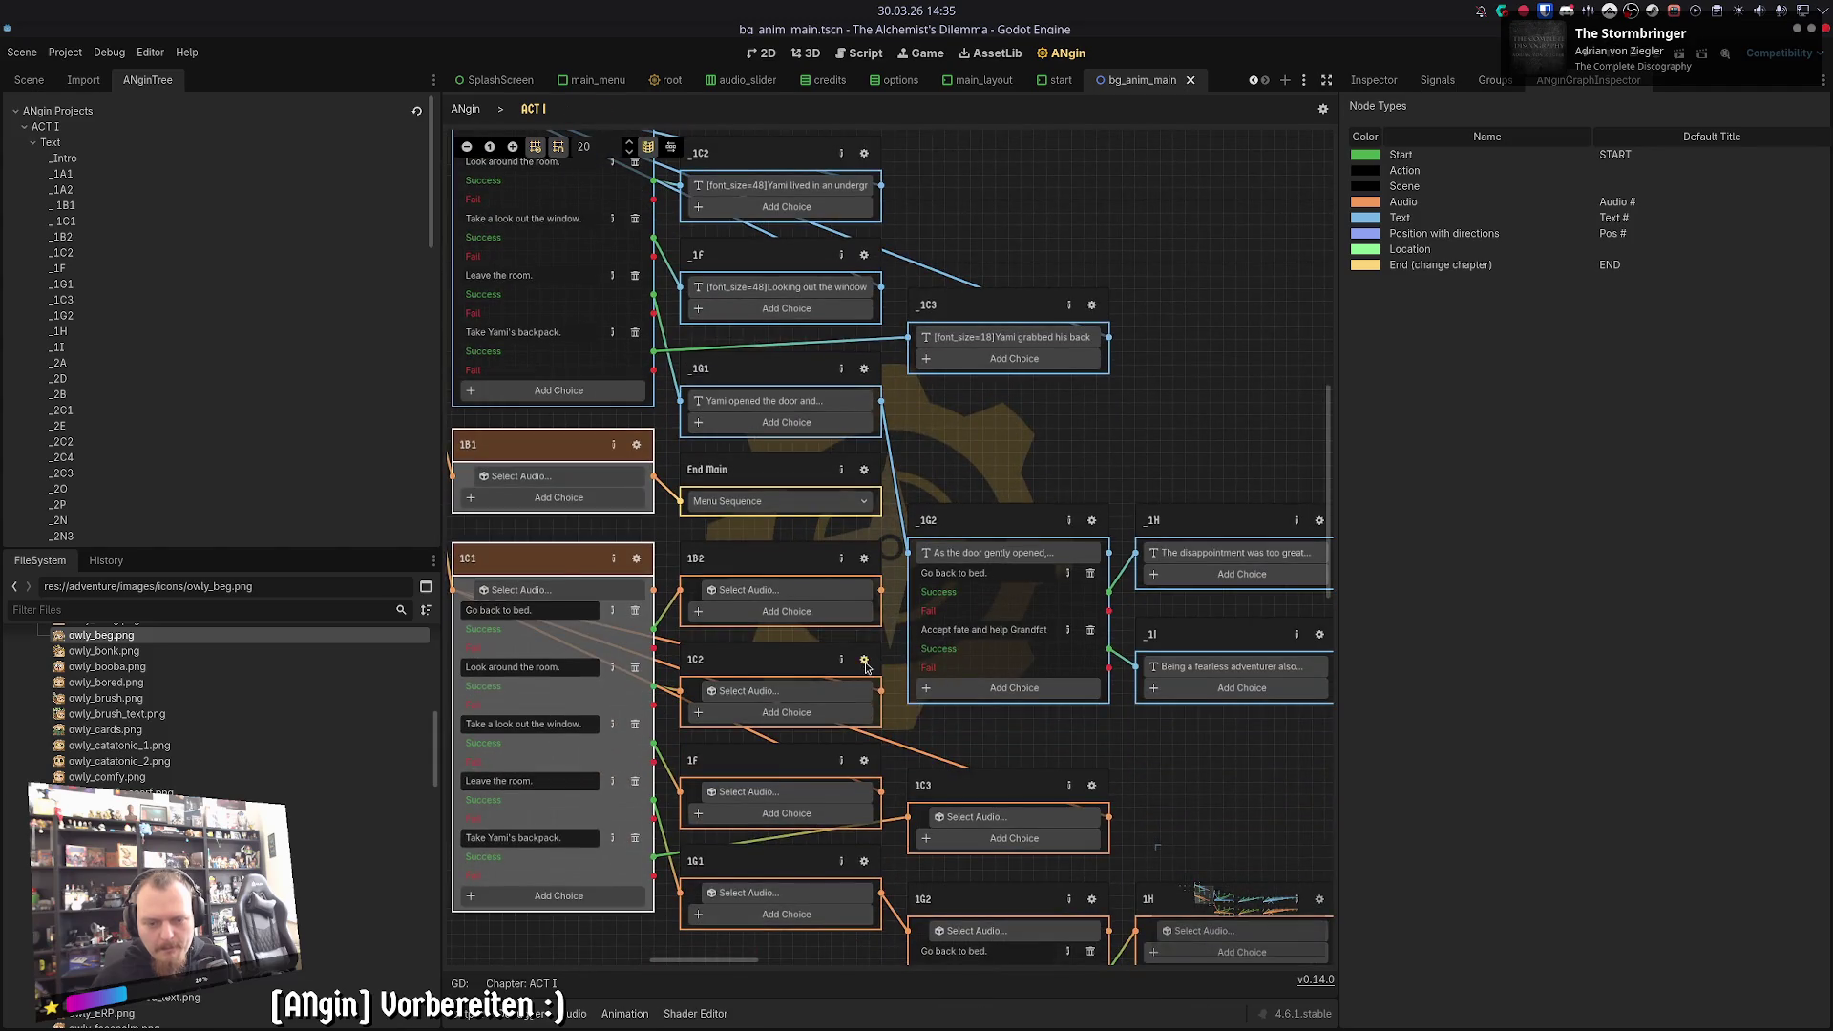
click(865, 663)
click(482, 159)
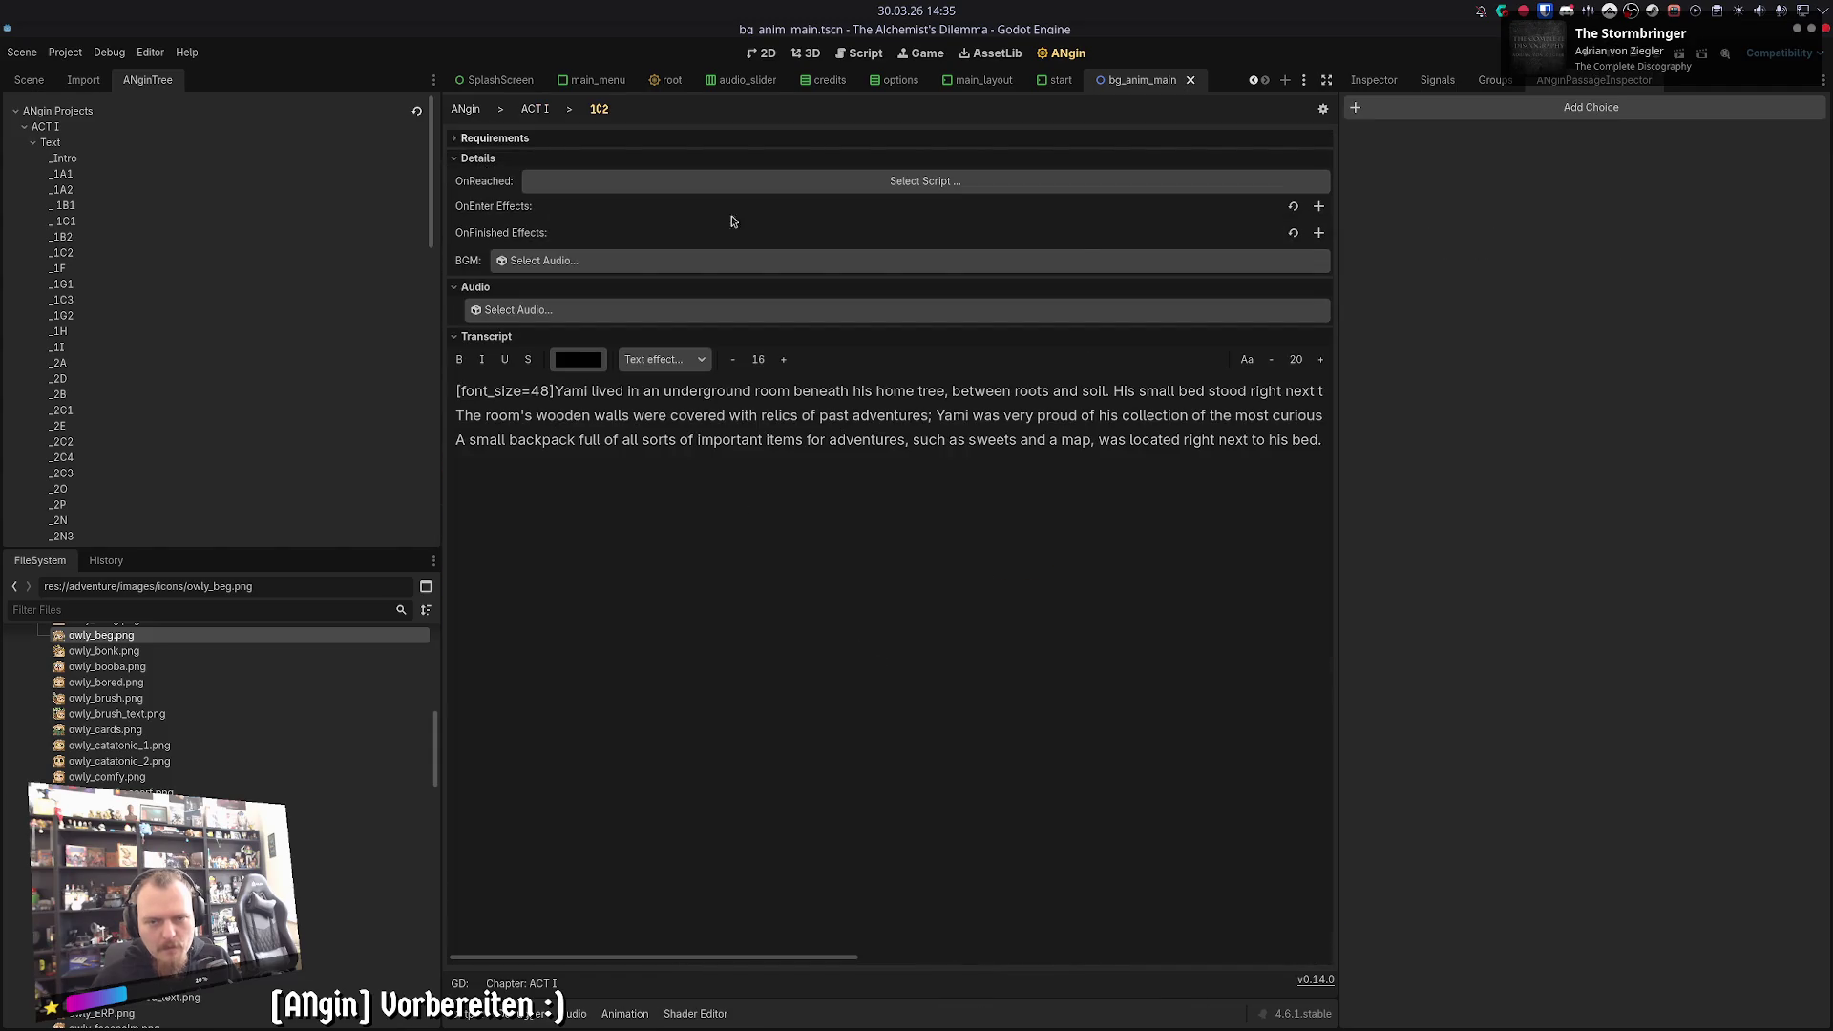
click(1318, 207)
click(668, 229)
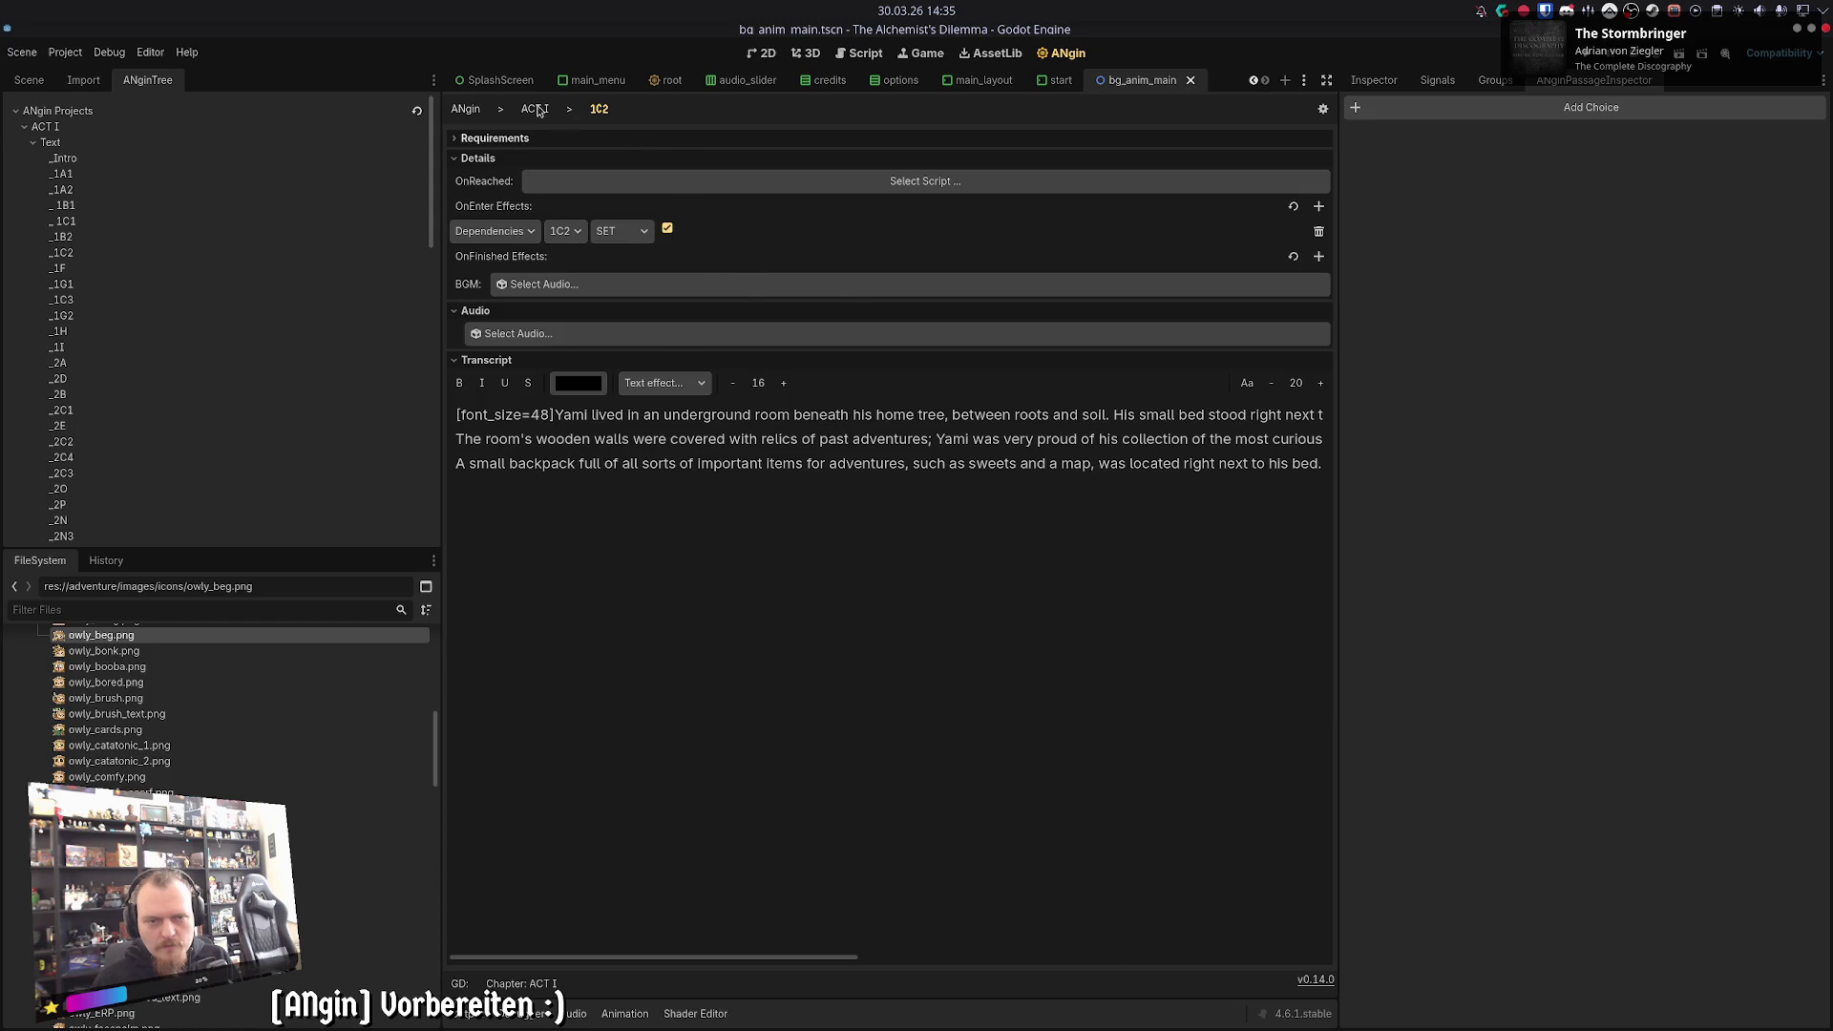
click(535, 109)
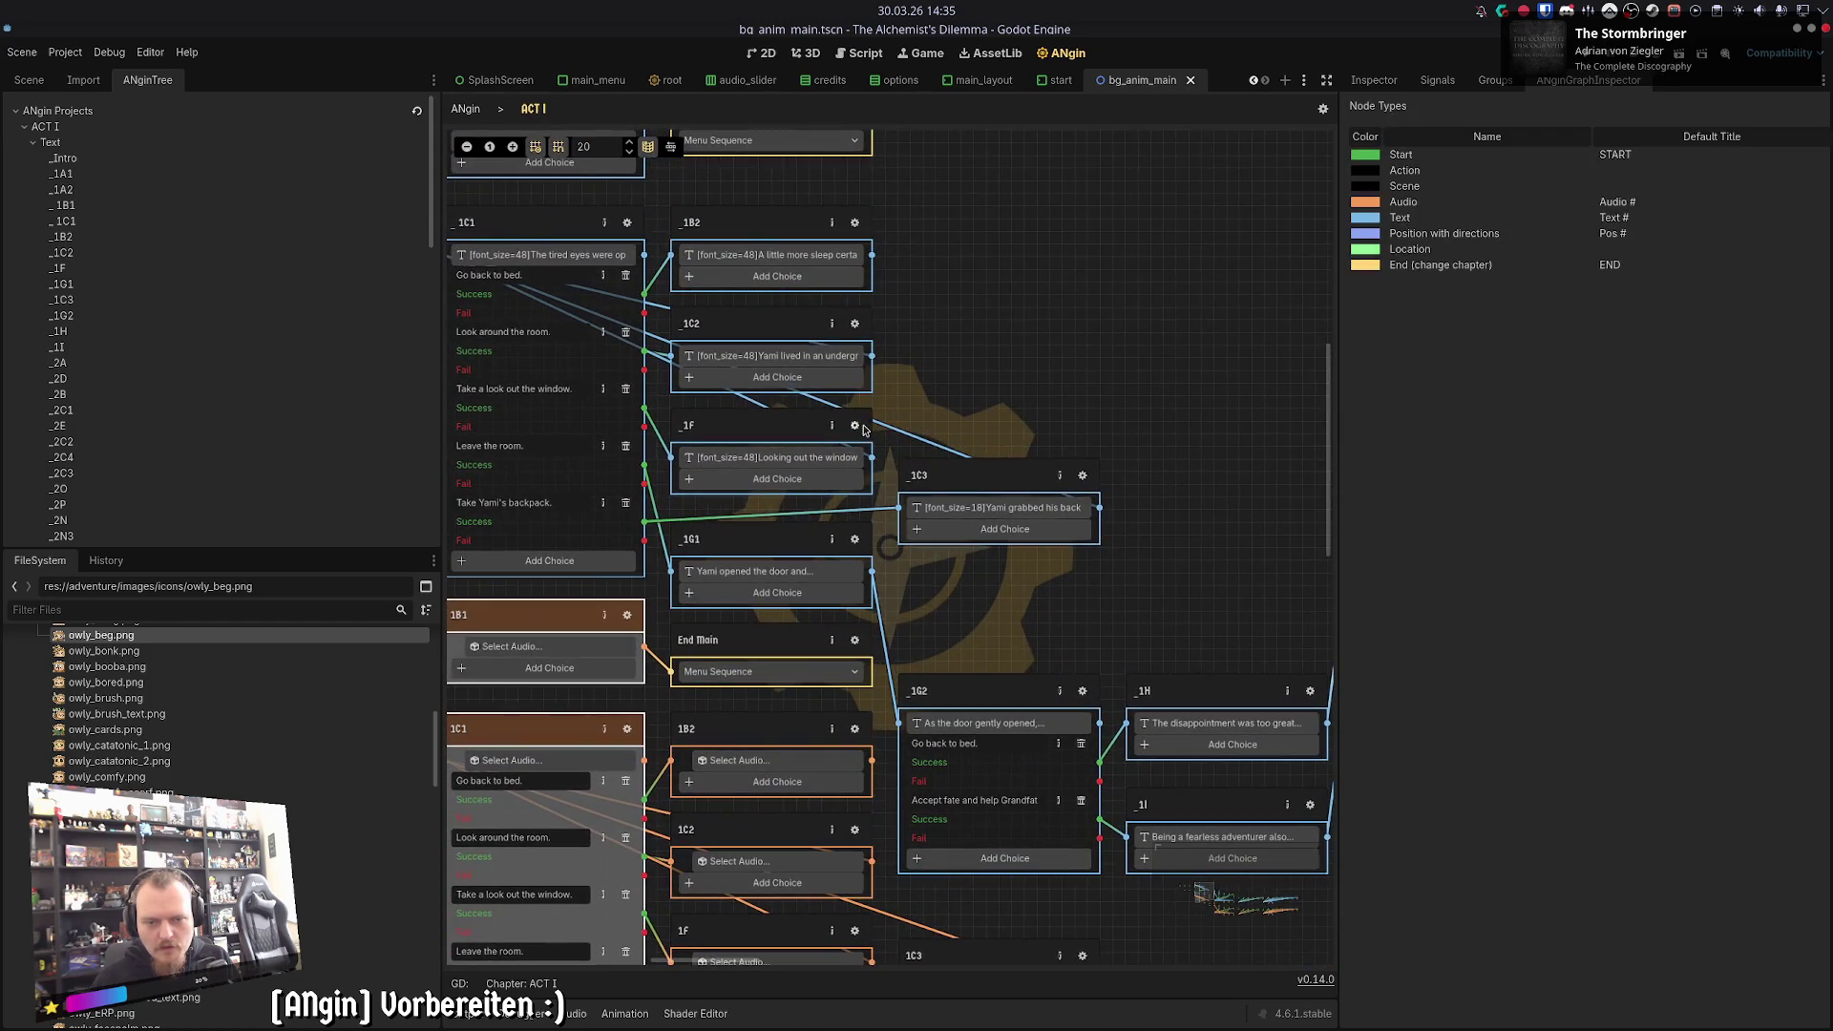
- Add a ticked OnEnter Dependencies 1F SET effect to audio node 1F, matching _1F
click(855, 425)
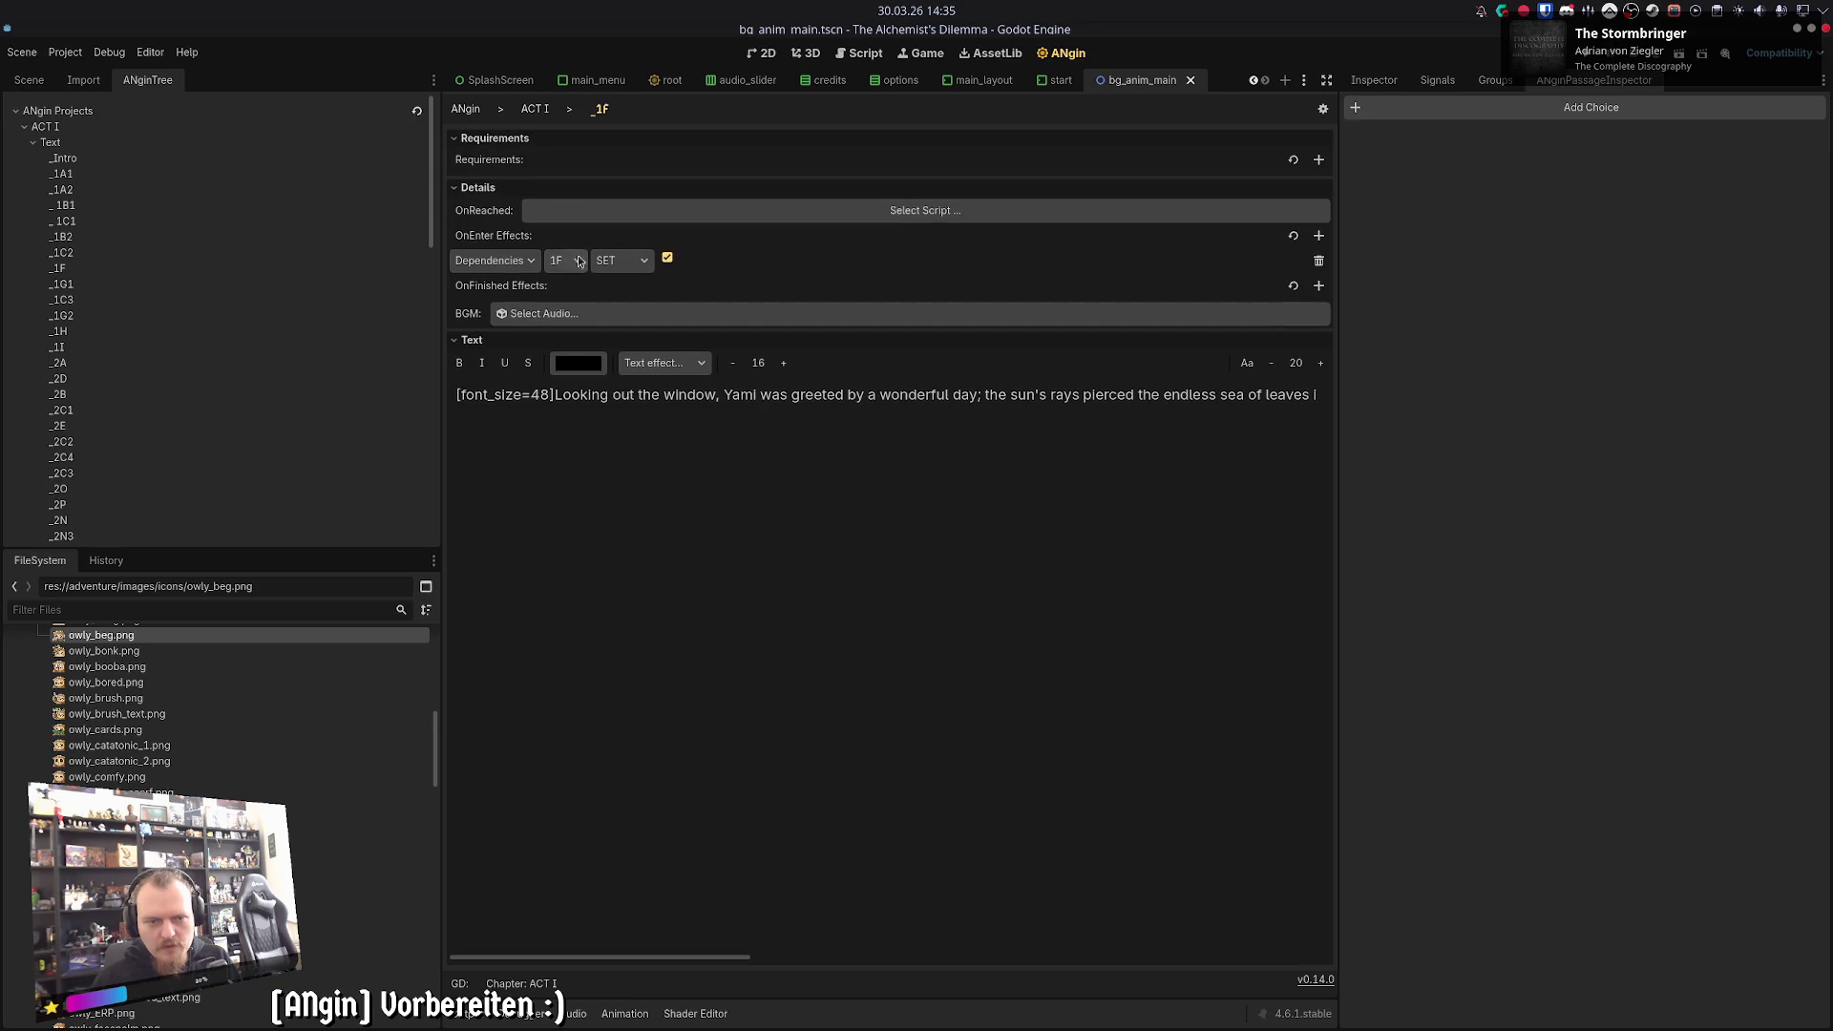
click(537, 109)
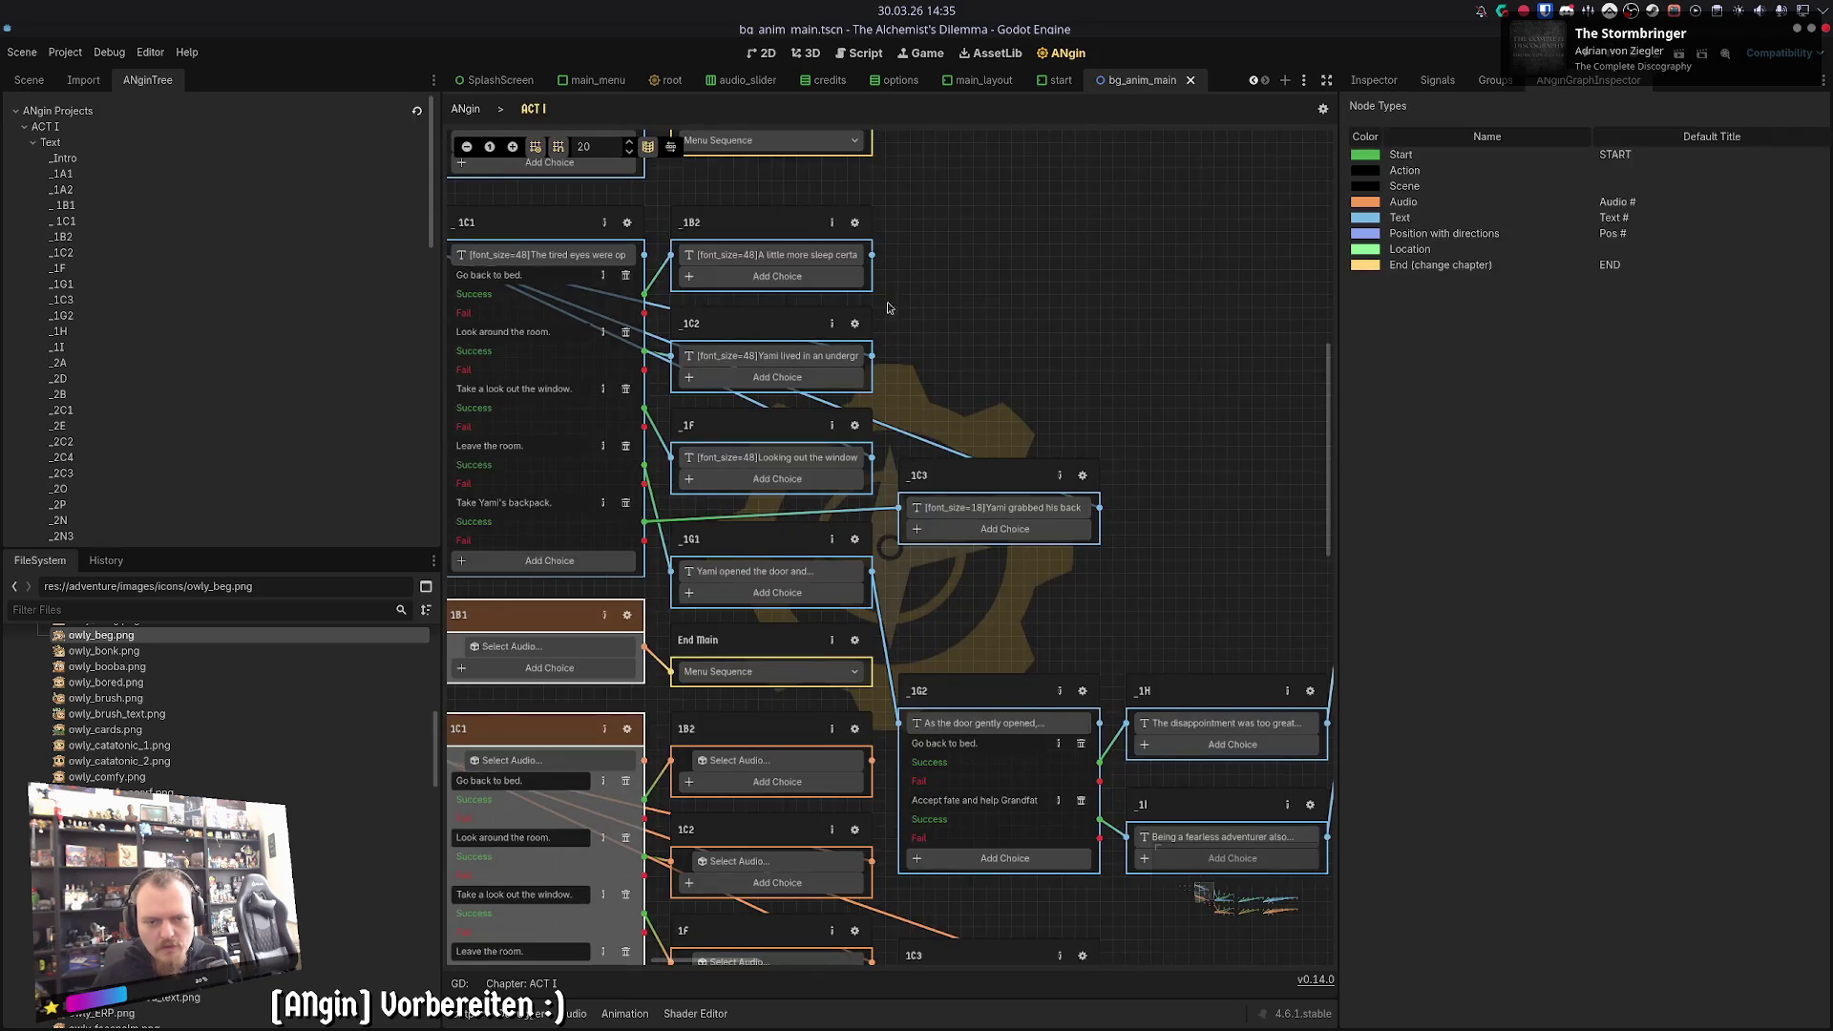
click(890, 640)
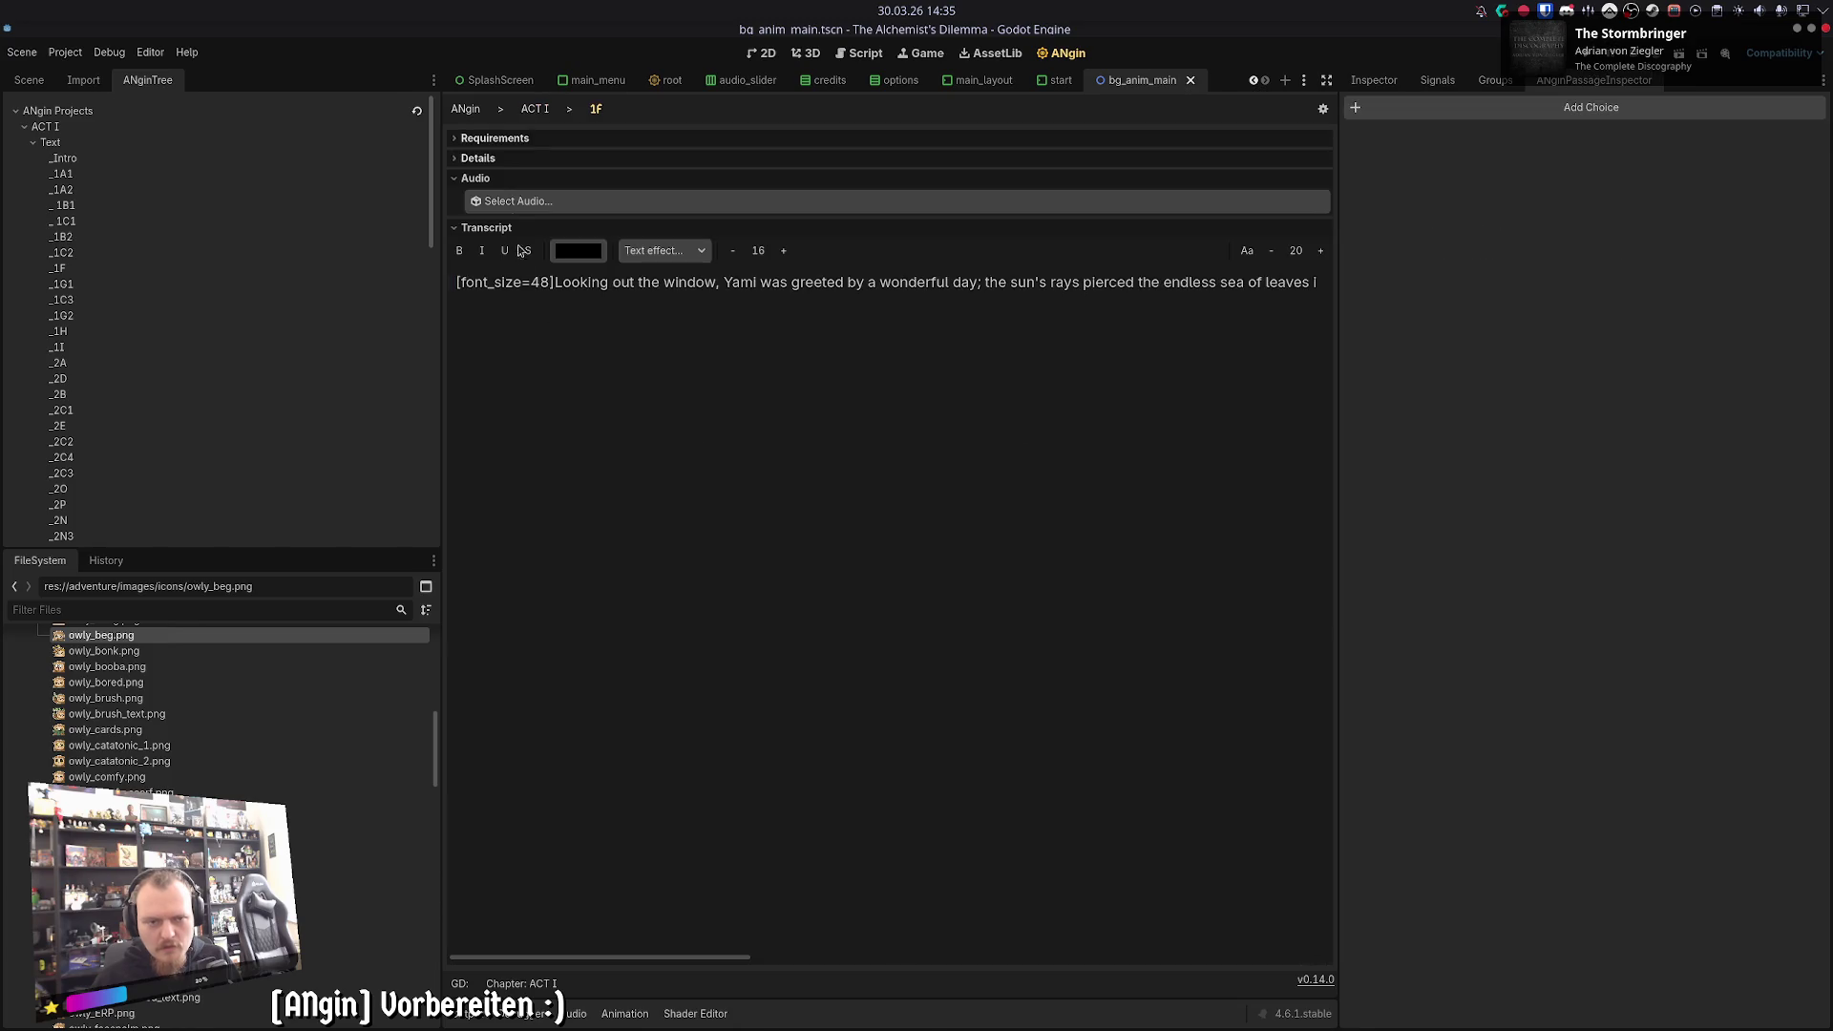
click(506, 159)
click(1319, 207)
click(573, 232)
click(642, 234)
click(629, 258)
click(667, 229)
- Save the scene with Ctrl+S and return to the ACT I graph
key(ctrl+s)
click(535, 108)
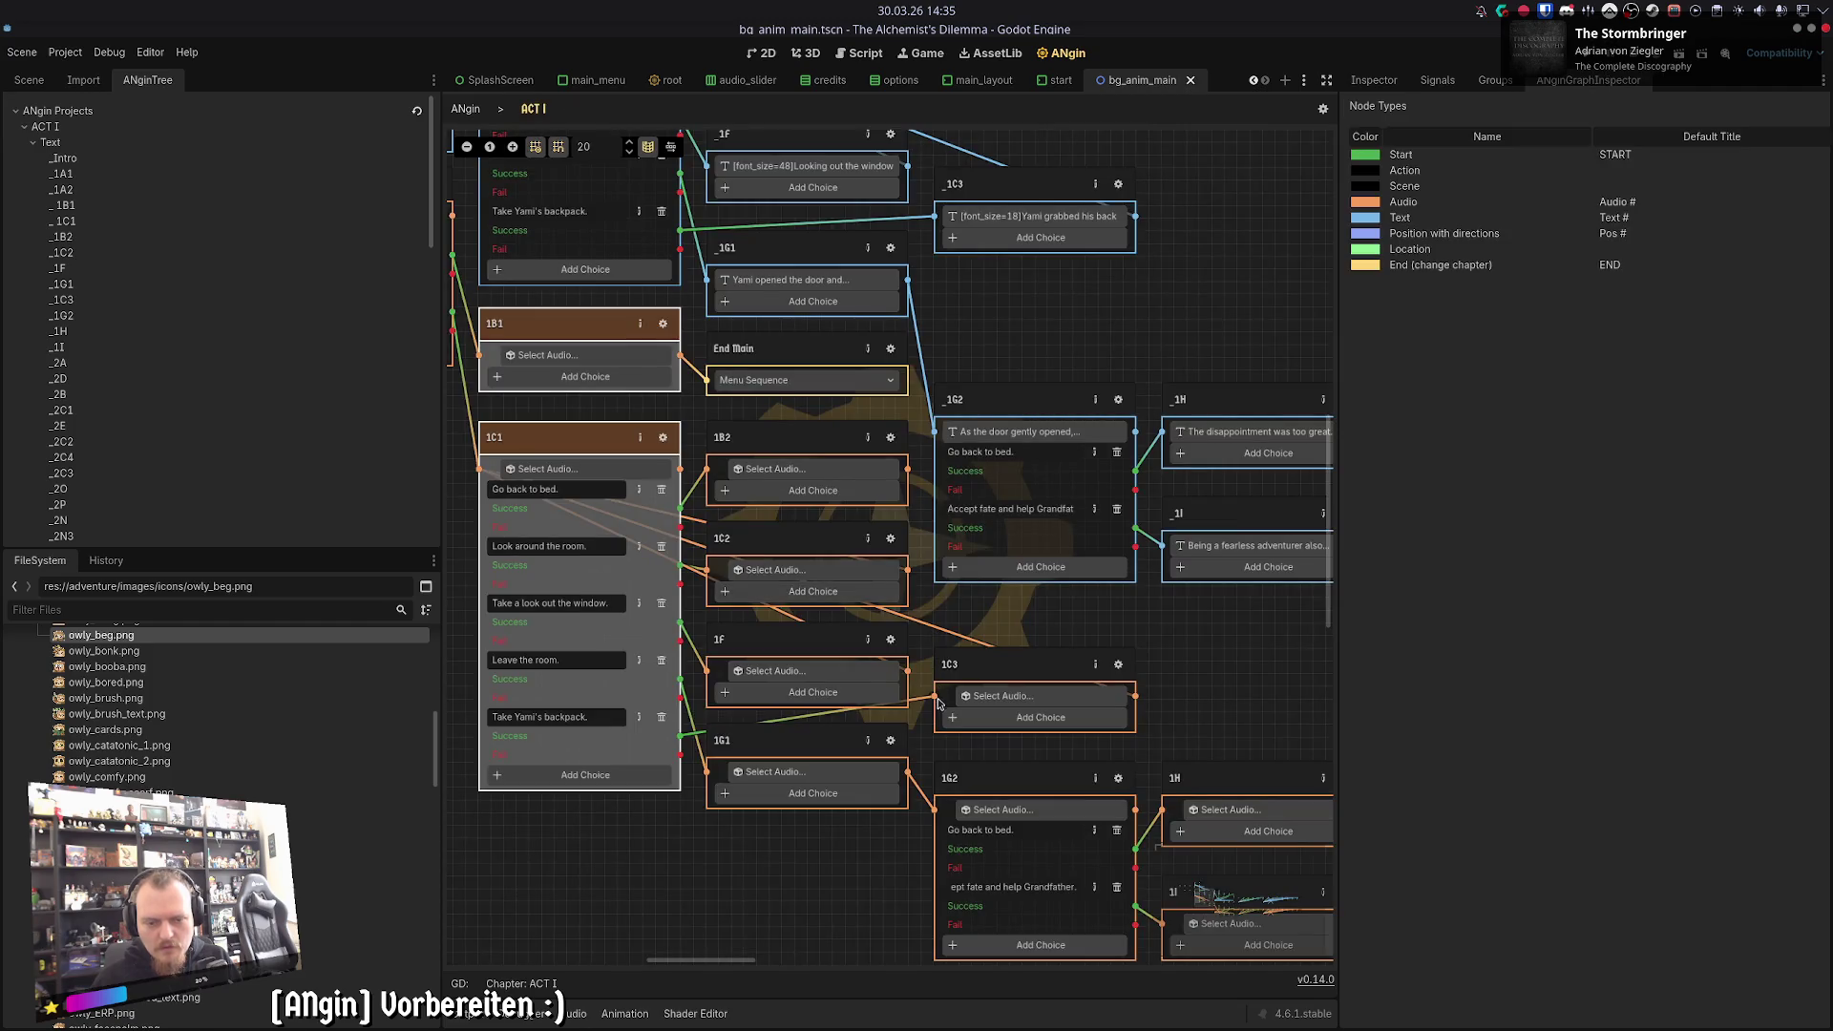
scroll(1036, 341, up, 3)
scroll(1021, 413, down, 1)
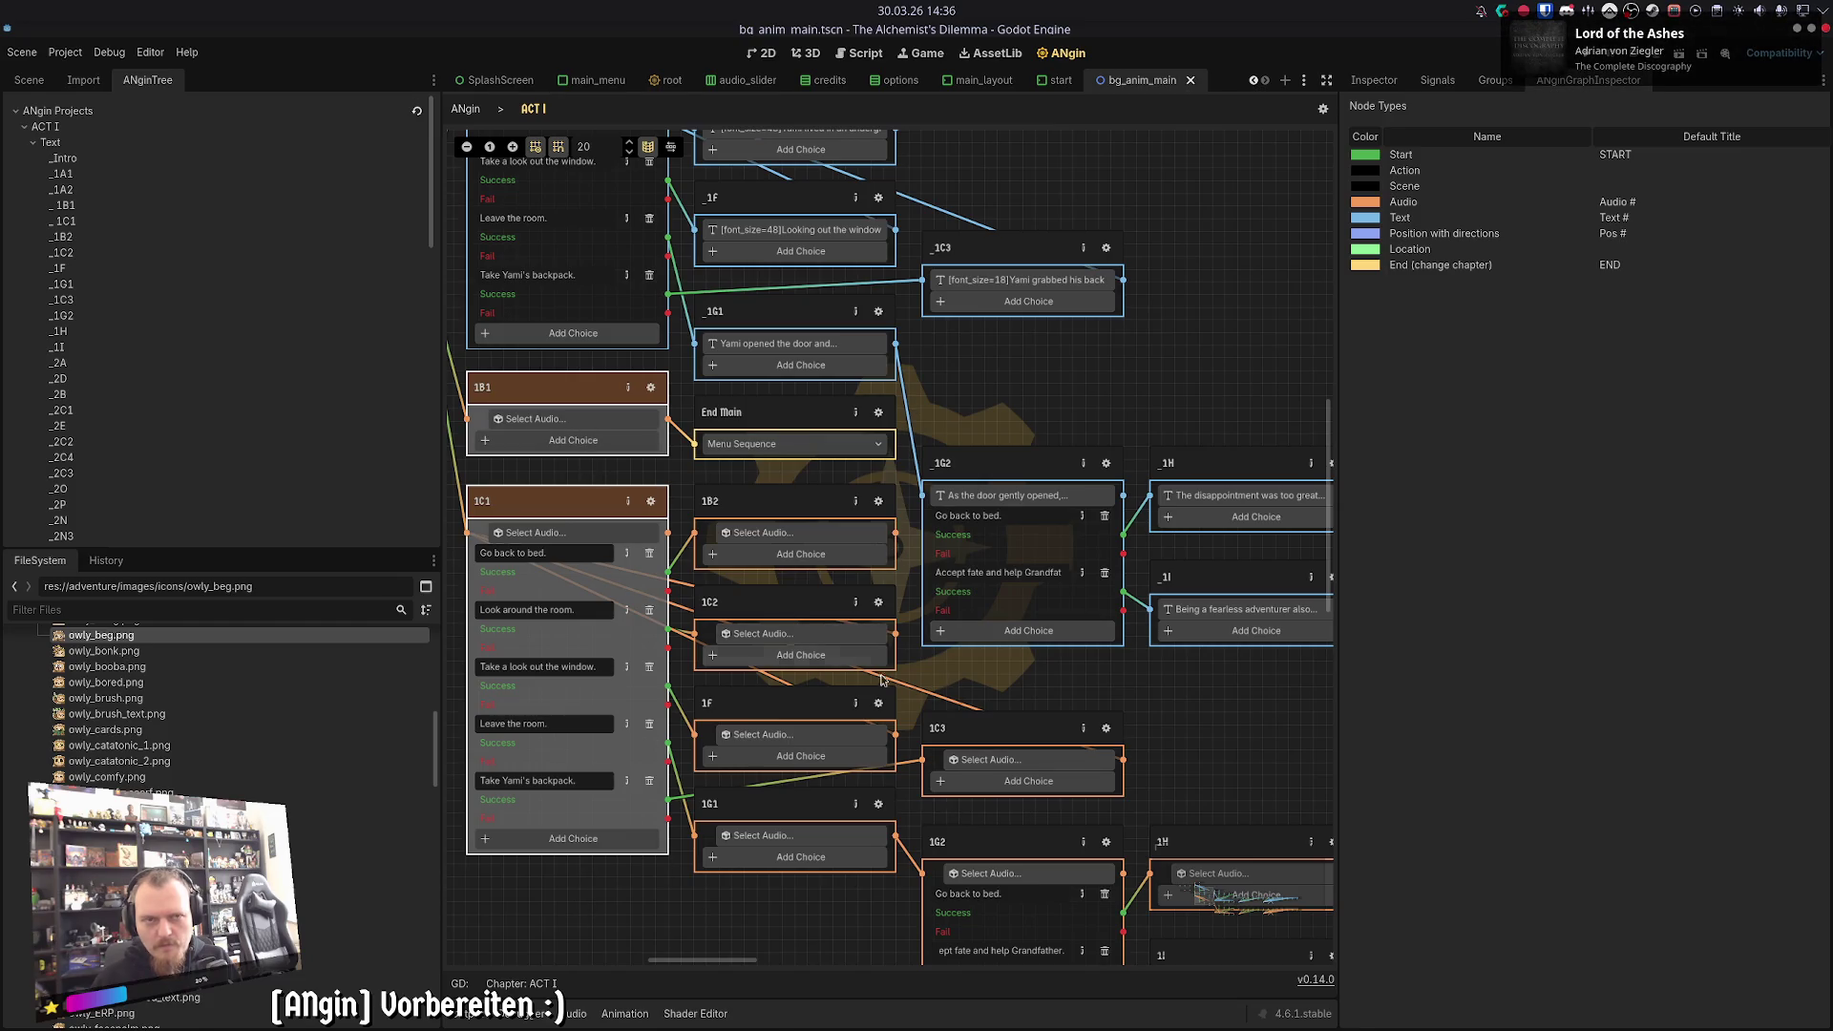
click(878, 311)
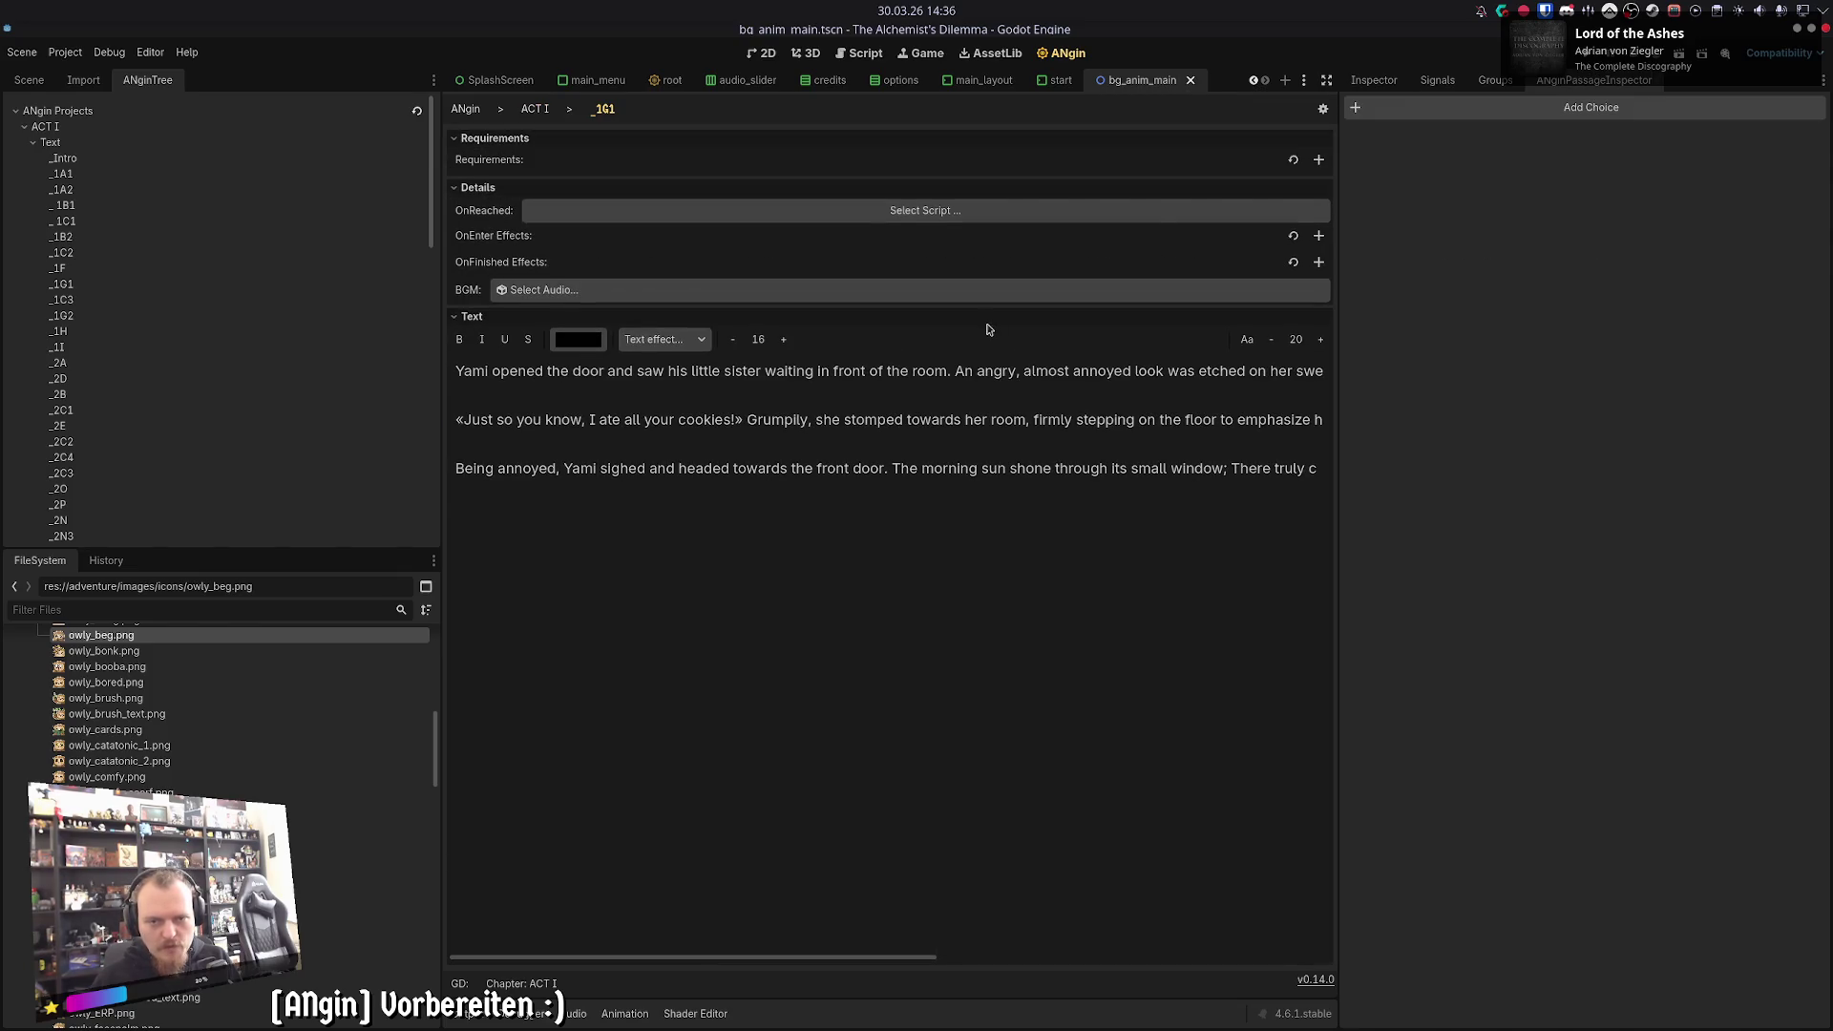
click(537, 109)
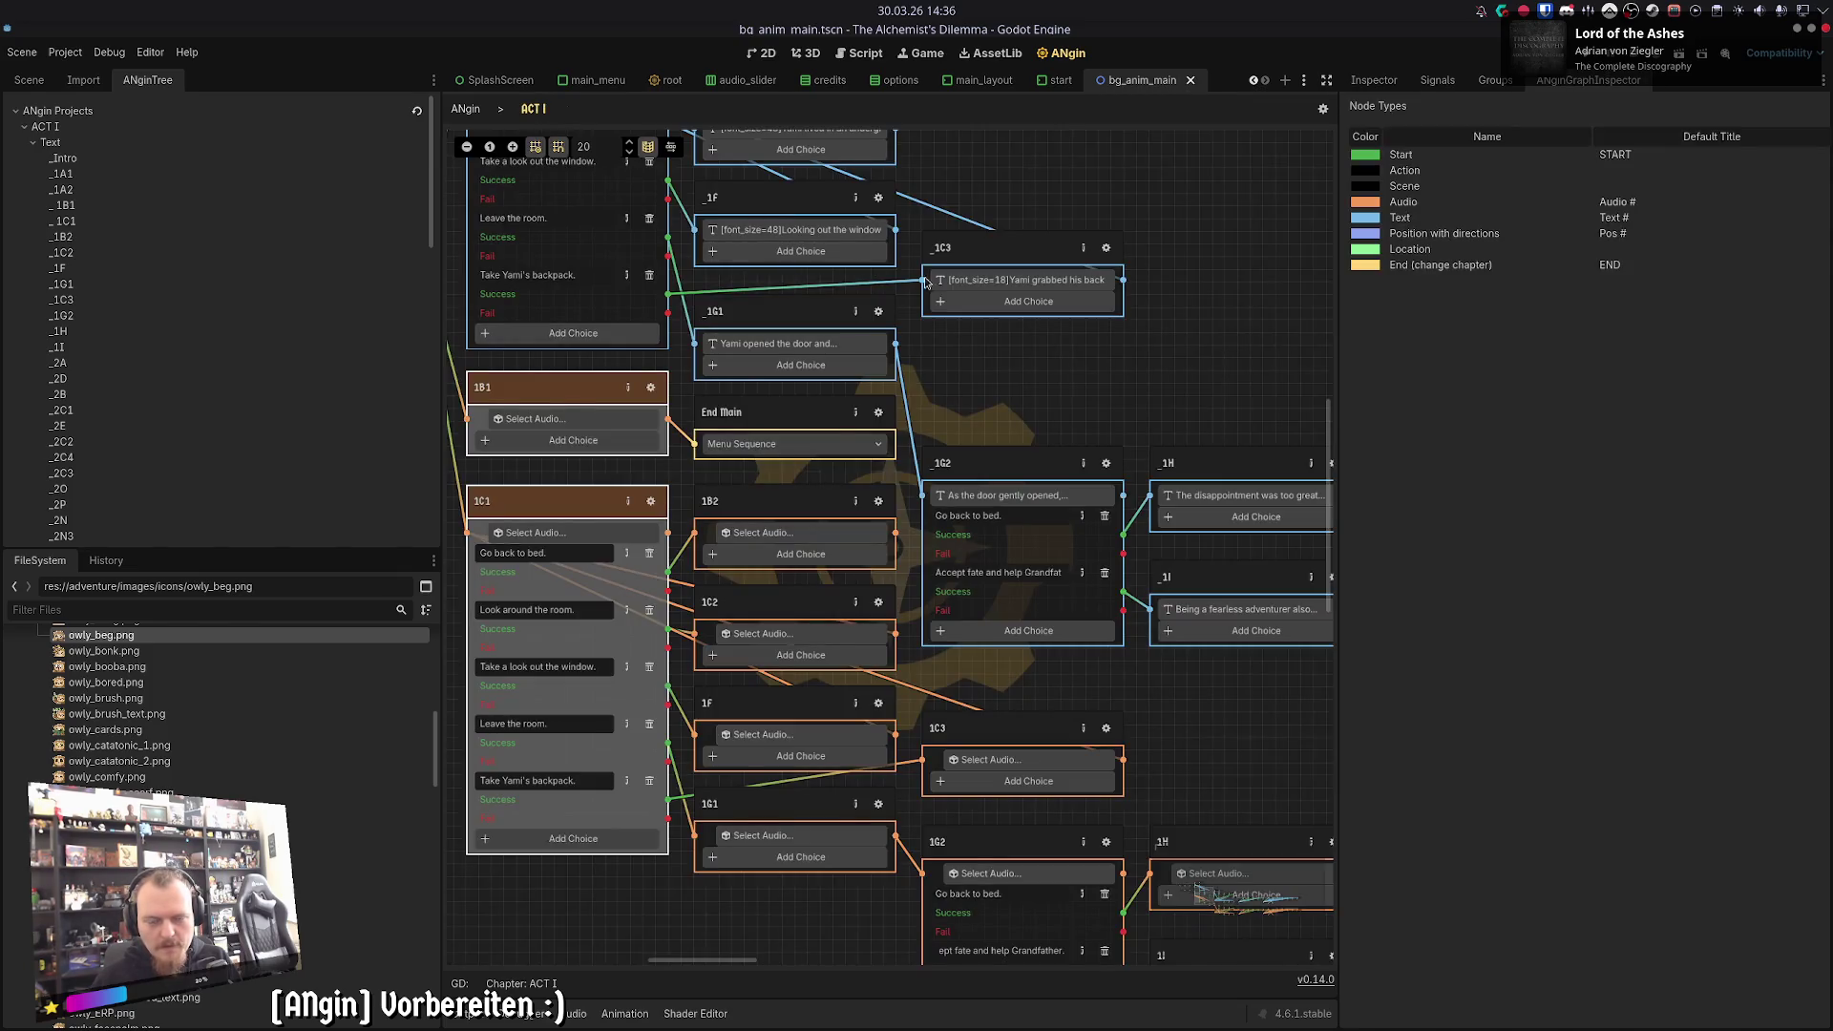
mouse_move(1082, 384)
mouse_down()
mouse_move(1036, 286)
mouse_move(953, 376)
mouse_up()
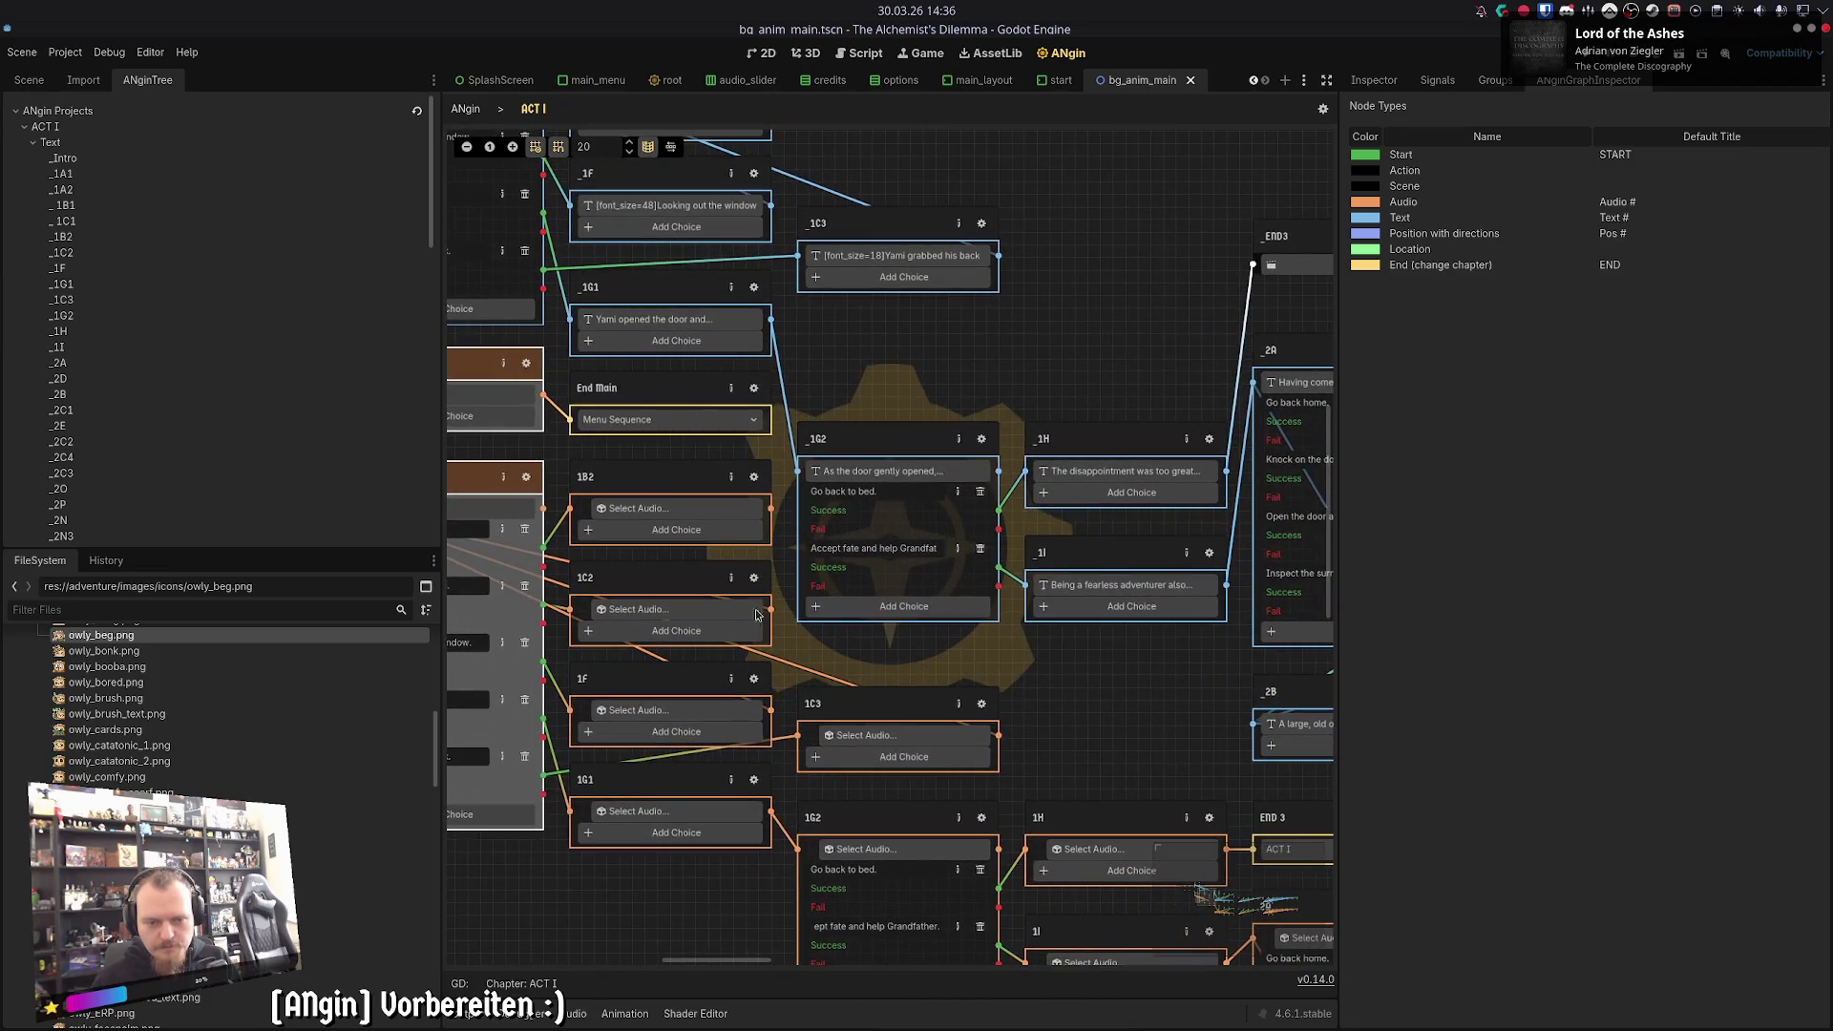
drag(679, 904, 721, 487)
mouse_move(1023, 365)
mouse_down()
mouse_move(880, 479)
mouse_move(869, 332)
mouse_up()
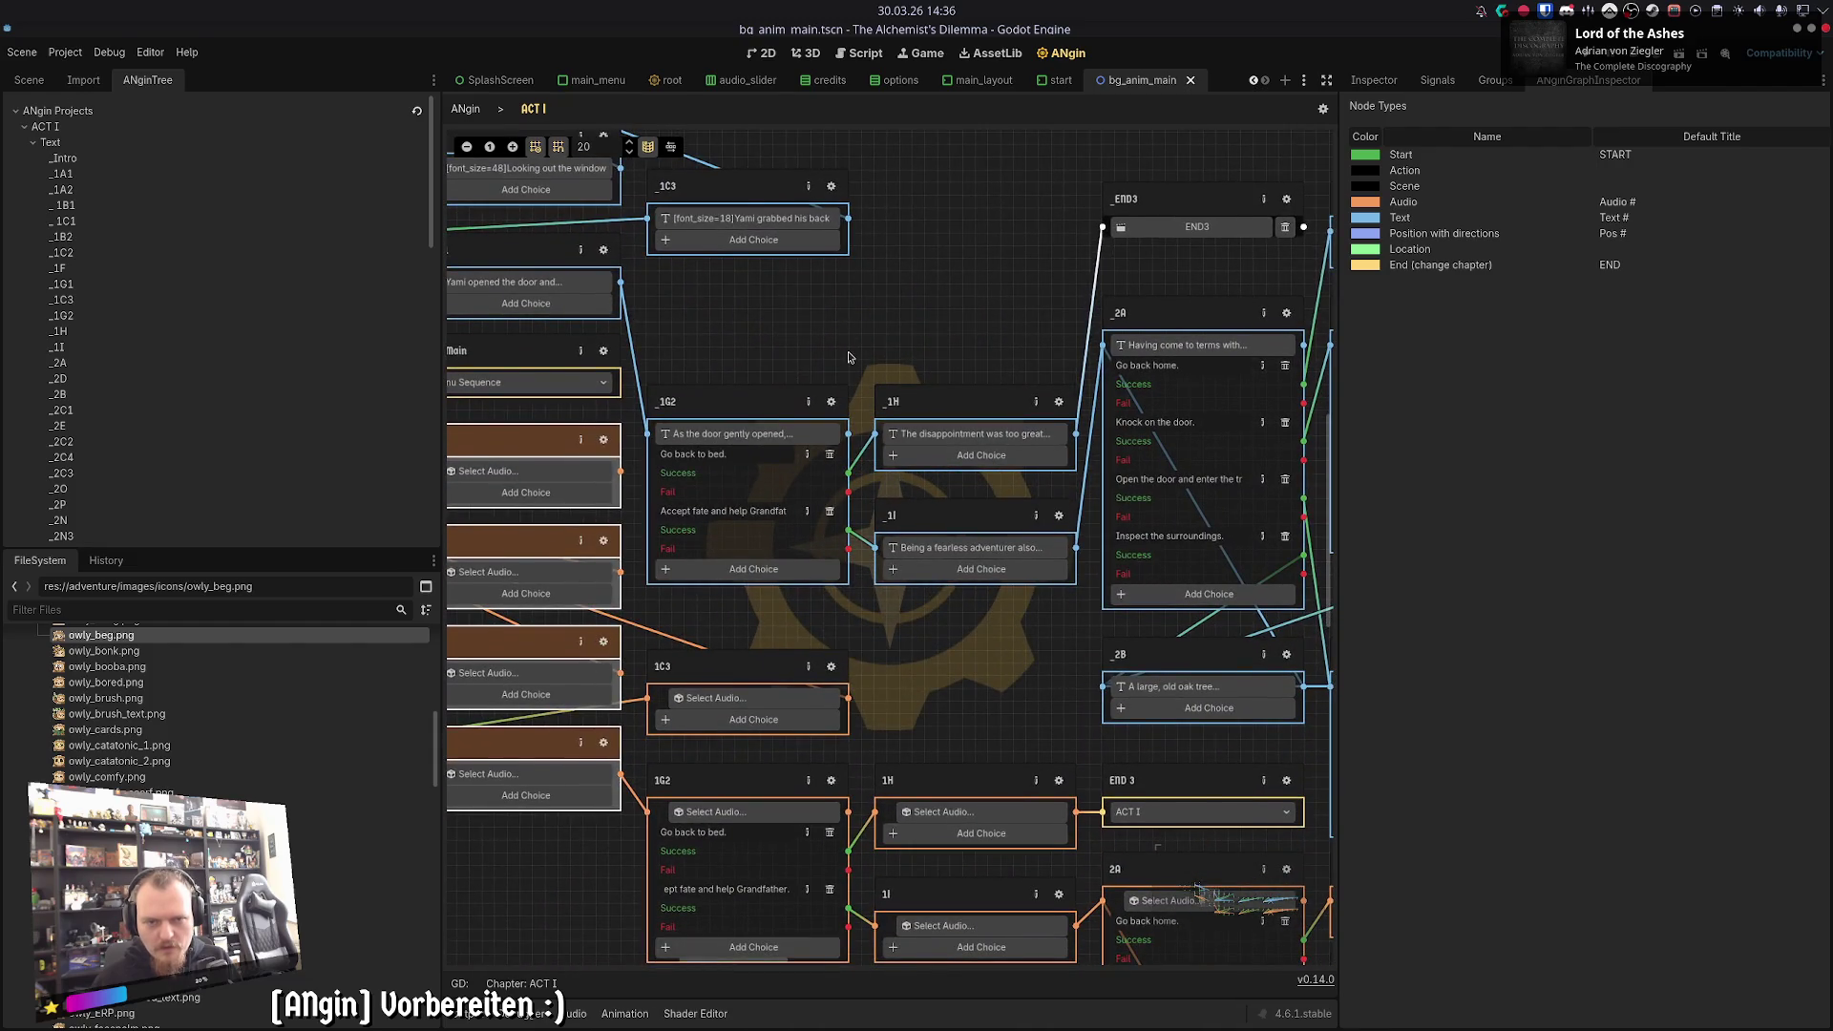
scroll(850, 357, left, 2)
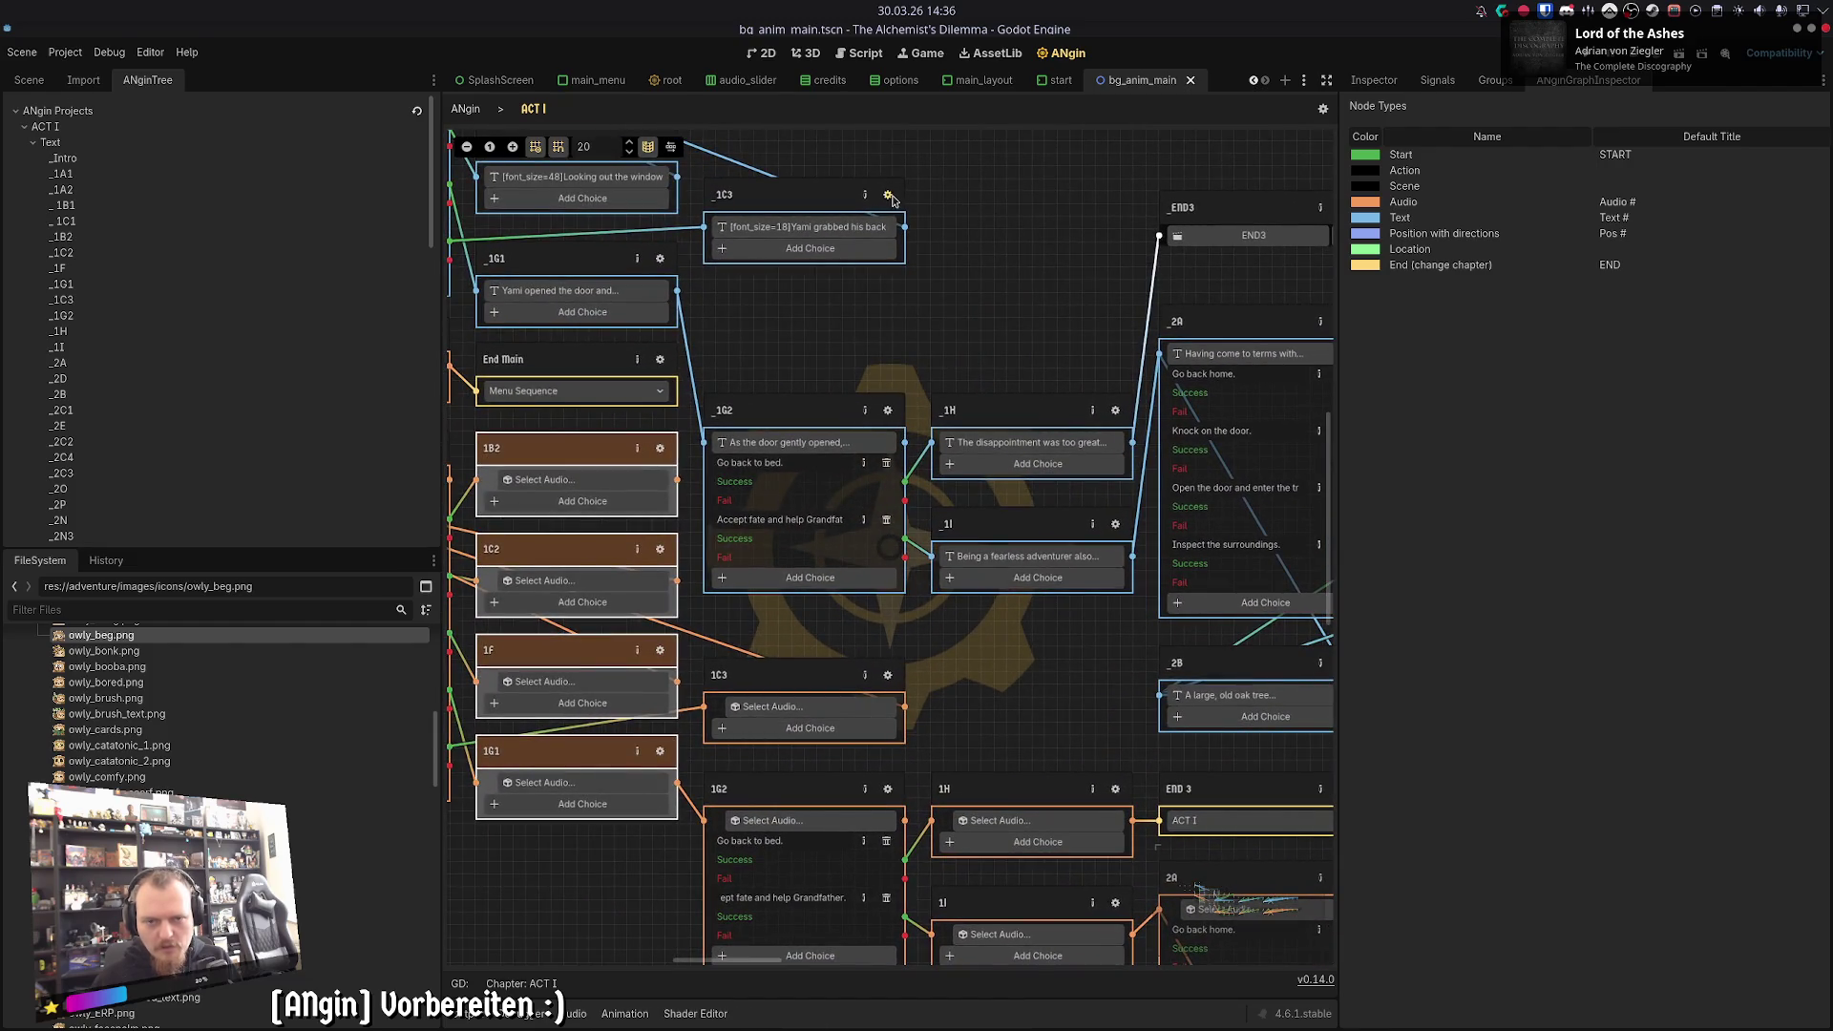
click(888, 195)
click(534, 109)
click(890, 674)
click(535, 108)
click(887, 410)
click(534, 109)
click(887, 789)
click(534, 109)
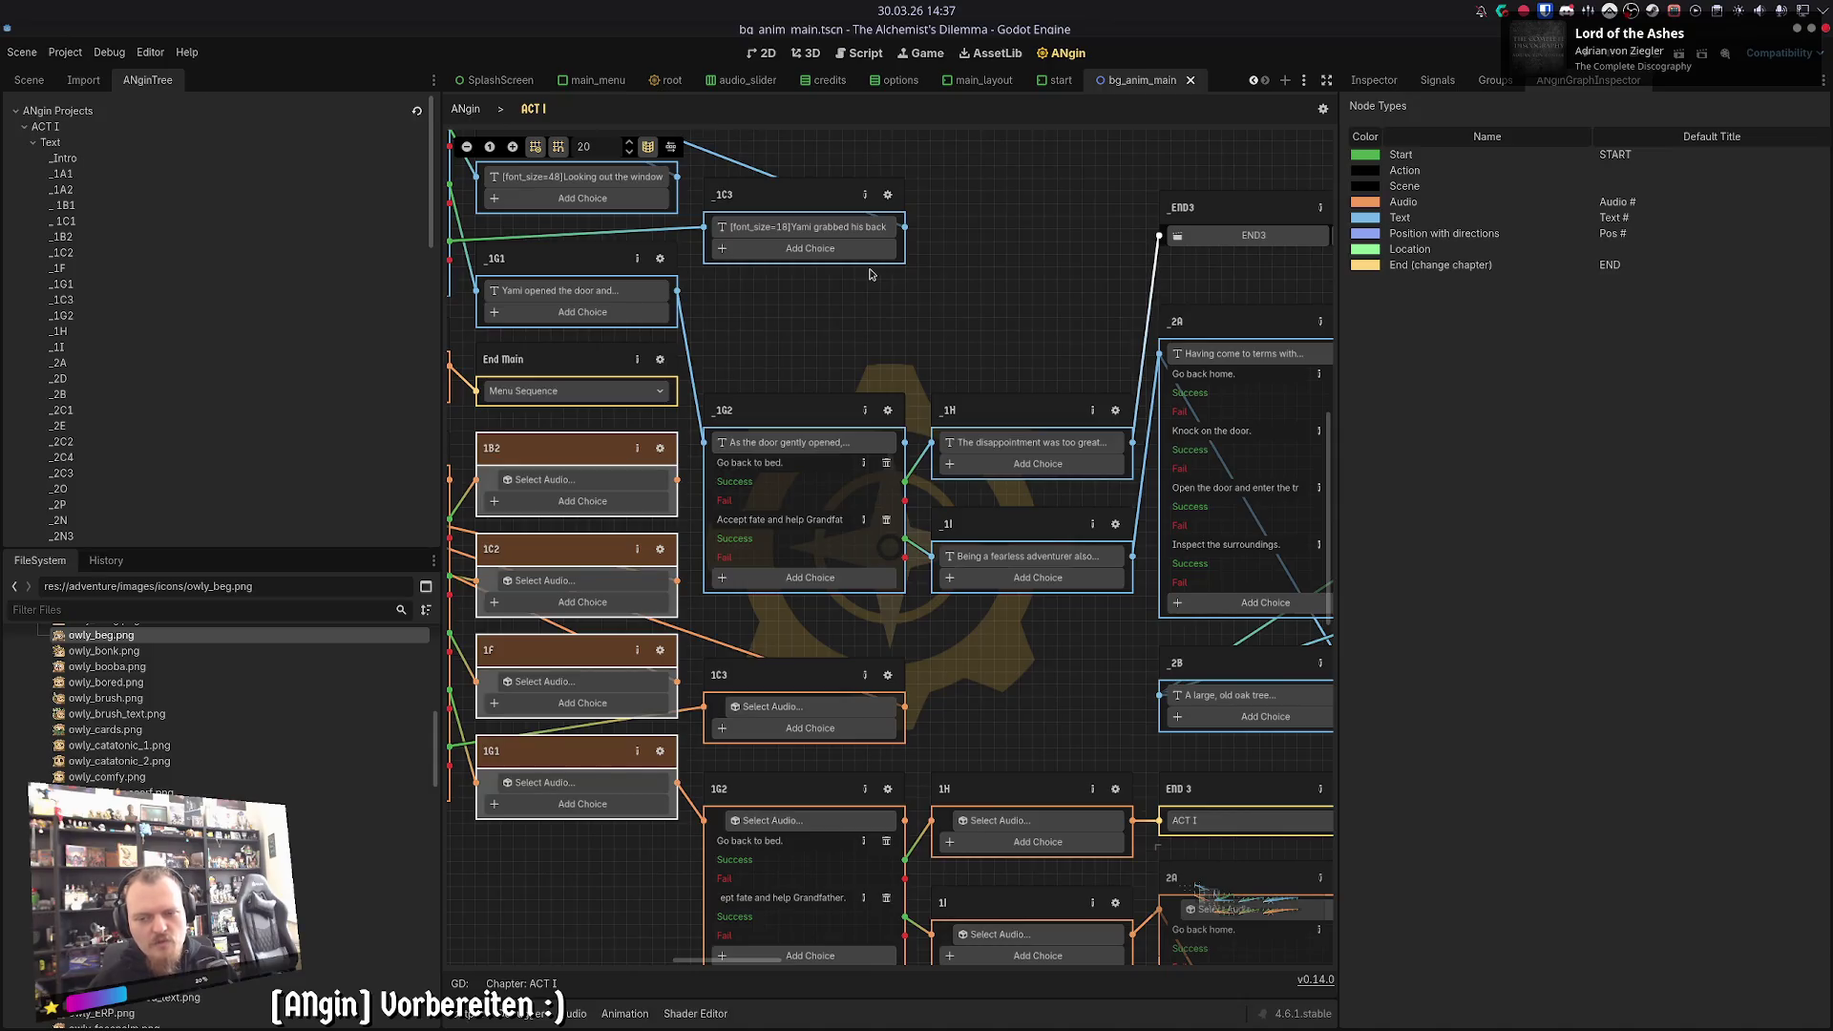
click(491, 1017)
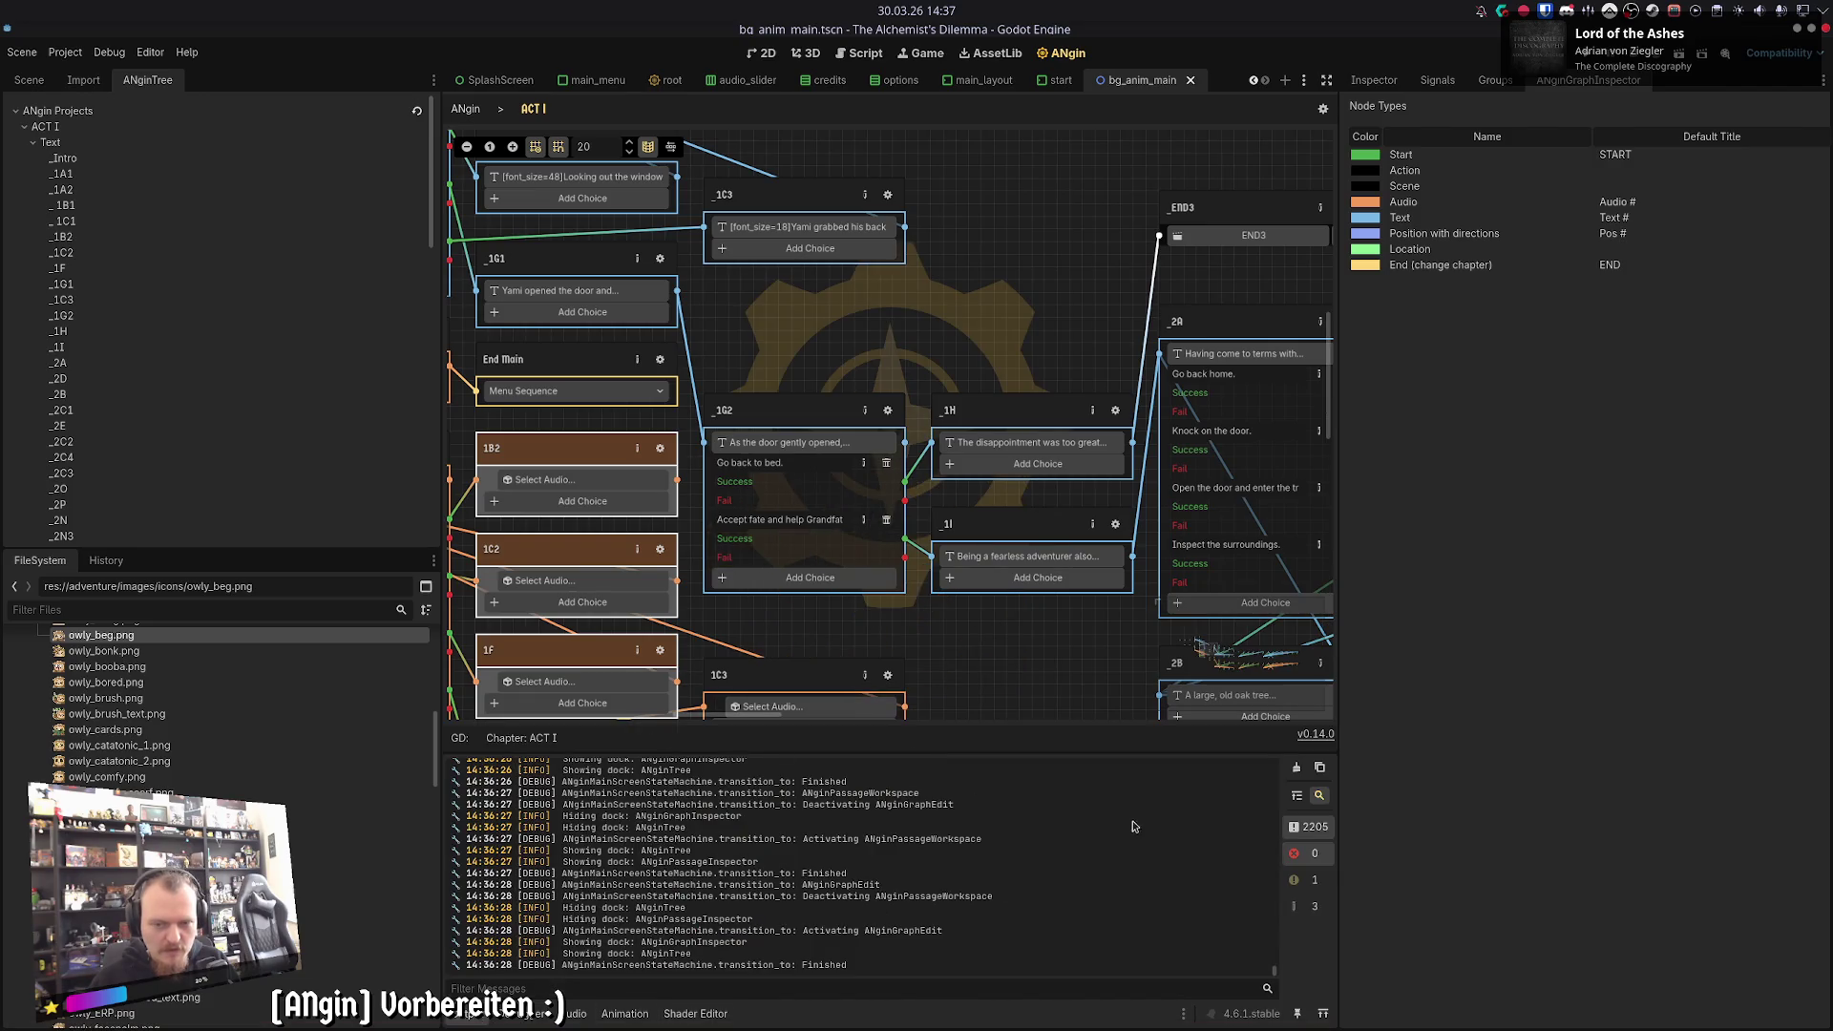
click(887, 195)
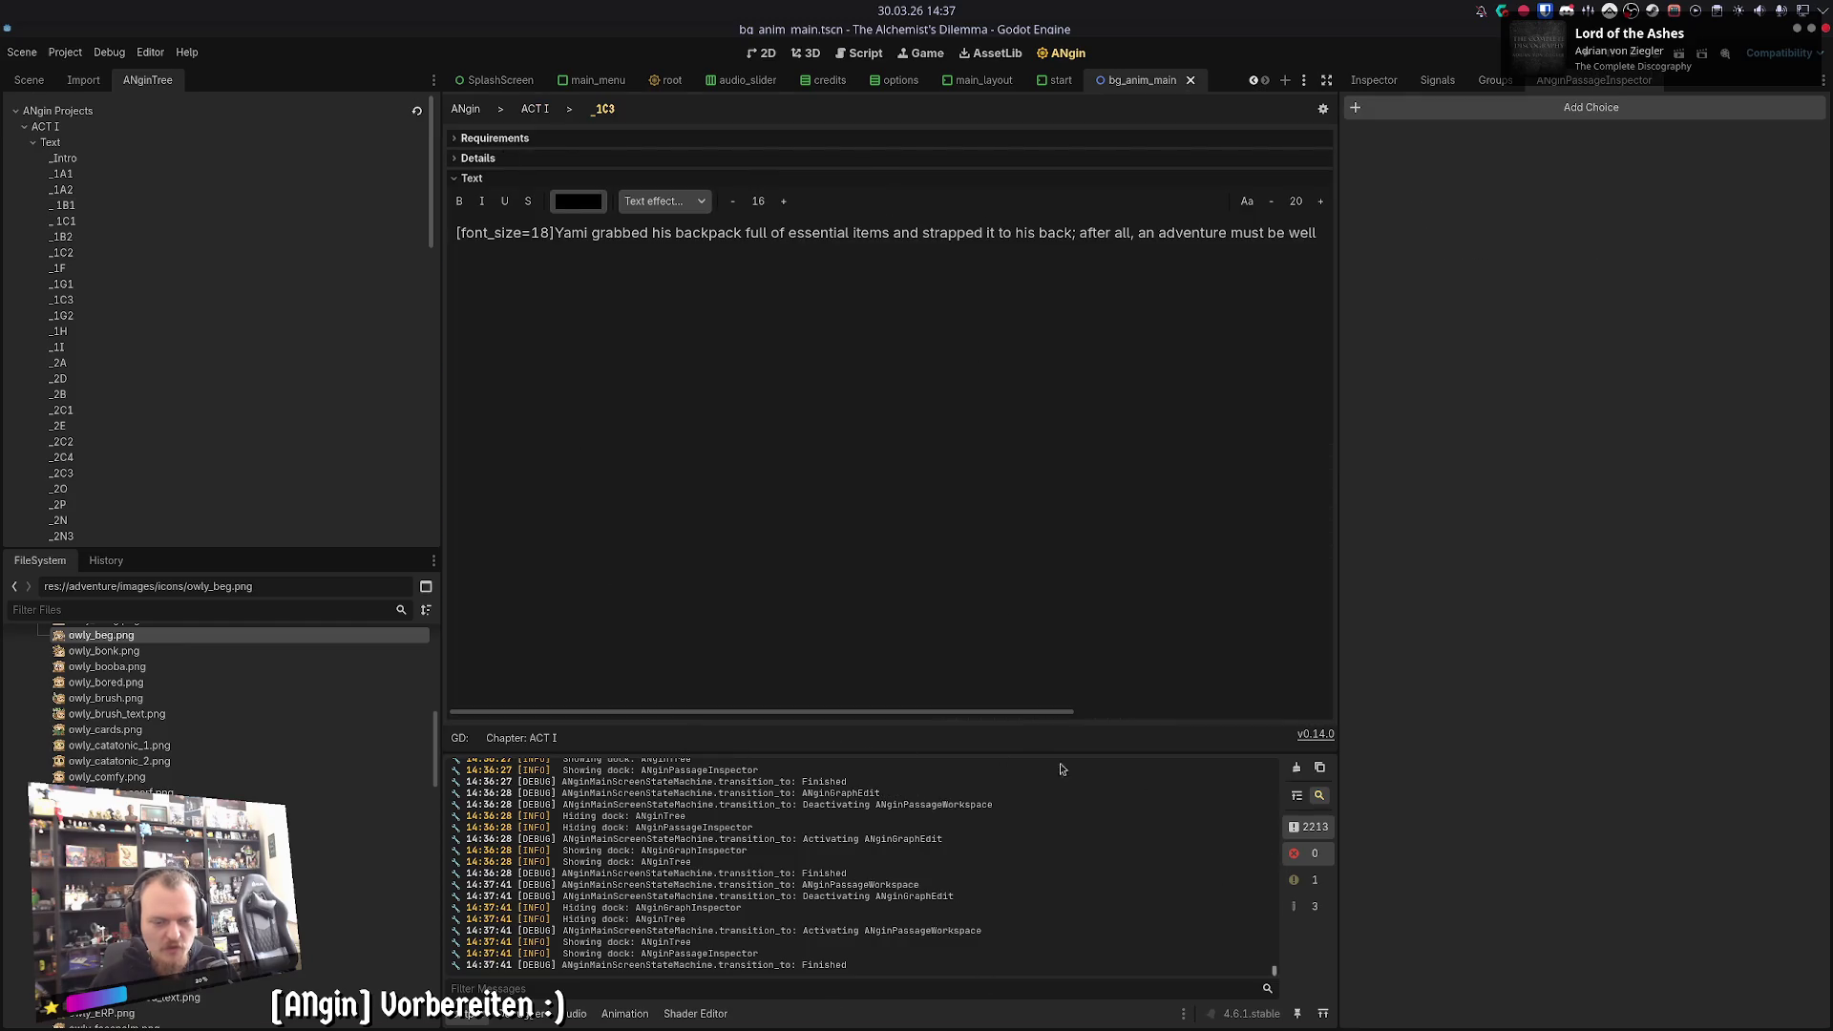
click(550, 113)
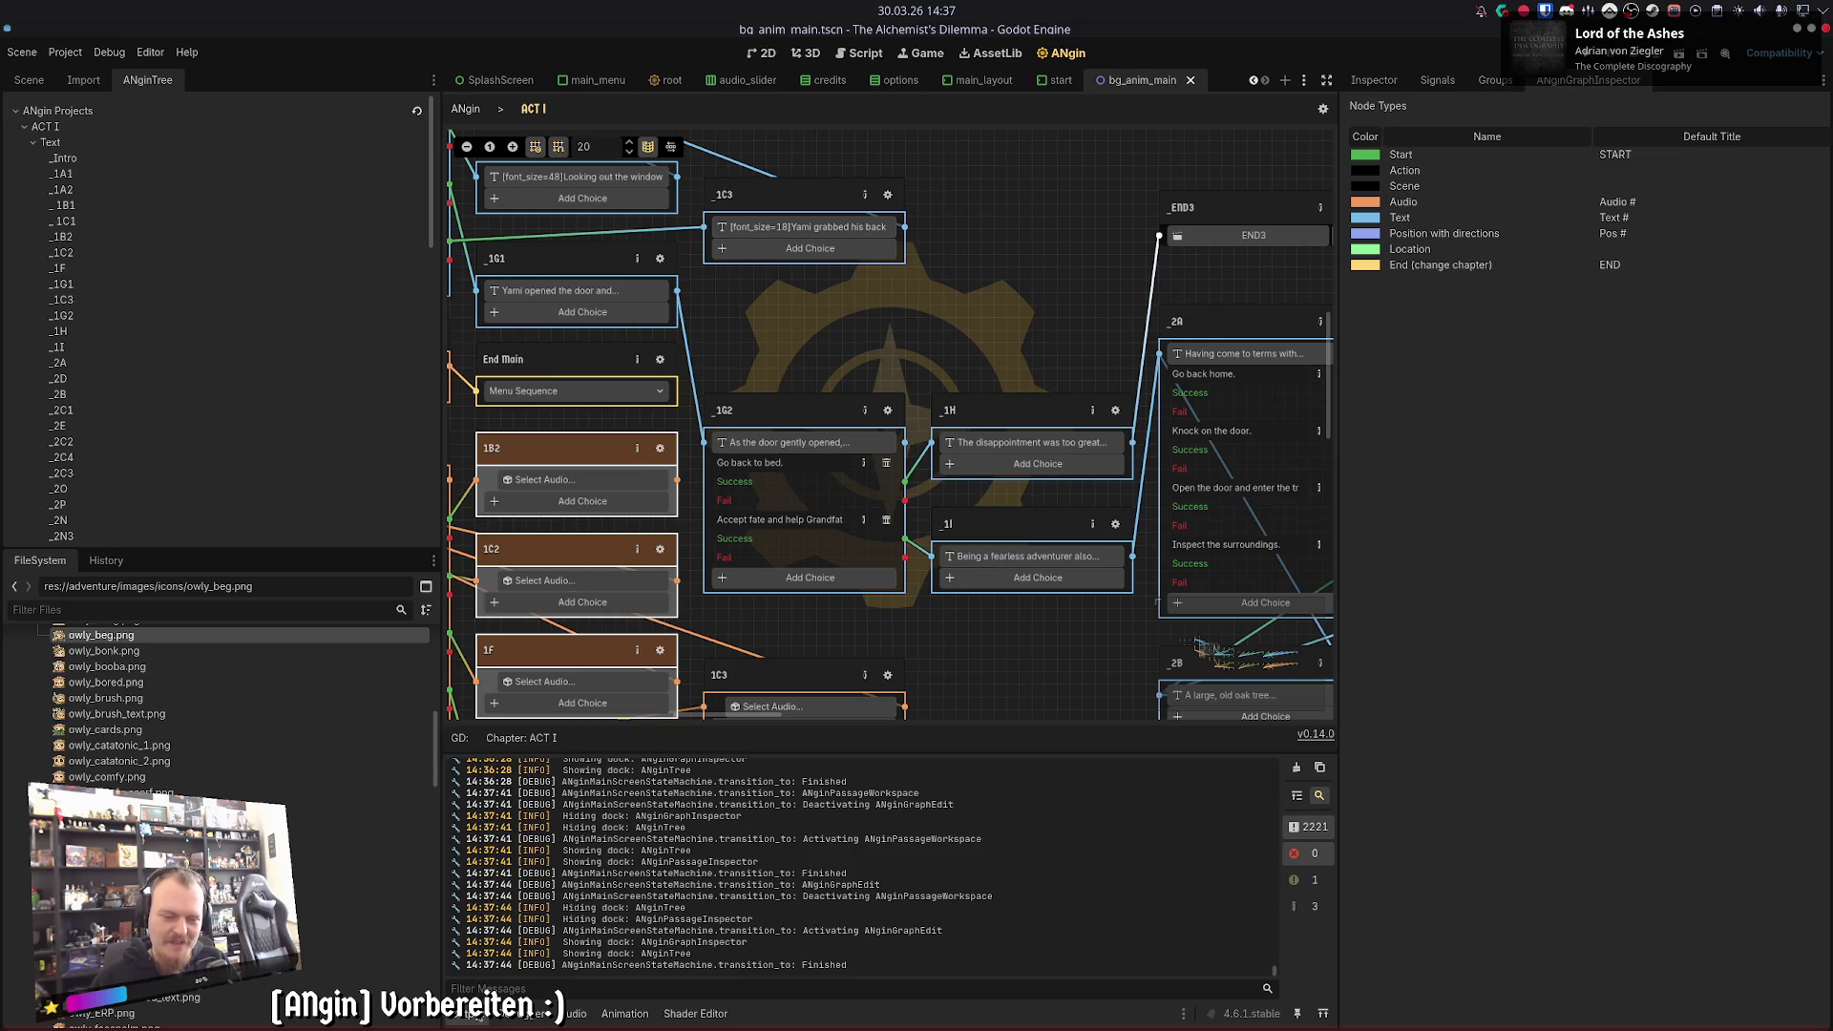
click(481, 1017)
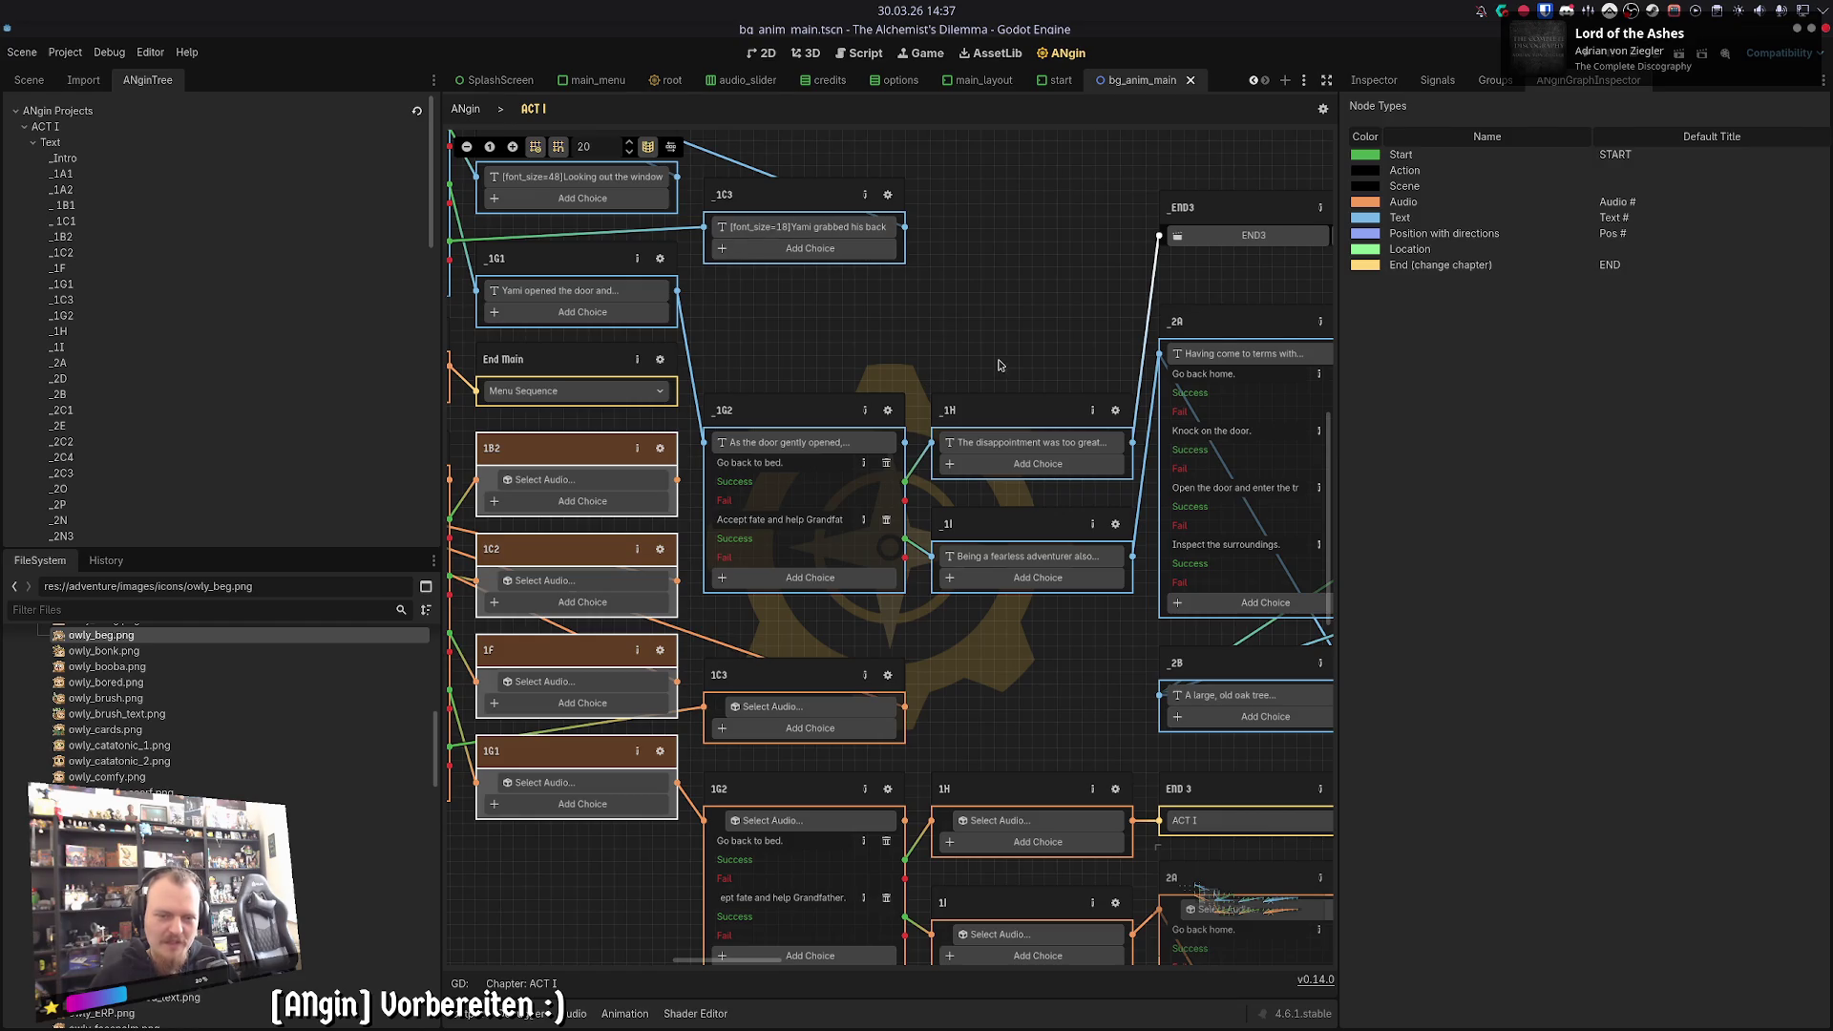
click(841, 230)
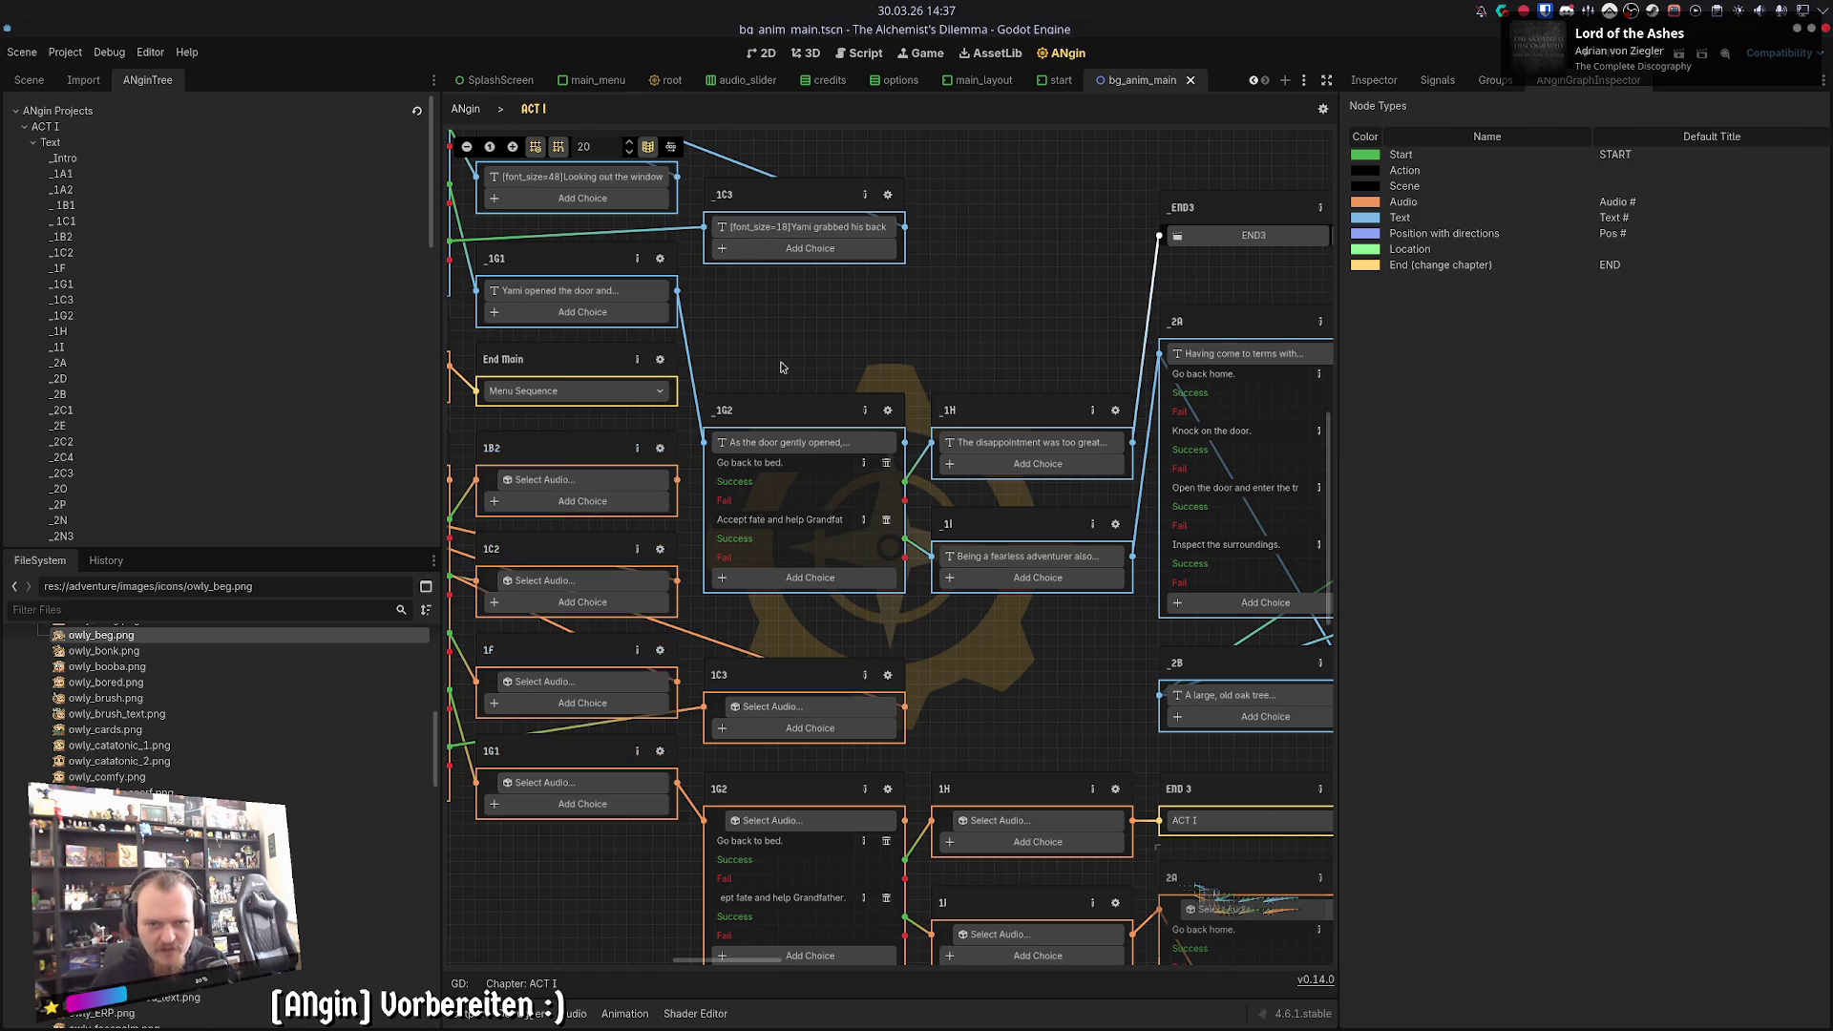
click(949, 318)
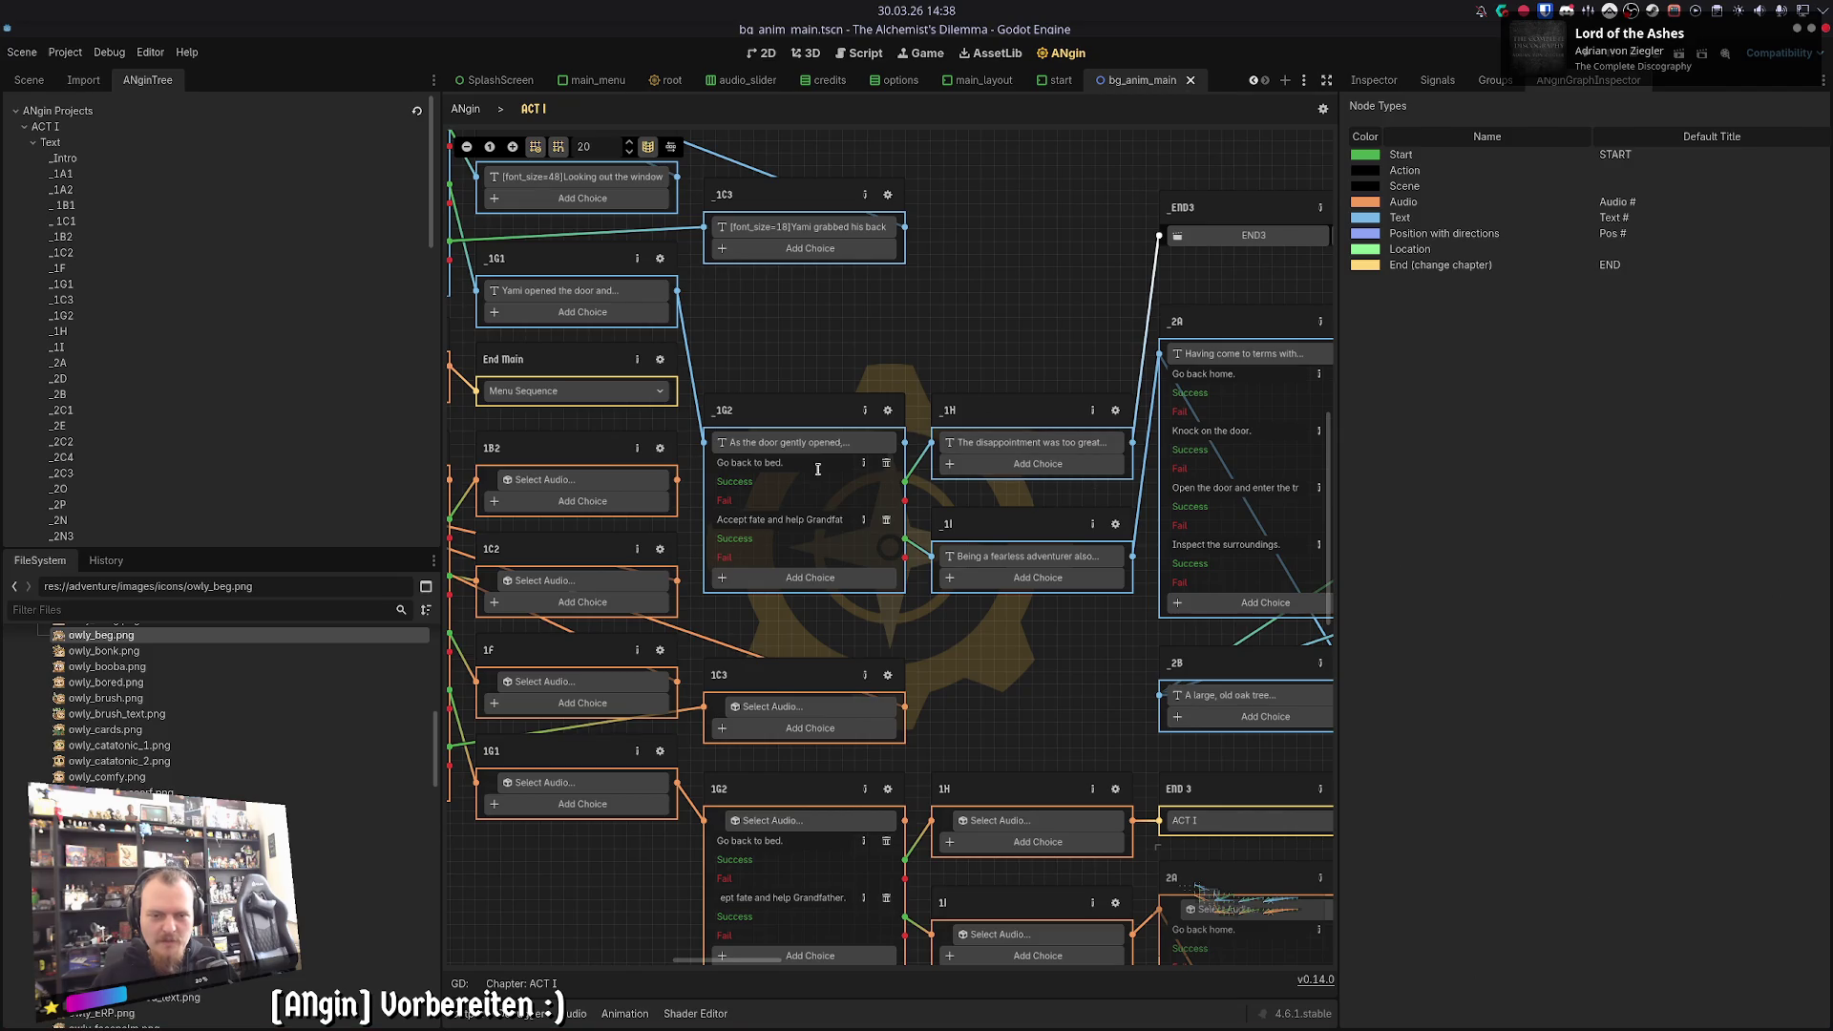
click(889, 196)
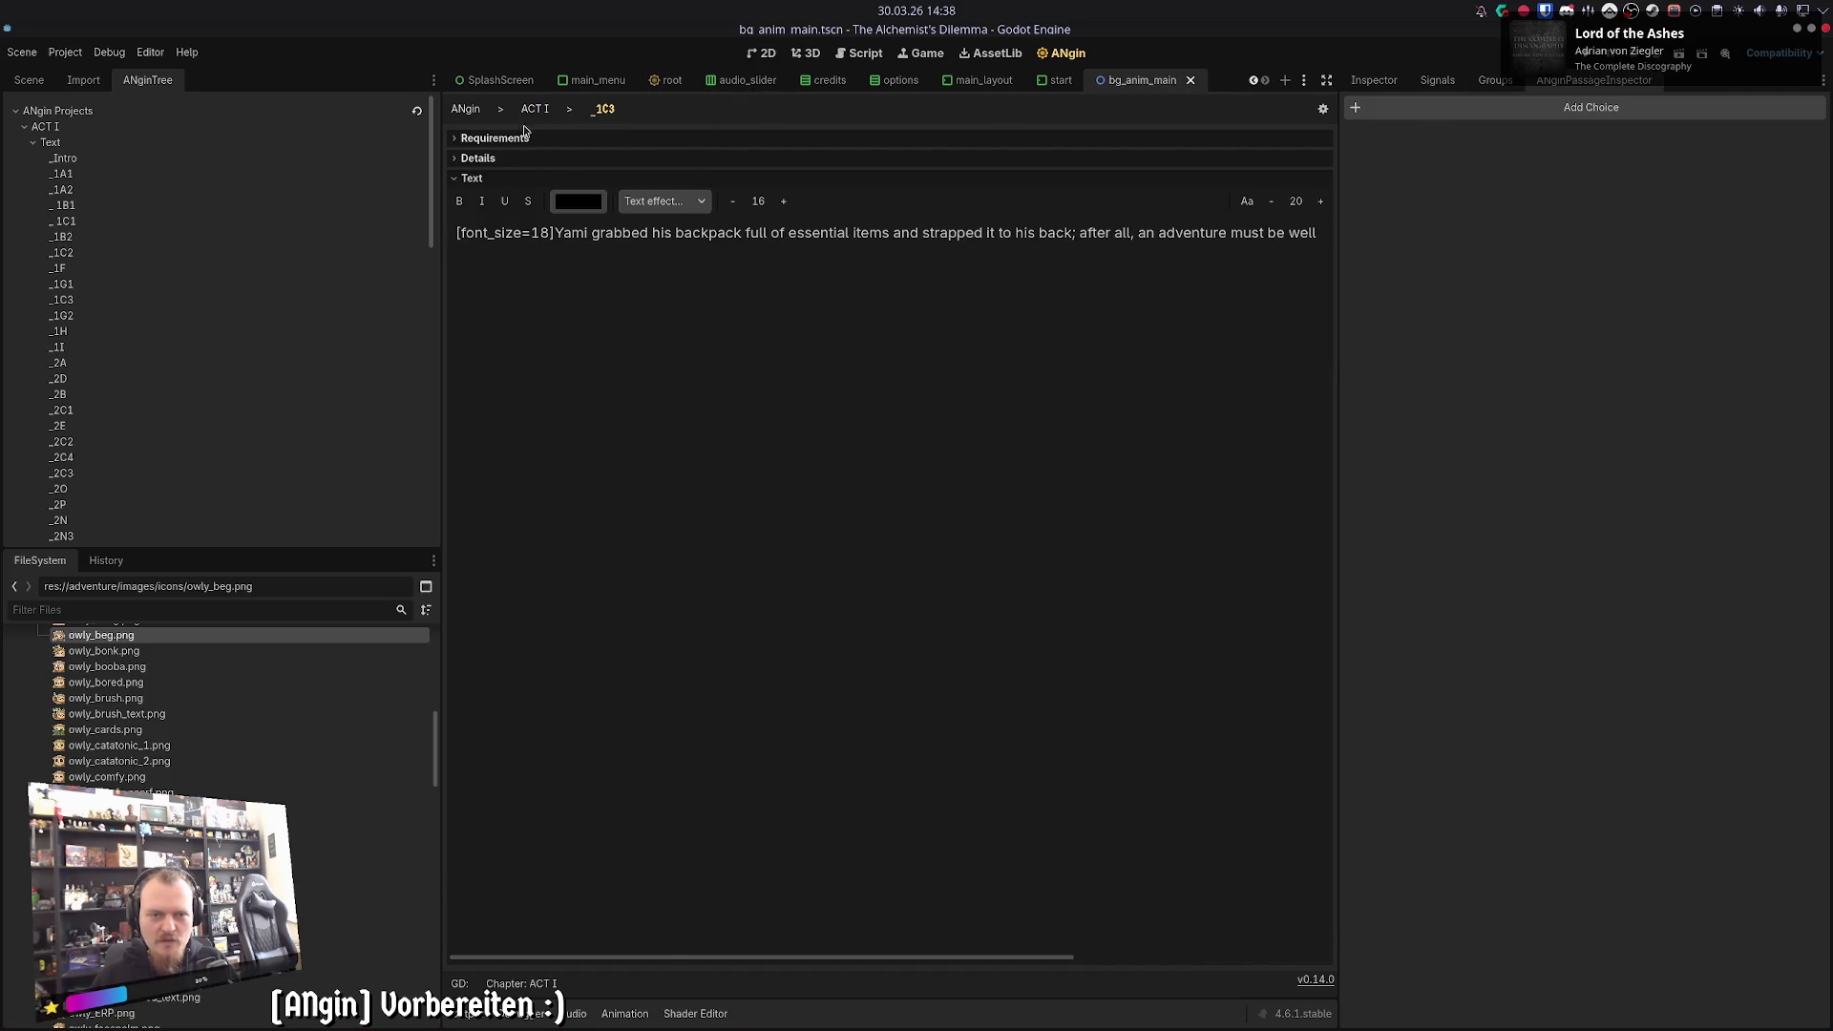
click(536, 109)
click(892, 418)
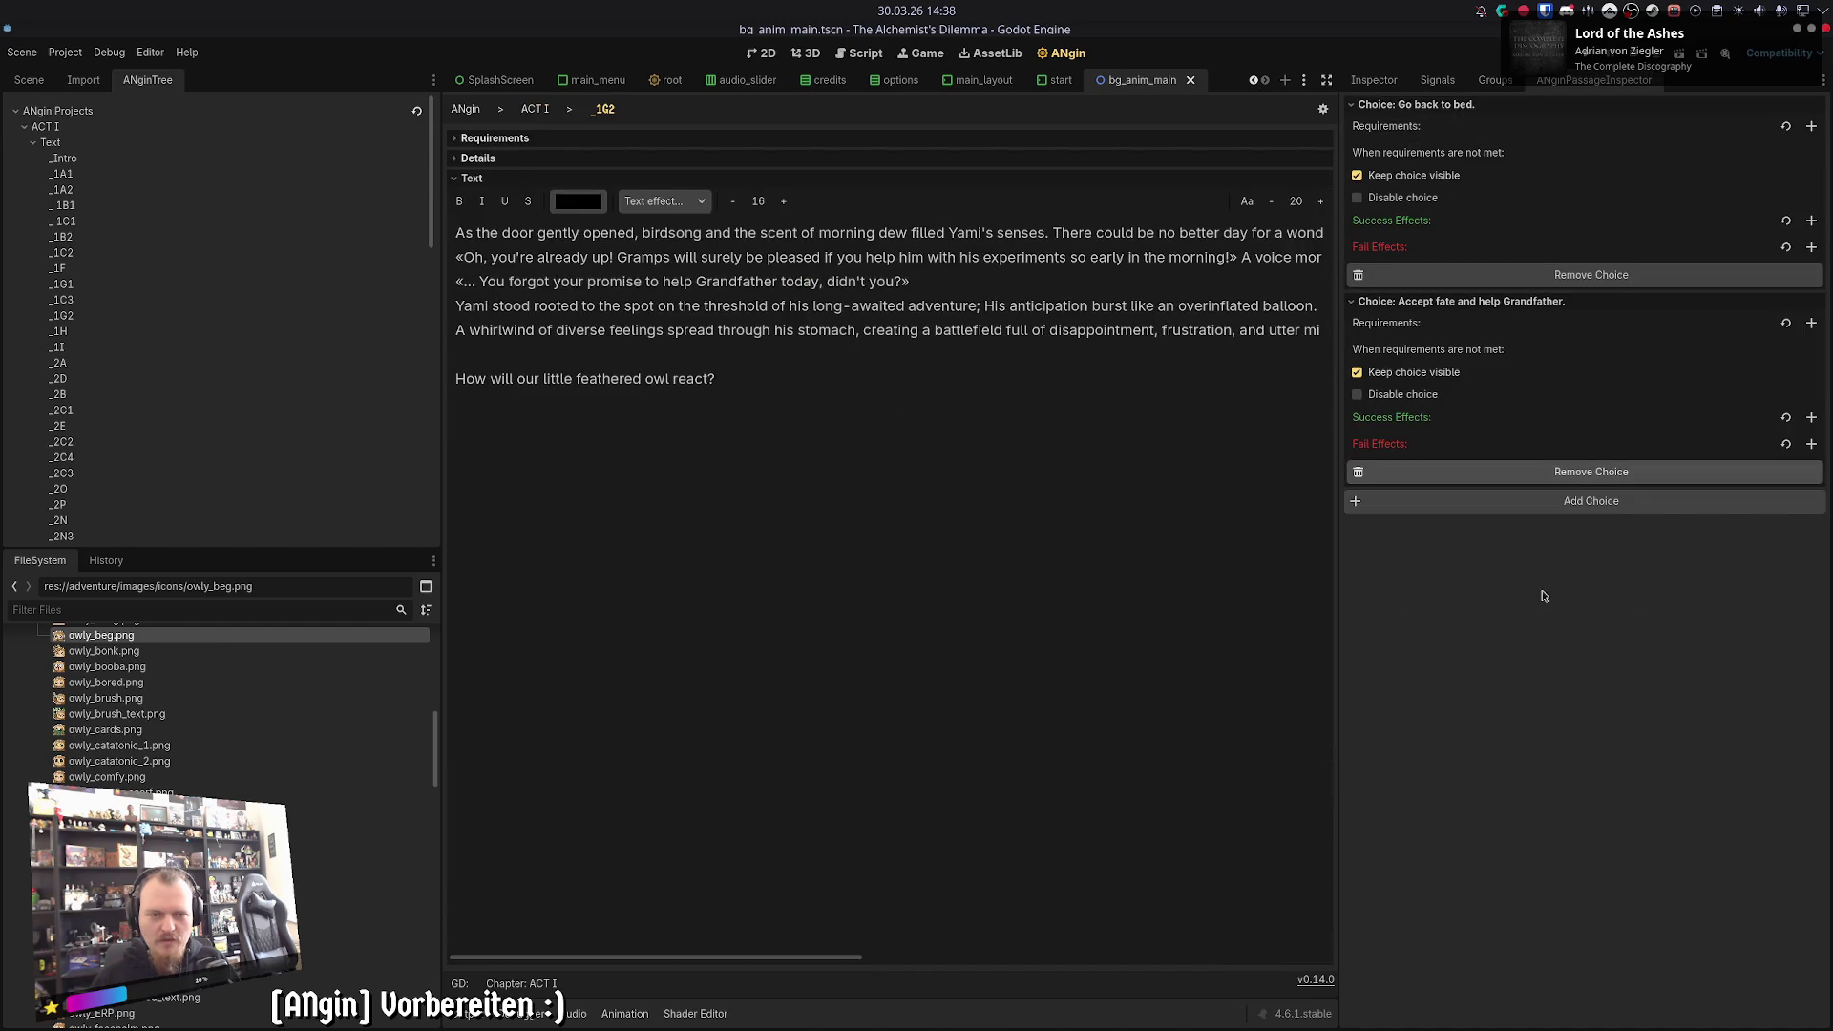
click(546, 111)
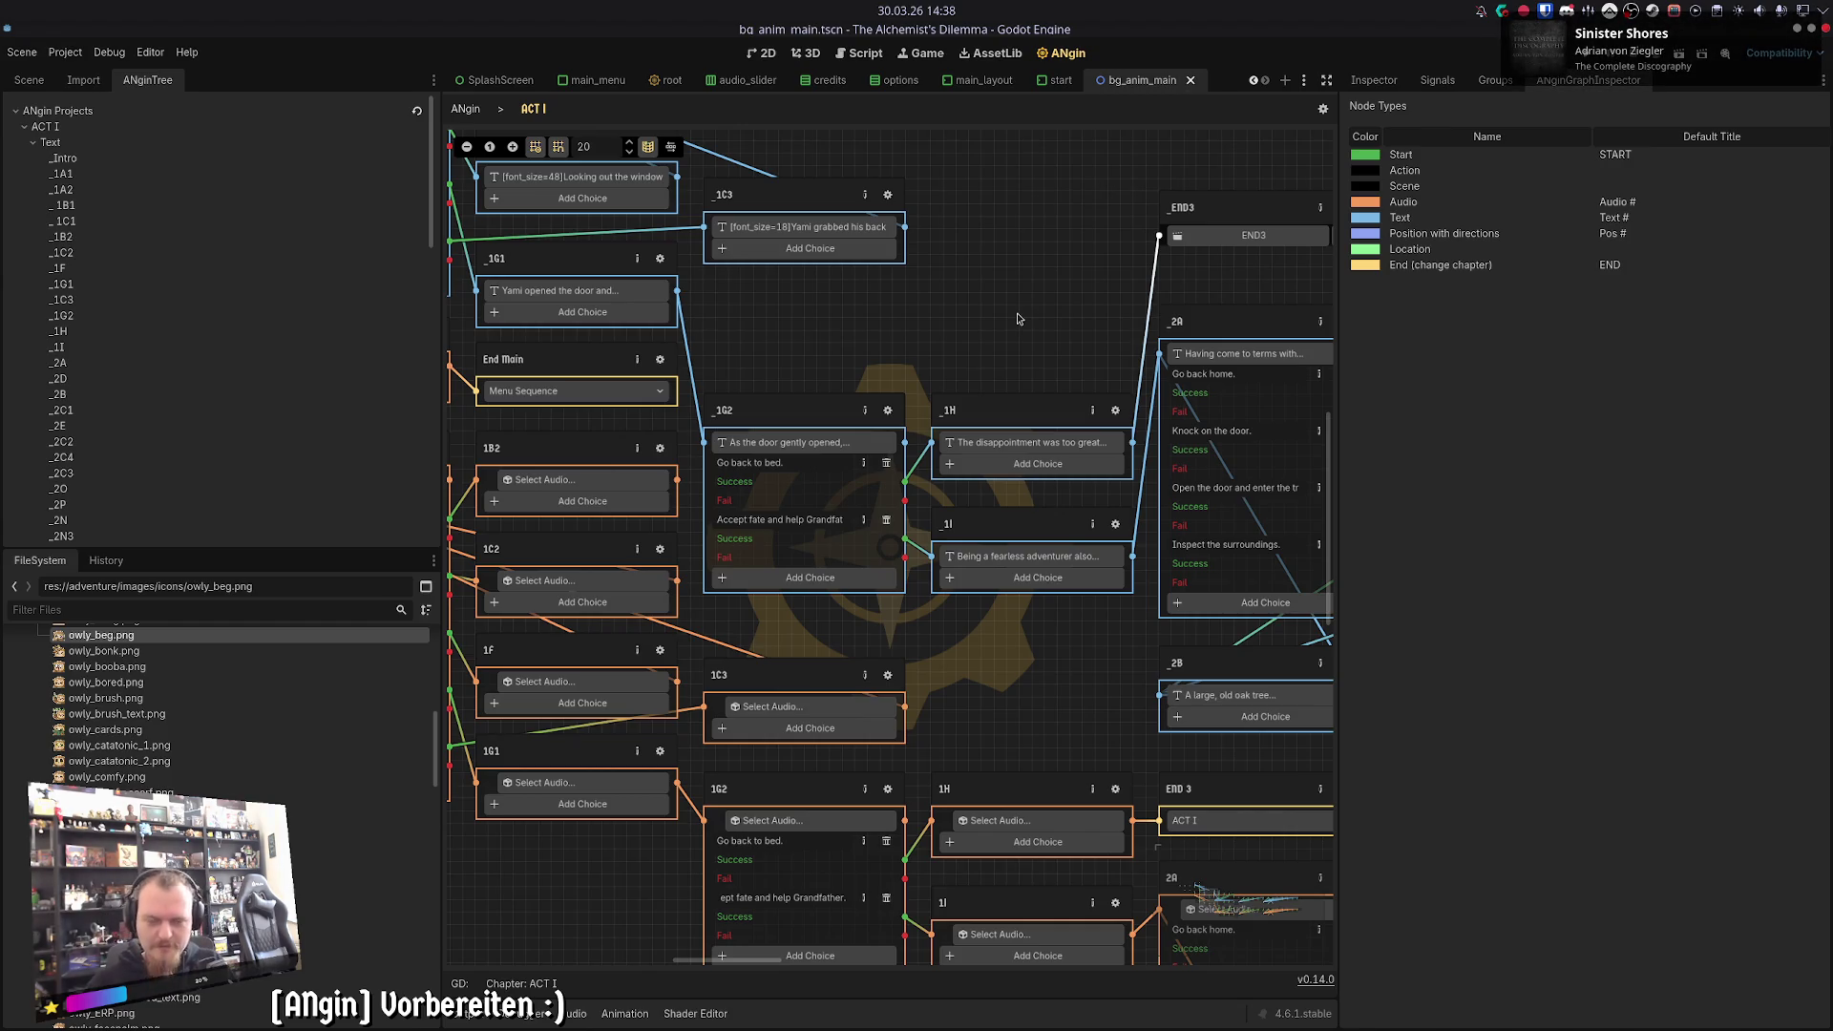
- Inspect the _1C3 text passage and the 1C3 audio node
scroll(1012, 356, up, 3)
scroll(983, 325, left, 2)
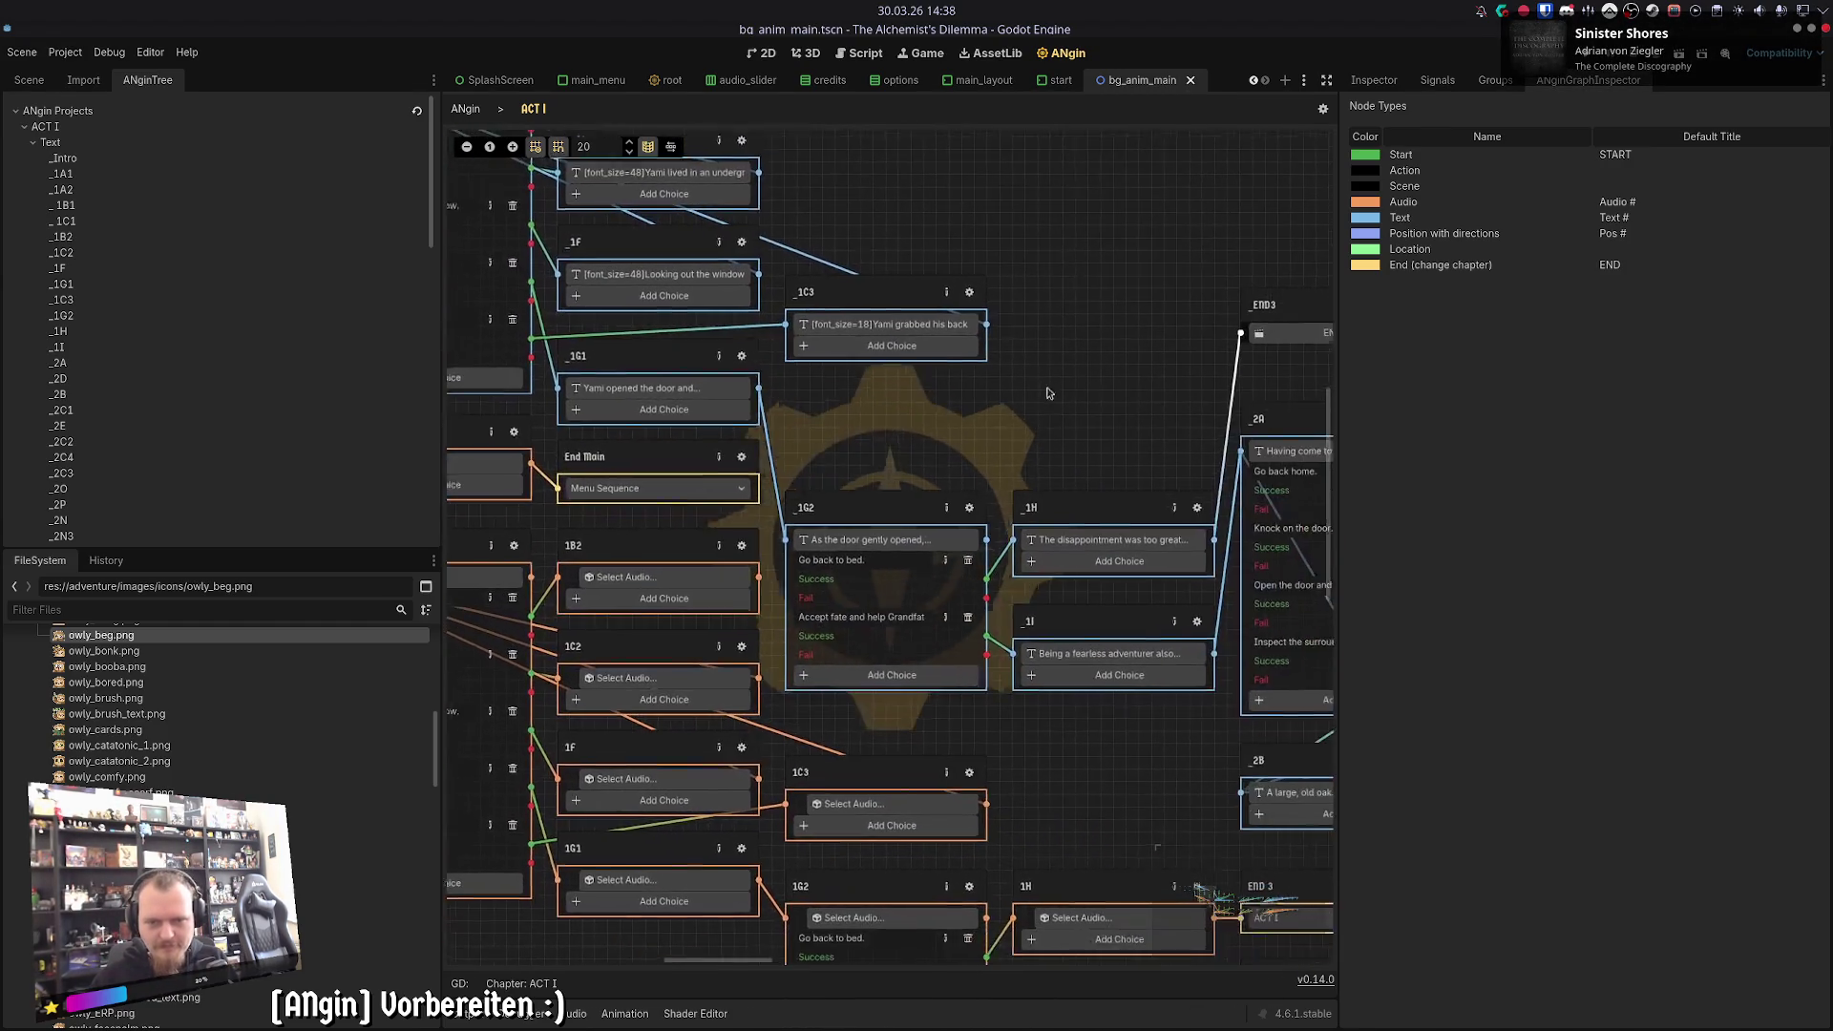
click(962, 291)
key(ctrl+a)
click(525, 107)
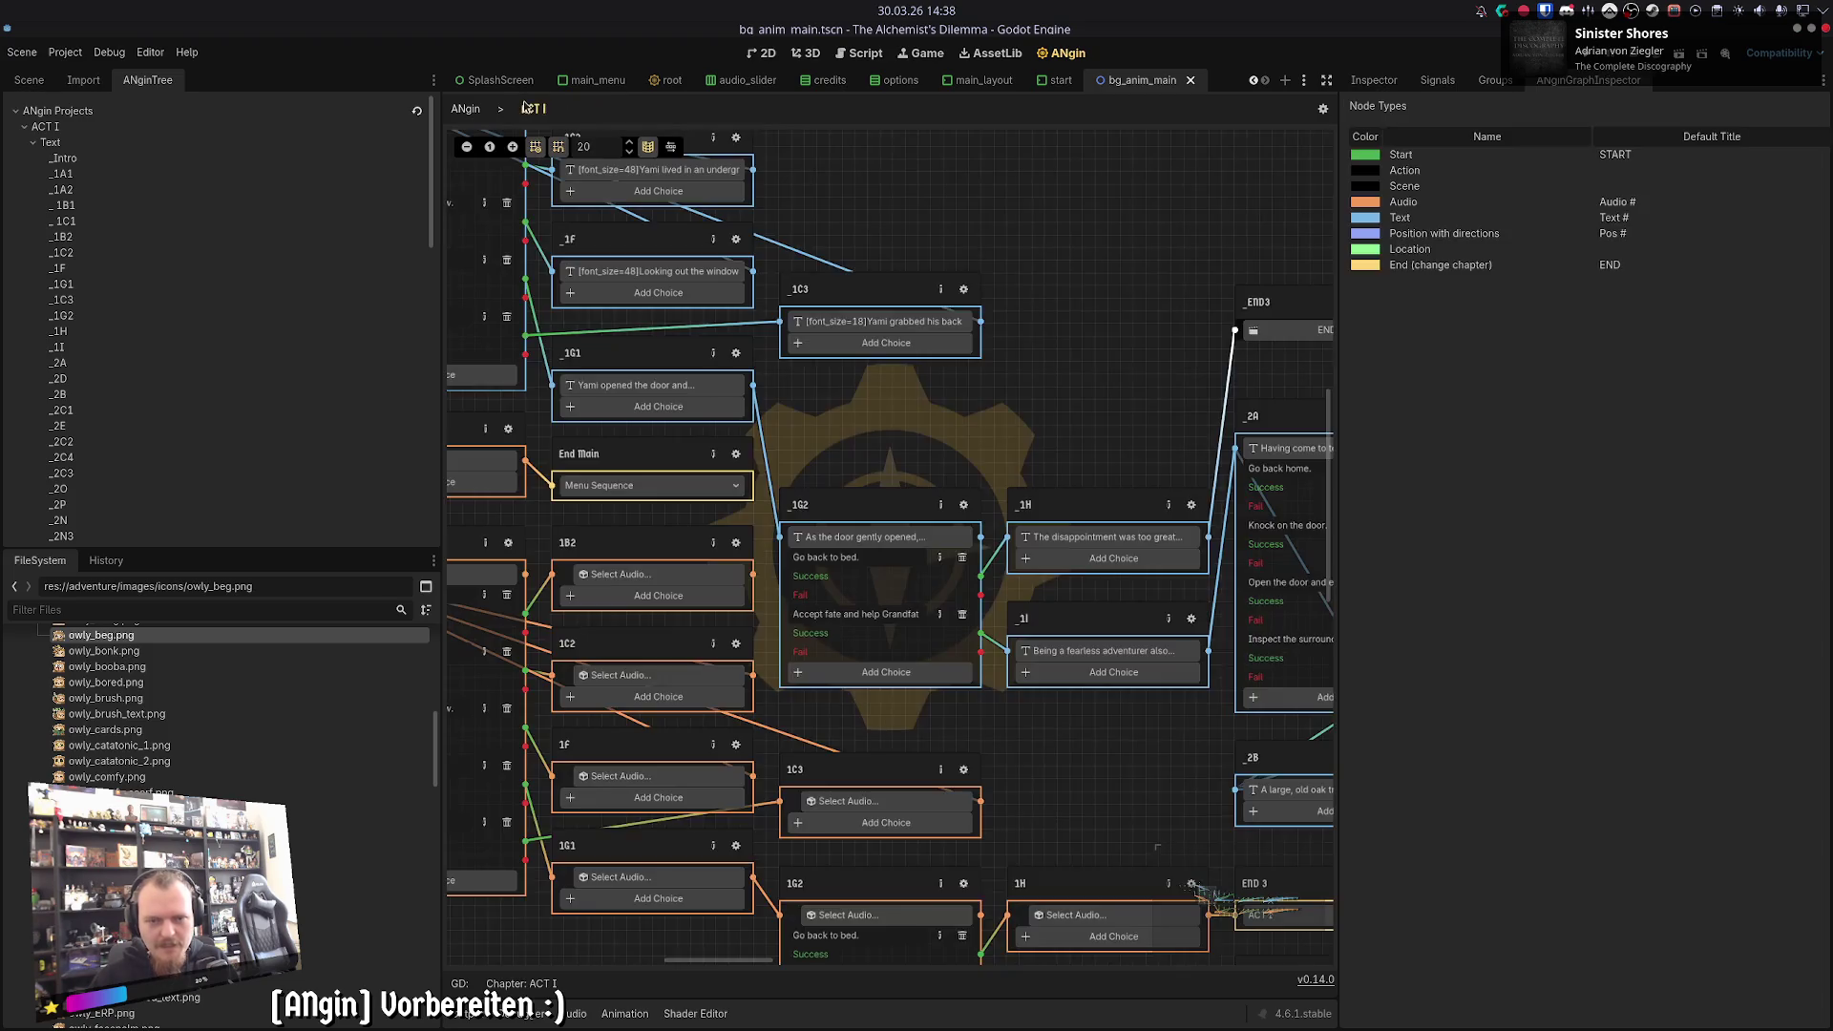
click(963, 769)
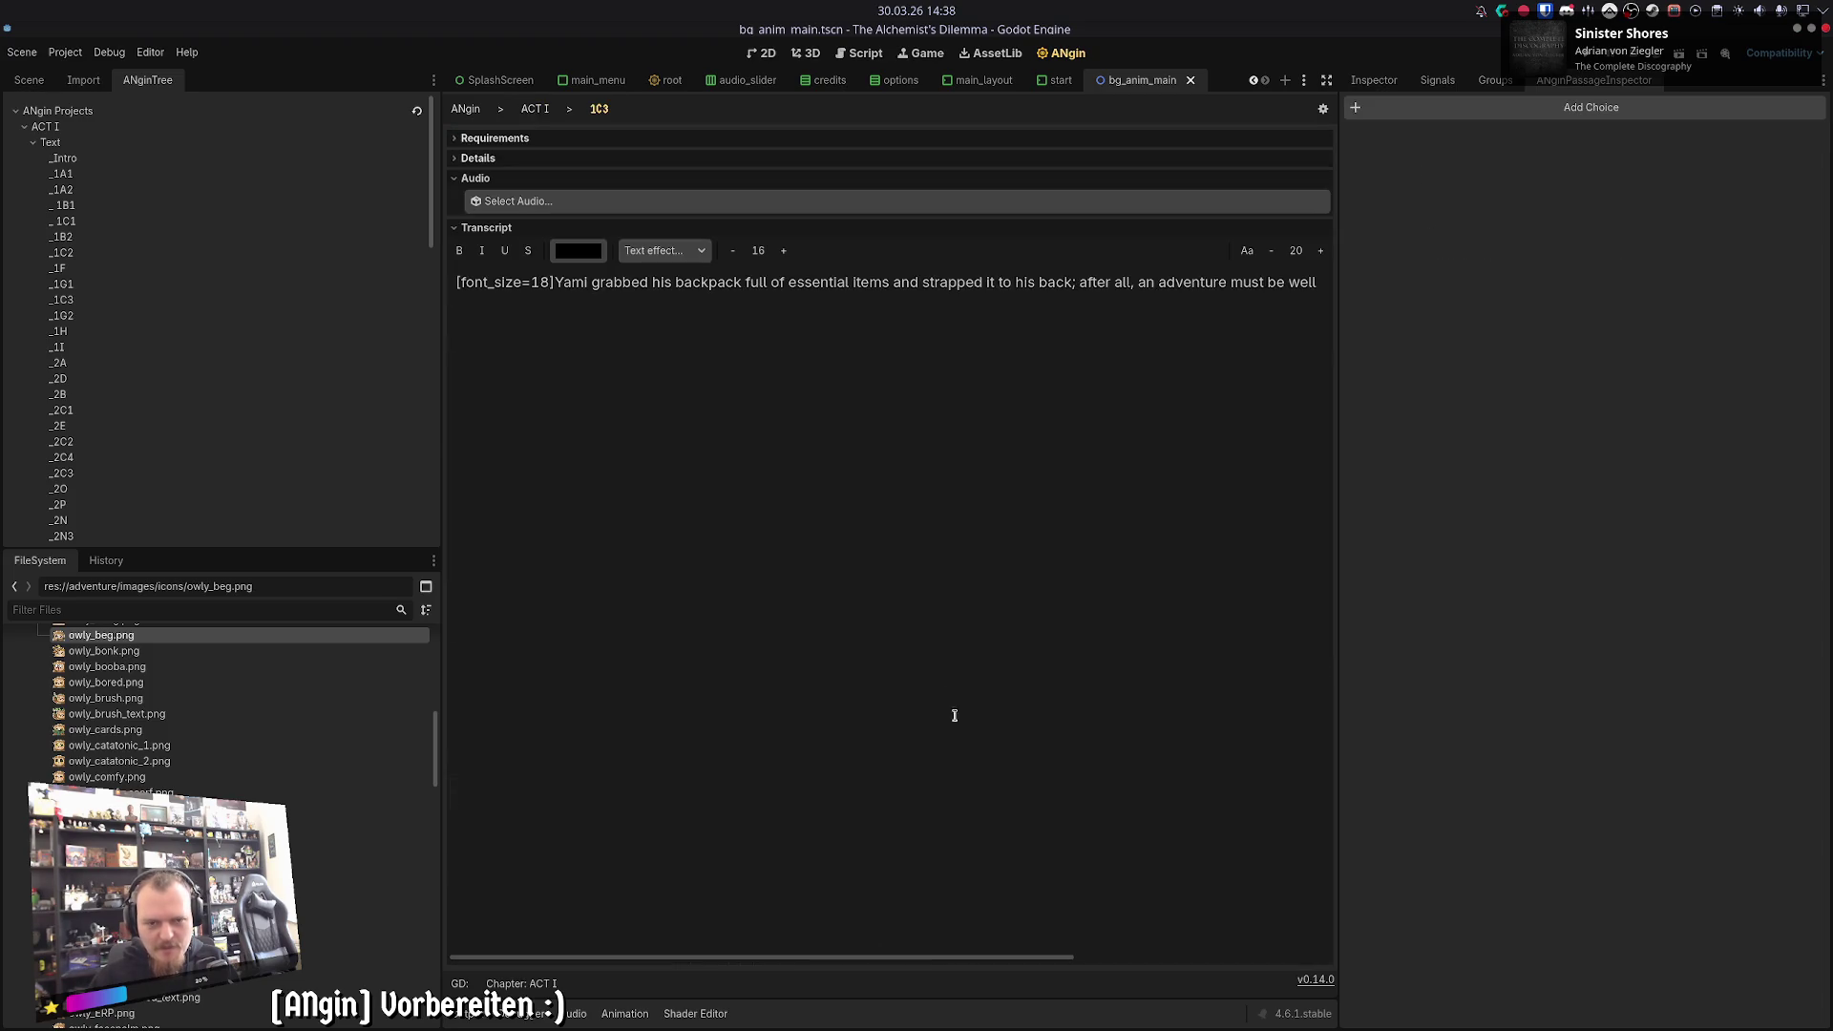
click(524, 111)
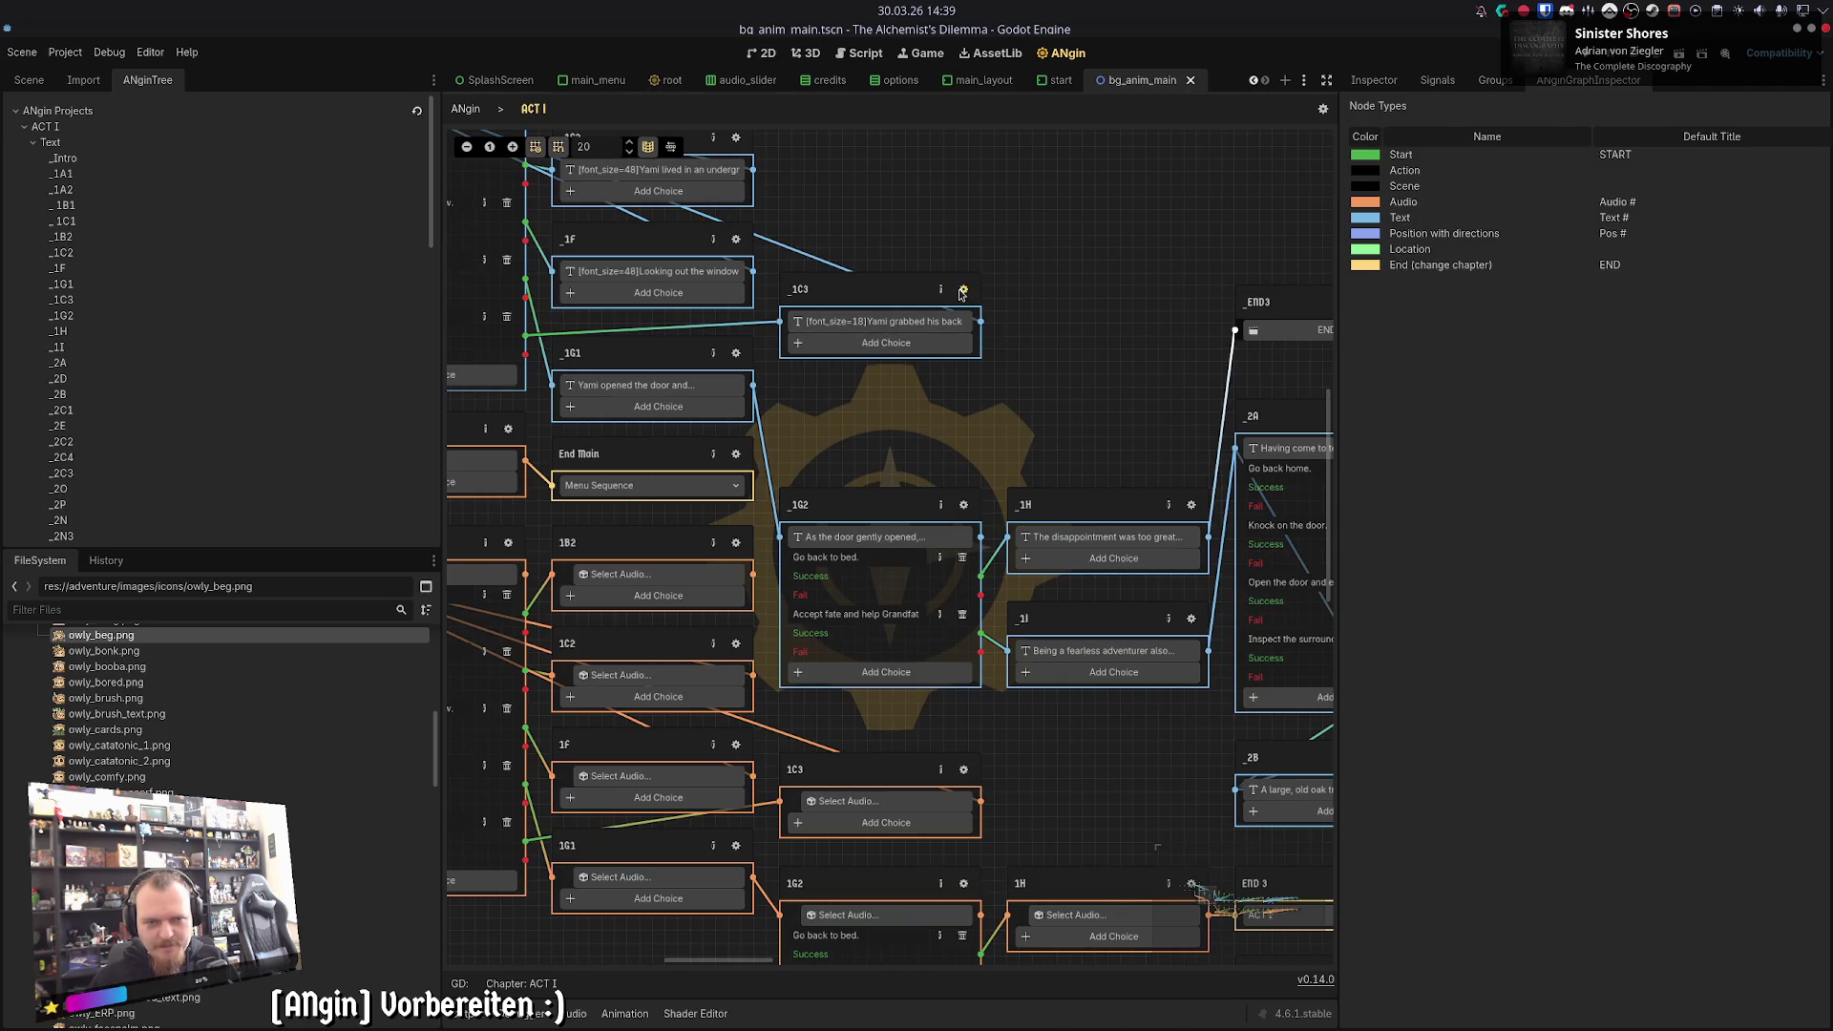
- Check _1C3's effects, then add a ticked Dependencies 1C3 SET OnEnter effect to audio 1C3
click(964, 294)
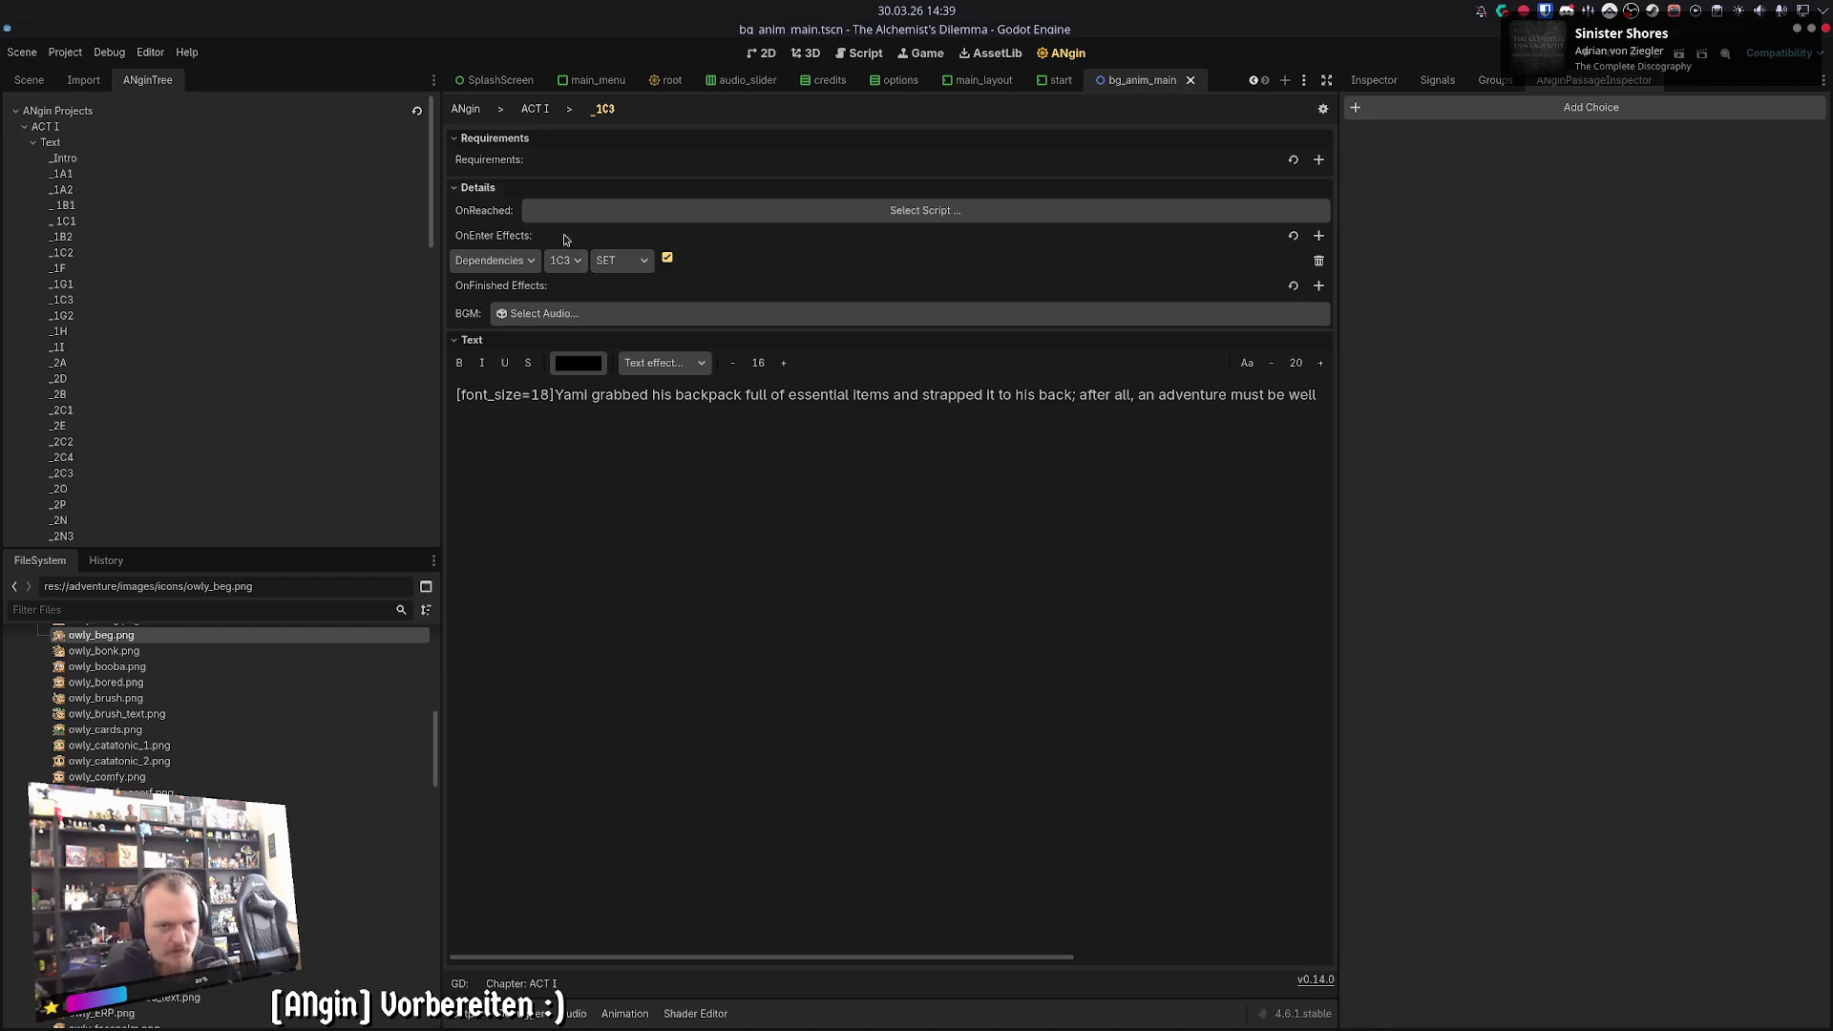
click(535, 108)
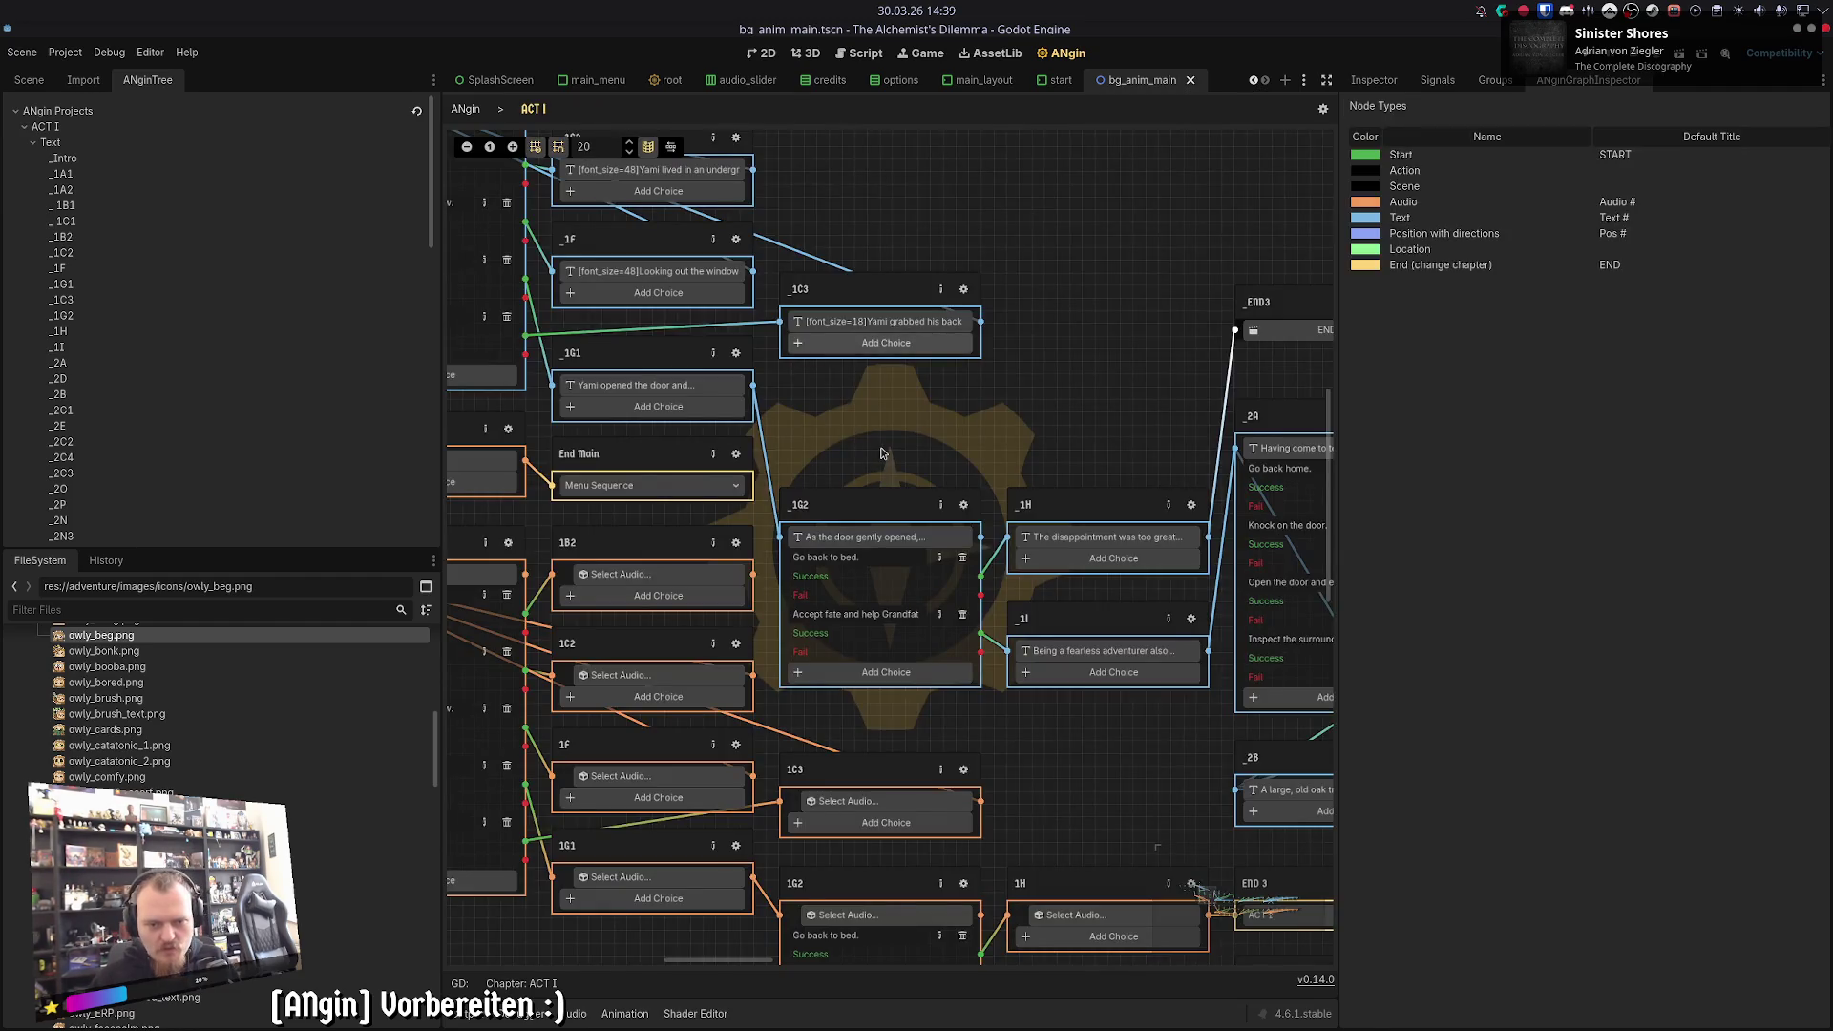
click(975, 718)
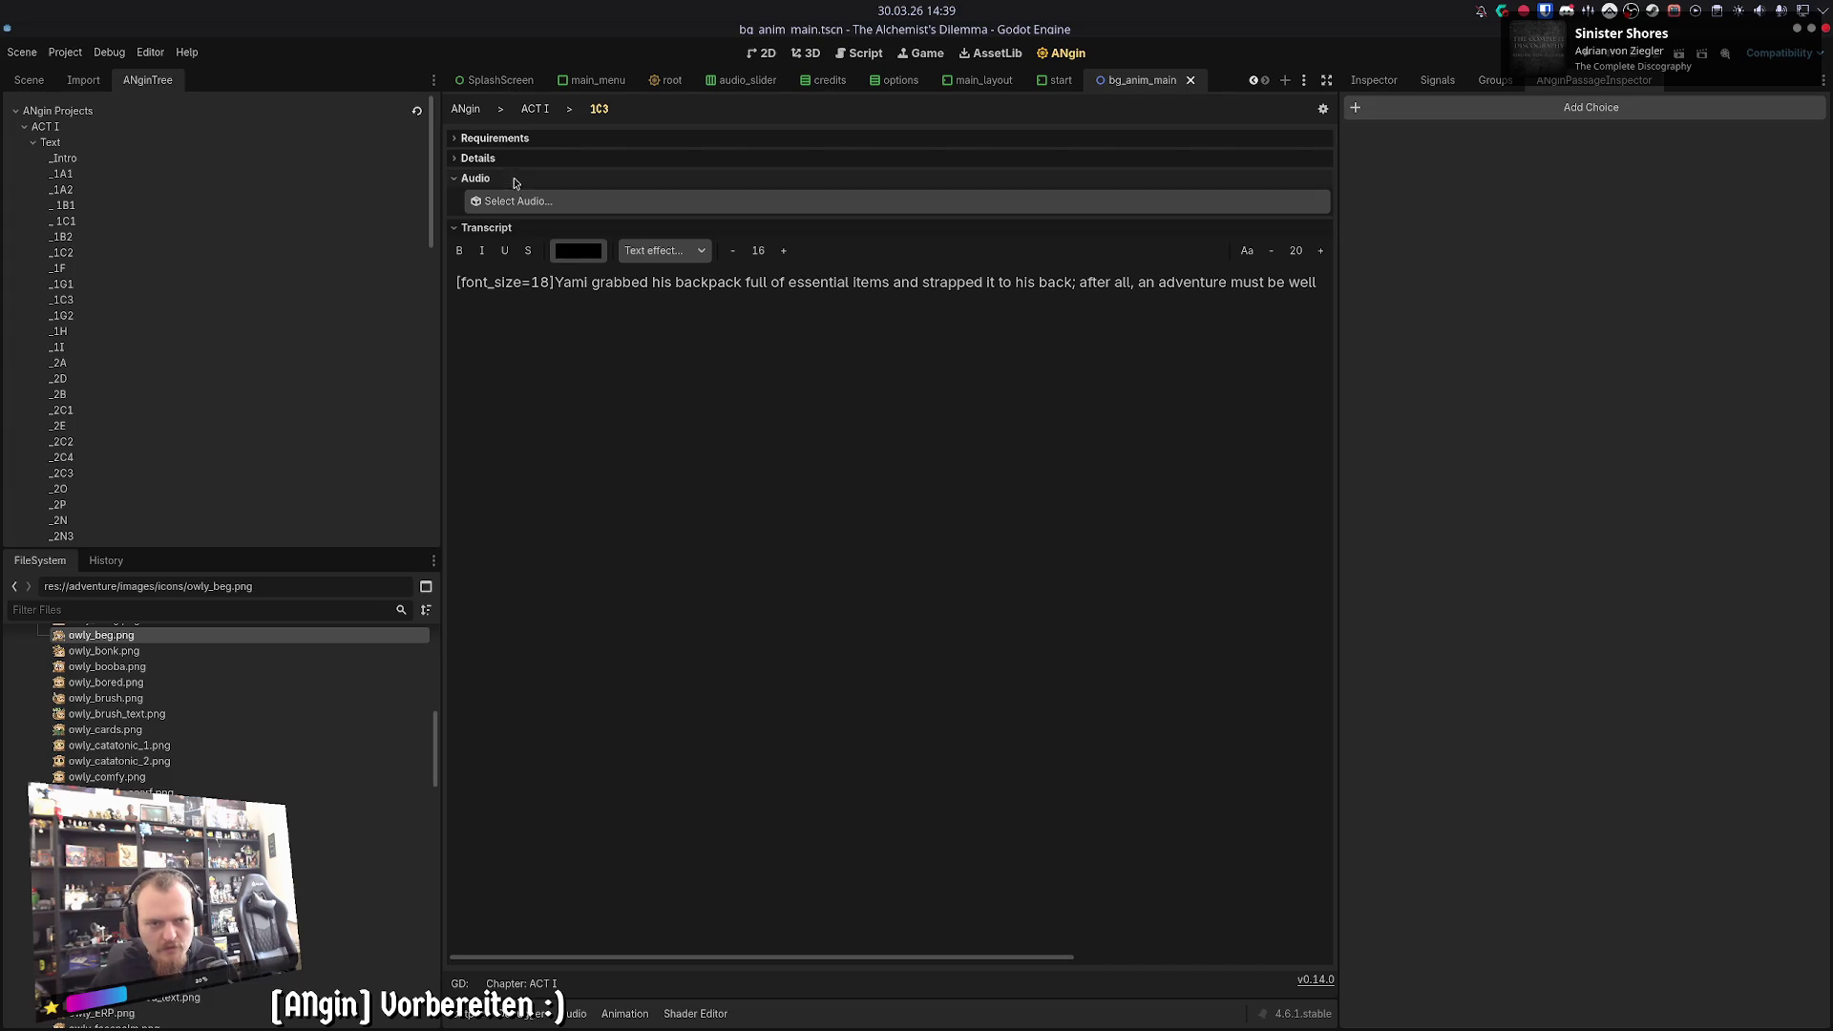
click(1318, 206)
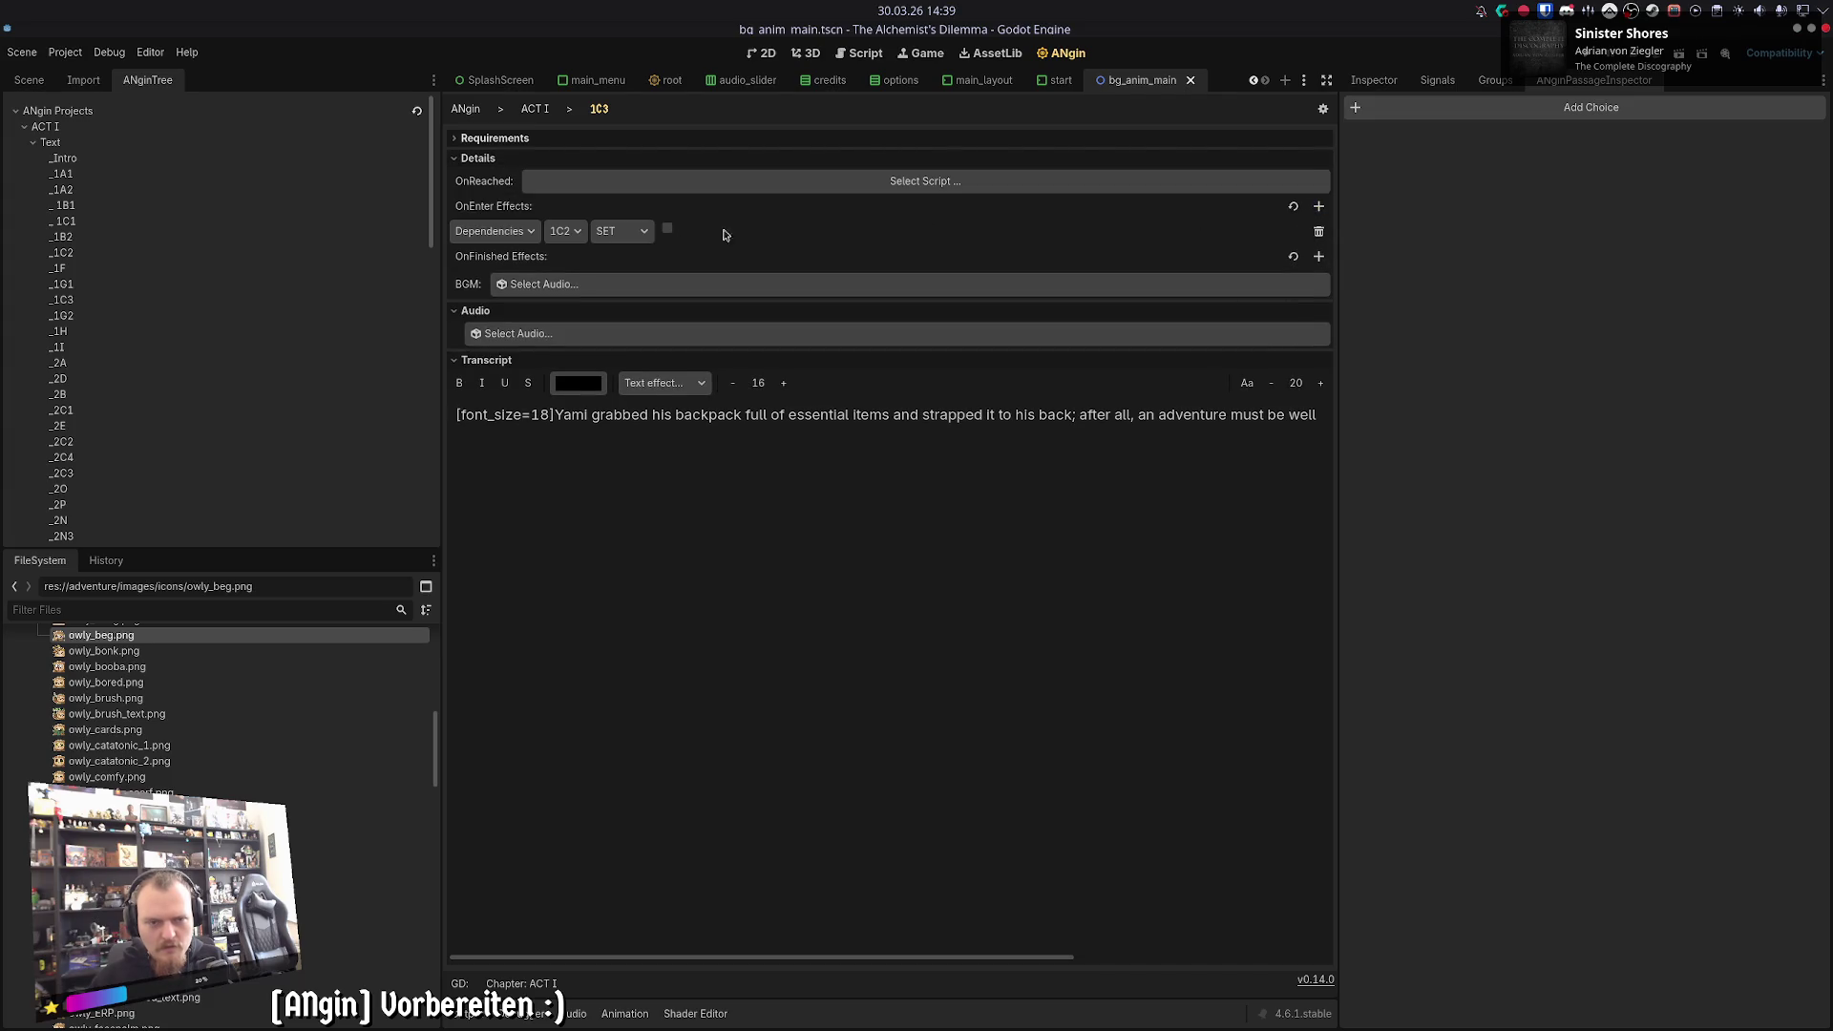
click(667, 229)
click(534, 109)
drag(1026, 372, 956, 270)
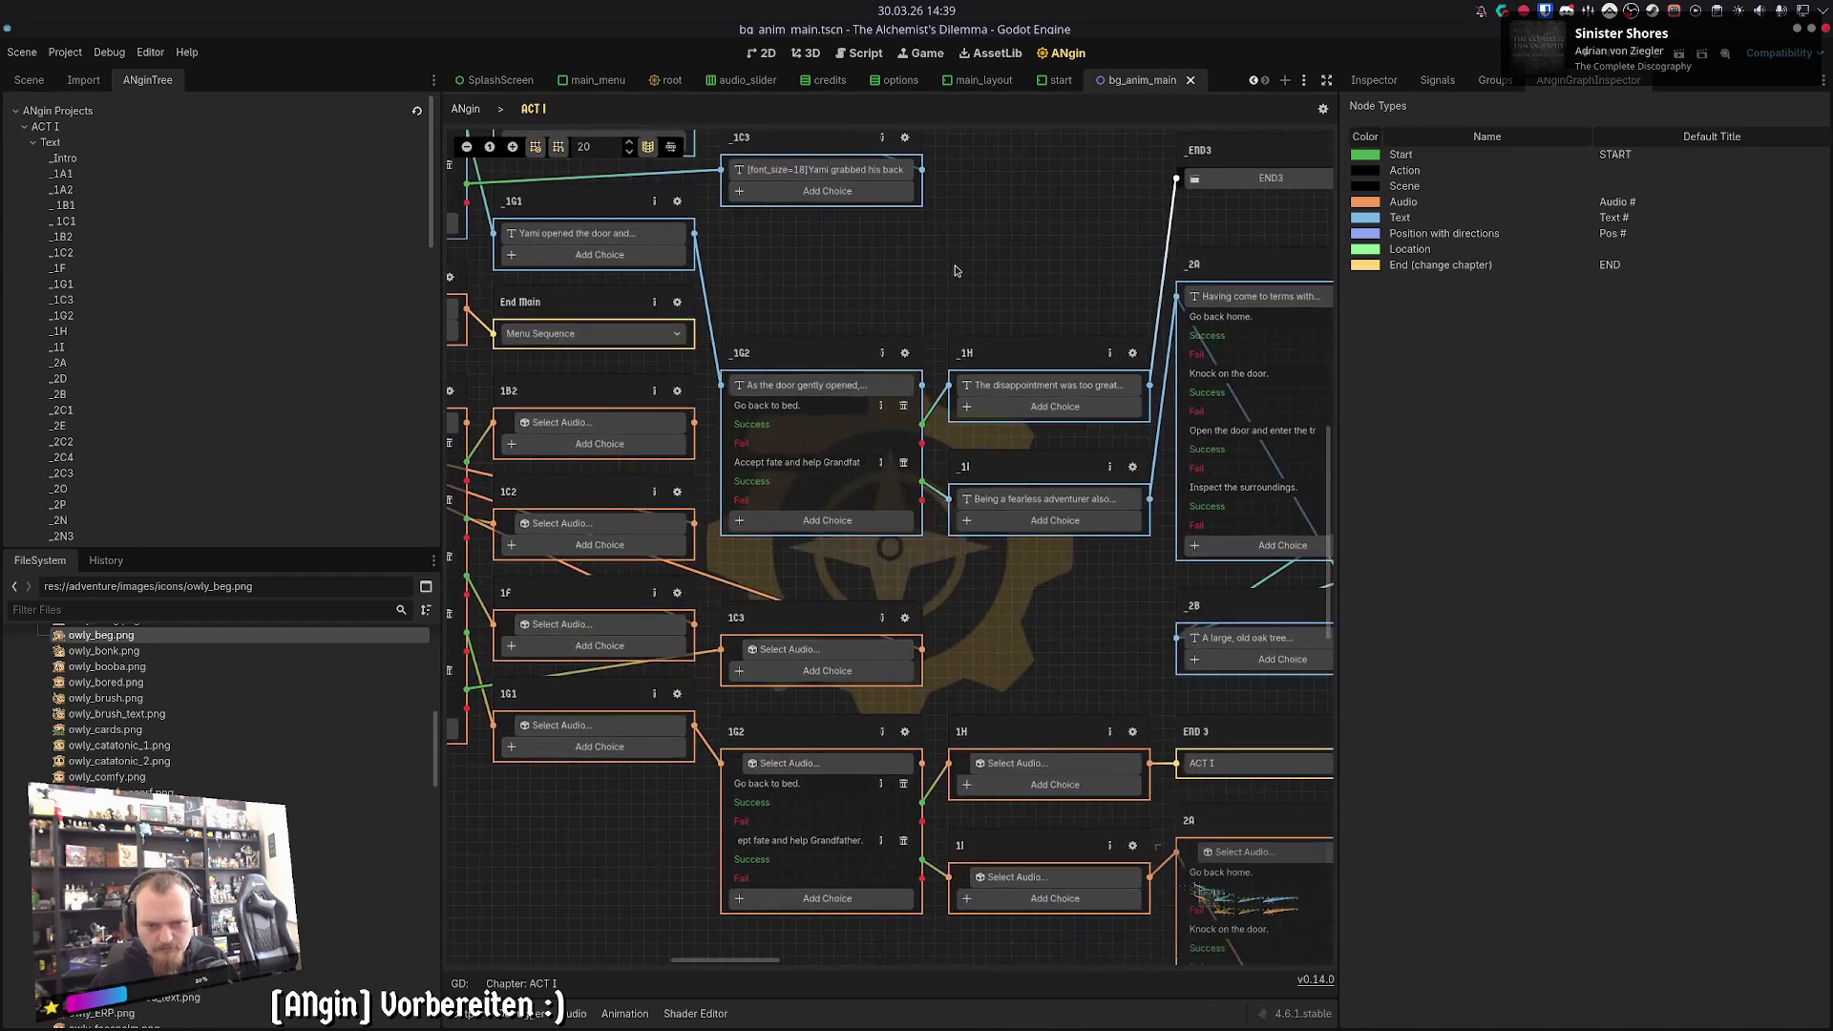
click(905, 353)
click(533, 109)
click(905, 353)
click(532, 109)
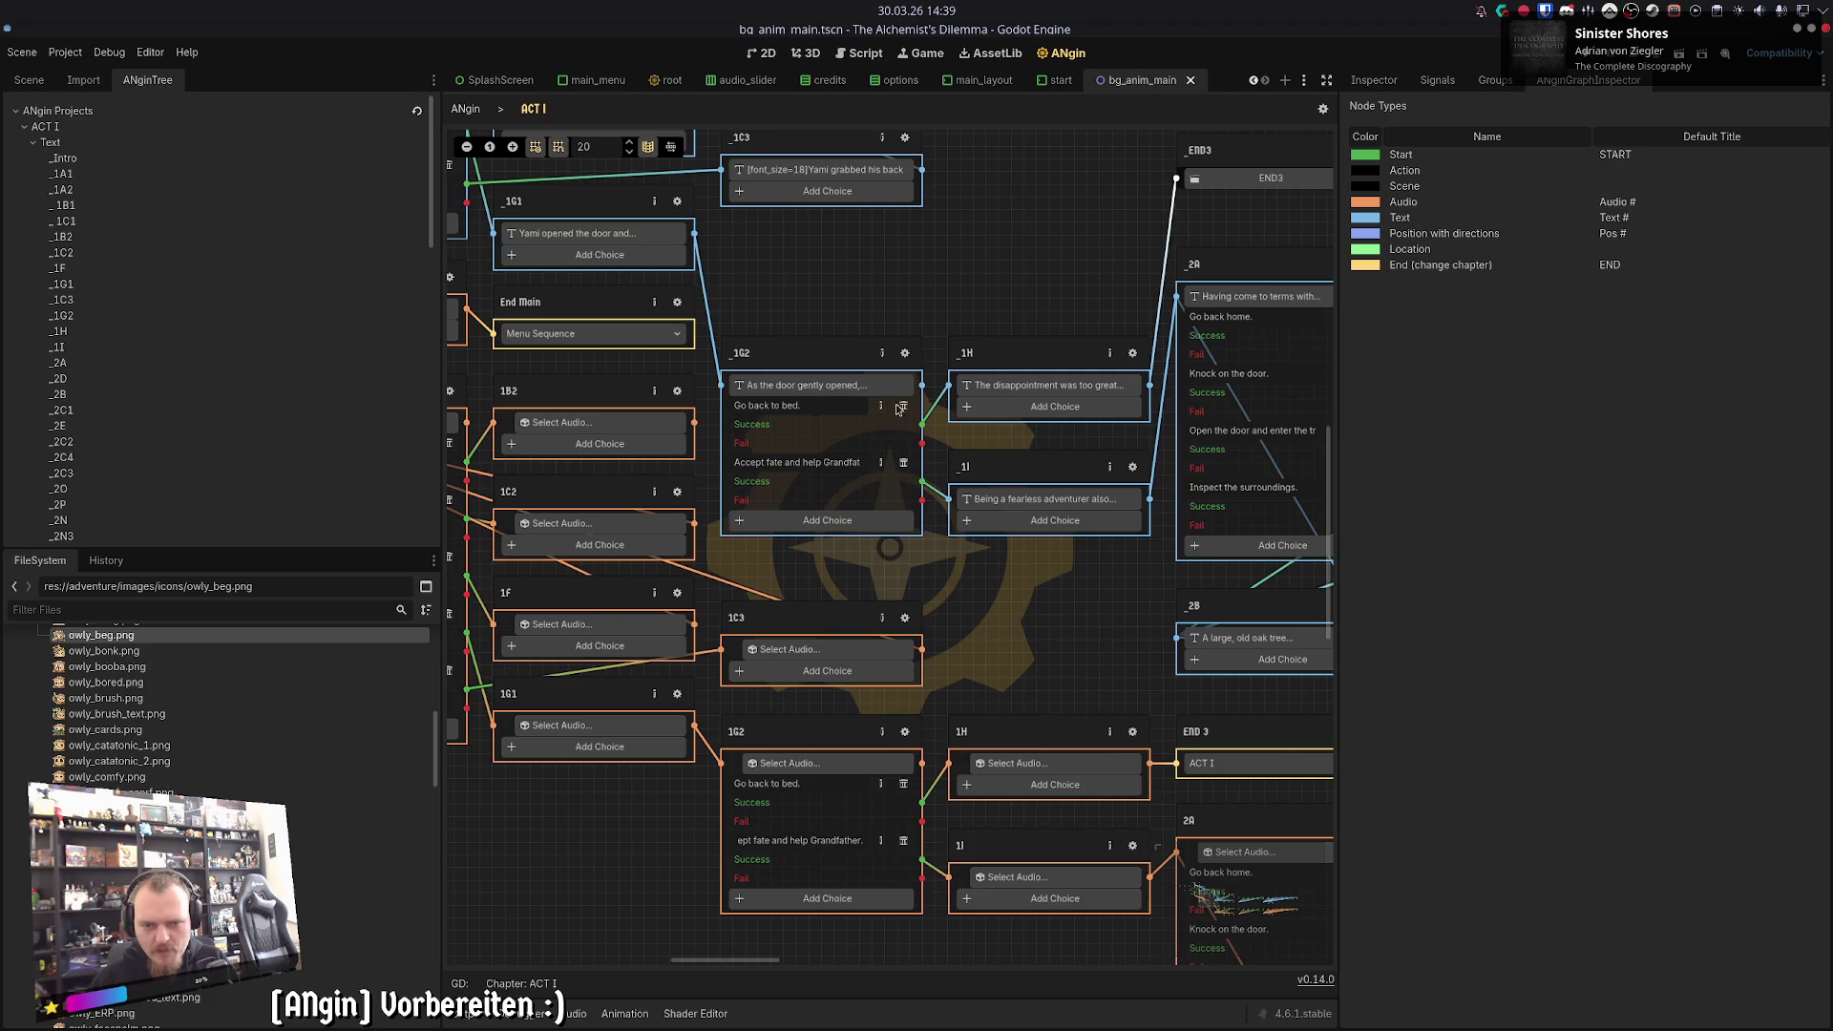
click(904, 353)
click(480, 159)
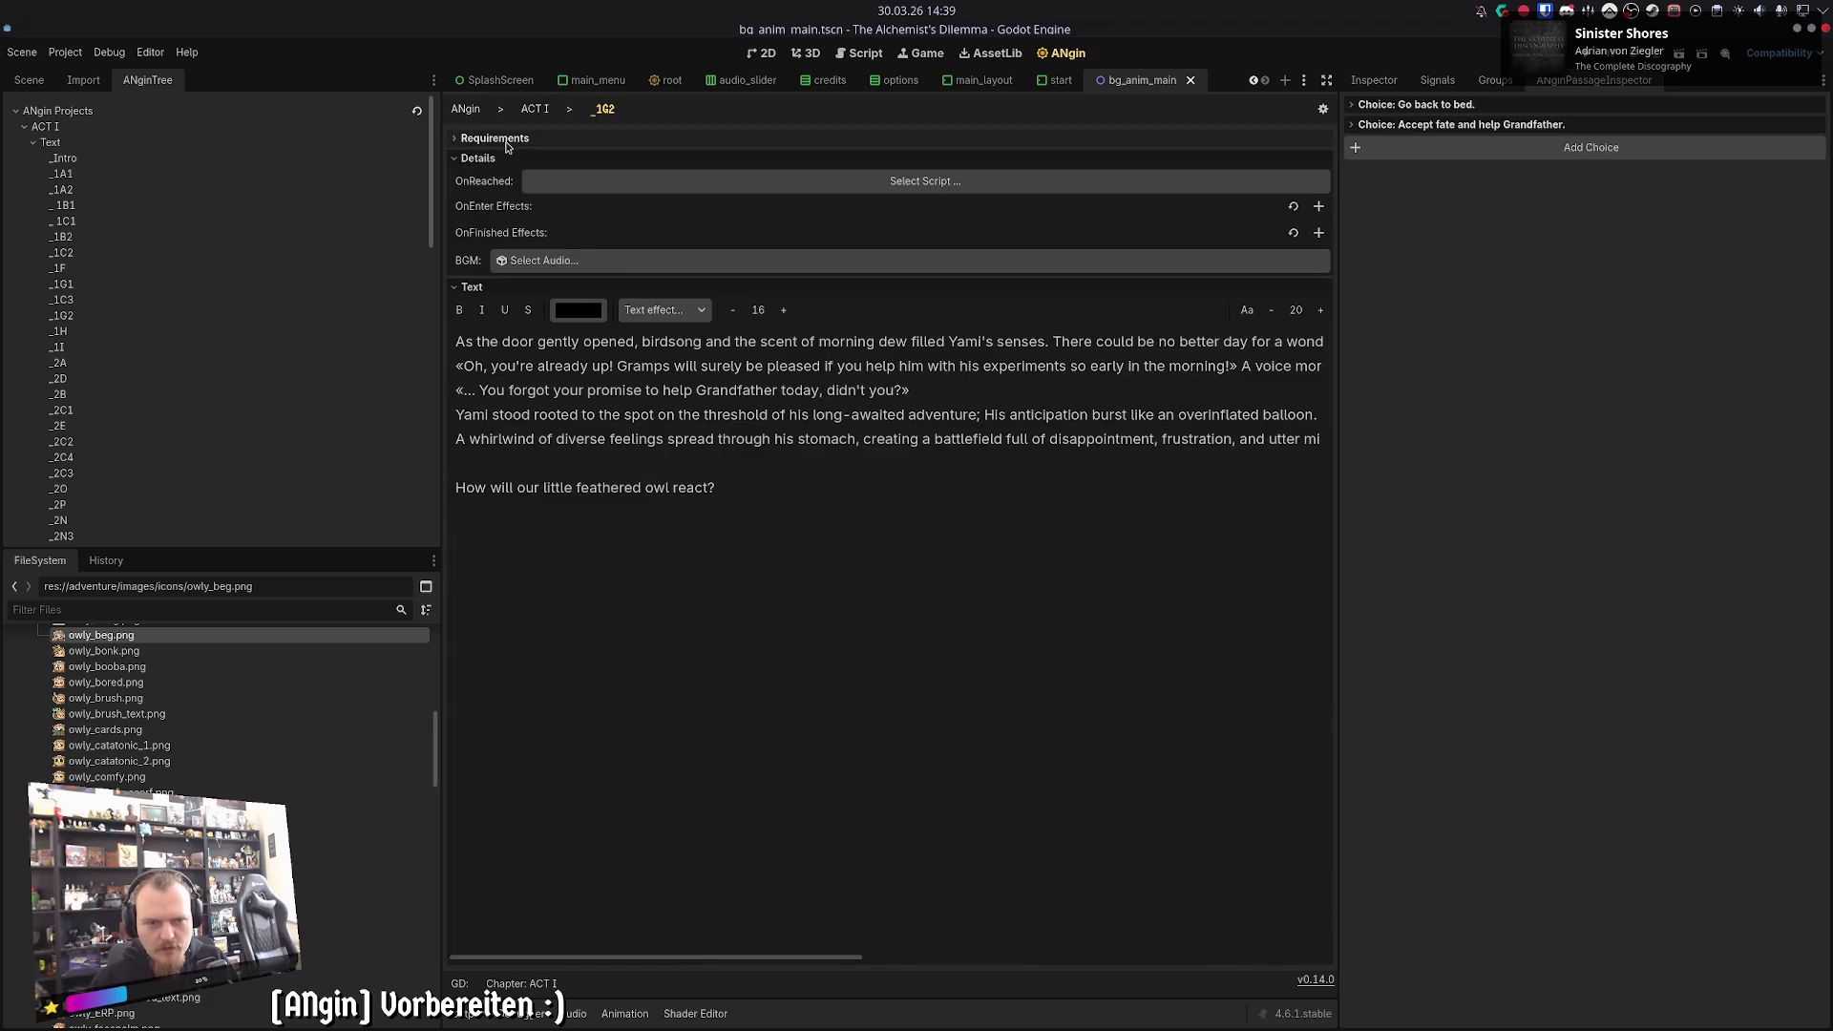
click(491, 139)
click(1420, 105)
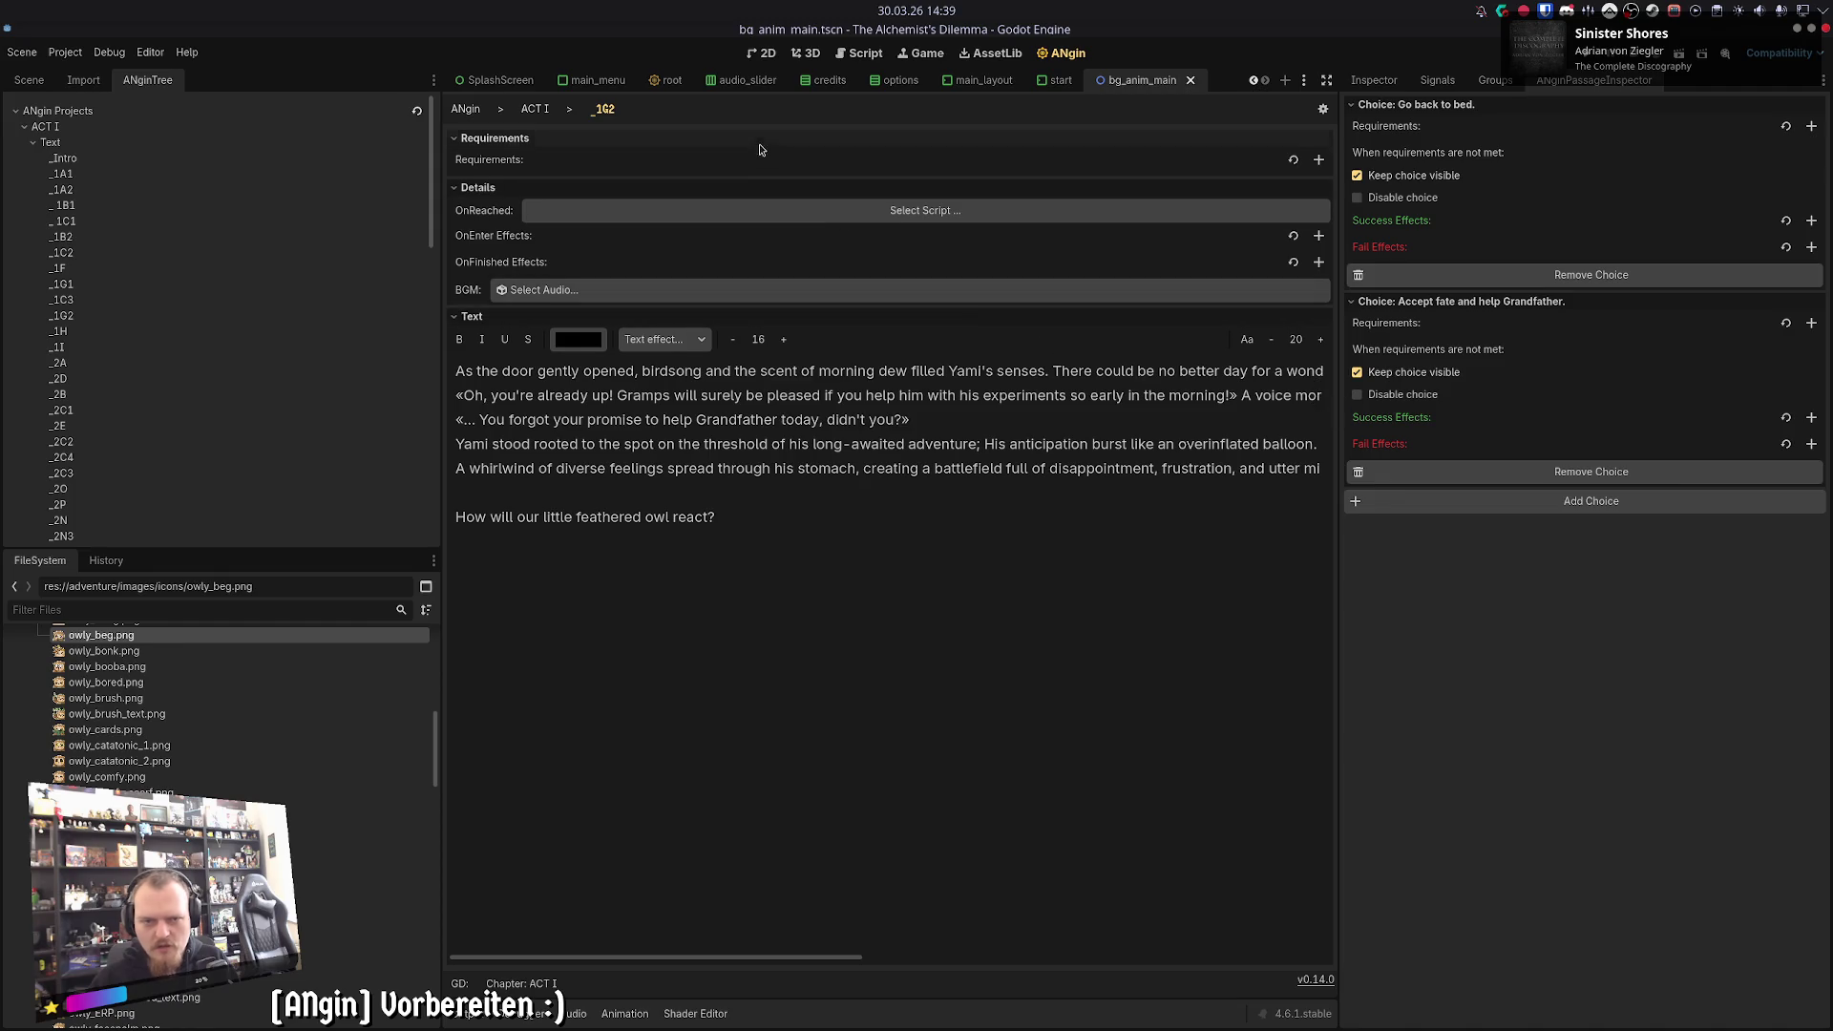
click(534, 108)
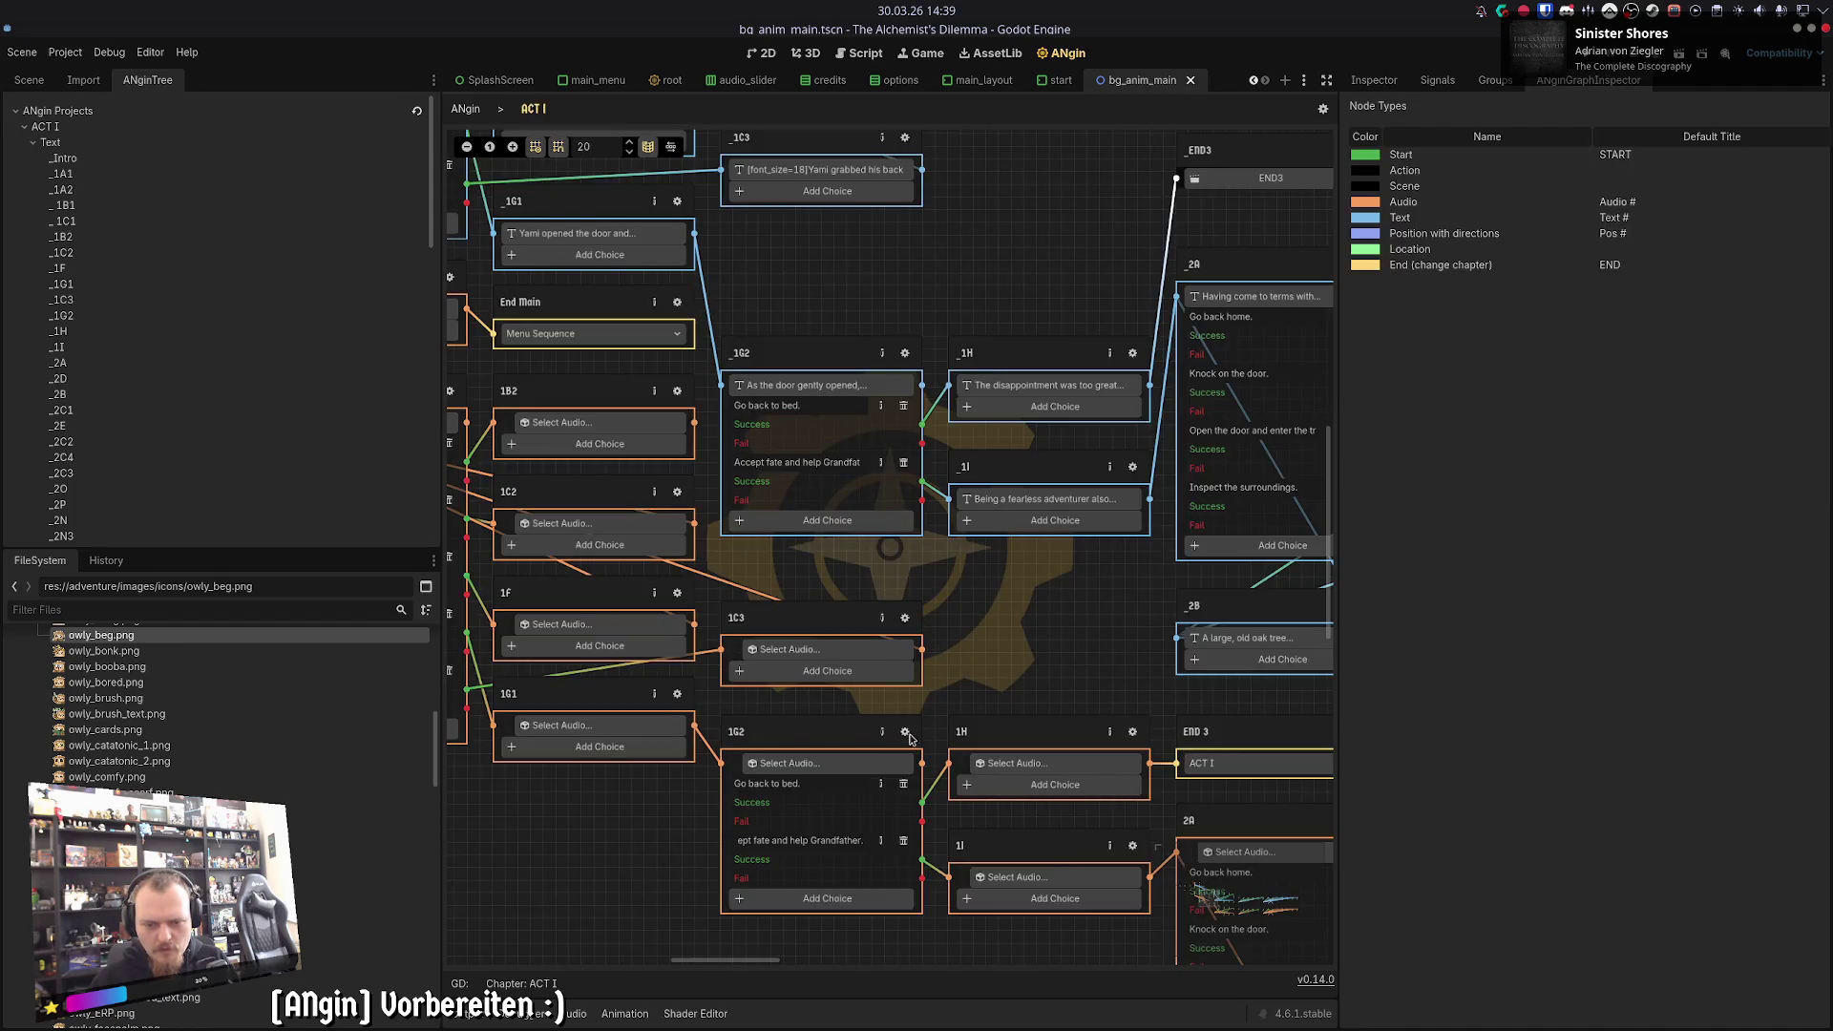
click(905, 732)
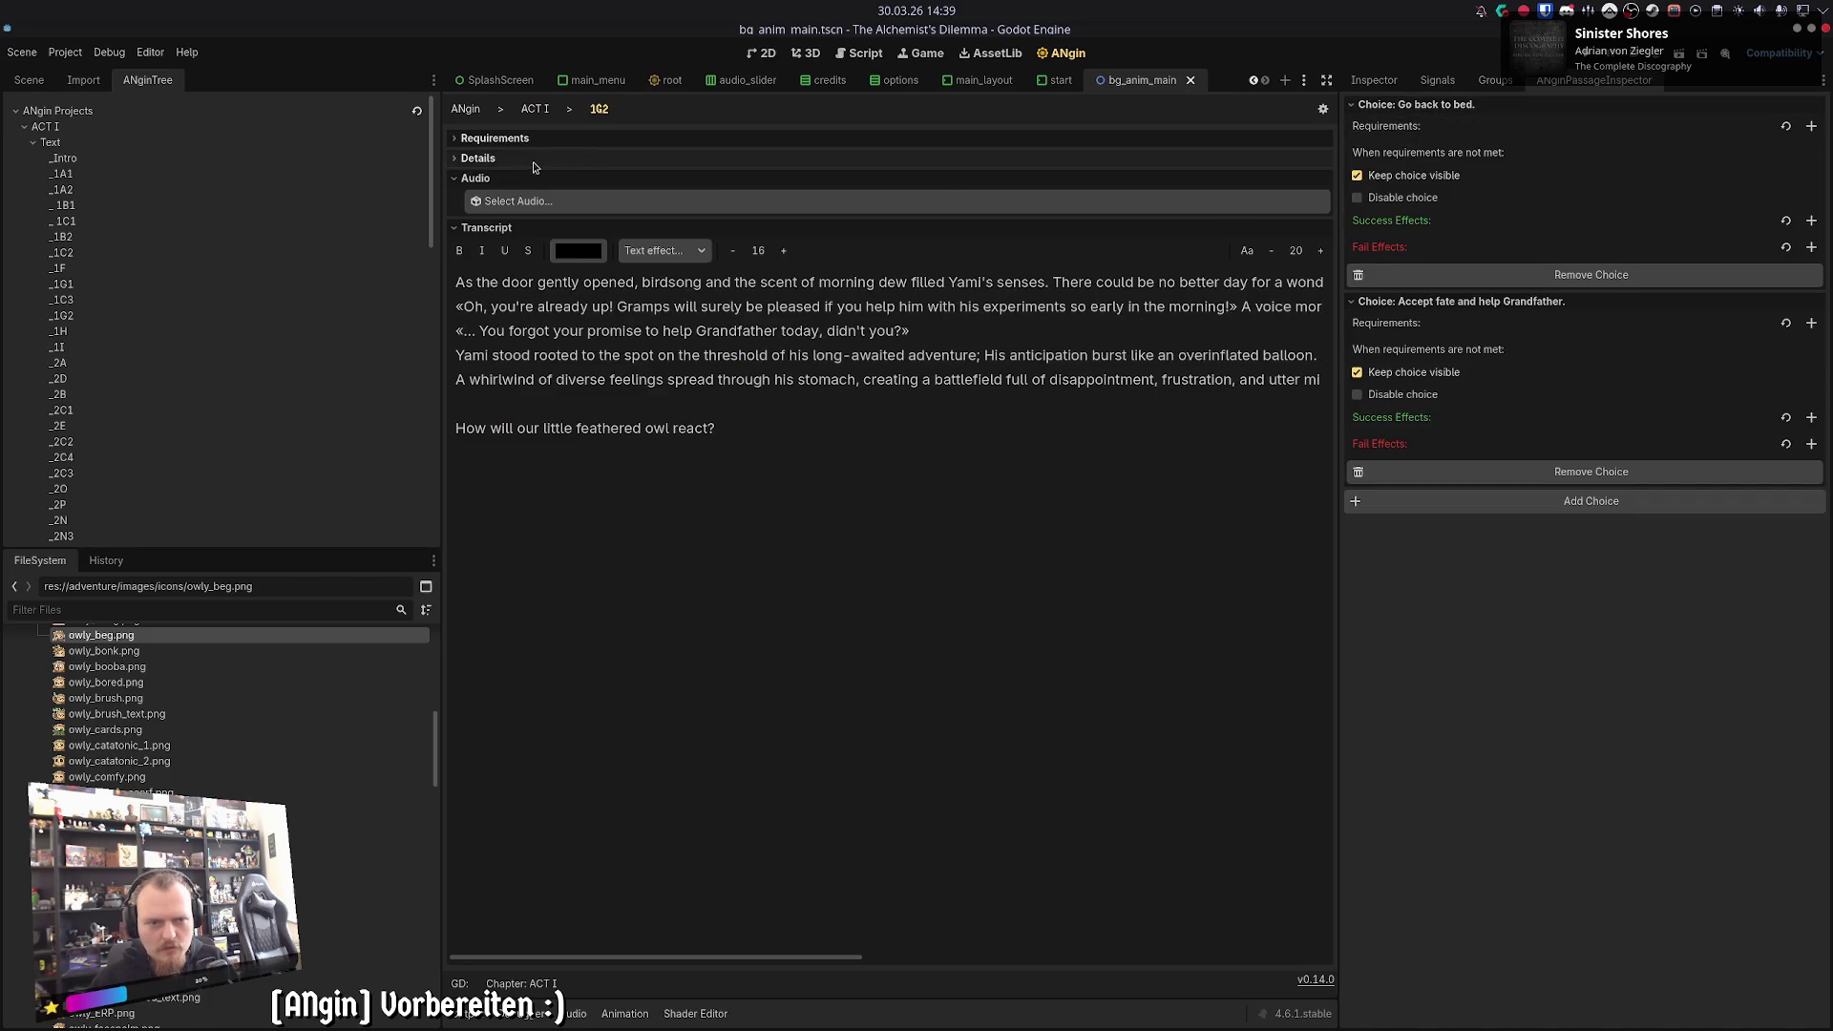
click(531, 158)
click(542, 109)
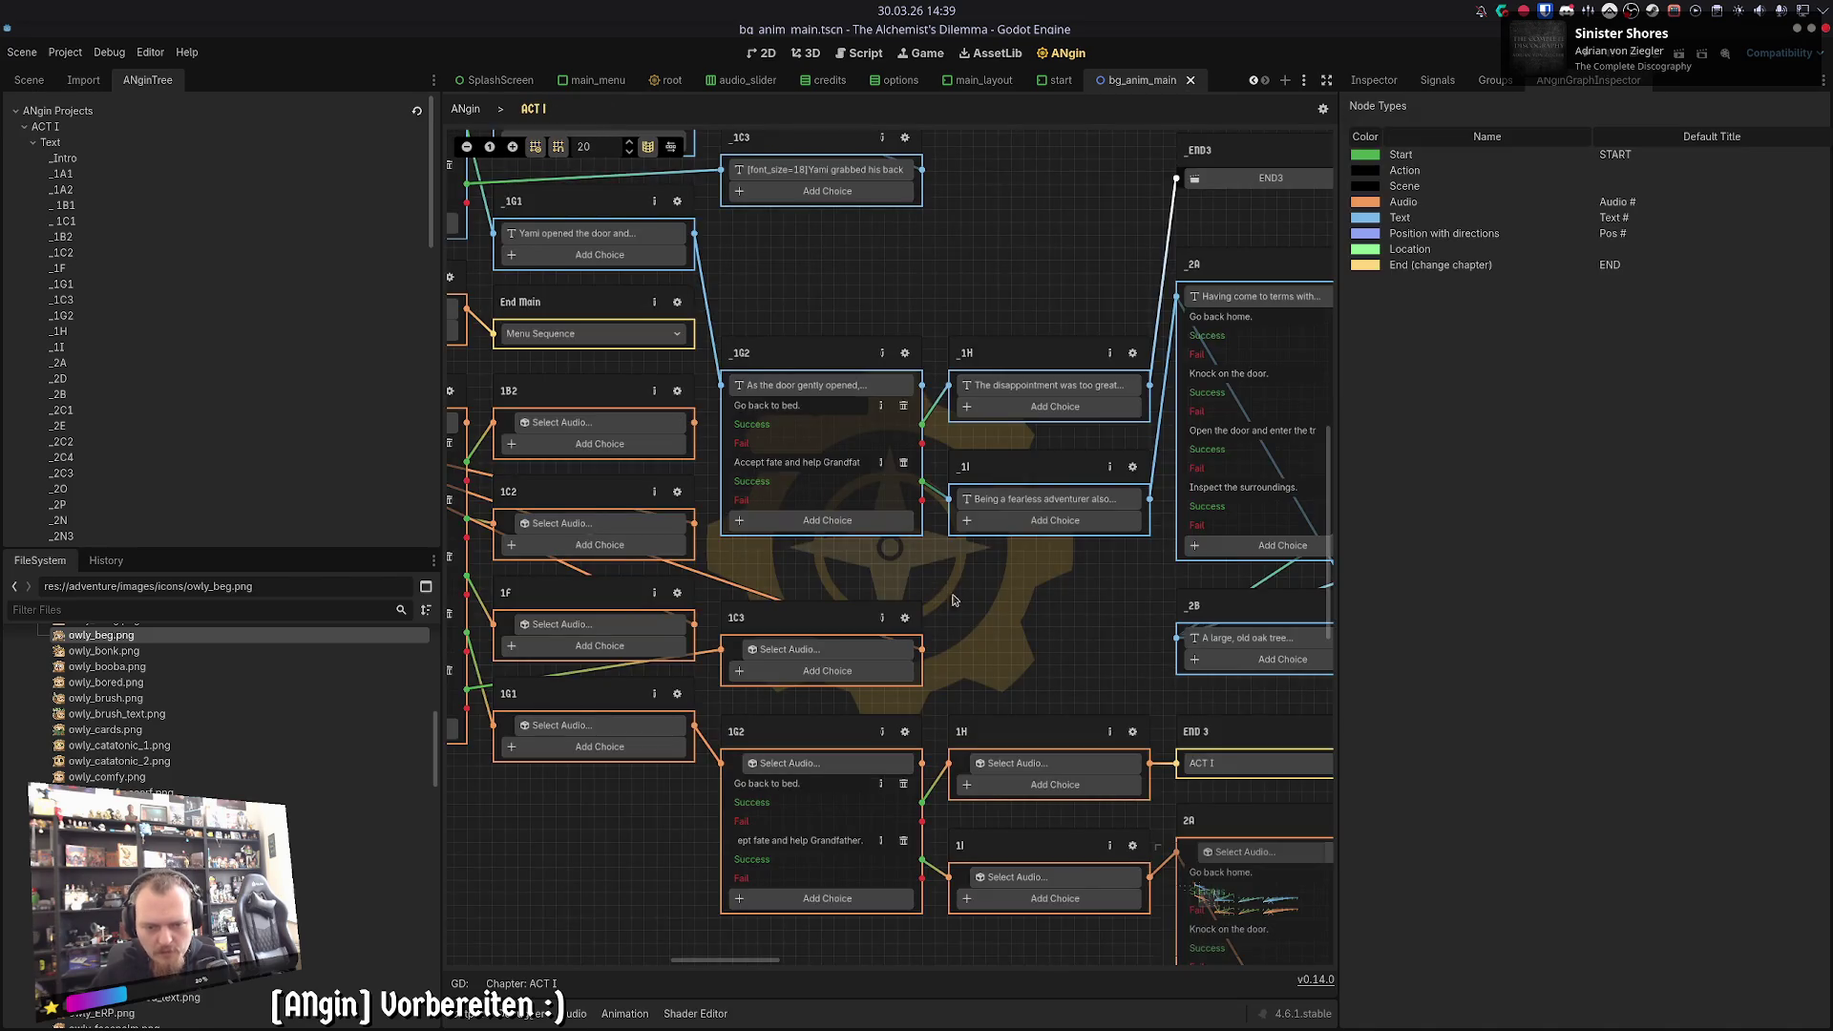
scroll(706, 381, down, 1)
scroll(706, 381, right, 1)
drag(731, 520, 768, 850)
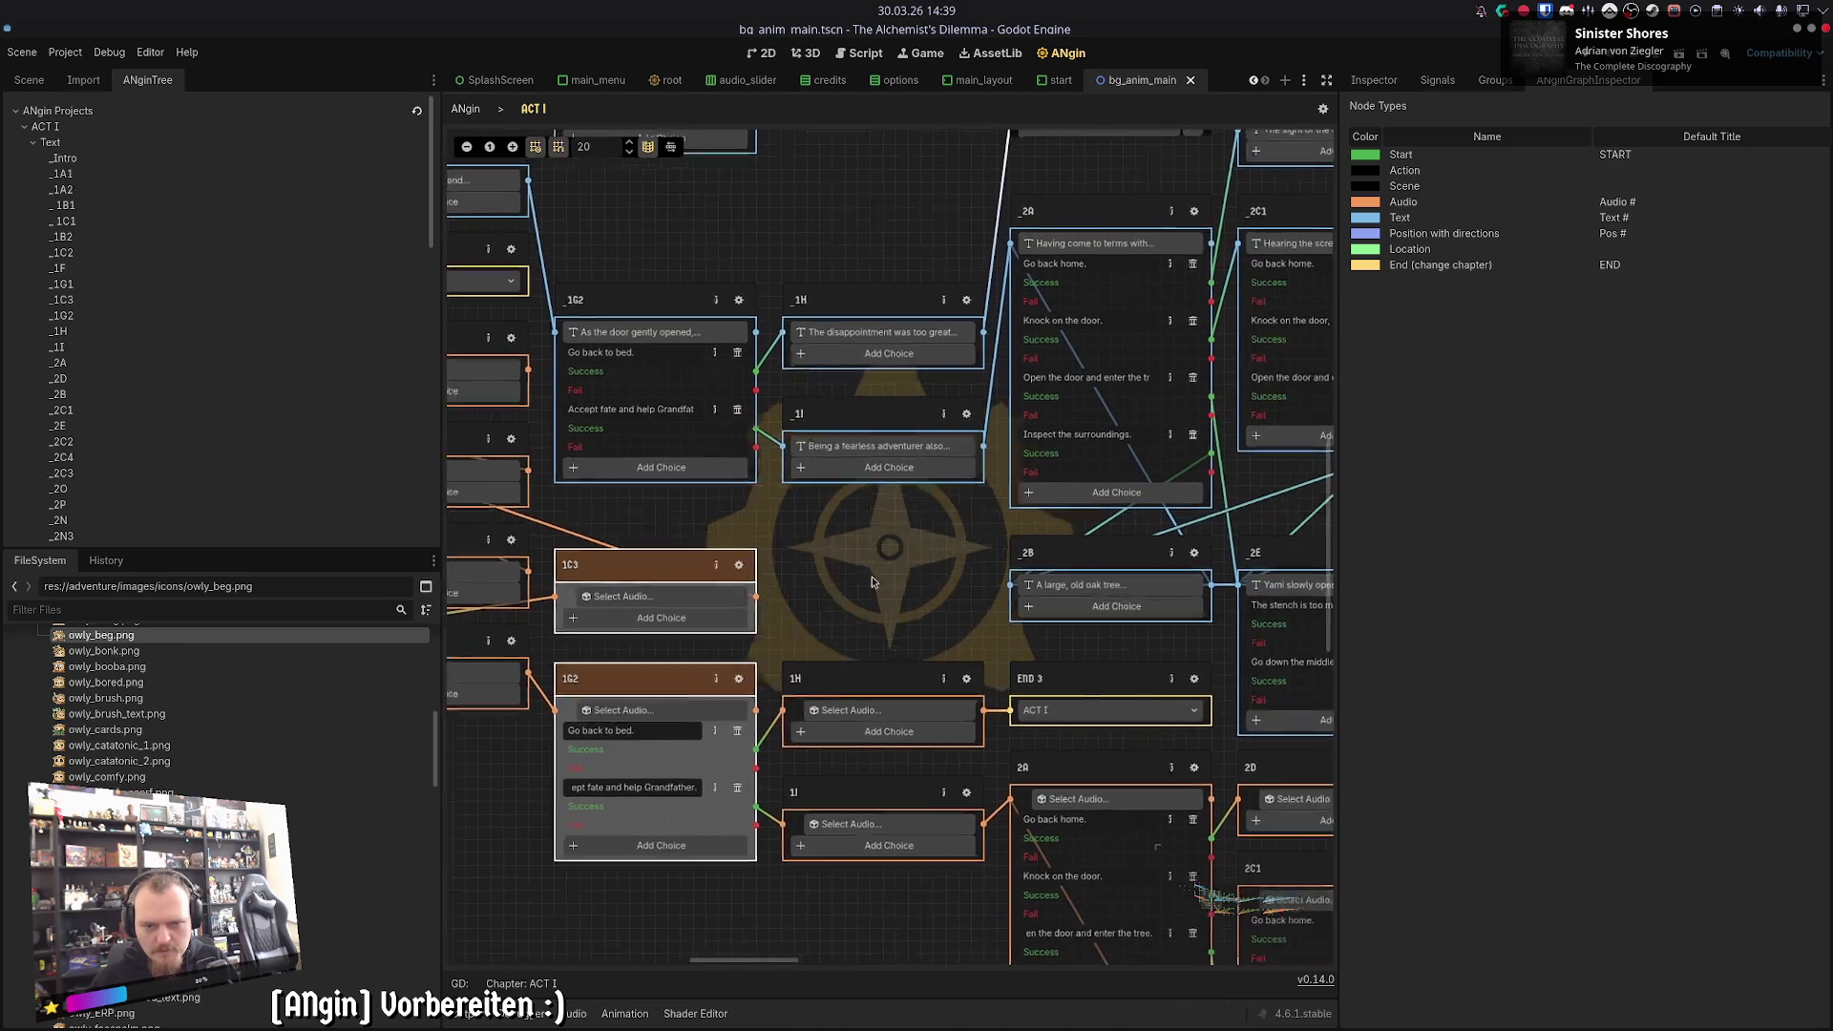
- Compare the _1H text passage with the 1H audio node
scroll(780, 687, right, 3)
scroll(788, 573, right, 3)
click(792, 532)
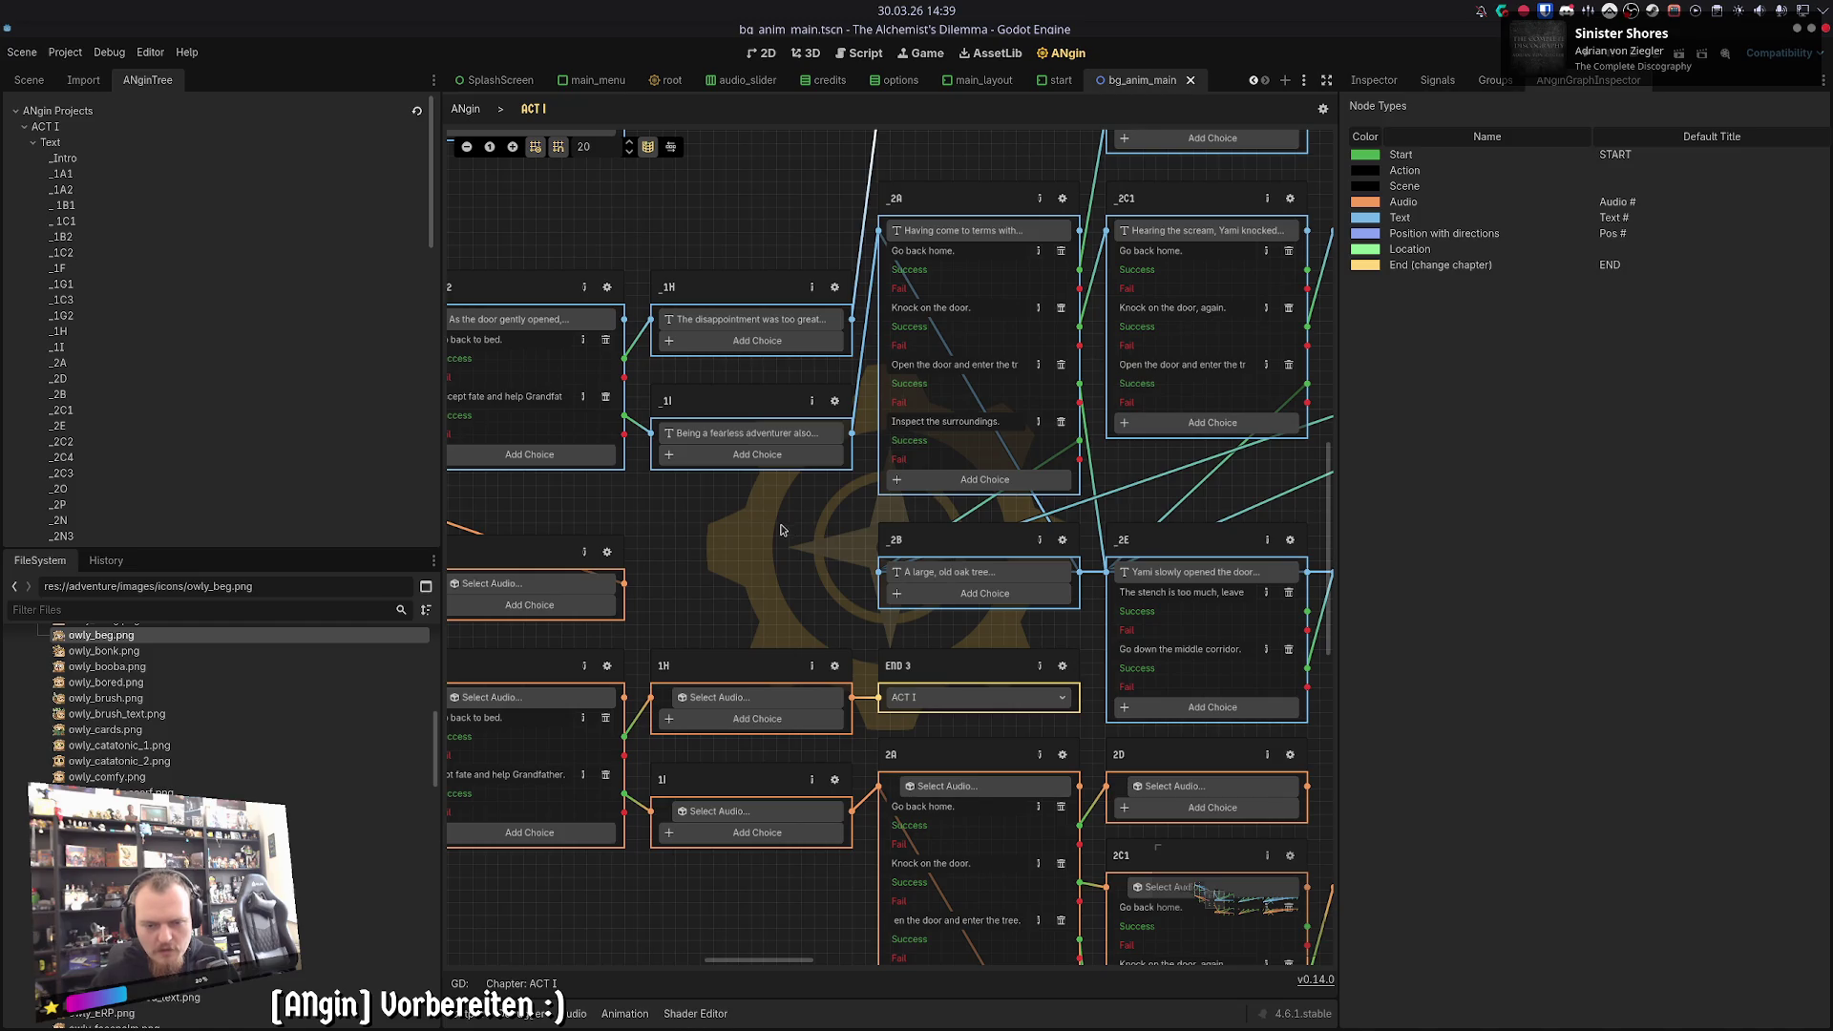
click(834, 288)
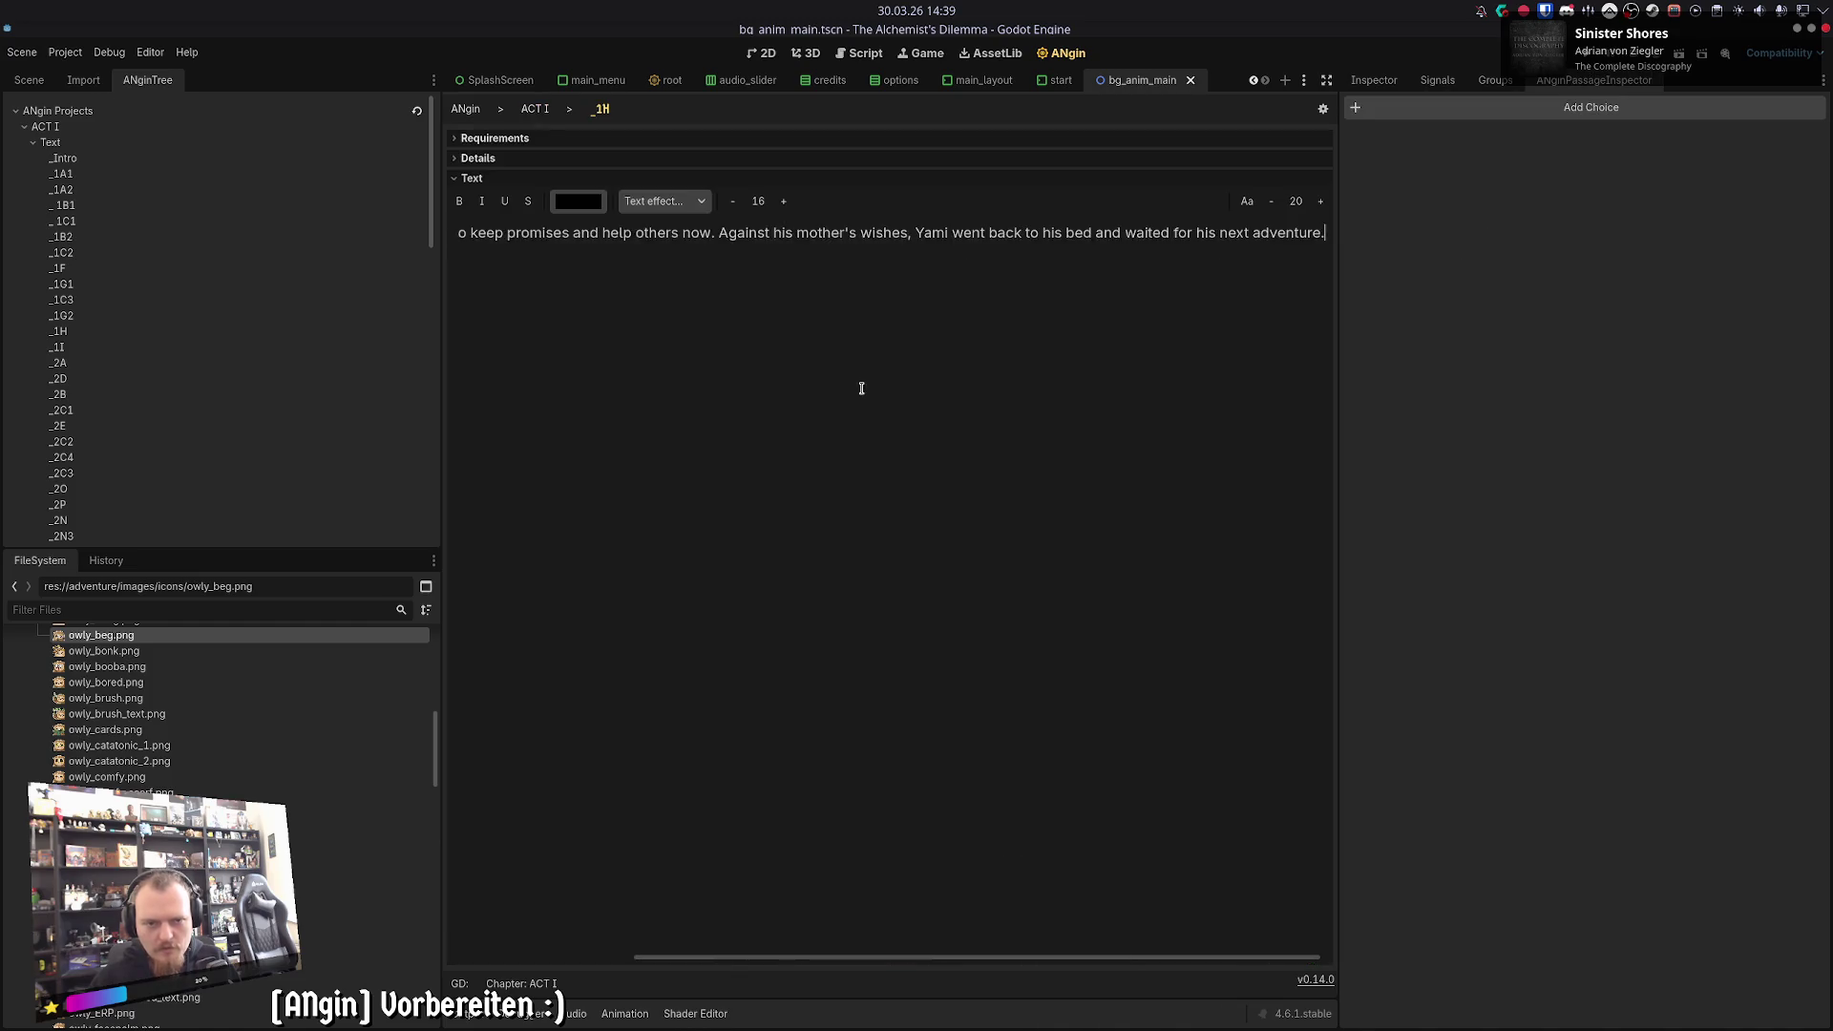
click(540, 109)
click(852, 614)
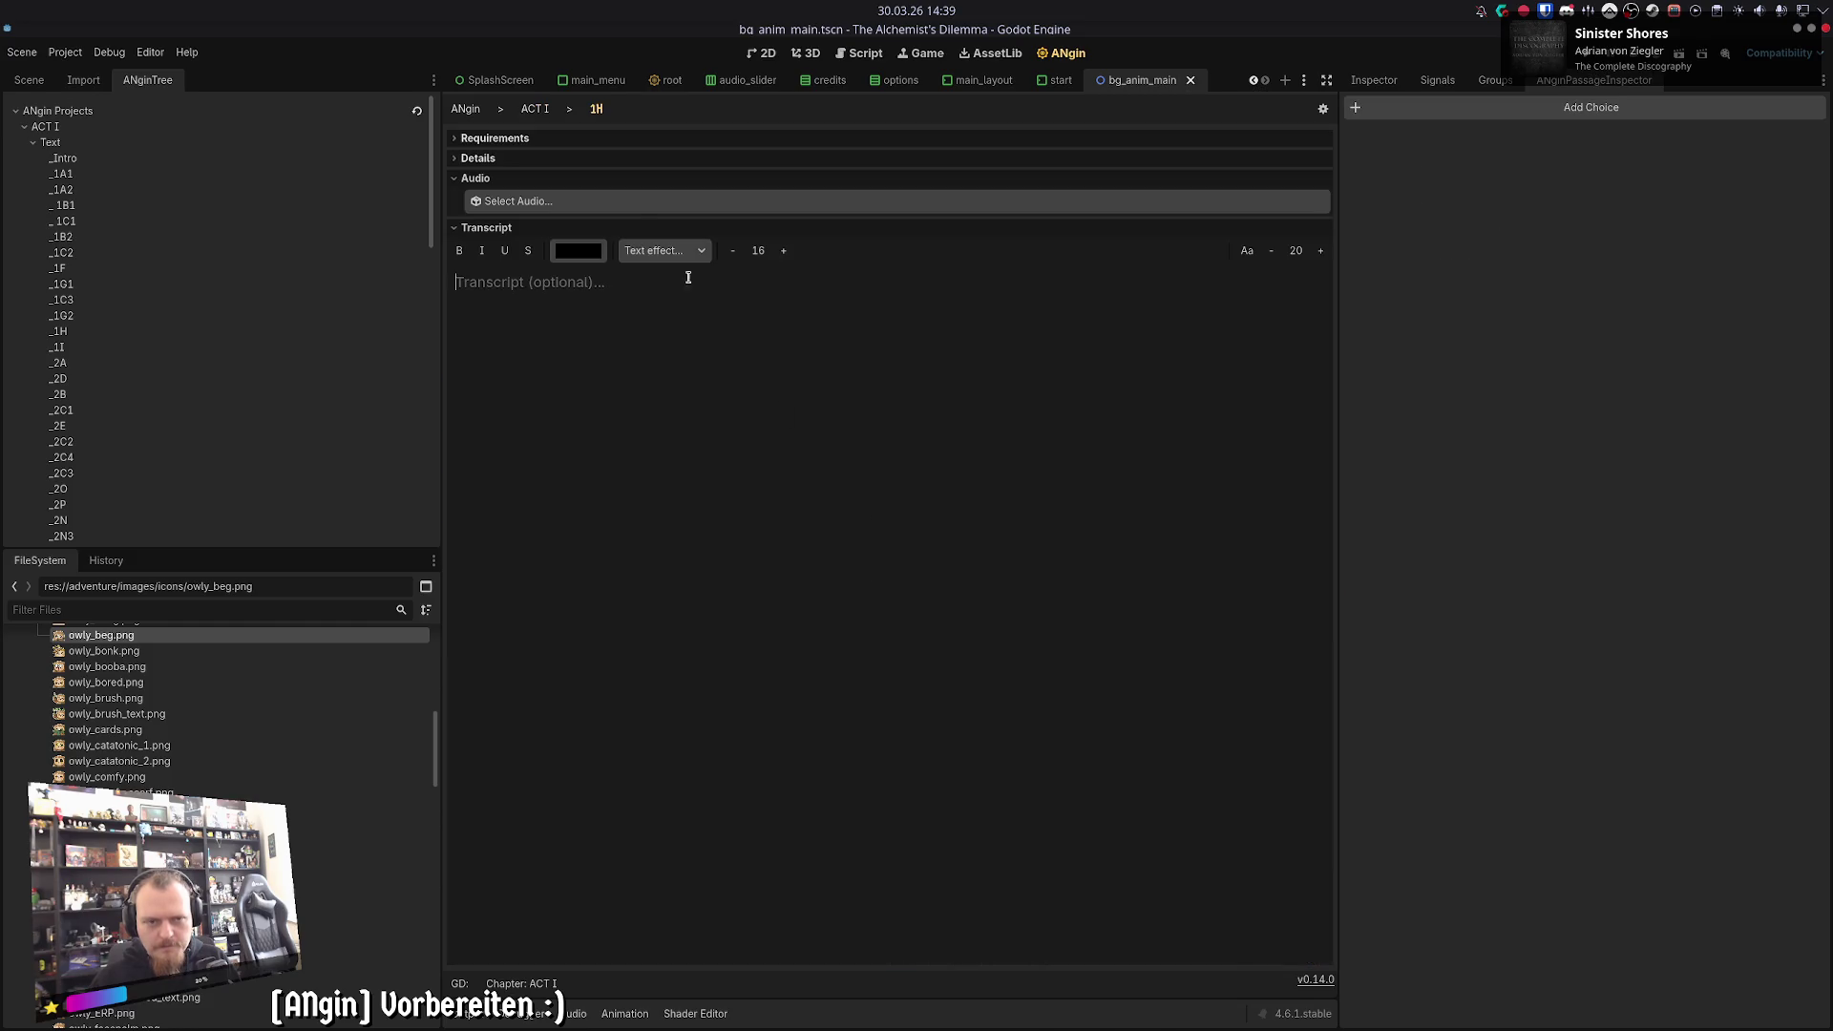
key(Escape)
- Paste the _1I passage text into audio node 1I's Transcript field
click(836, 403)
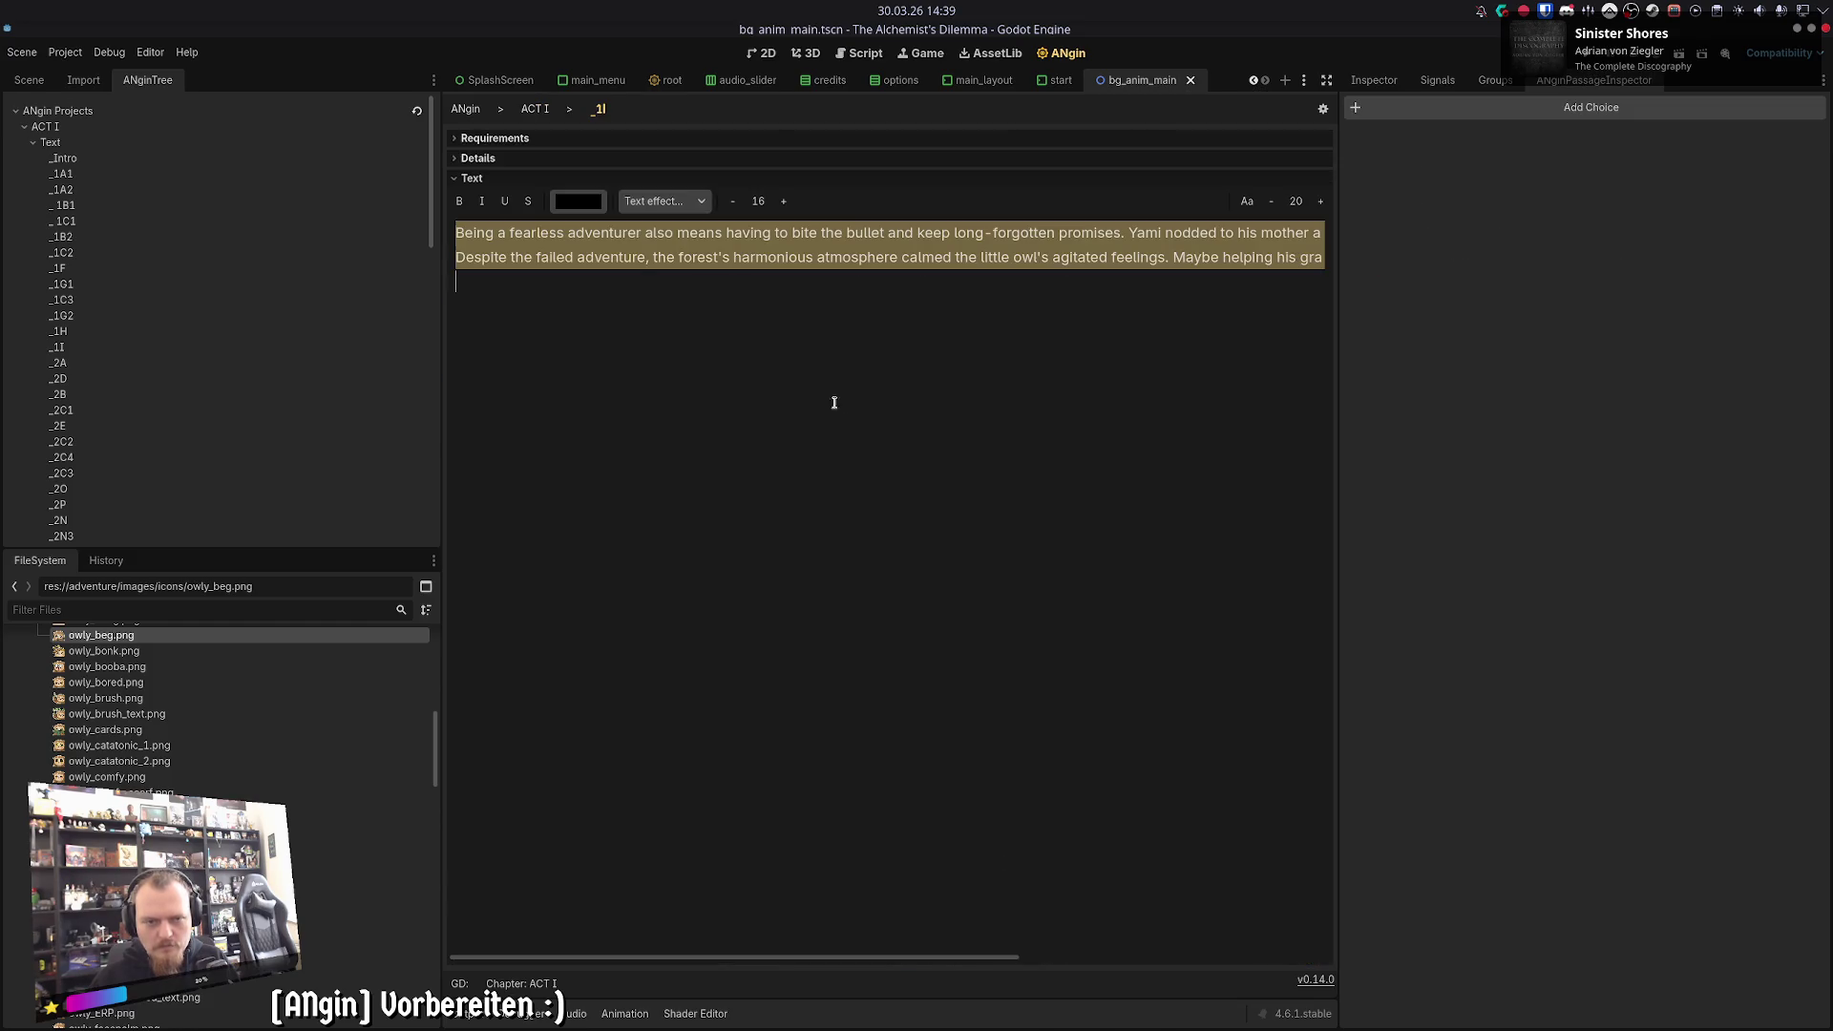
click(538, 113)
click(827, 781)
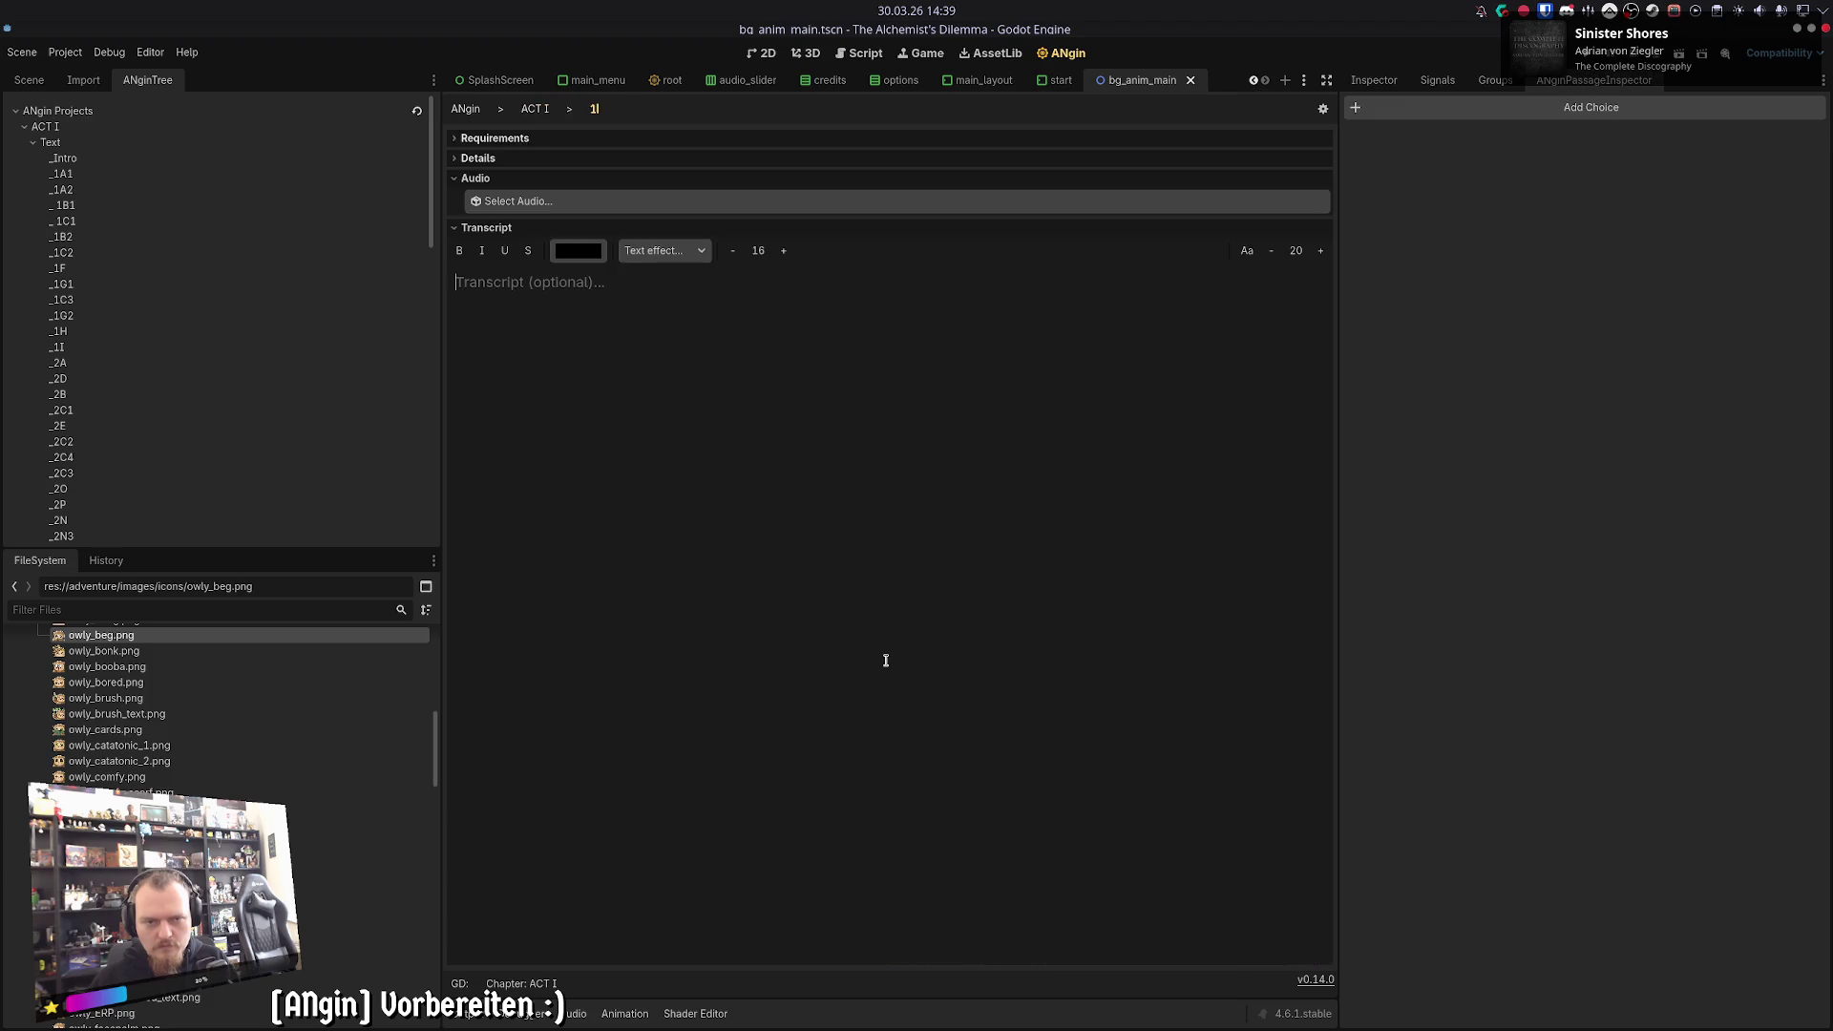
key(ctrl+v)
click(540, 109)
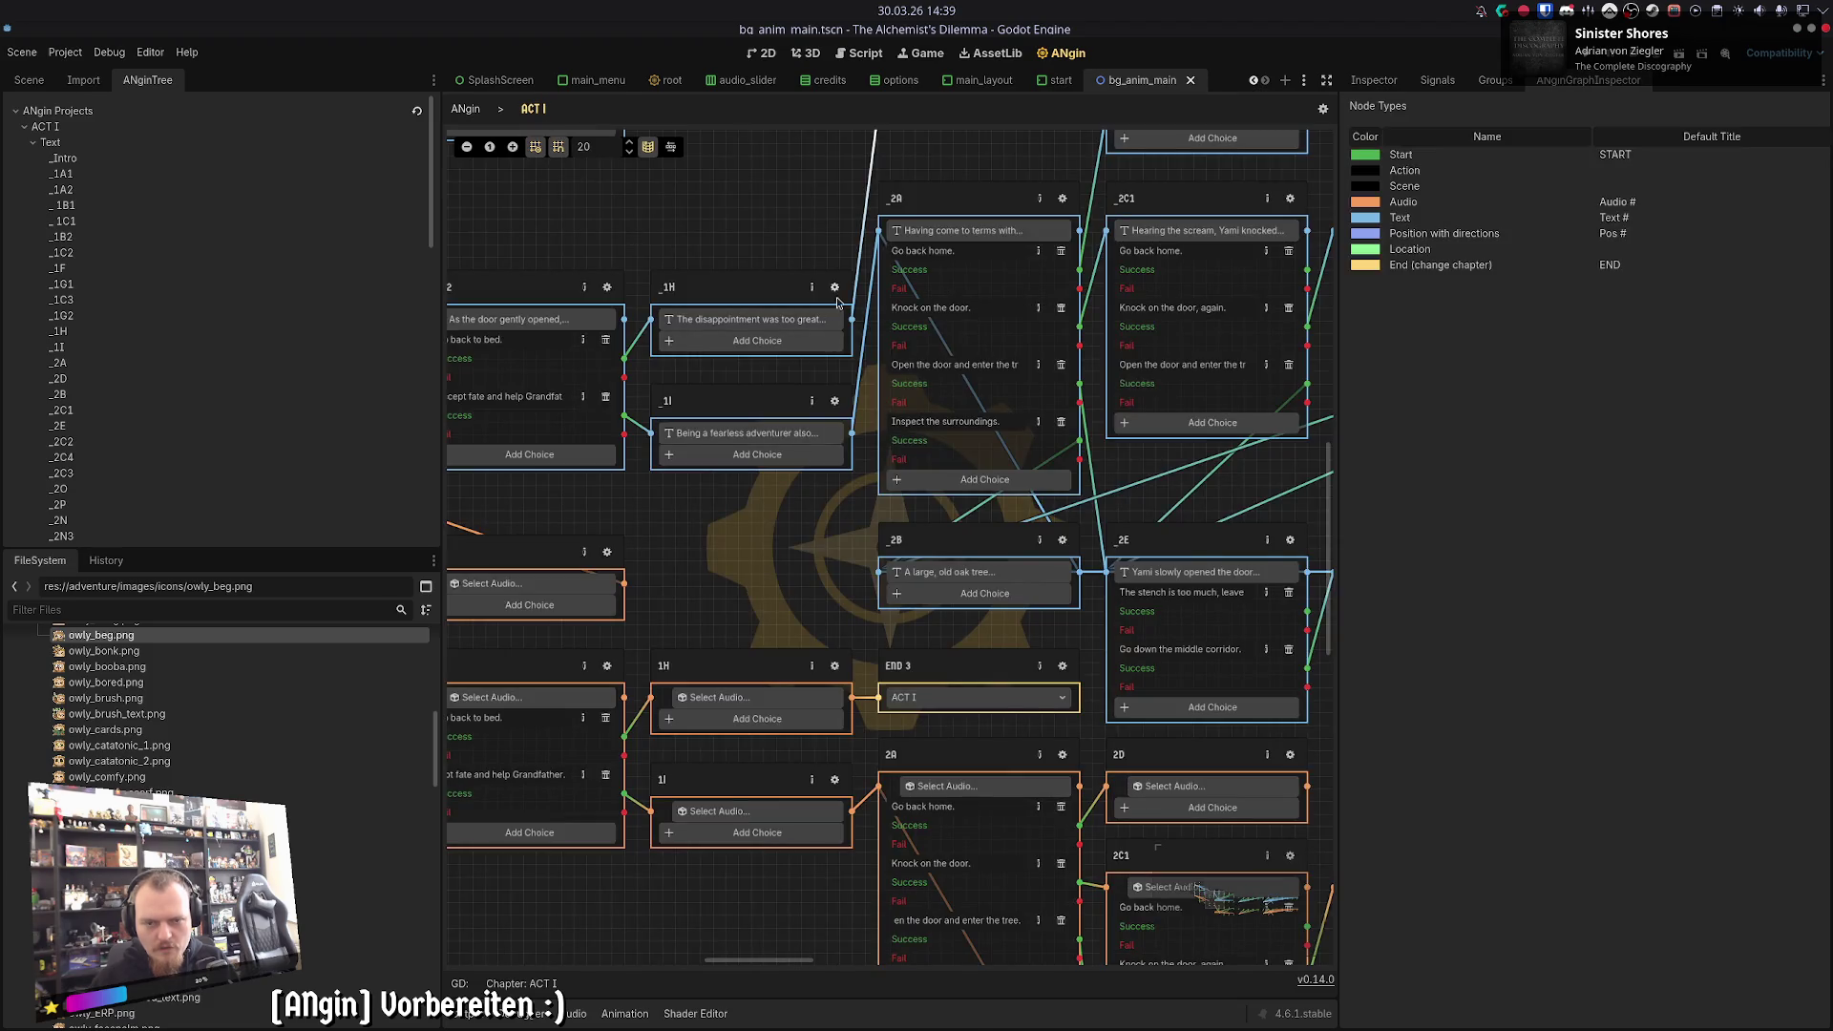
- Recheck the _1H passage and the _1I passage's requirements
click(835, 289)
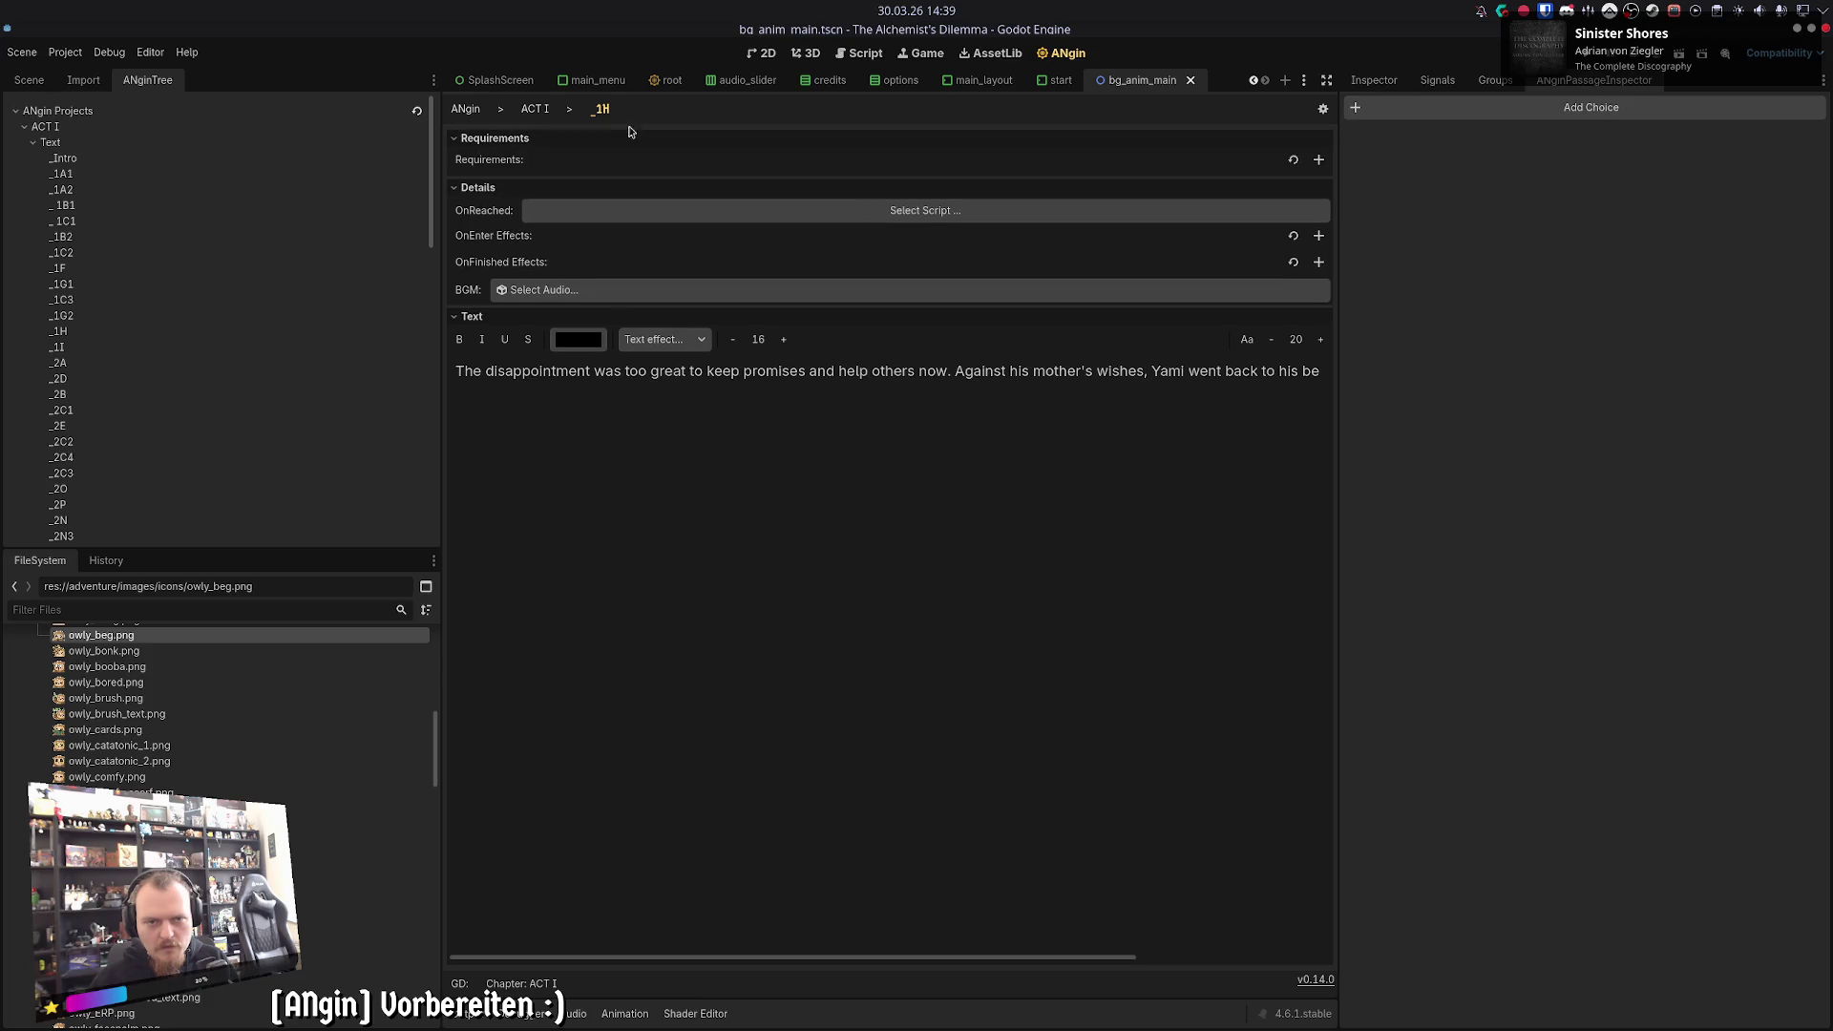
click(535, 110)
click(837, 394)
click(521, 138)
click(535, 110)
drag(835, 525, 601, 733)
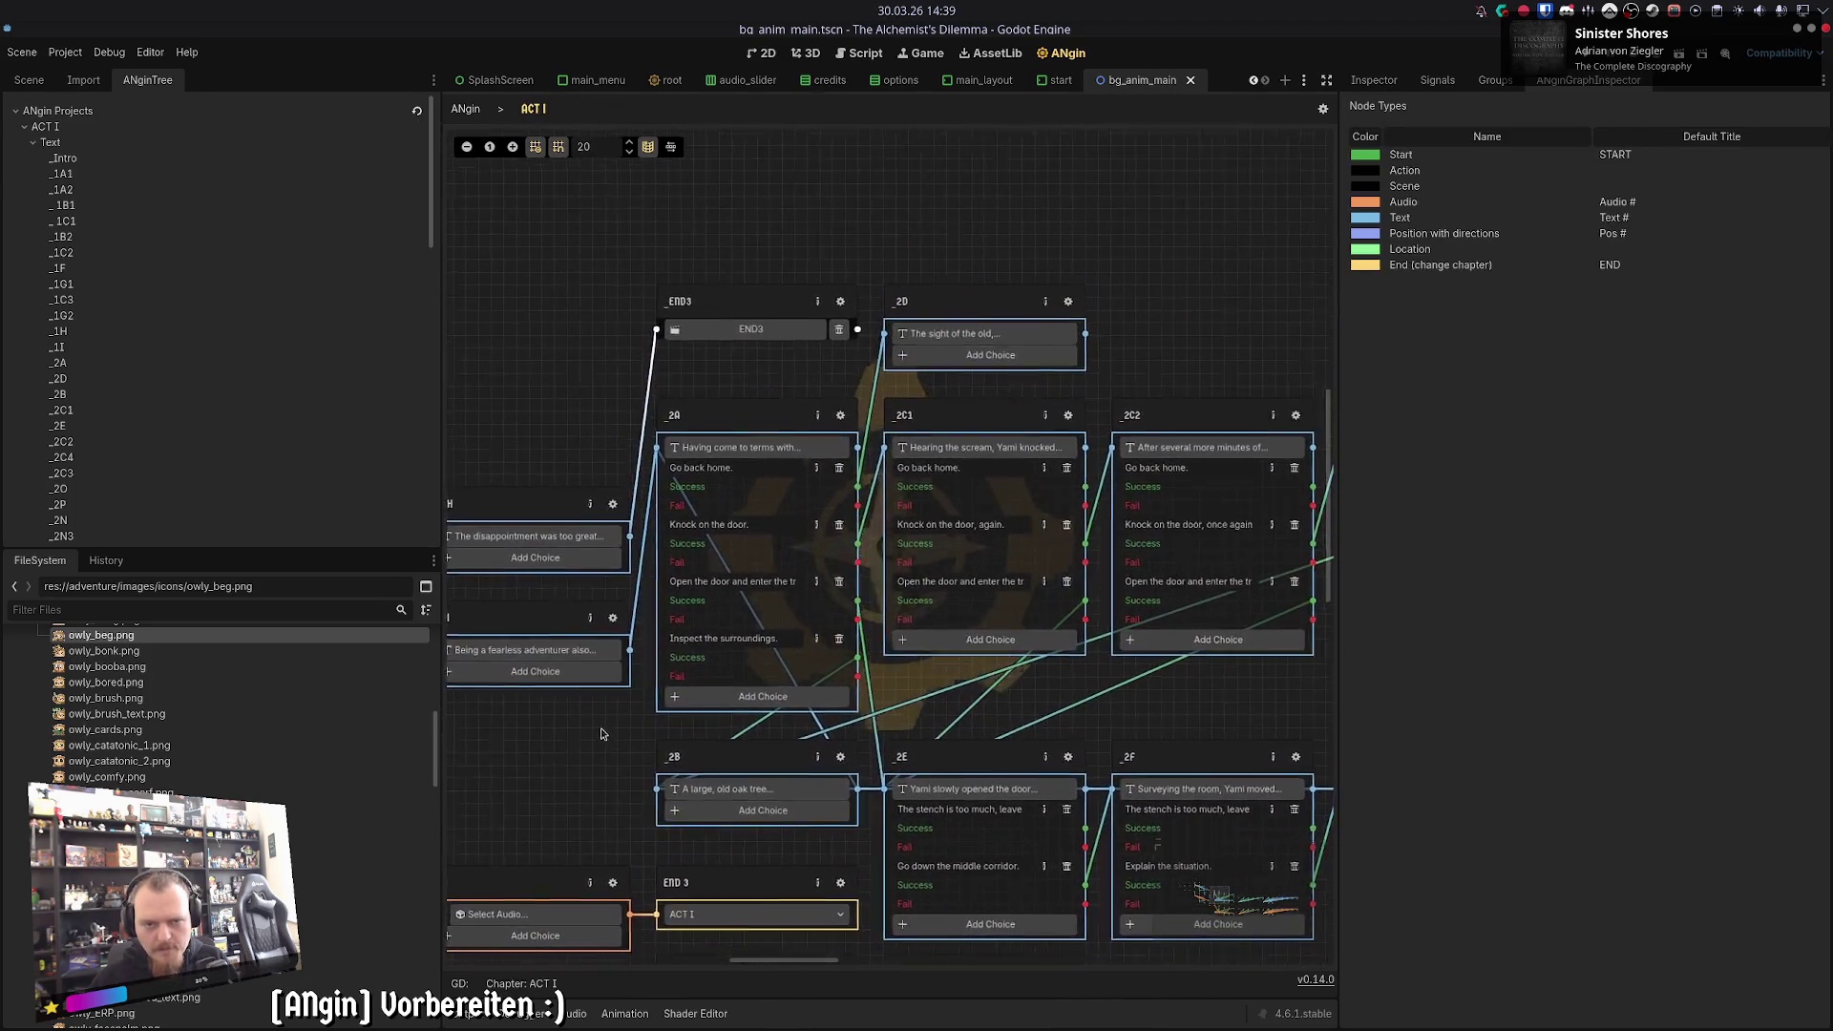
scroll(596, 725, down, 2)
scroll(576, 699, down, 2)
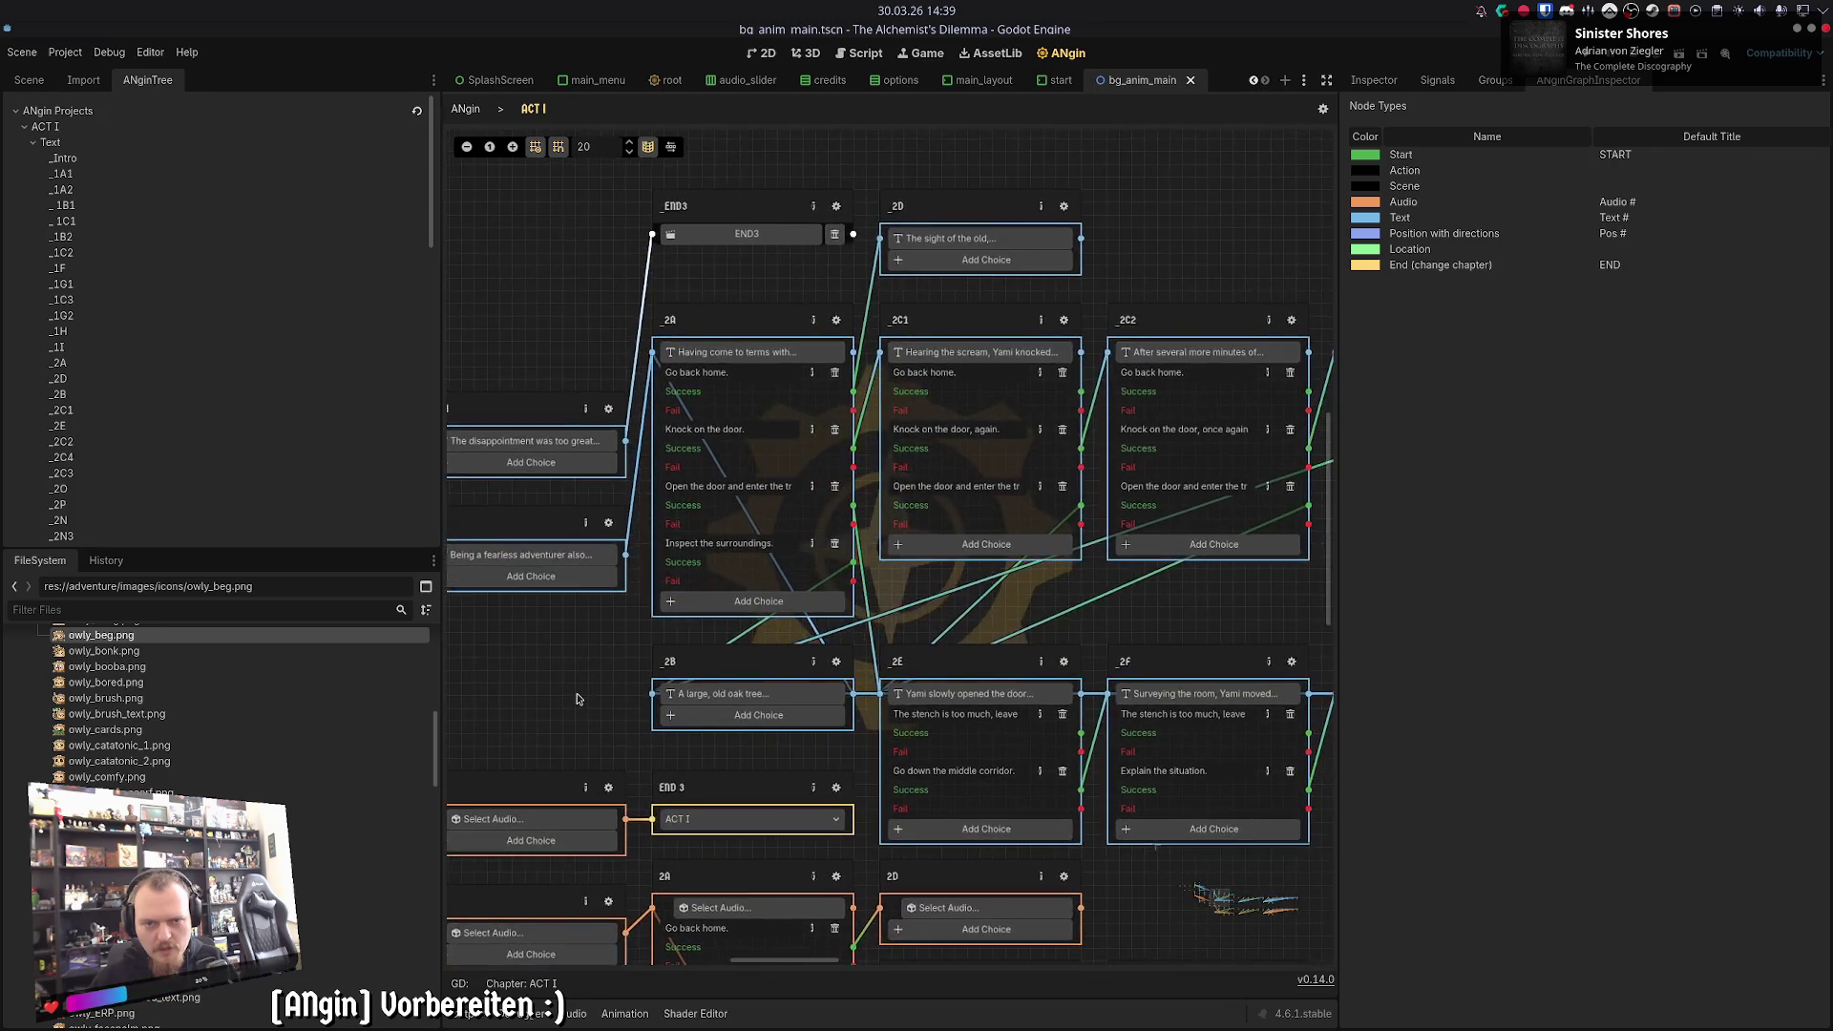
- View the _2A text and 2A audio passages and save the scene
scroll(577, 699, down, 4)
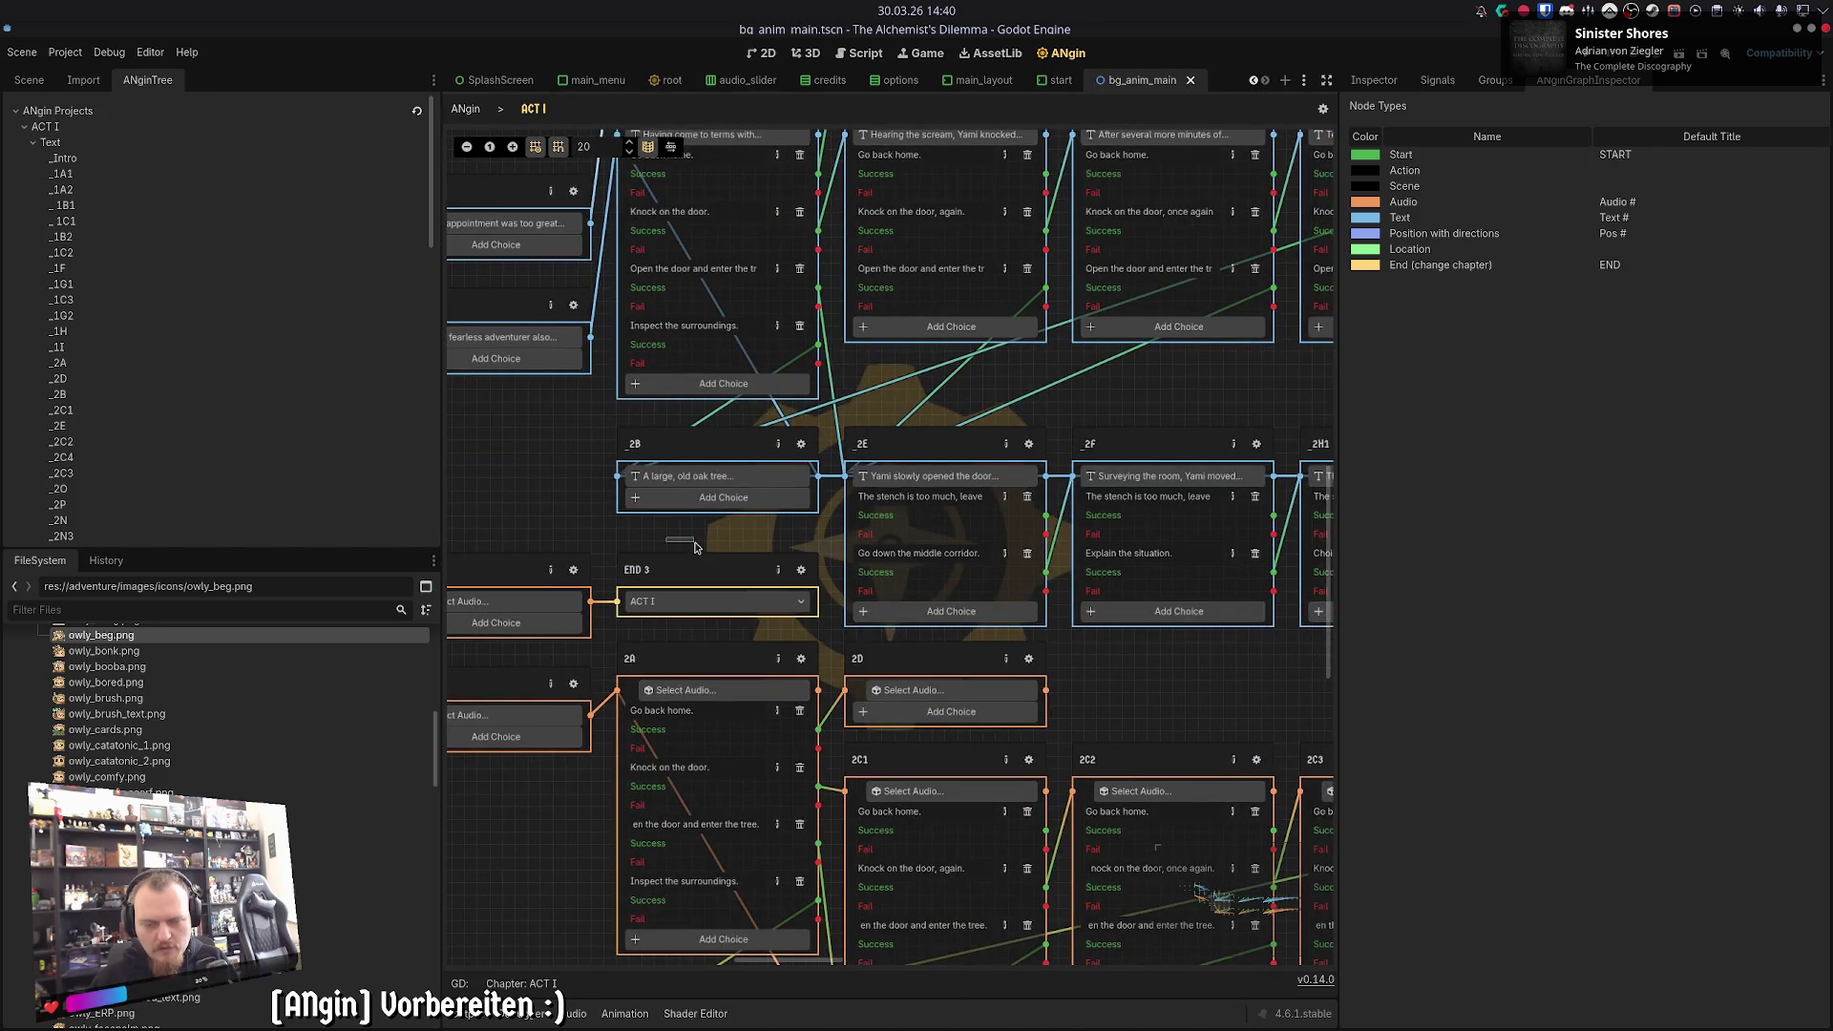
mouse_move(695, 545)
mouse_down()
mouse_move(683, 711)
mouse_move(727, 694)
mouse_up()
click(832, 248)
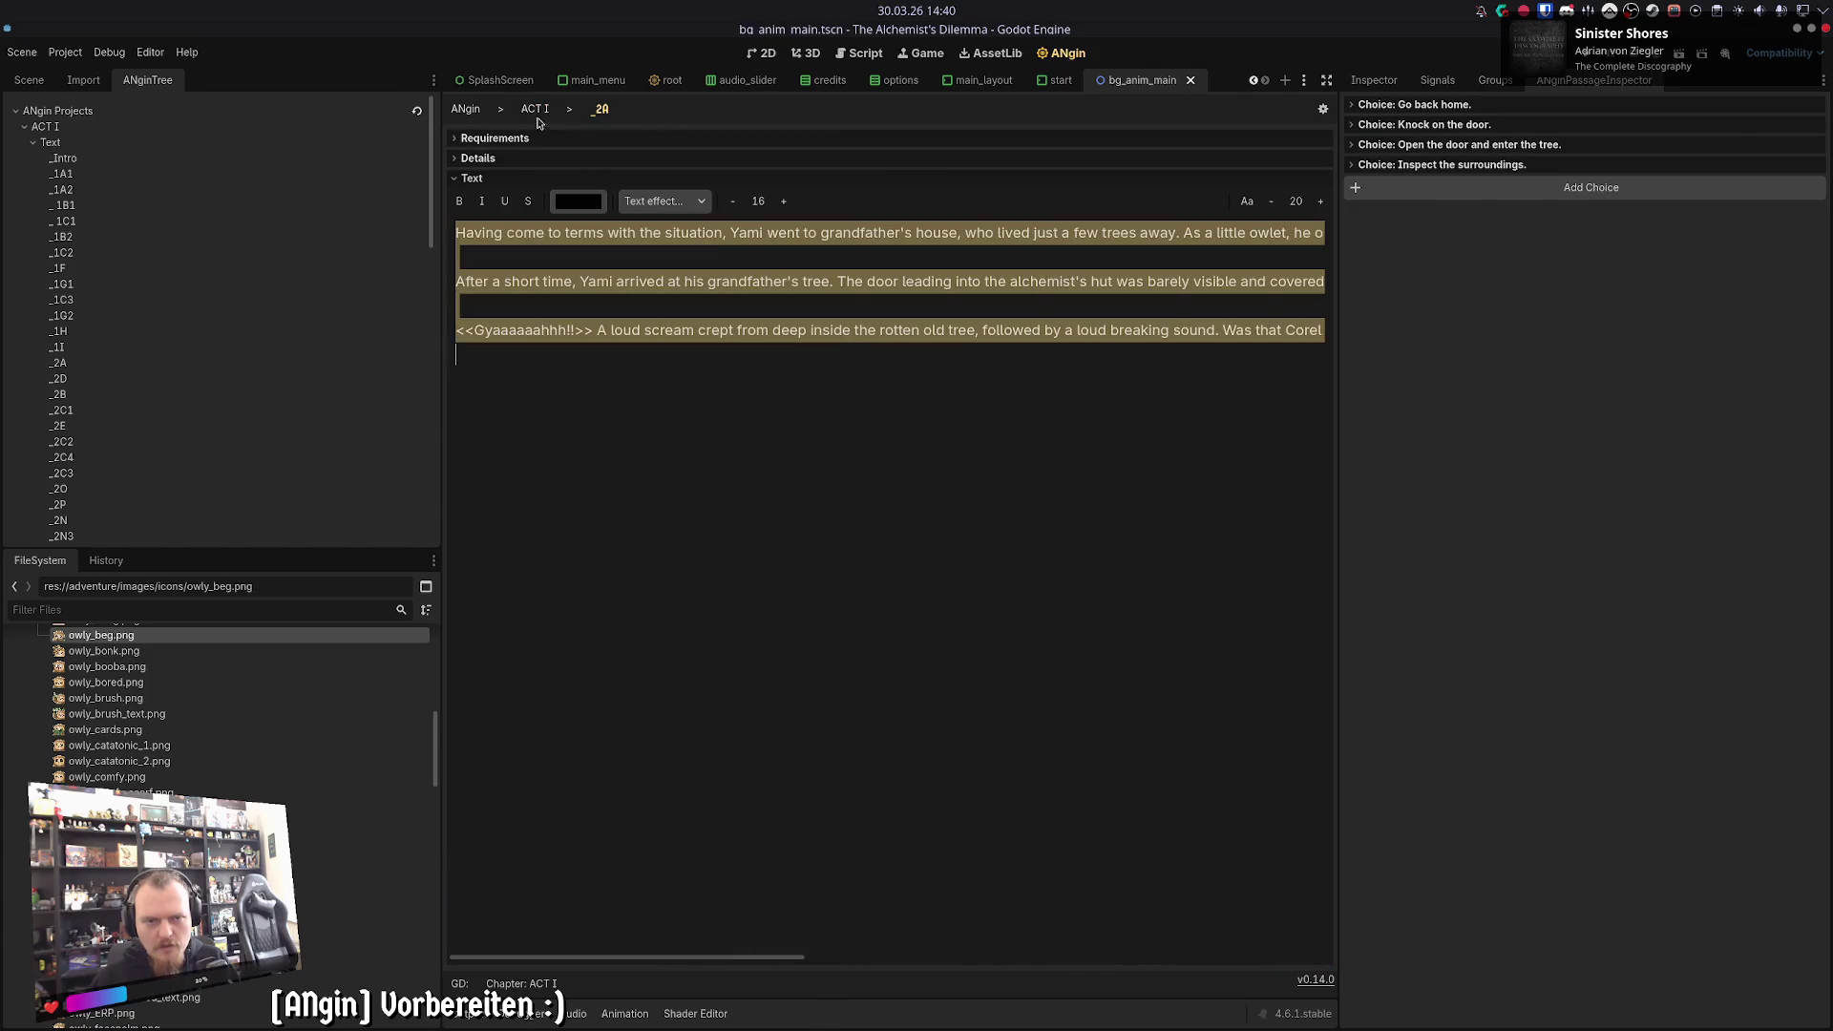
click(535, 111)
click(826, 819)
key(ctrl+s)
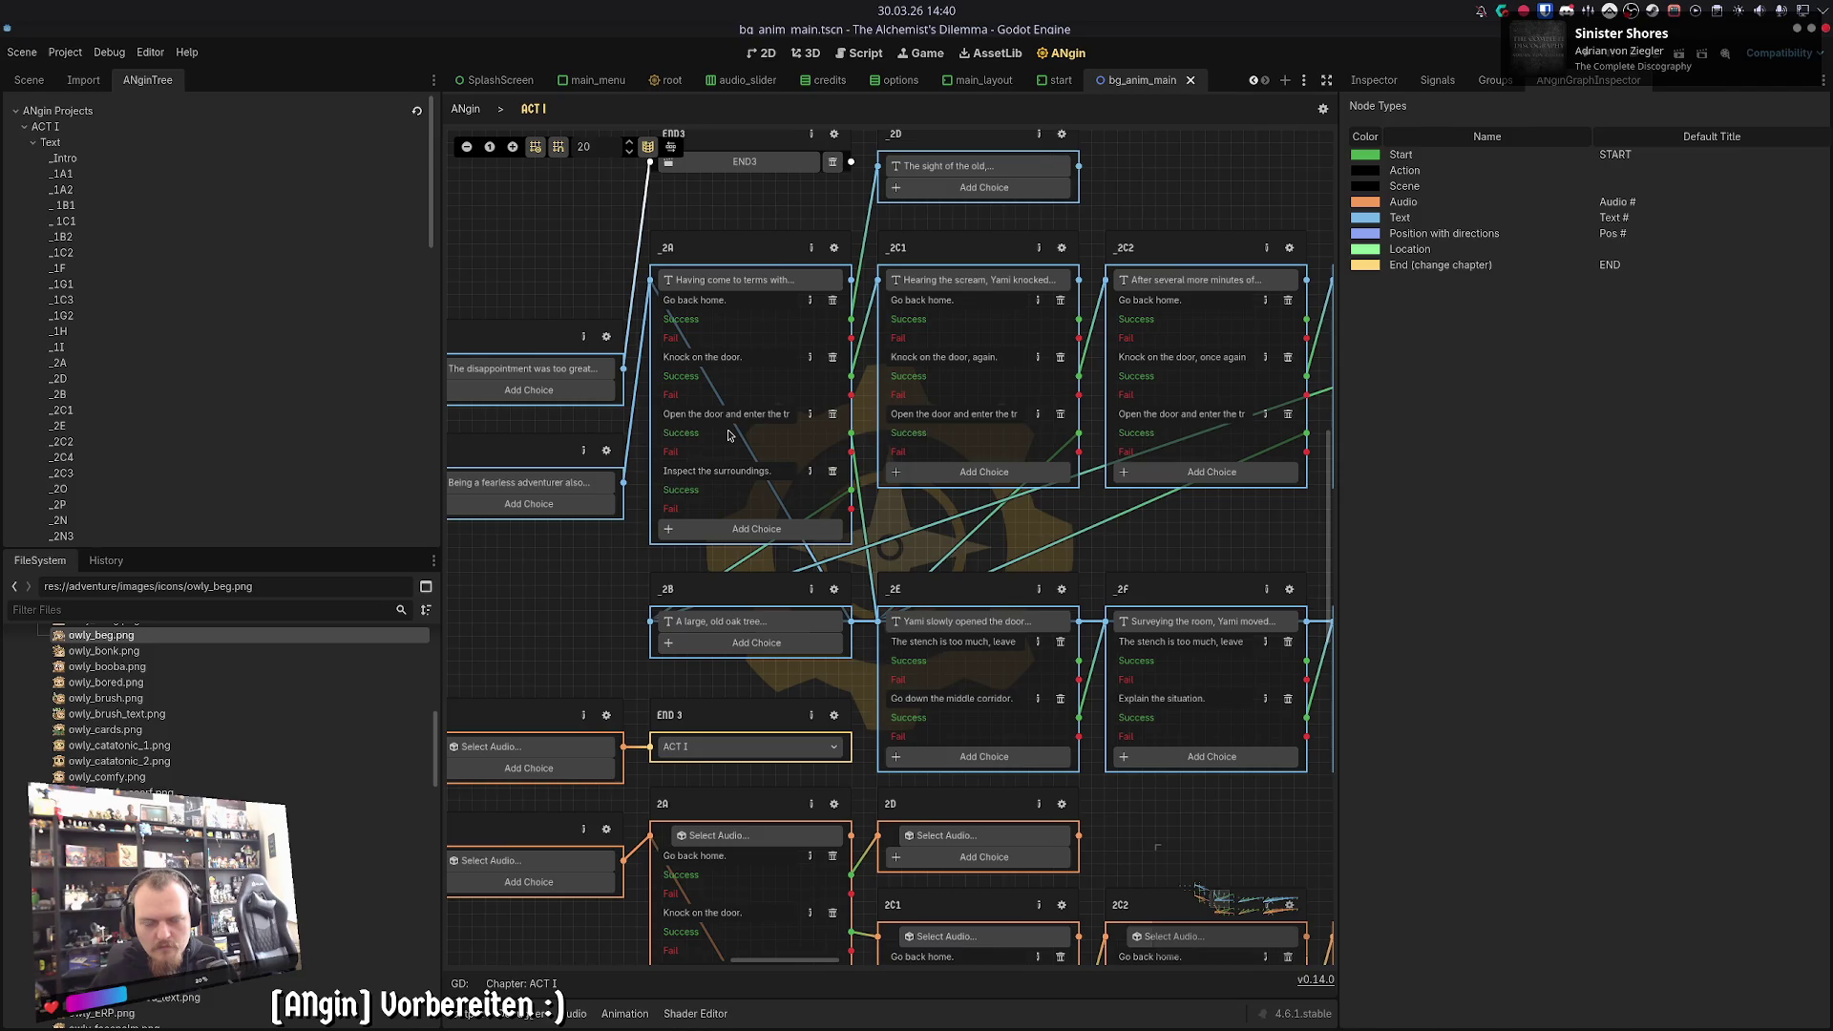
click(813, 251)
click(808, 249)
- Expand _2A's requirements, details and its four choices, including Inspect the surroundings
click(833, 248)
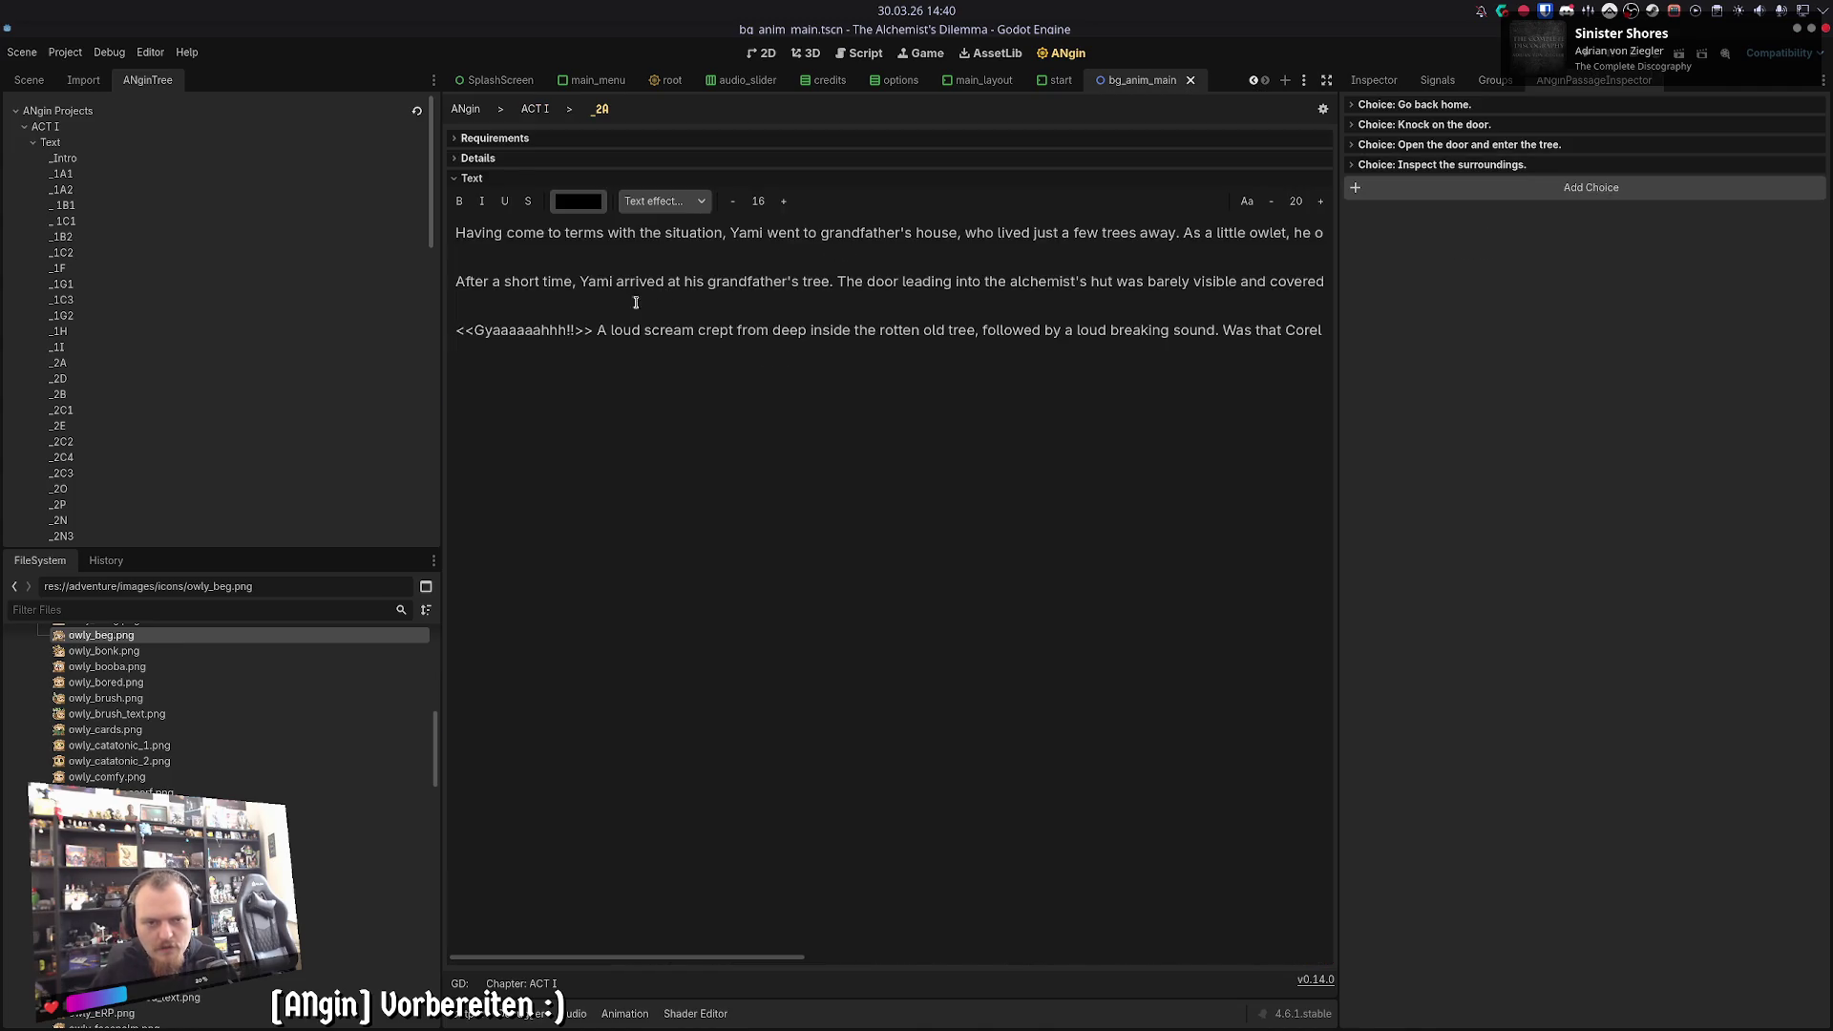
click(477, 157)
click(493, 138)
click(1413, 164)
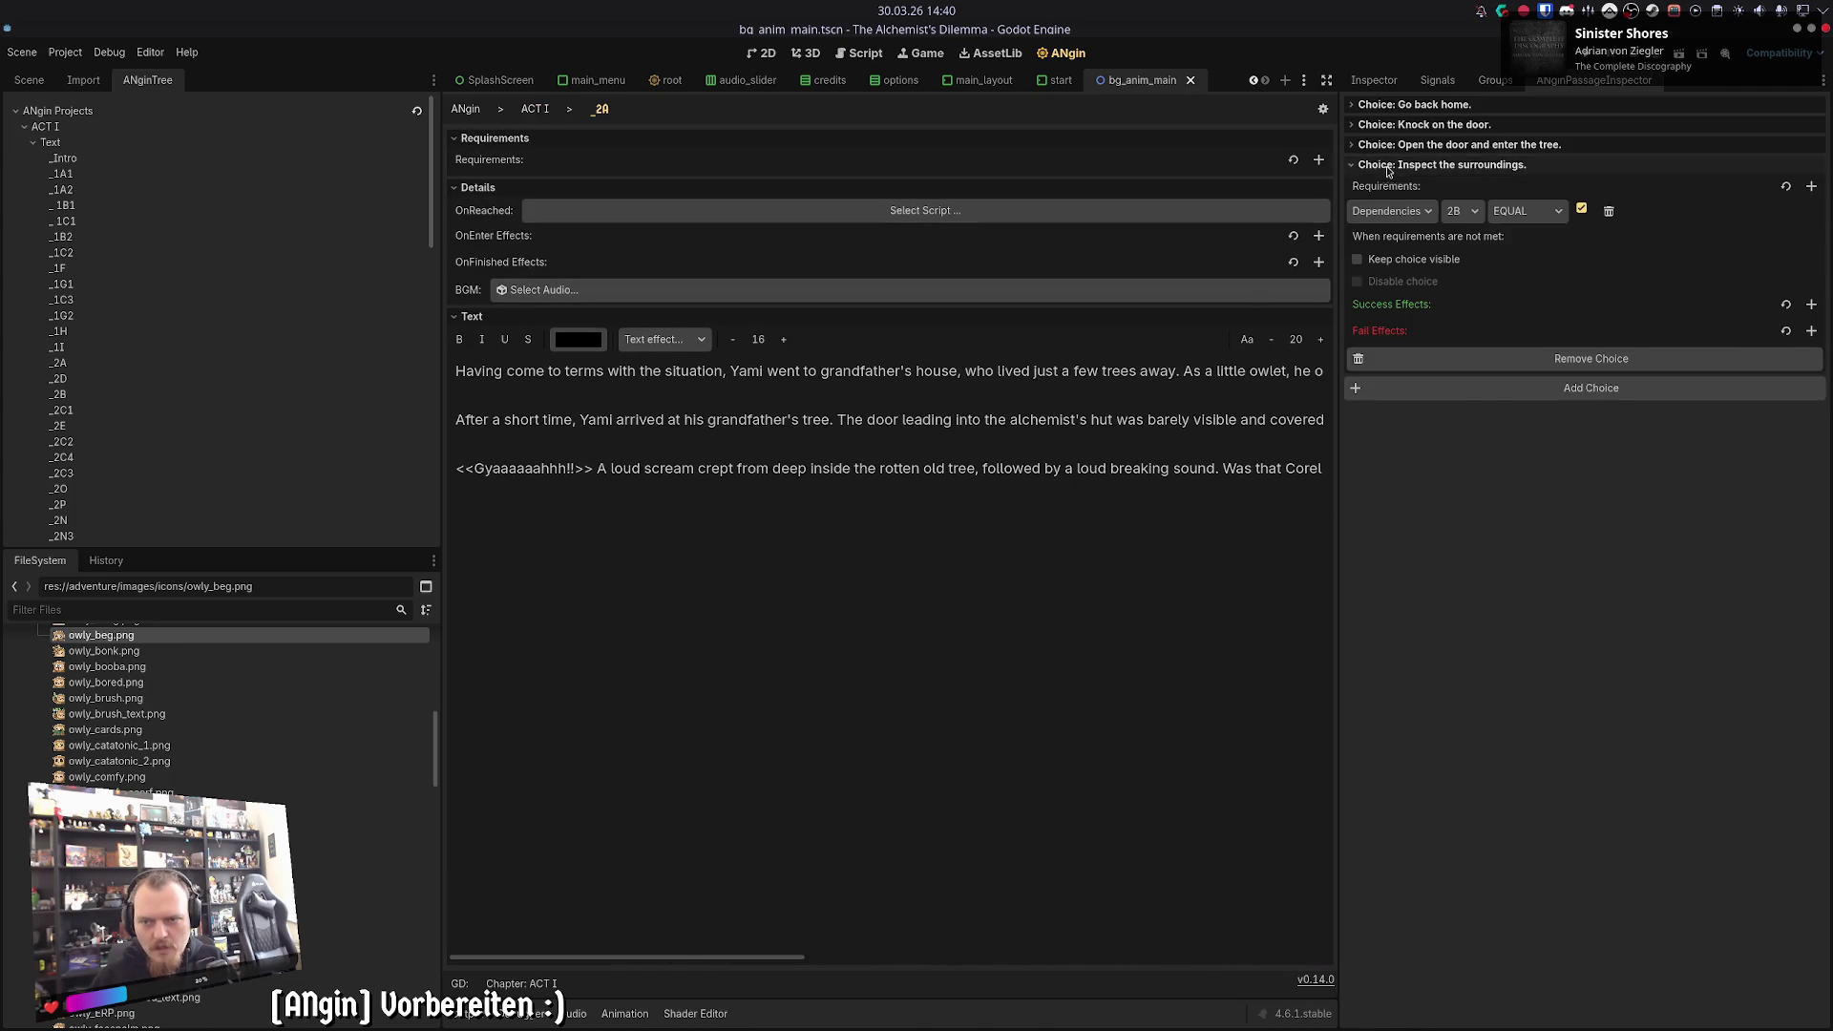
click(1407, 144)
click(1403, 125)
click(1403, 105)
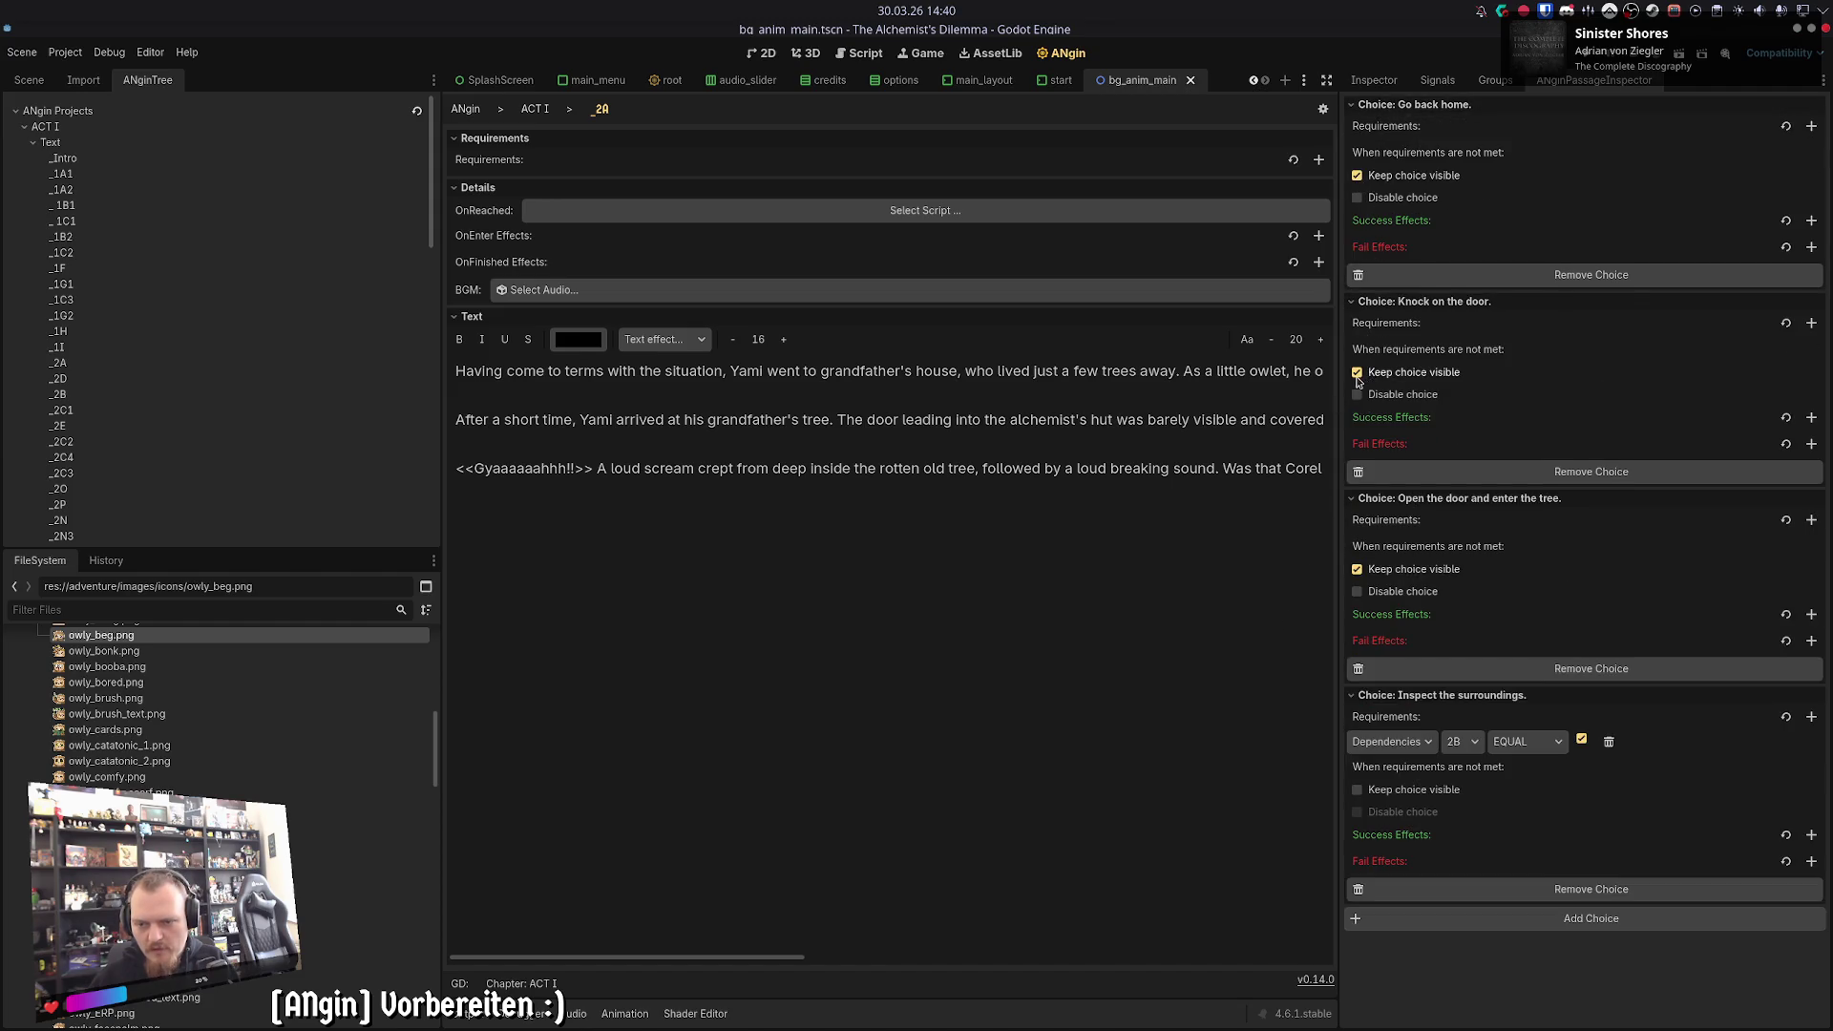
click(535, 108)
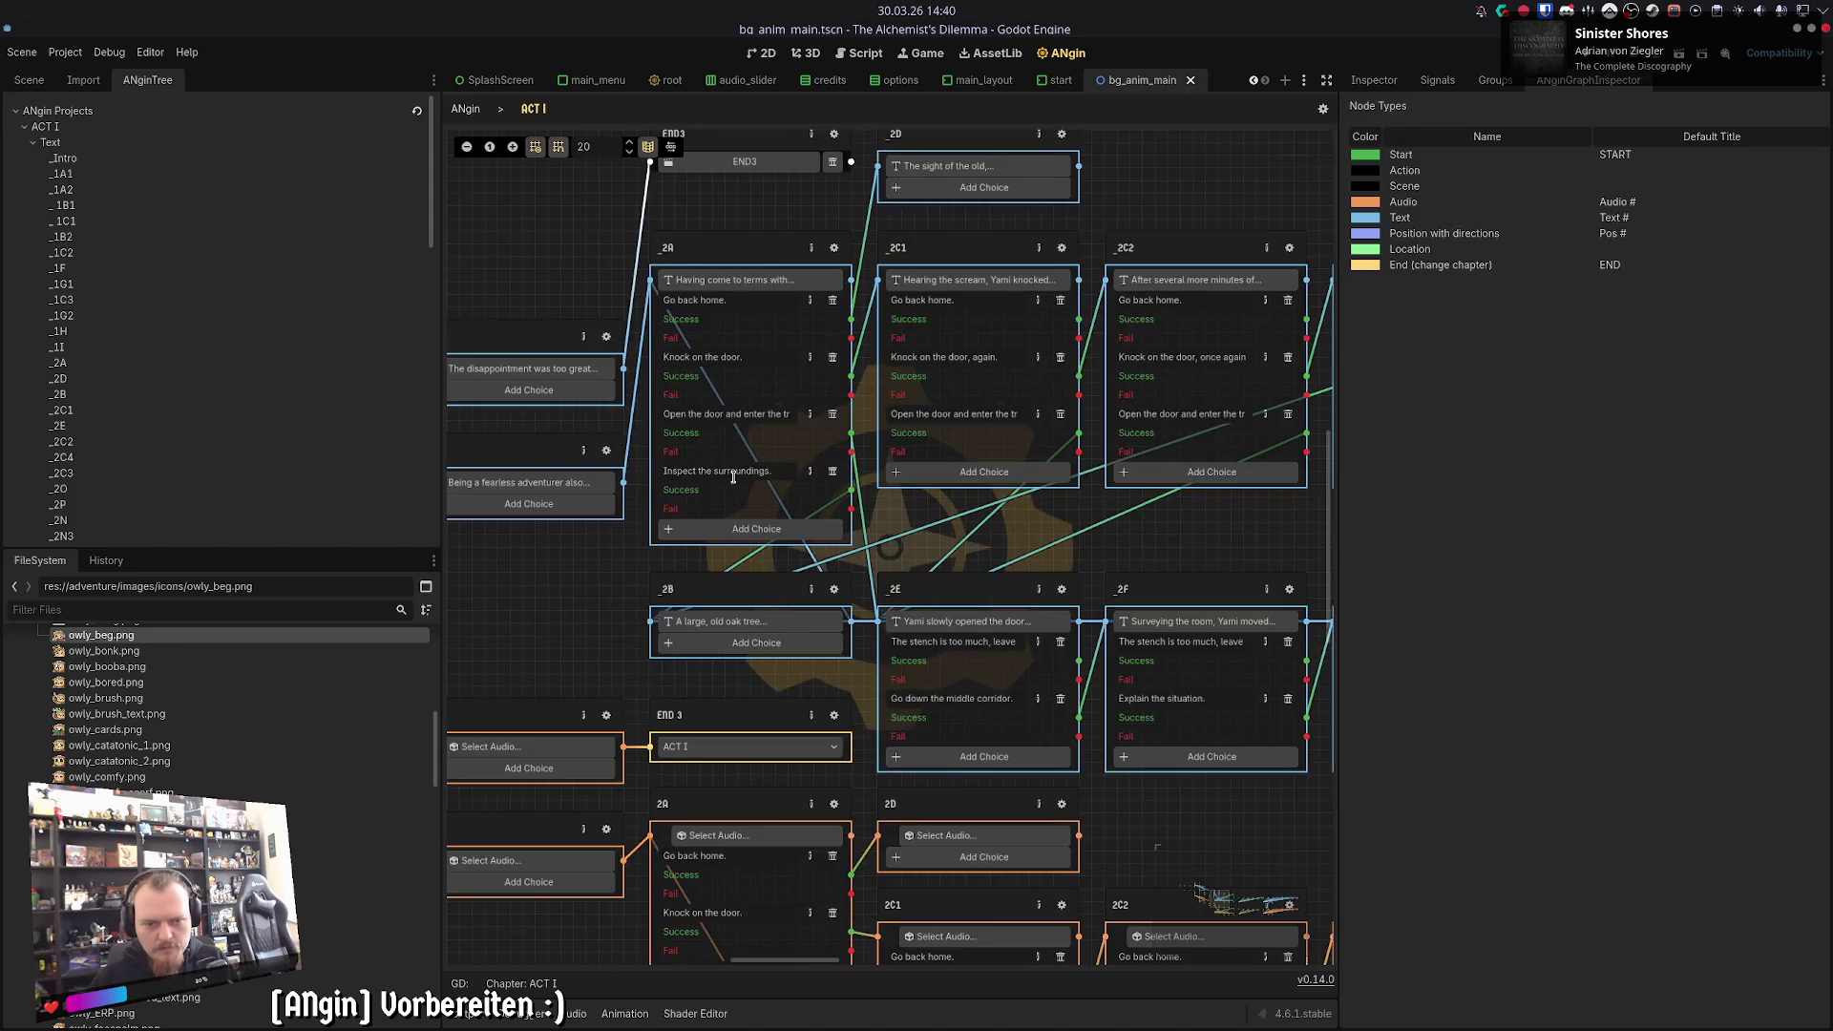
- In the 2A audio node, stop keeping Inspect the surroundings visible when unmet
click(847, 702)
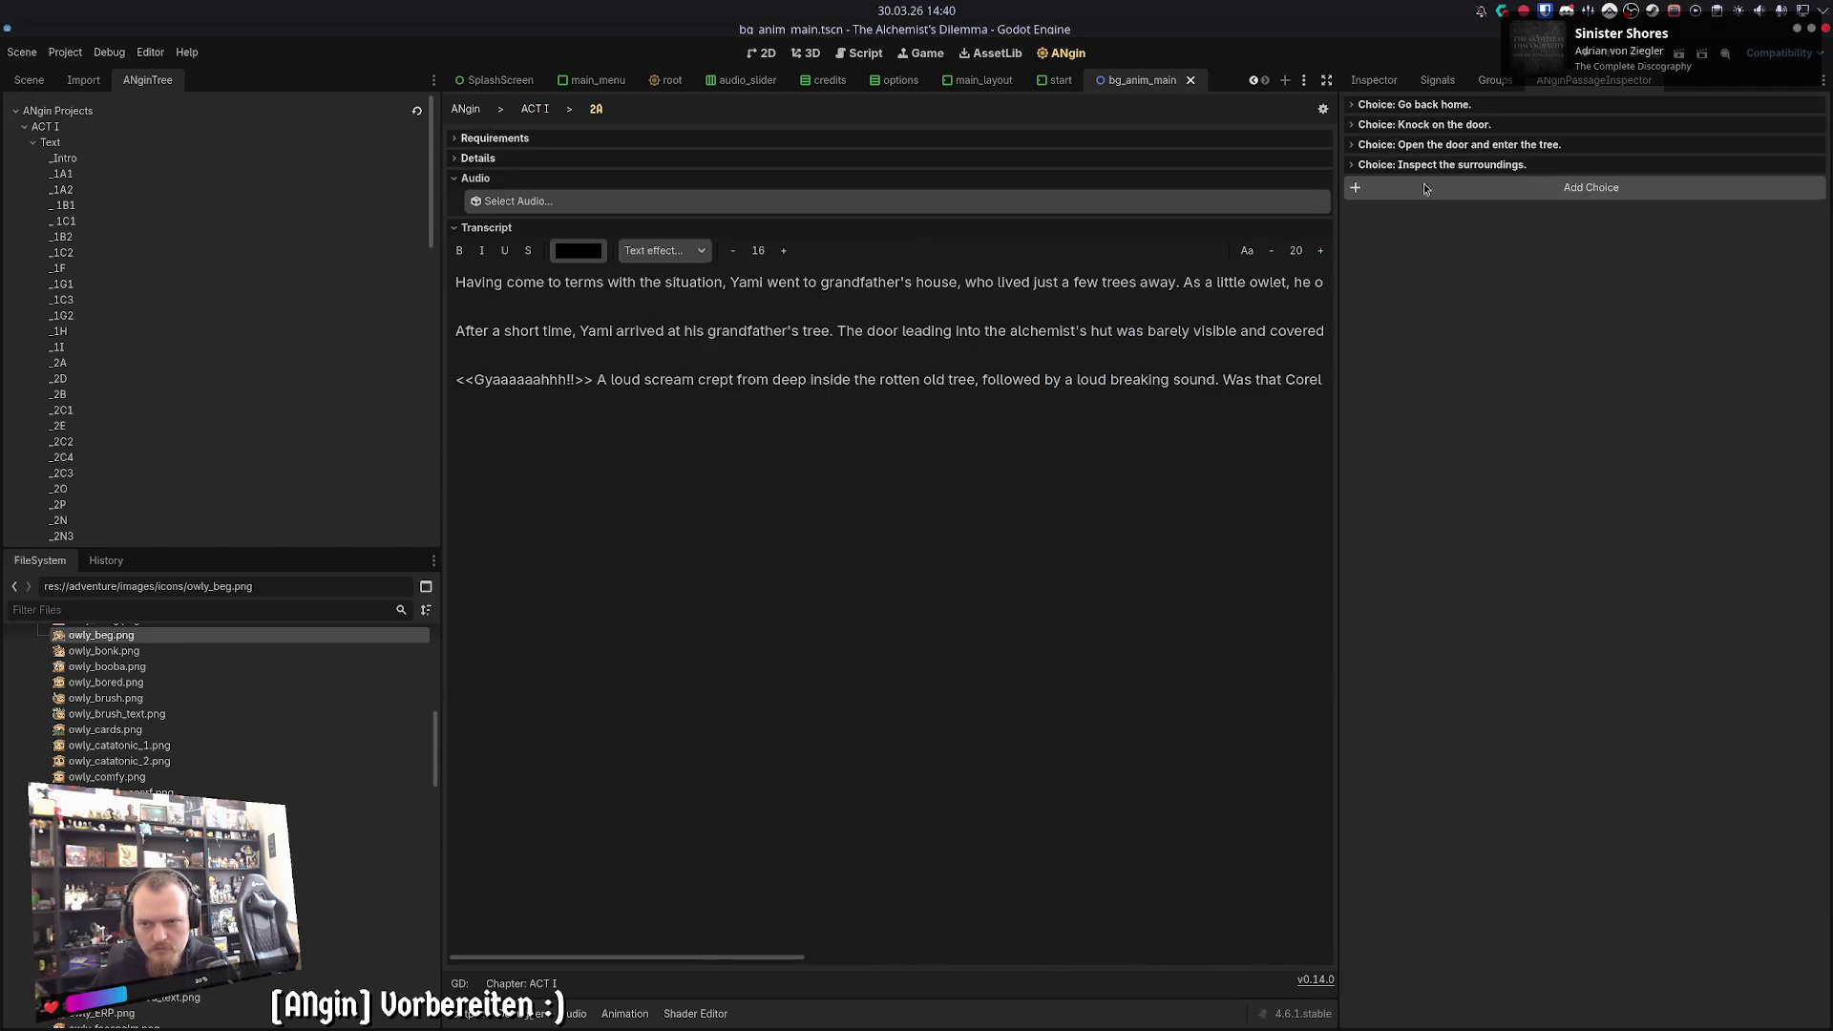
click(1379, 164)
click(1356, 234)
click(1380, 144)
click(1379, 124)
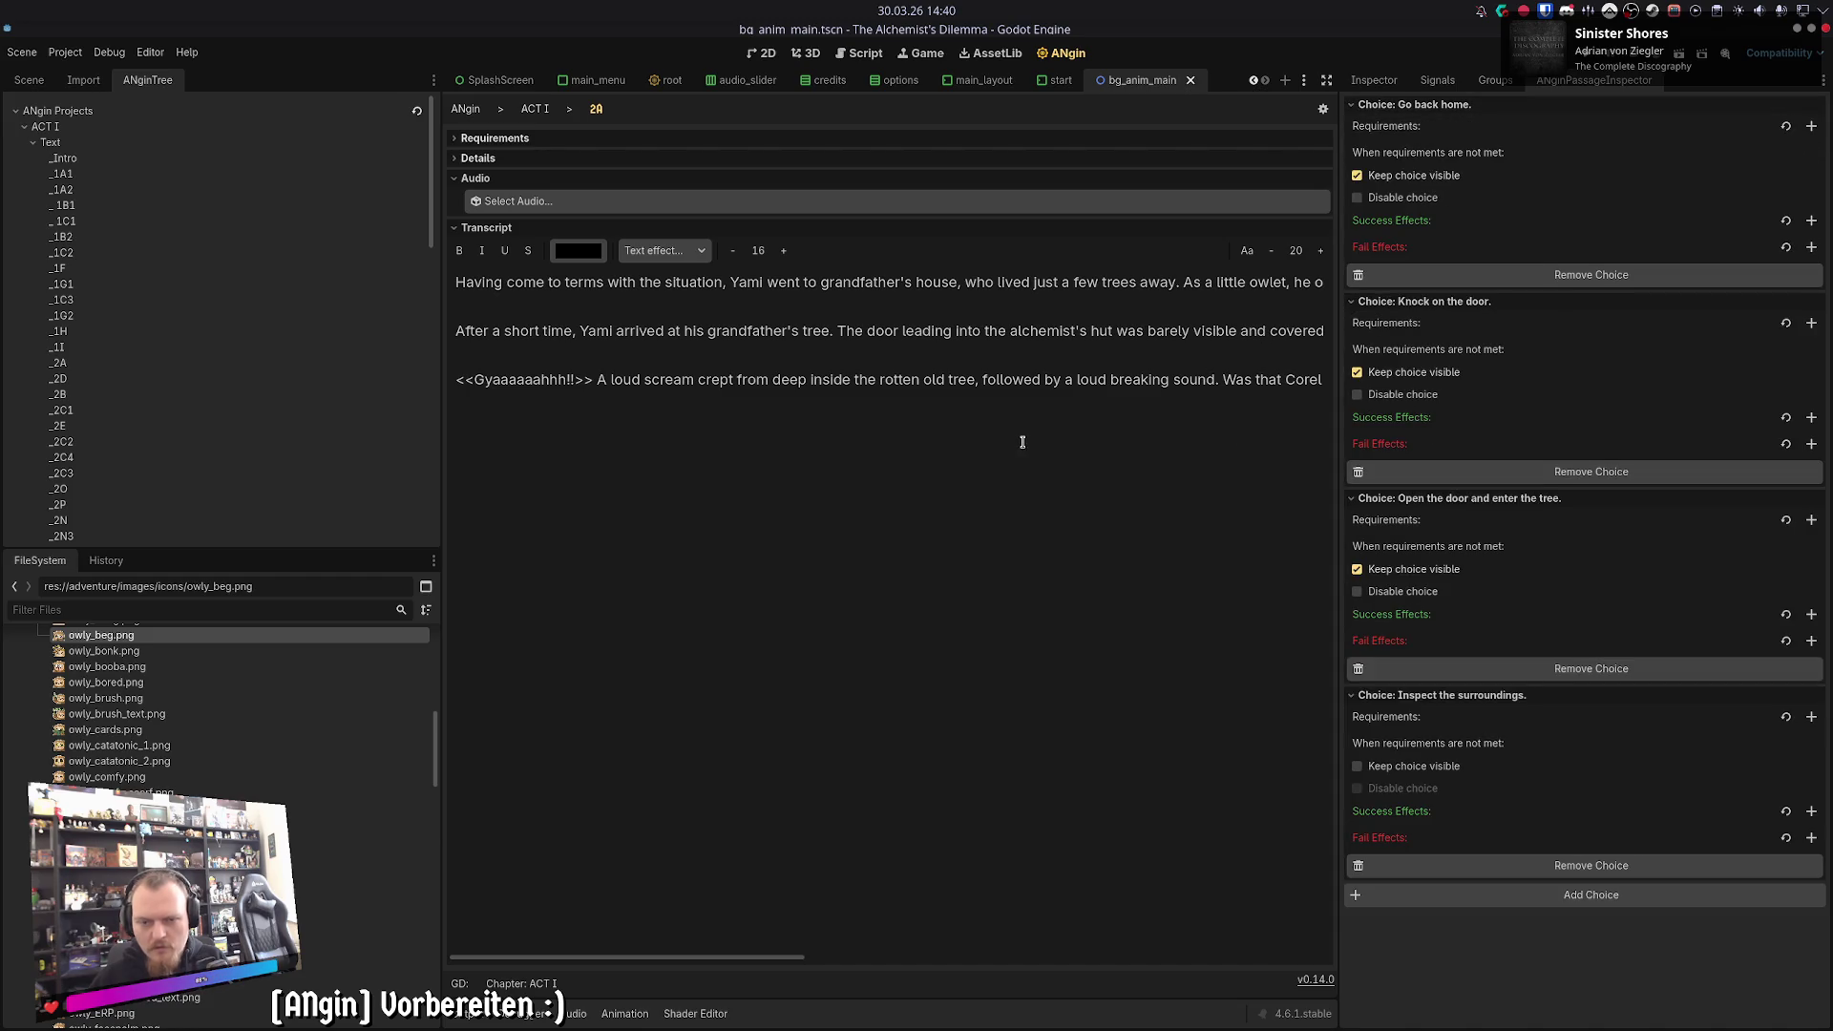
click(534, 108)
- Compare the _2A text passage's Go back home, Knock and Open the door choices
scroll(710, 248, up, 1)
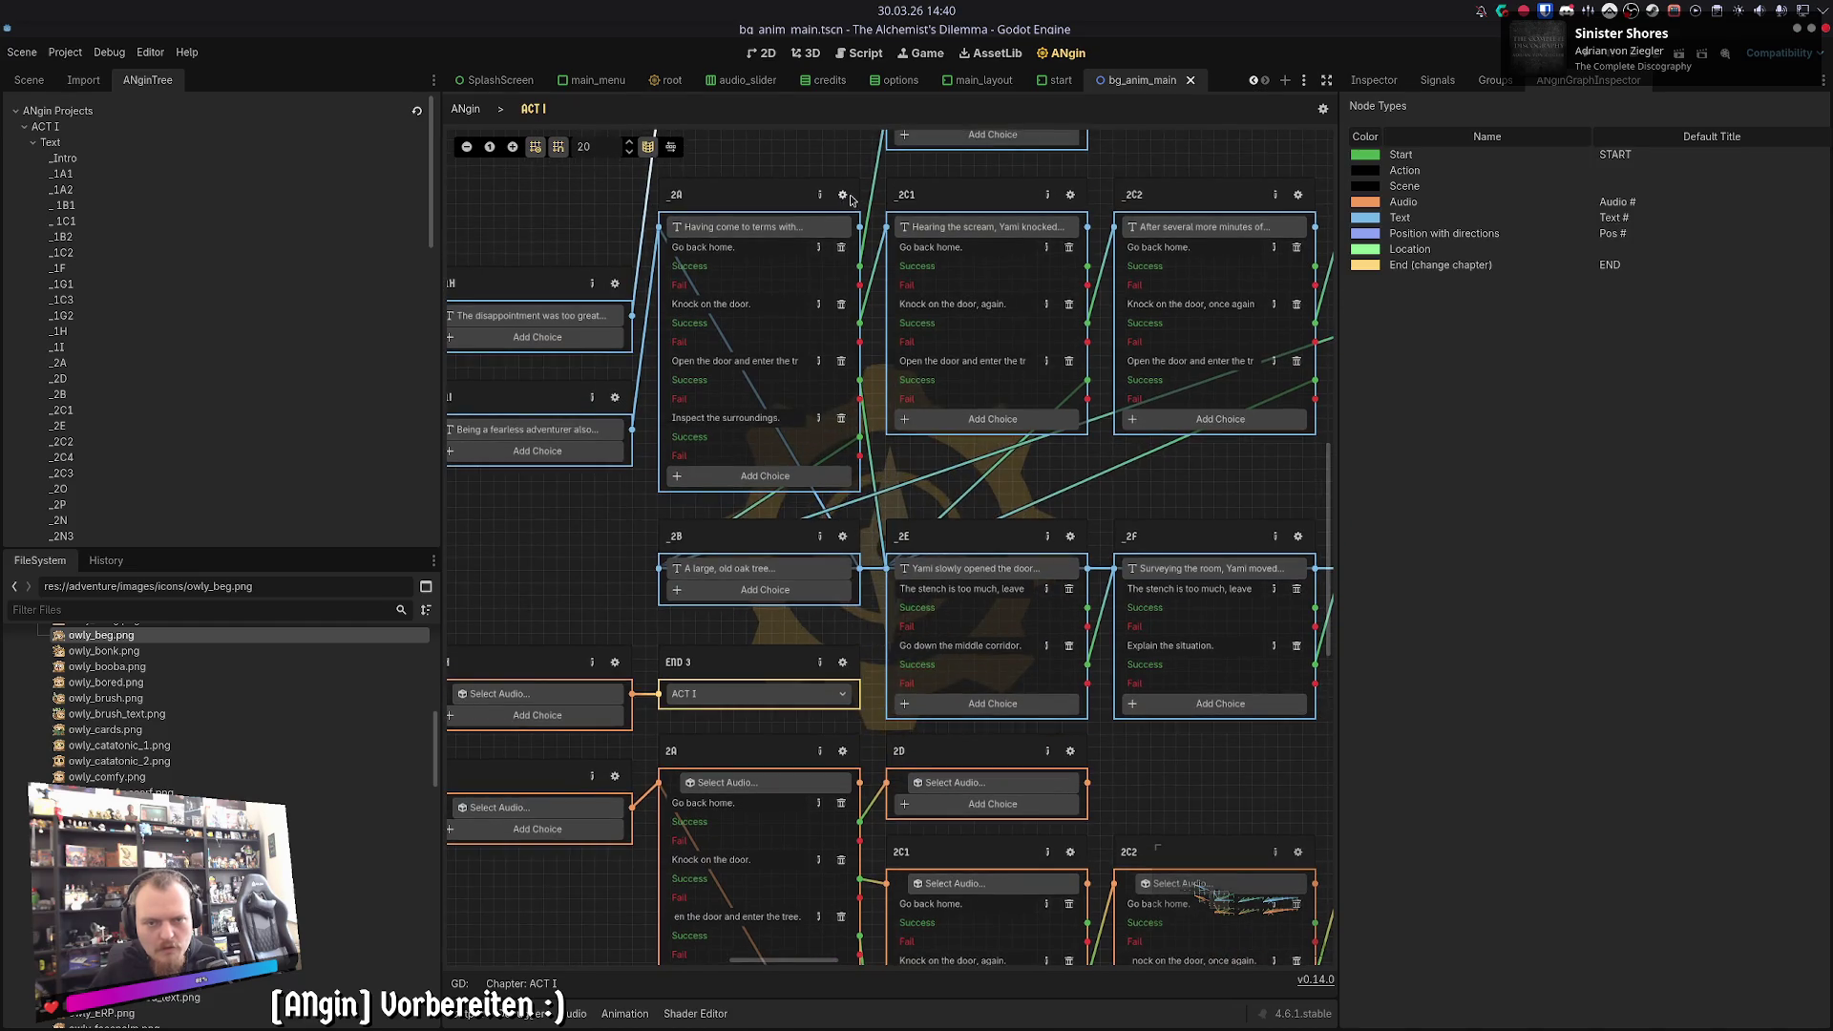
click(740, 226)
click(1394, 104)
click(1398, 300)
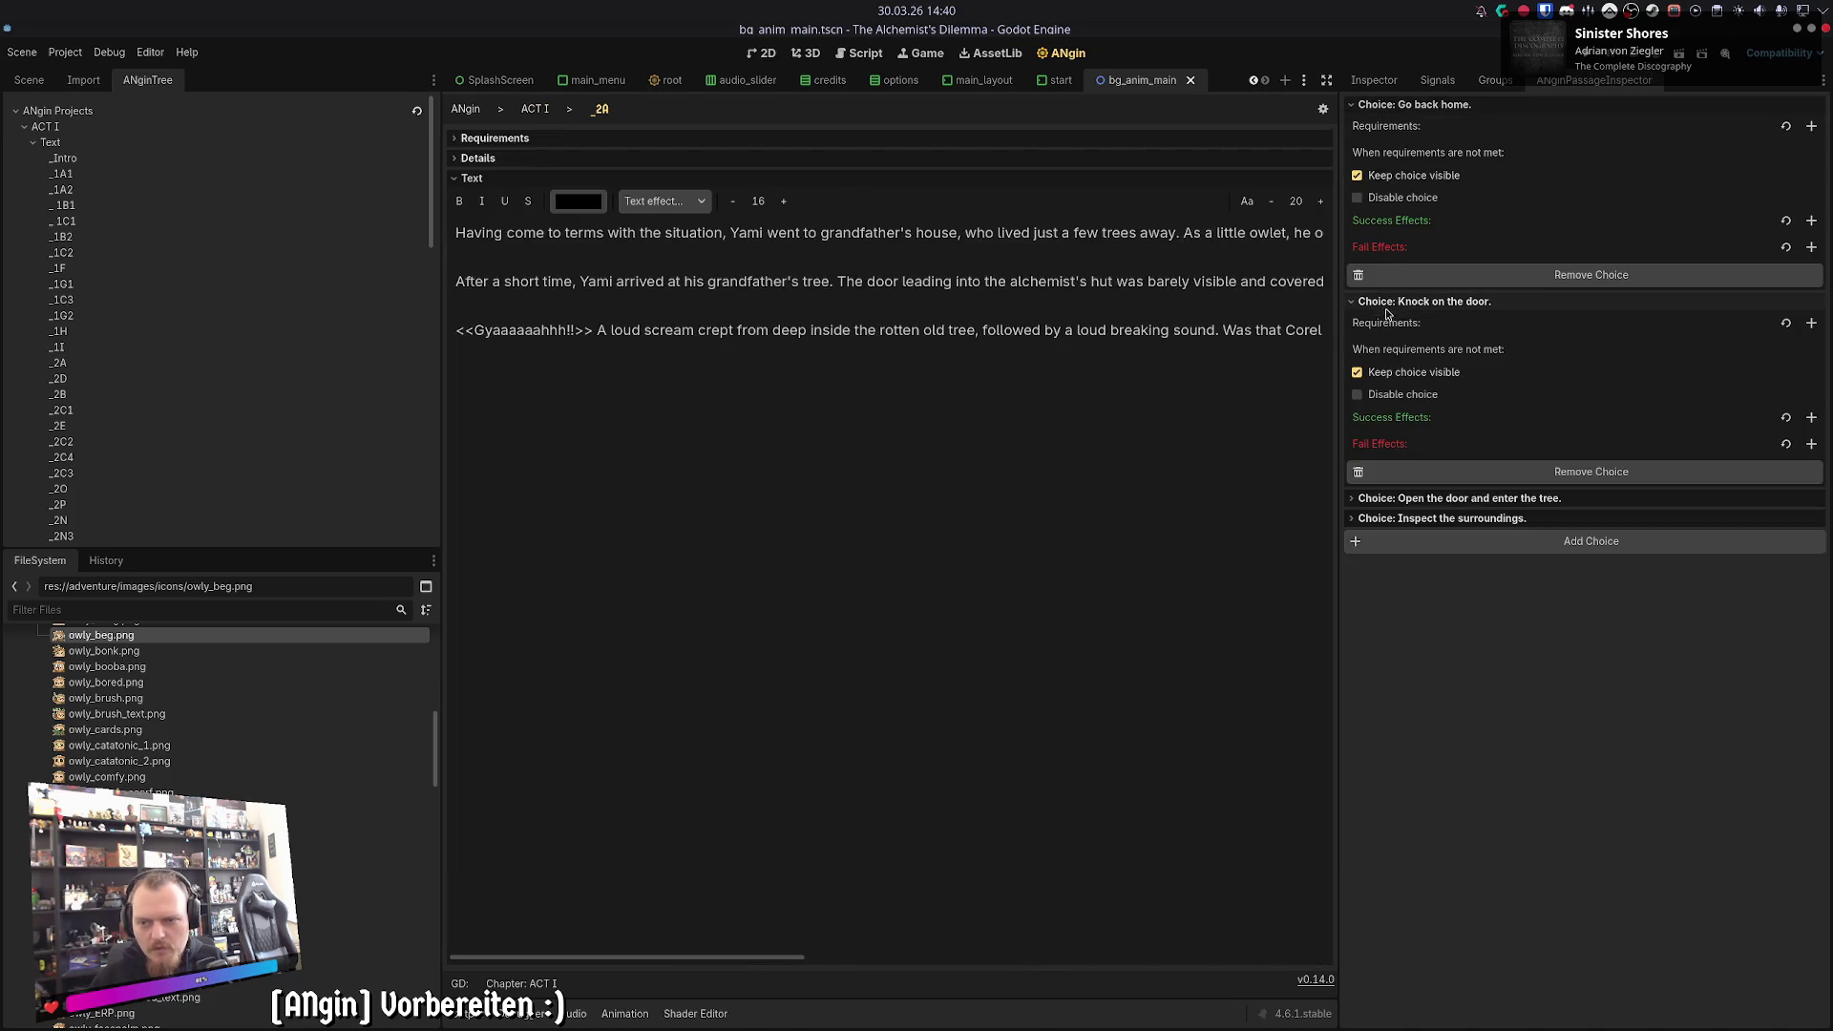
click(1432, 497)
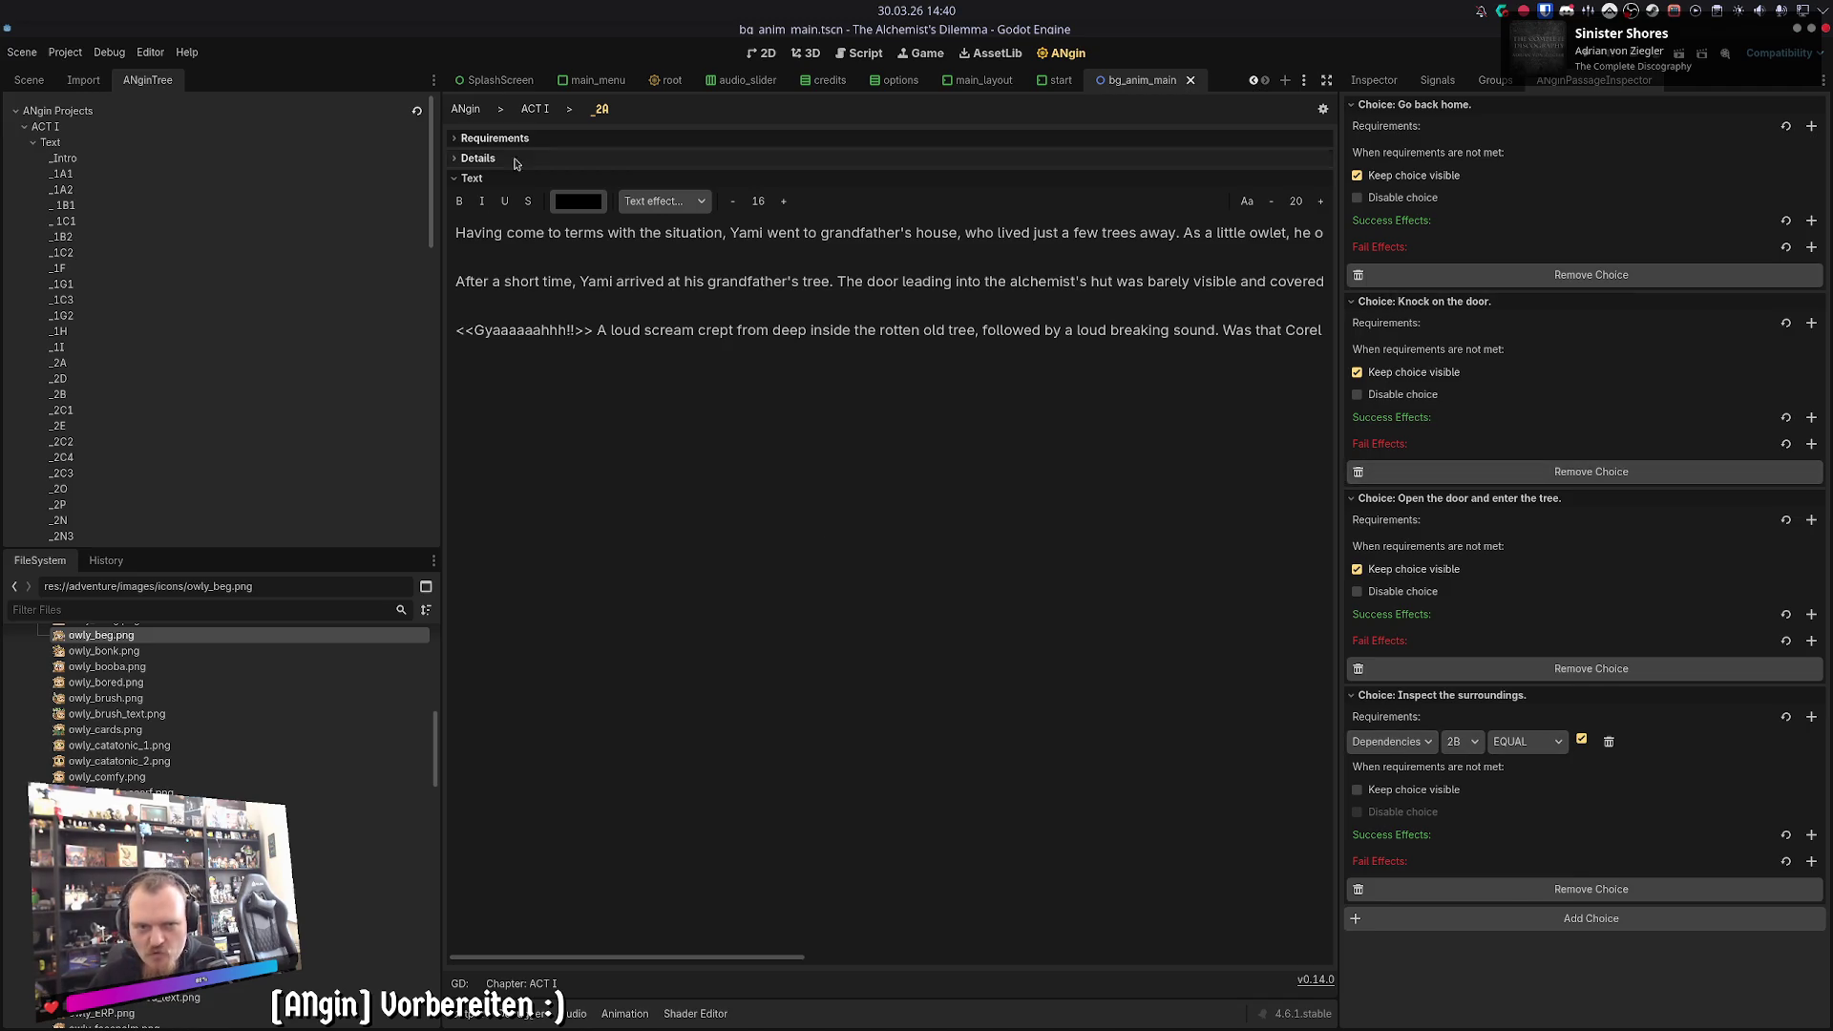
click(537, 110)
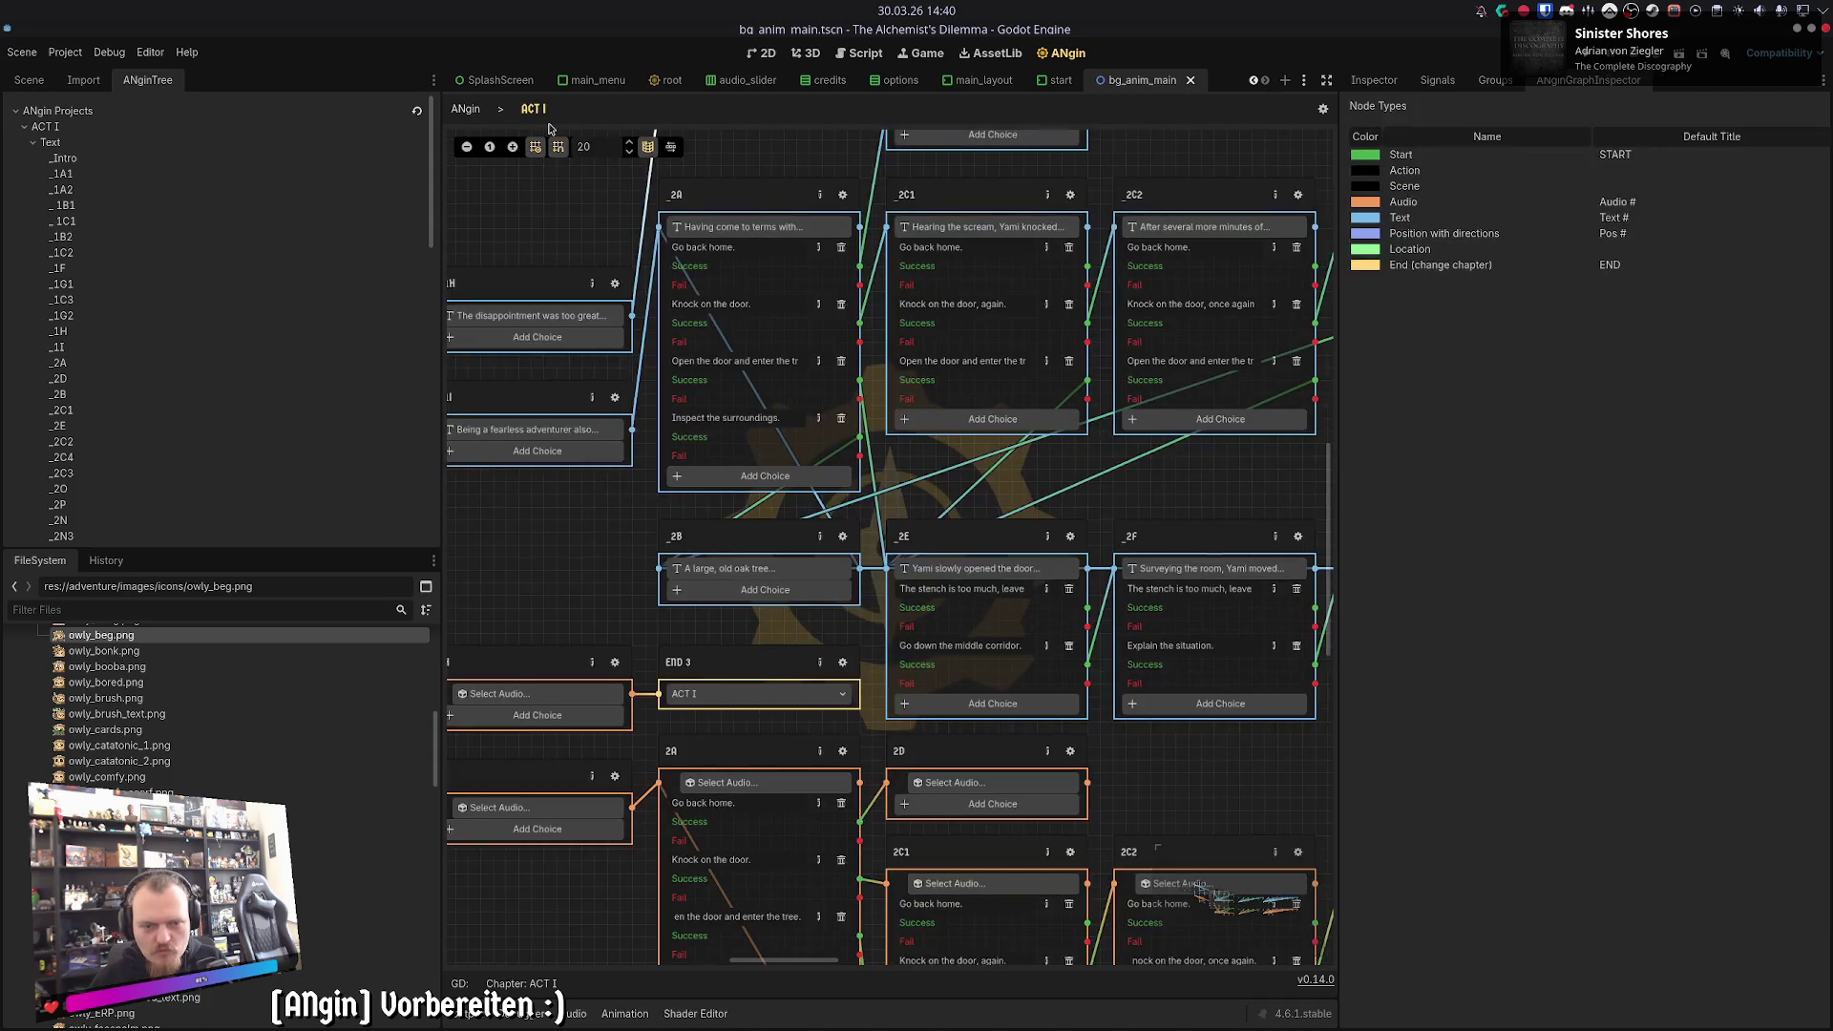
- Give 2A audio's Inspect the surroundings choice a ticked Dependencies 2B EQUAL requirement
scroll(625, 582, down, 3)
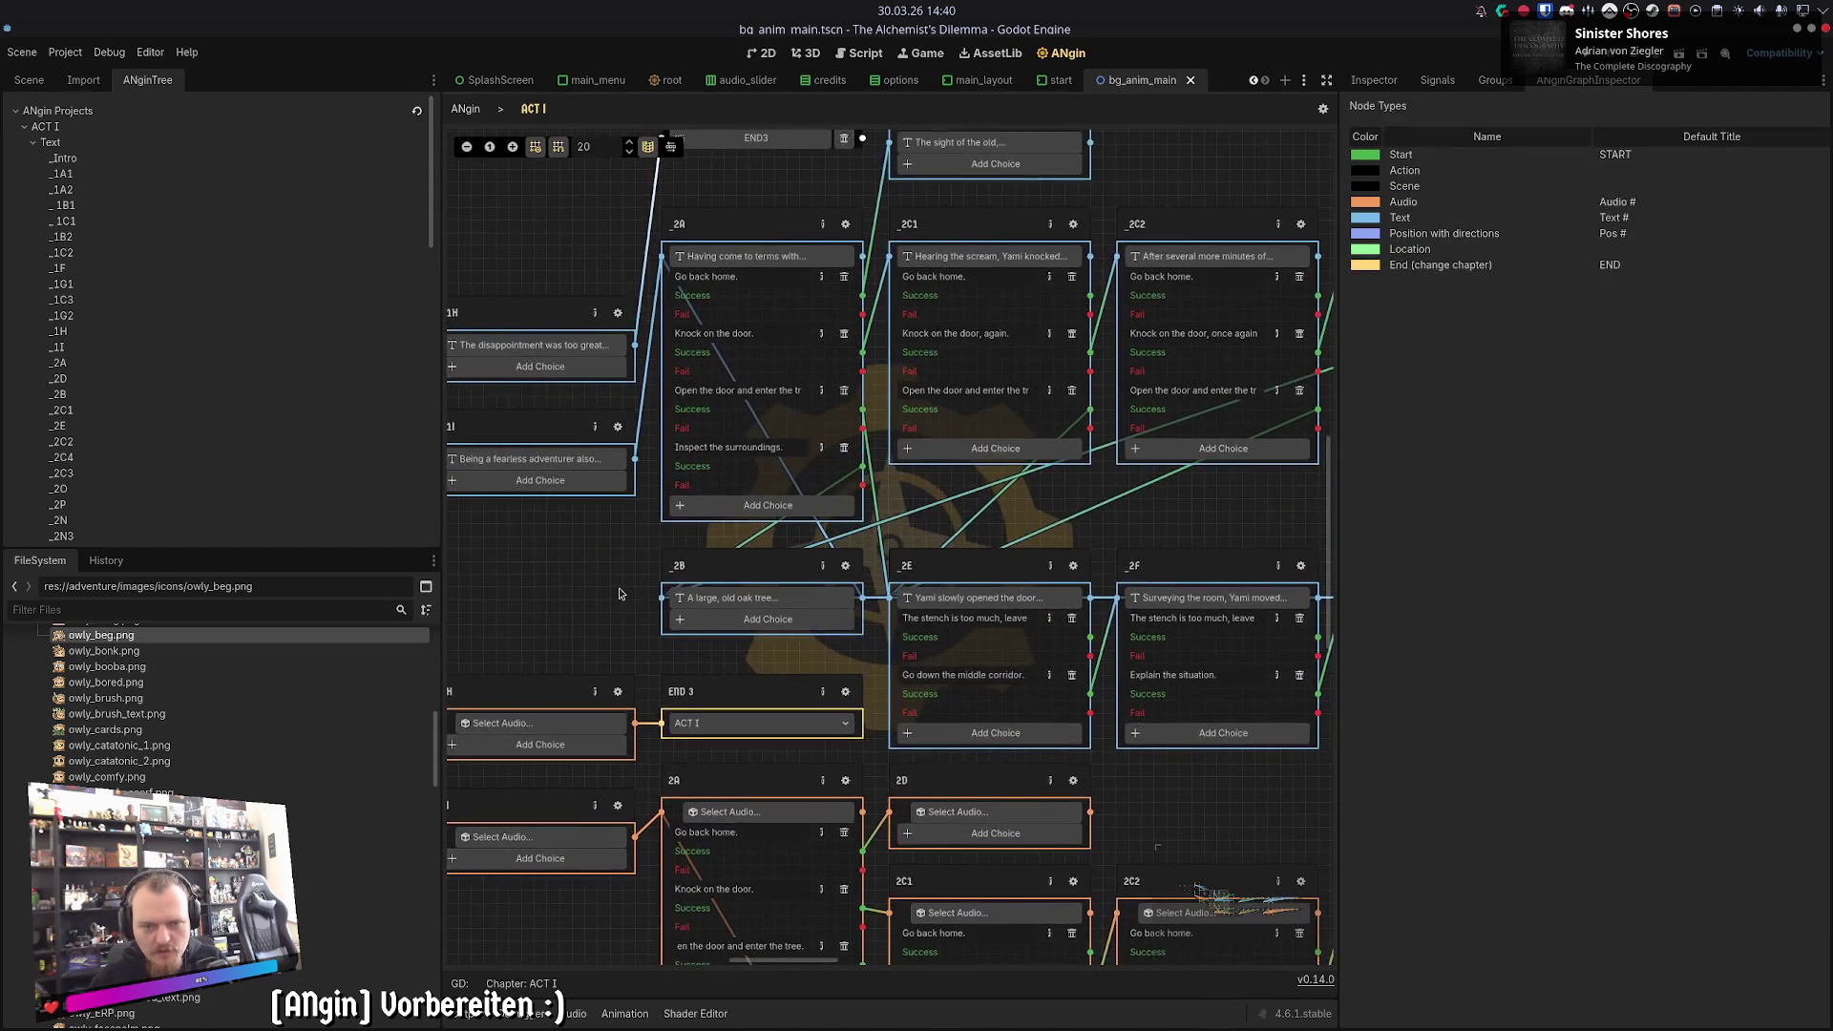
scroll(618, 583, up, 5)
click(802, 573)
click(1401, 164)
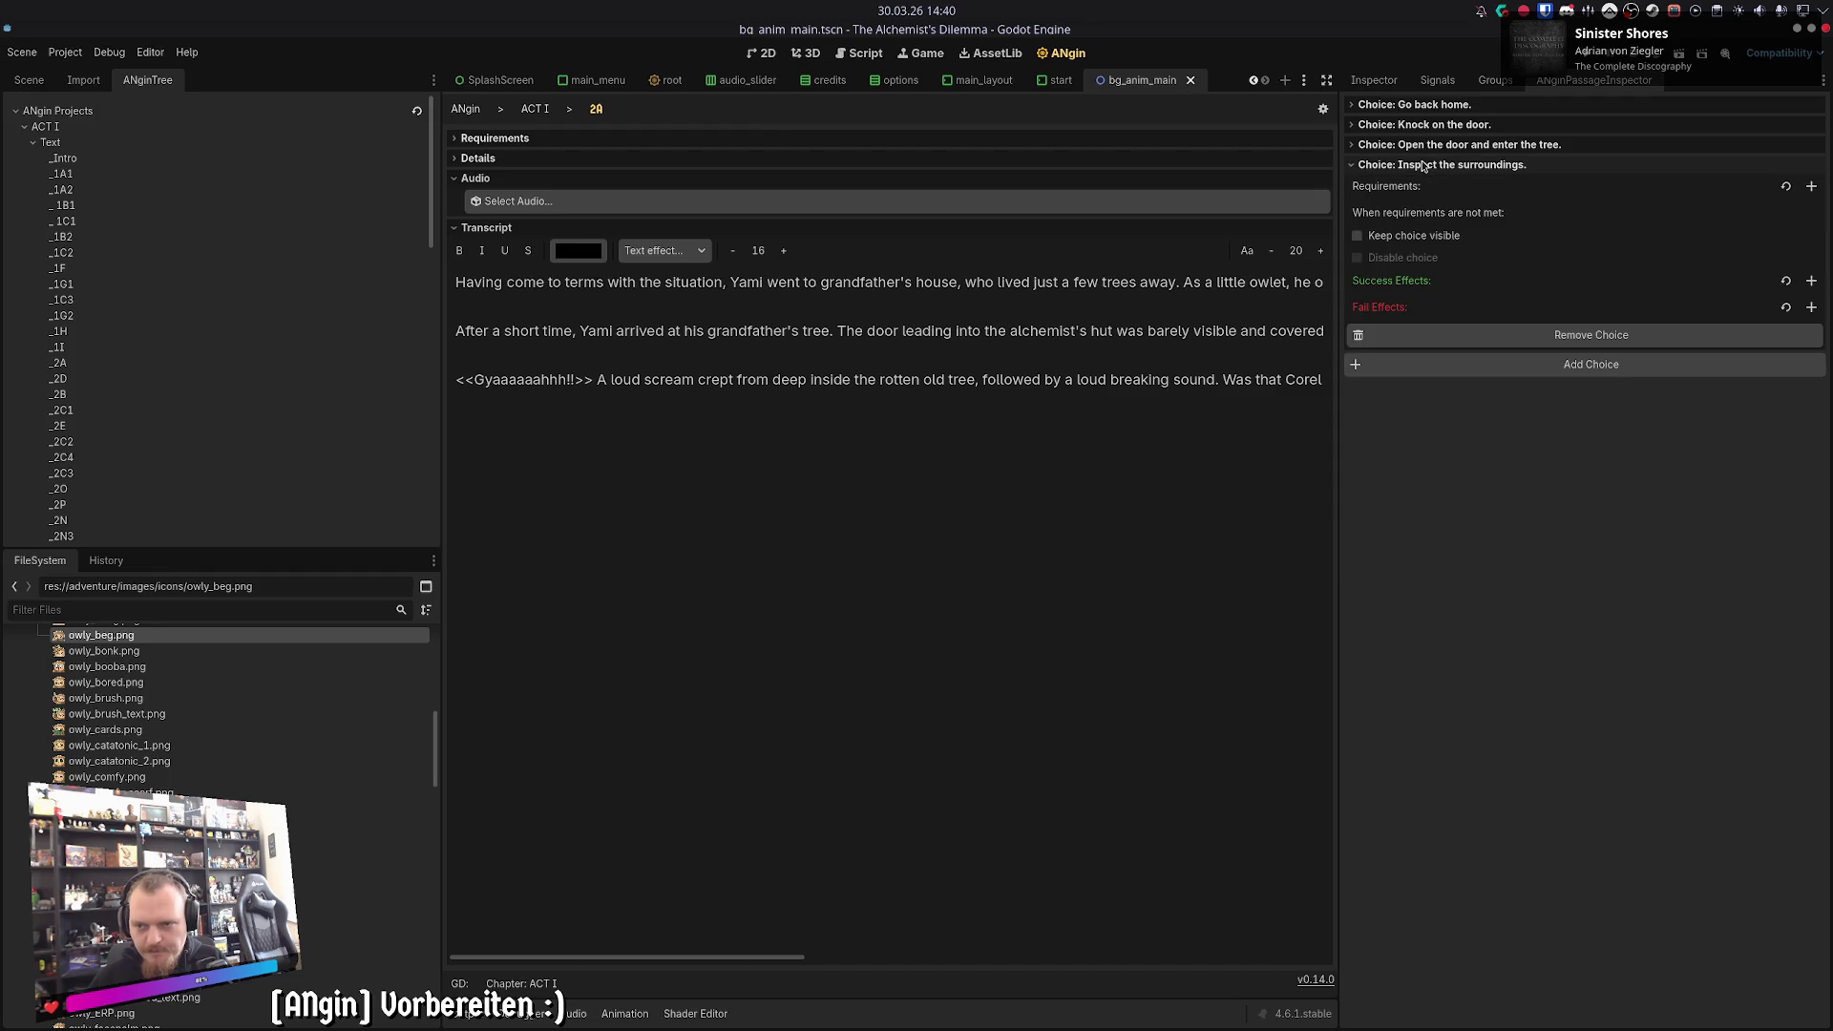
click(1810, 186)
click(1461, 211)
click(1476, 289)
click(1582, 208)
click(534, 108)
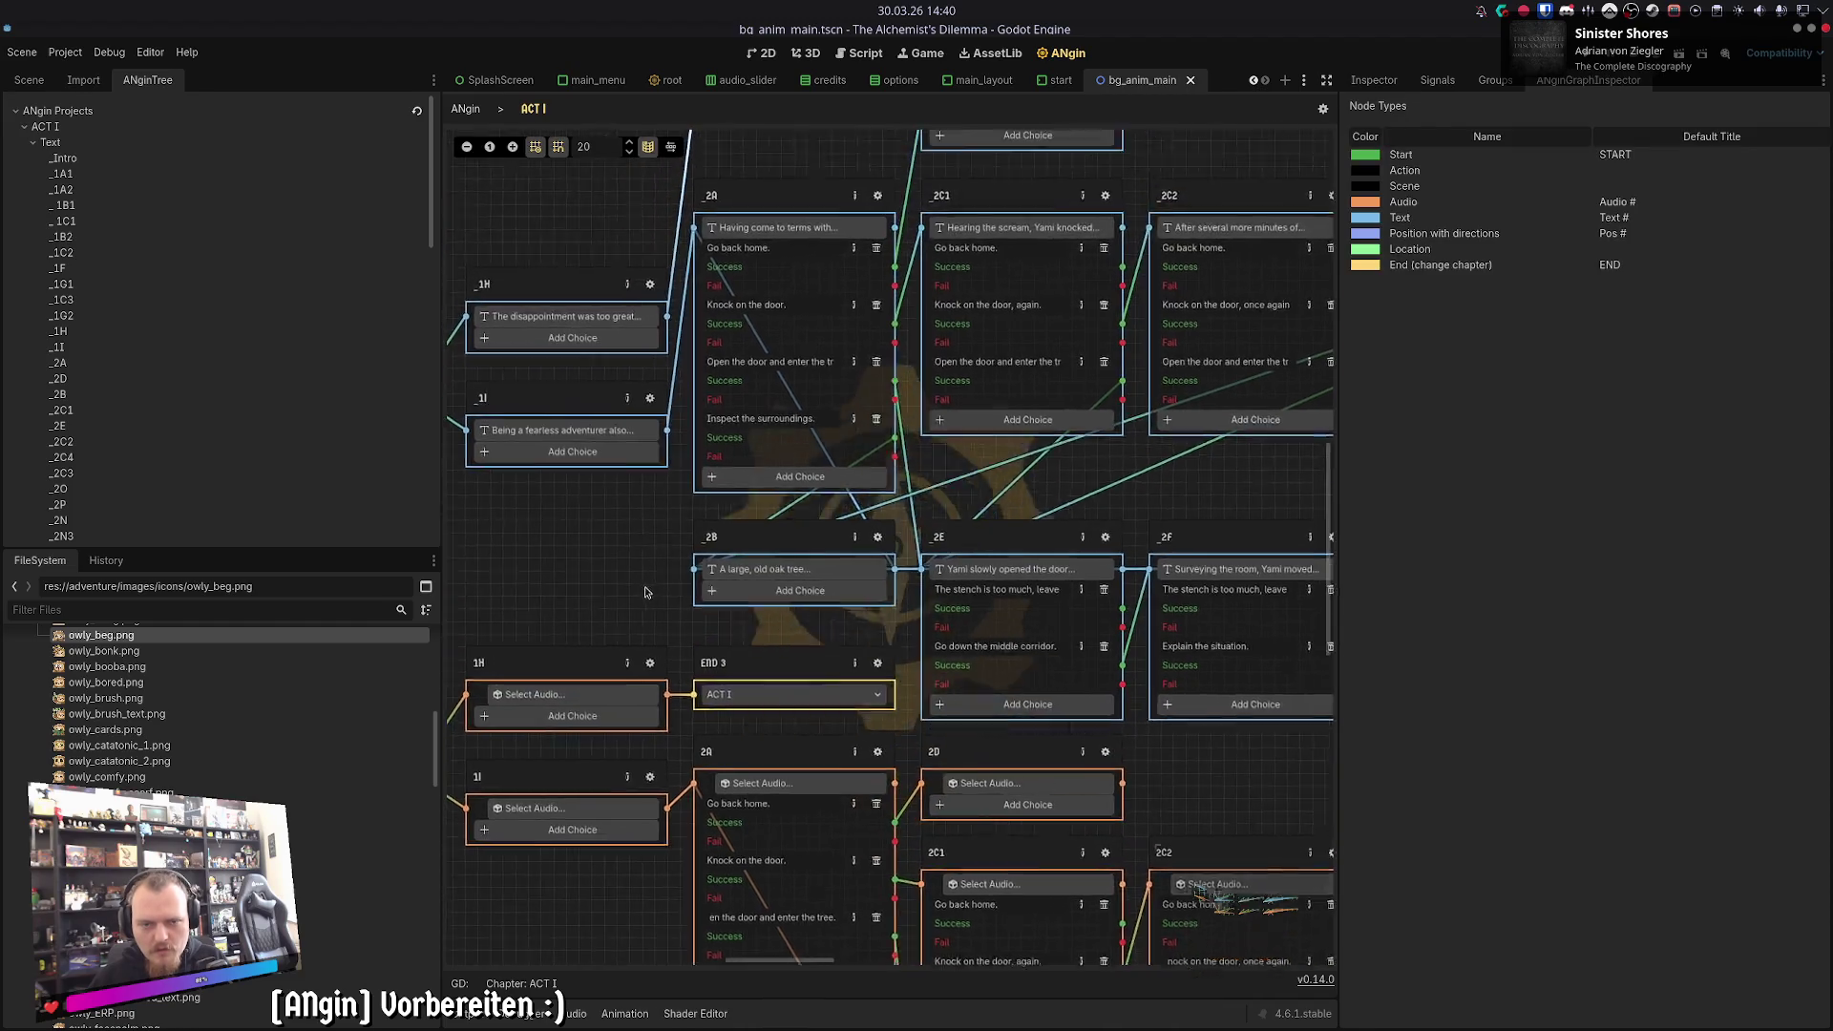
- Recheck the _2A text passage, then open the _2B passage
double_click(849, 482)
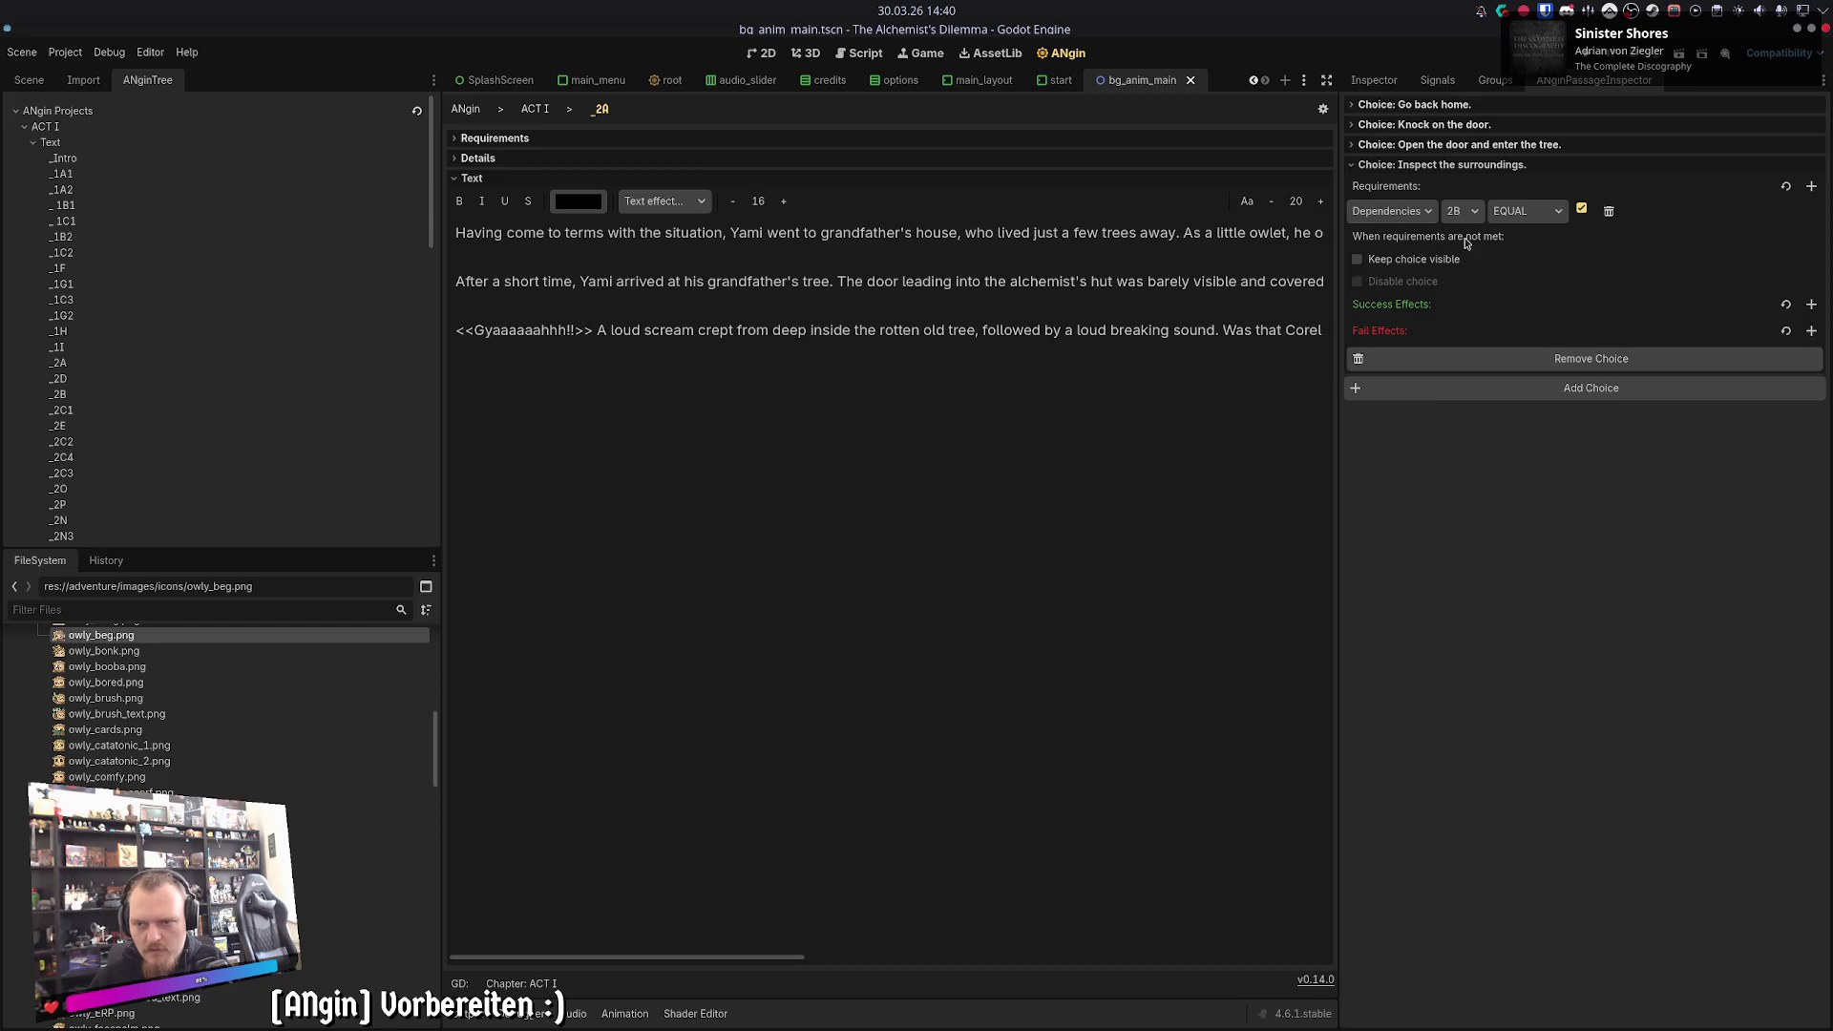
click(534, 108)
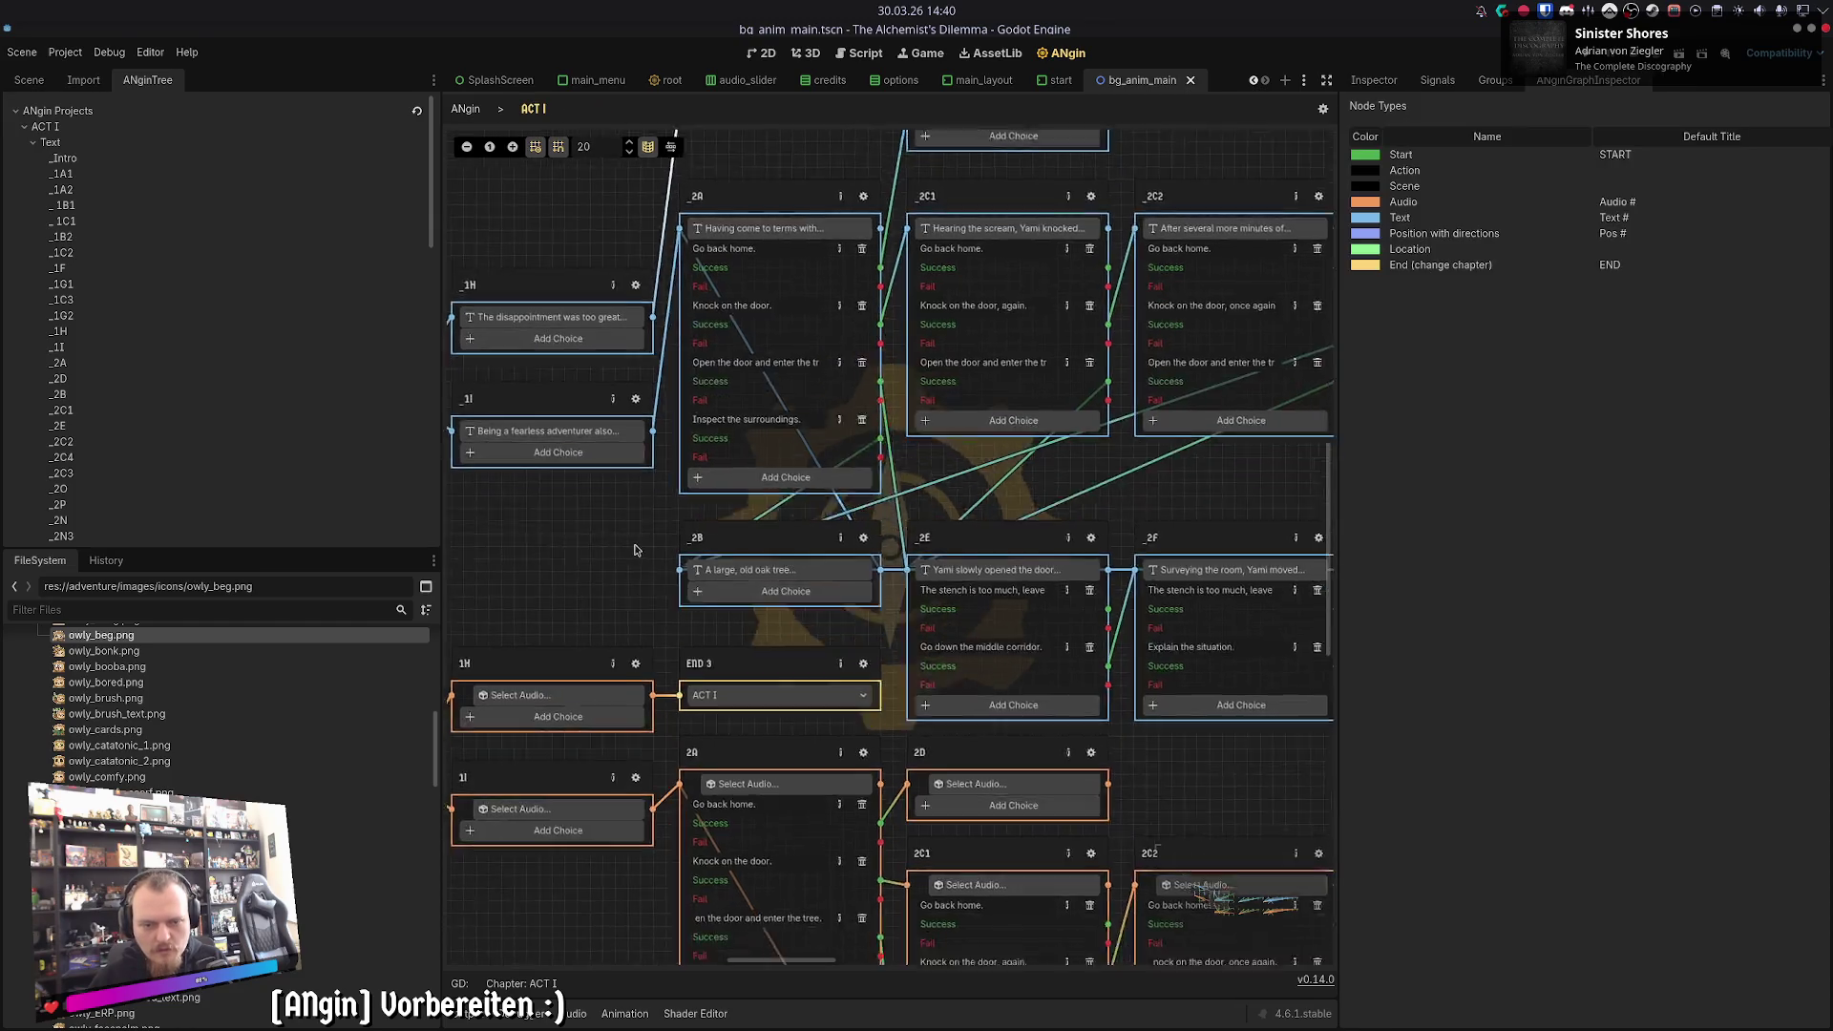
double_click(840, 349)
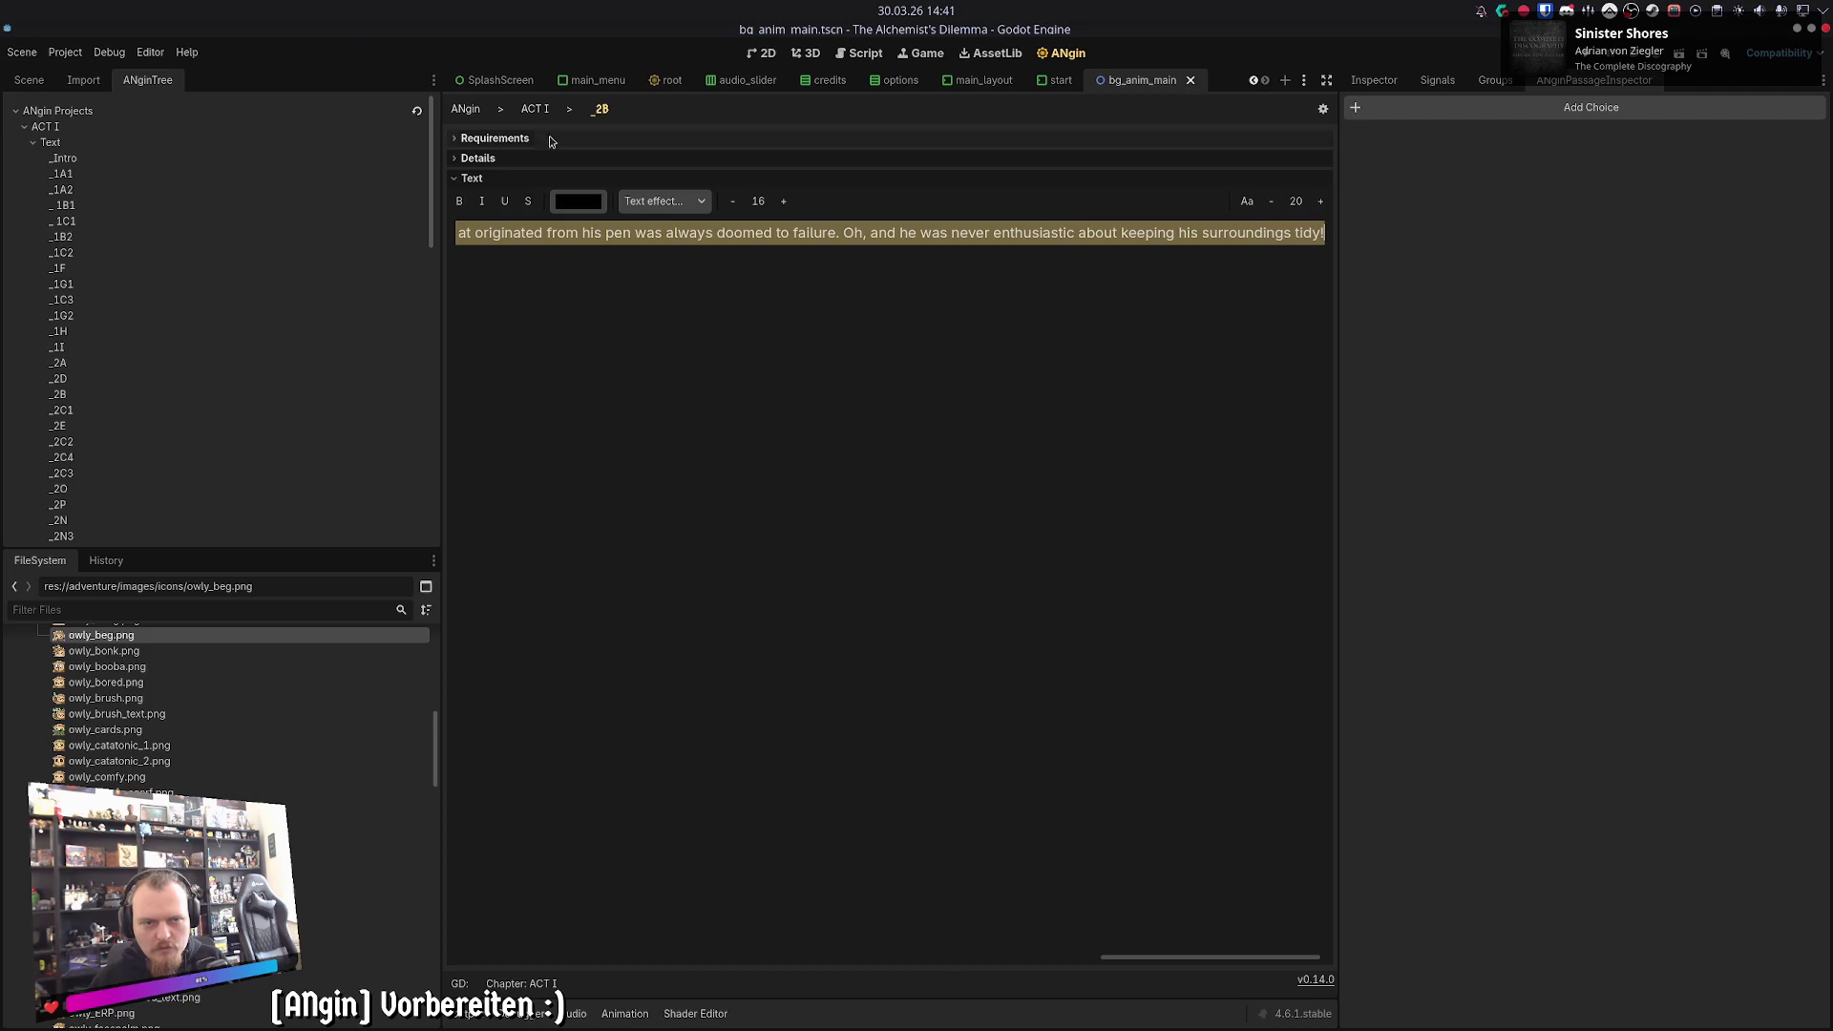
- Compare the 2B audio passage with the _2B text passage's requirements
click(535, 107)
click(868, 751)
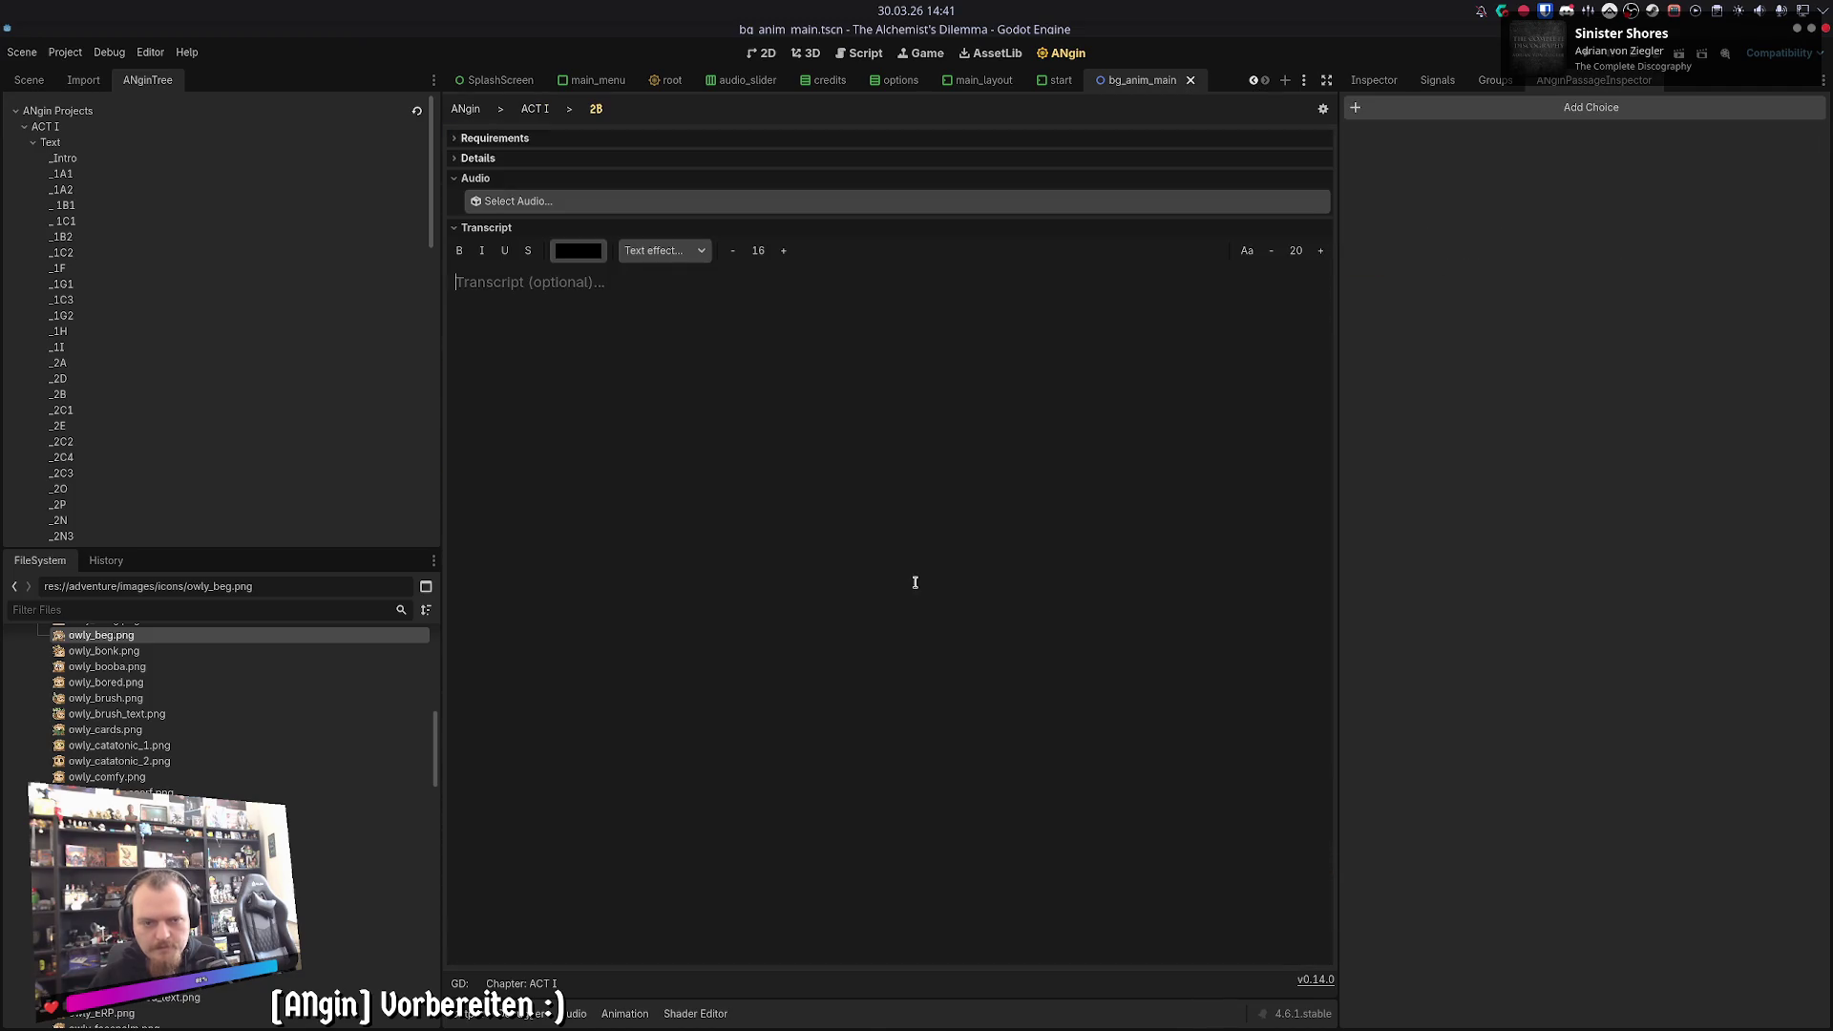
click(532, 110)
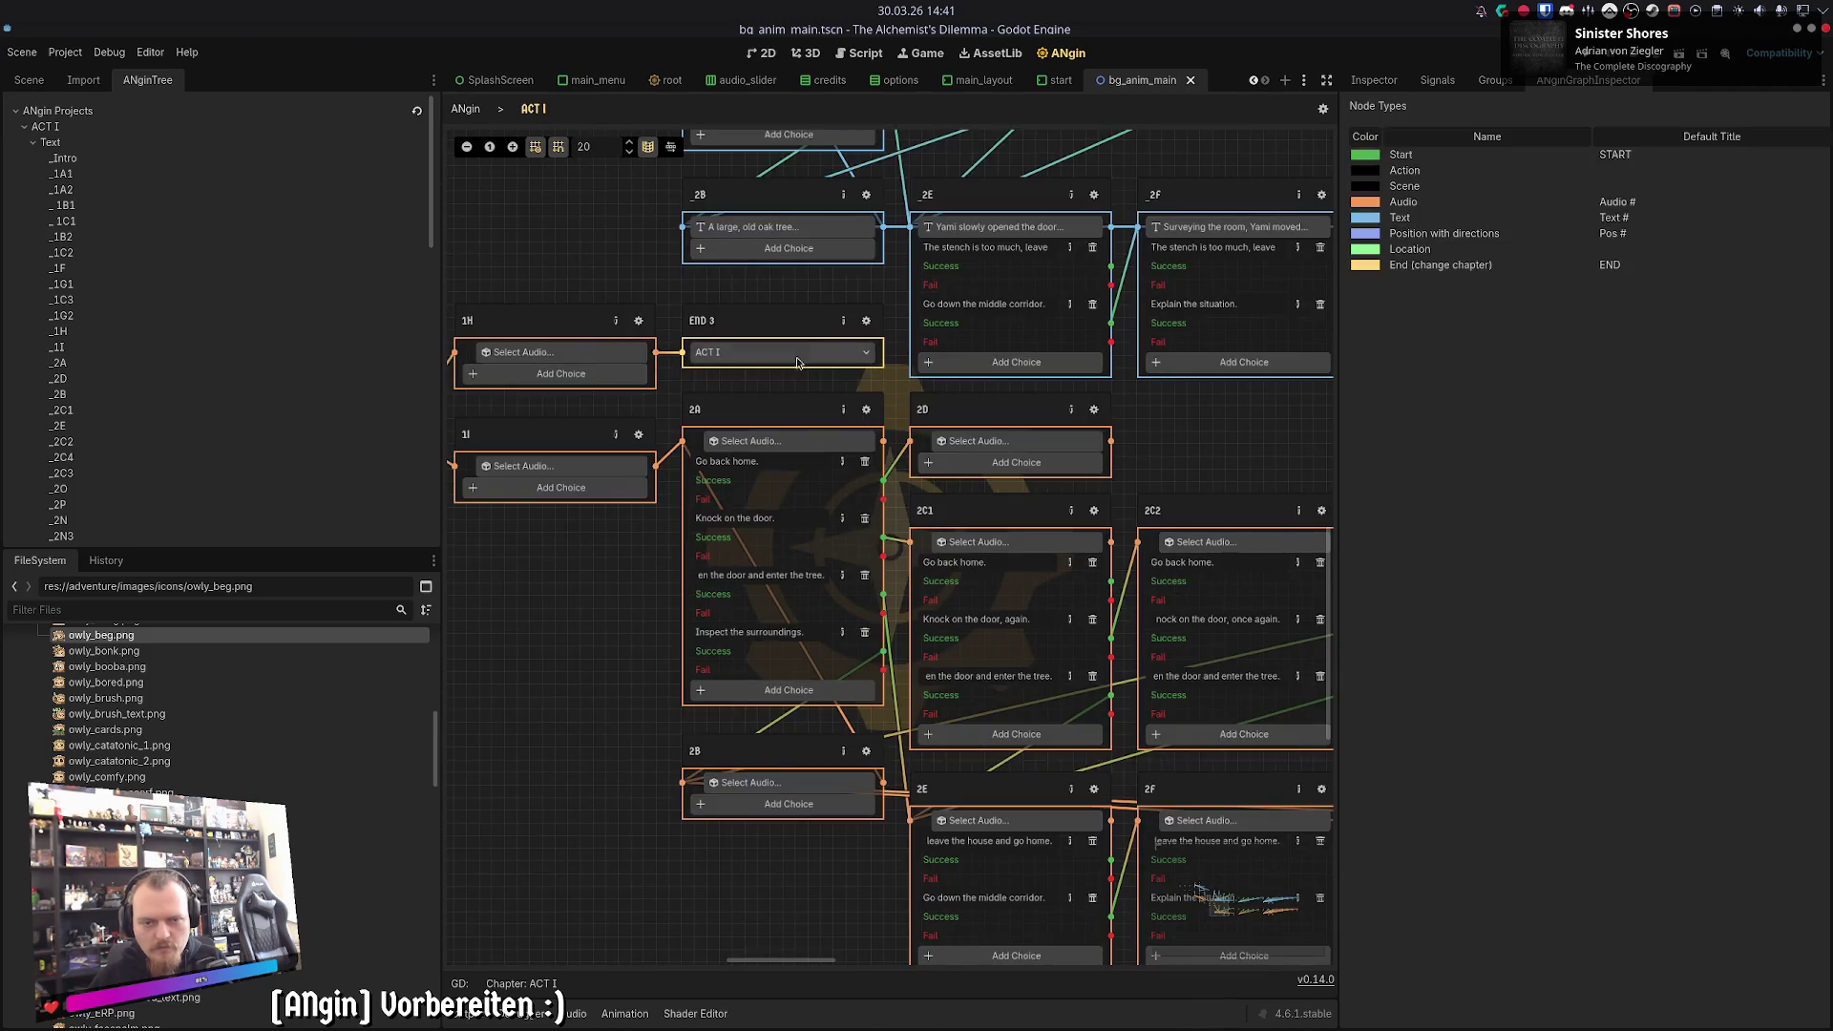
click(866, 194)
click(528, 139)
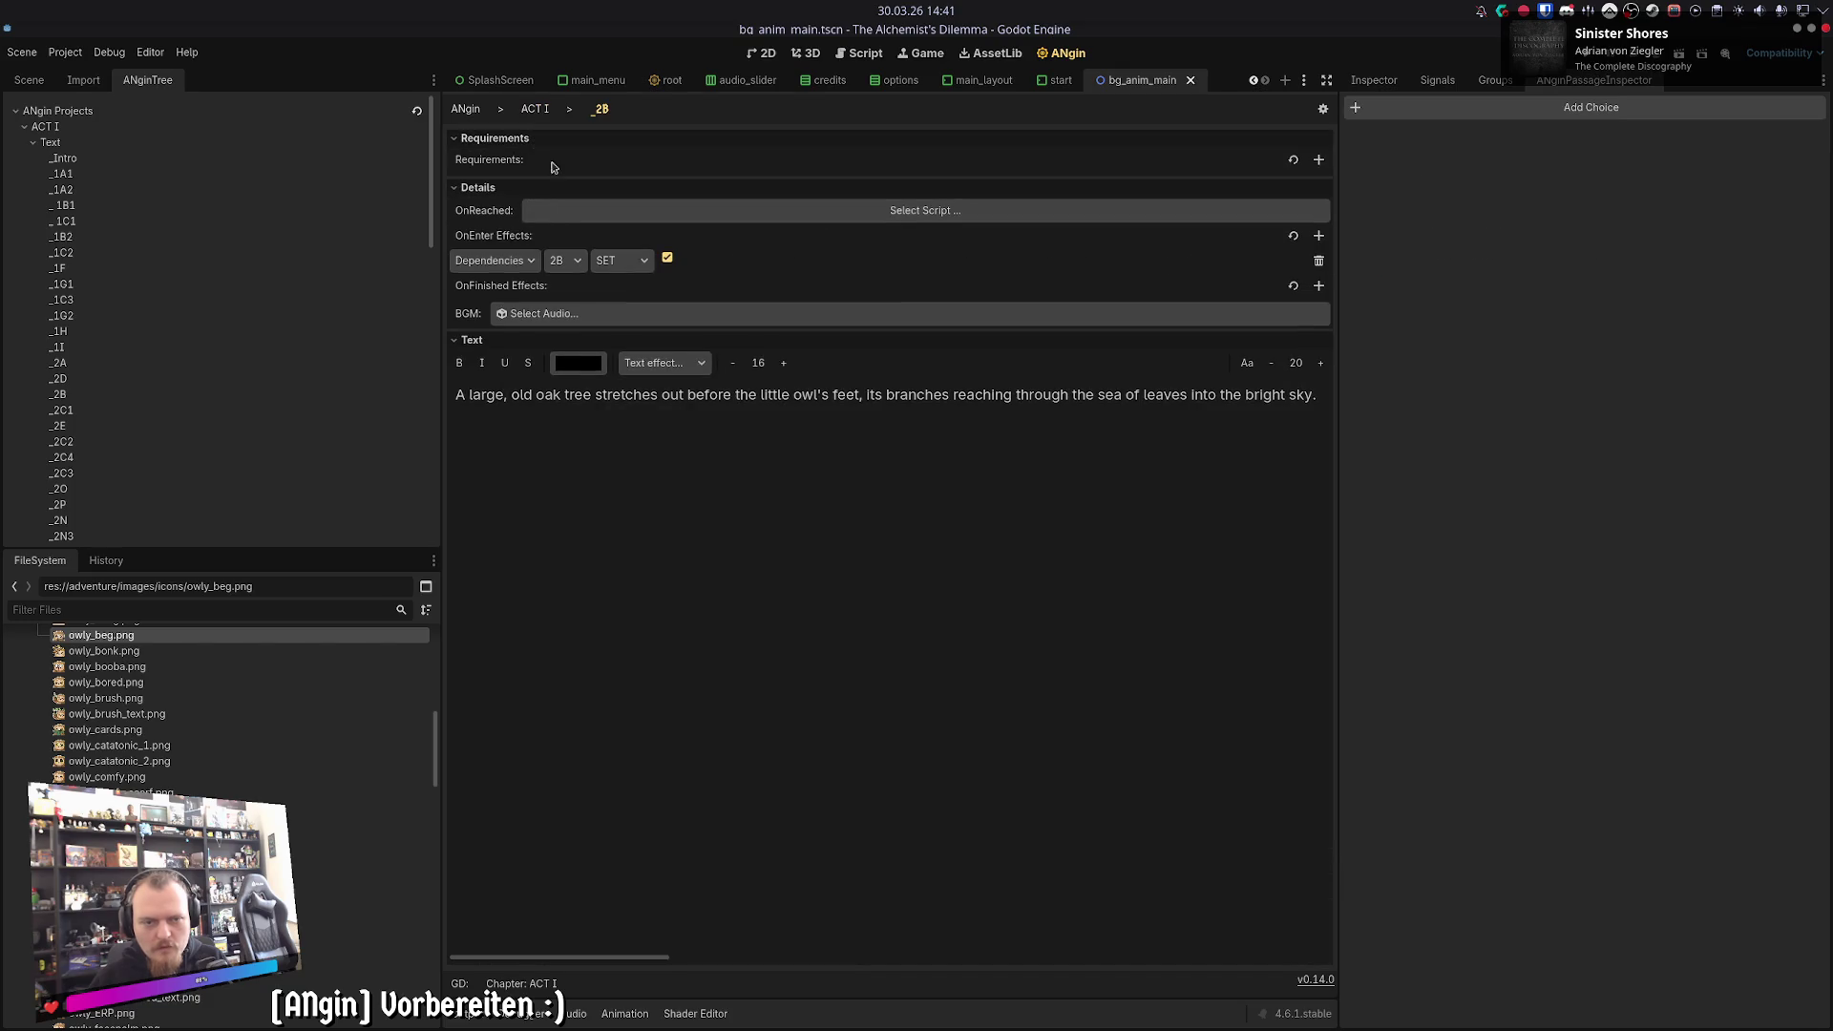
click(535, 108)
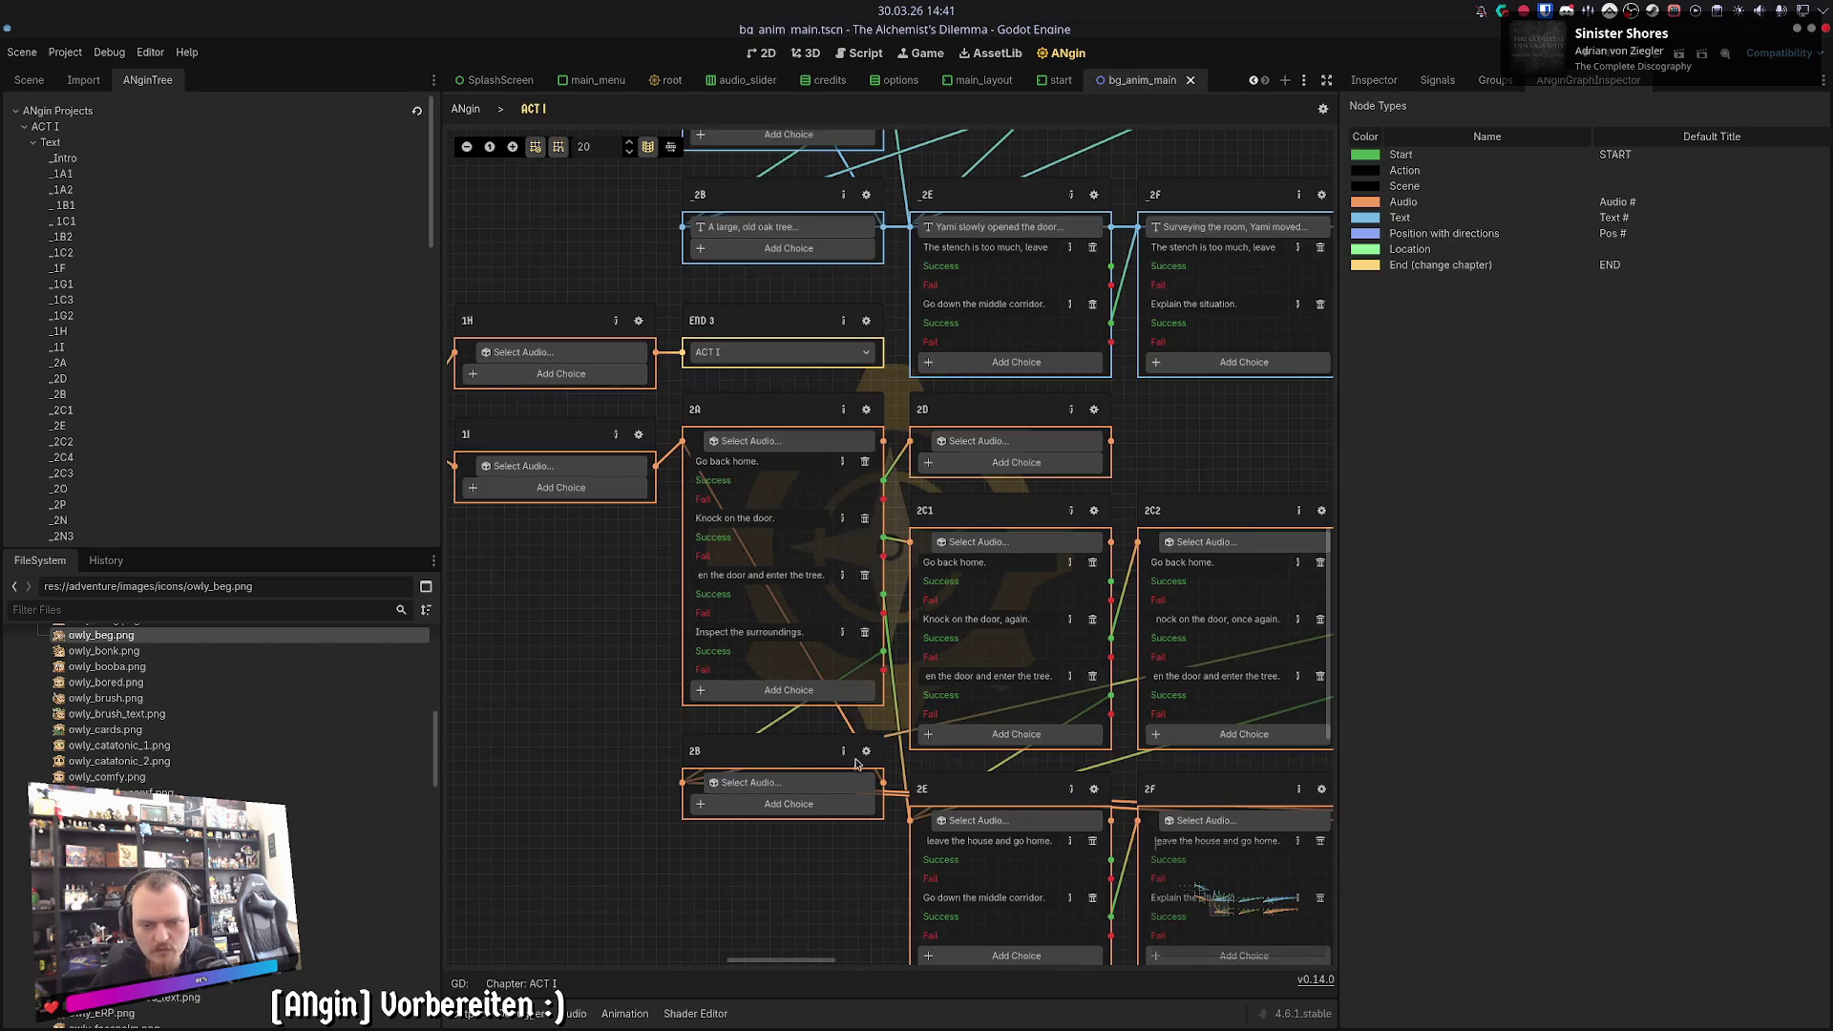
- Review 2B's passage details against the OnEnter effects of _2B
click(866, 751)
click(496, 167)
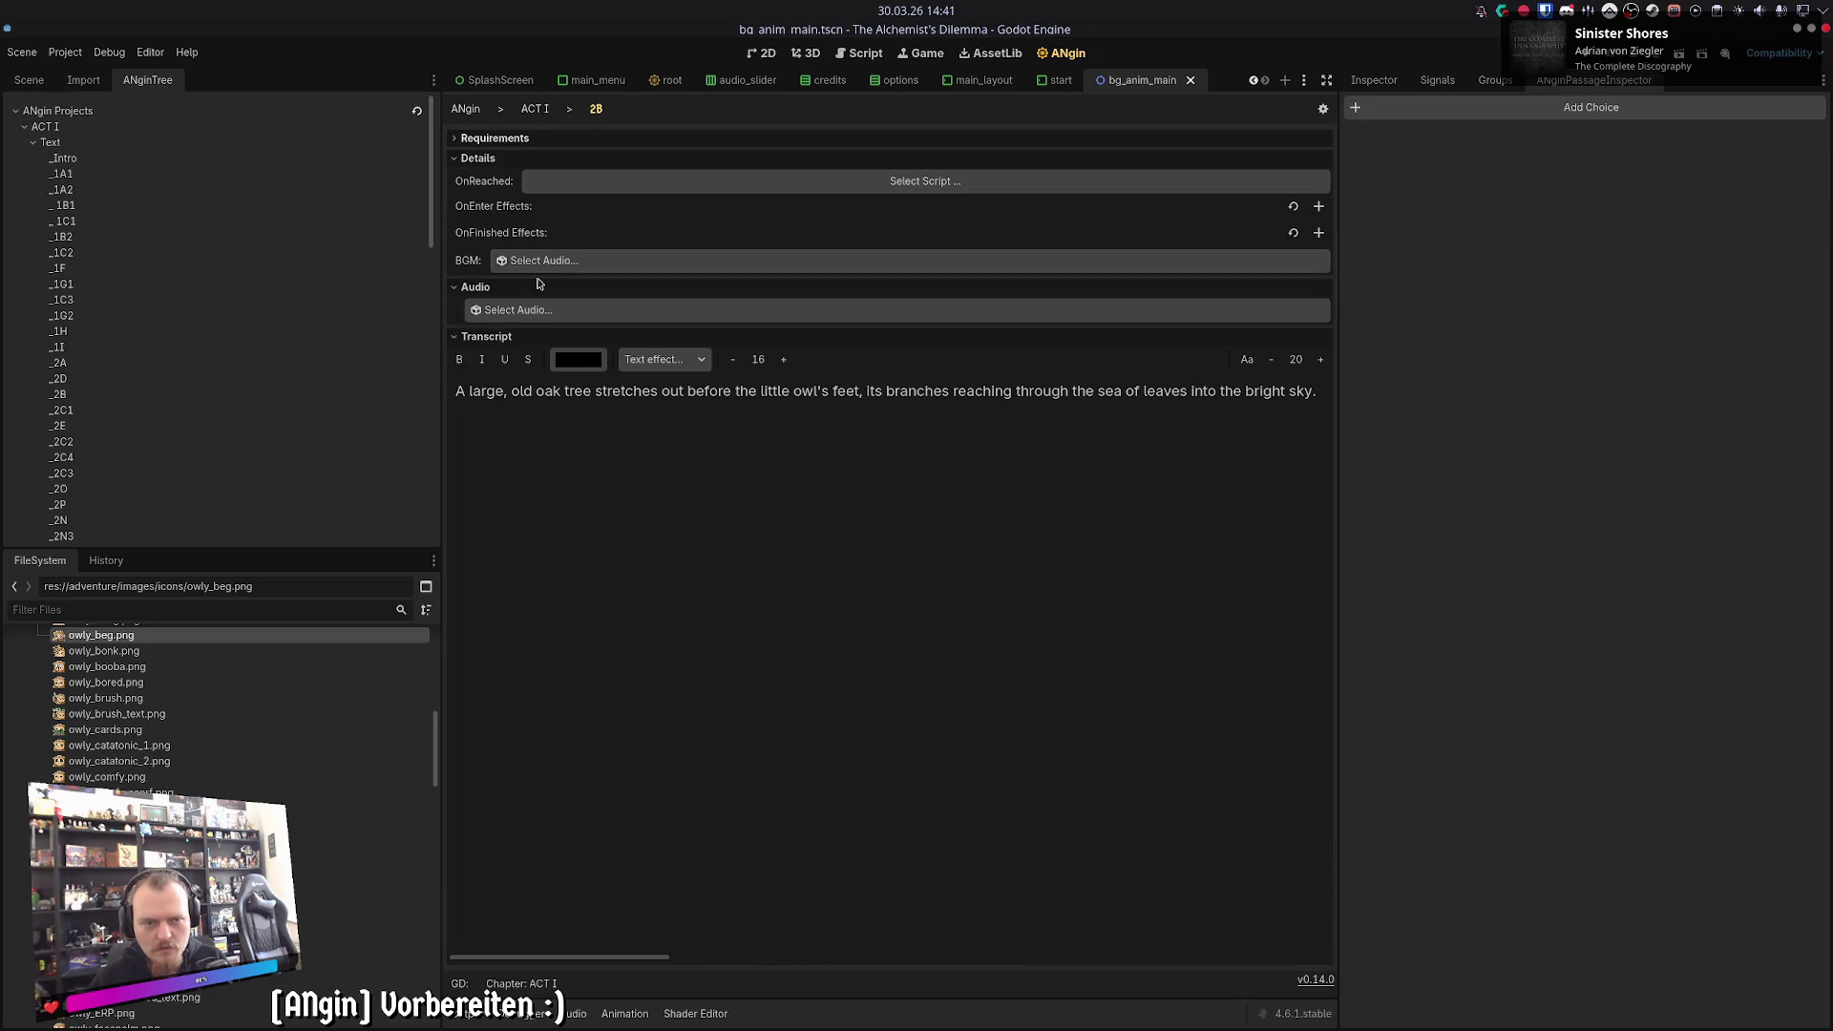
click(534, 108)
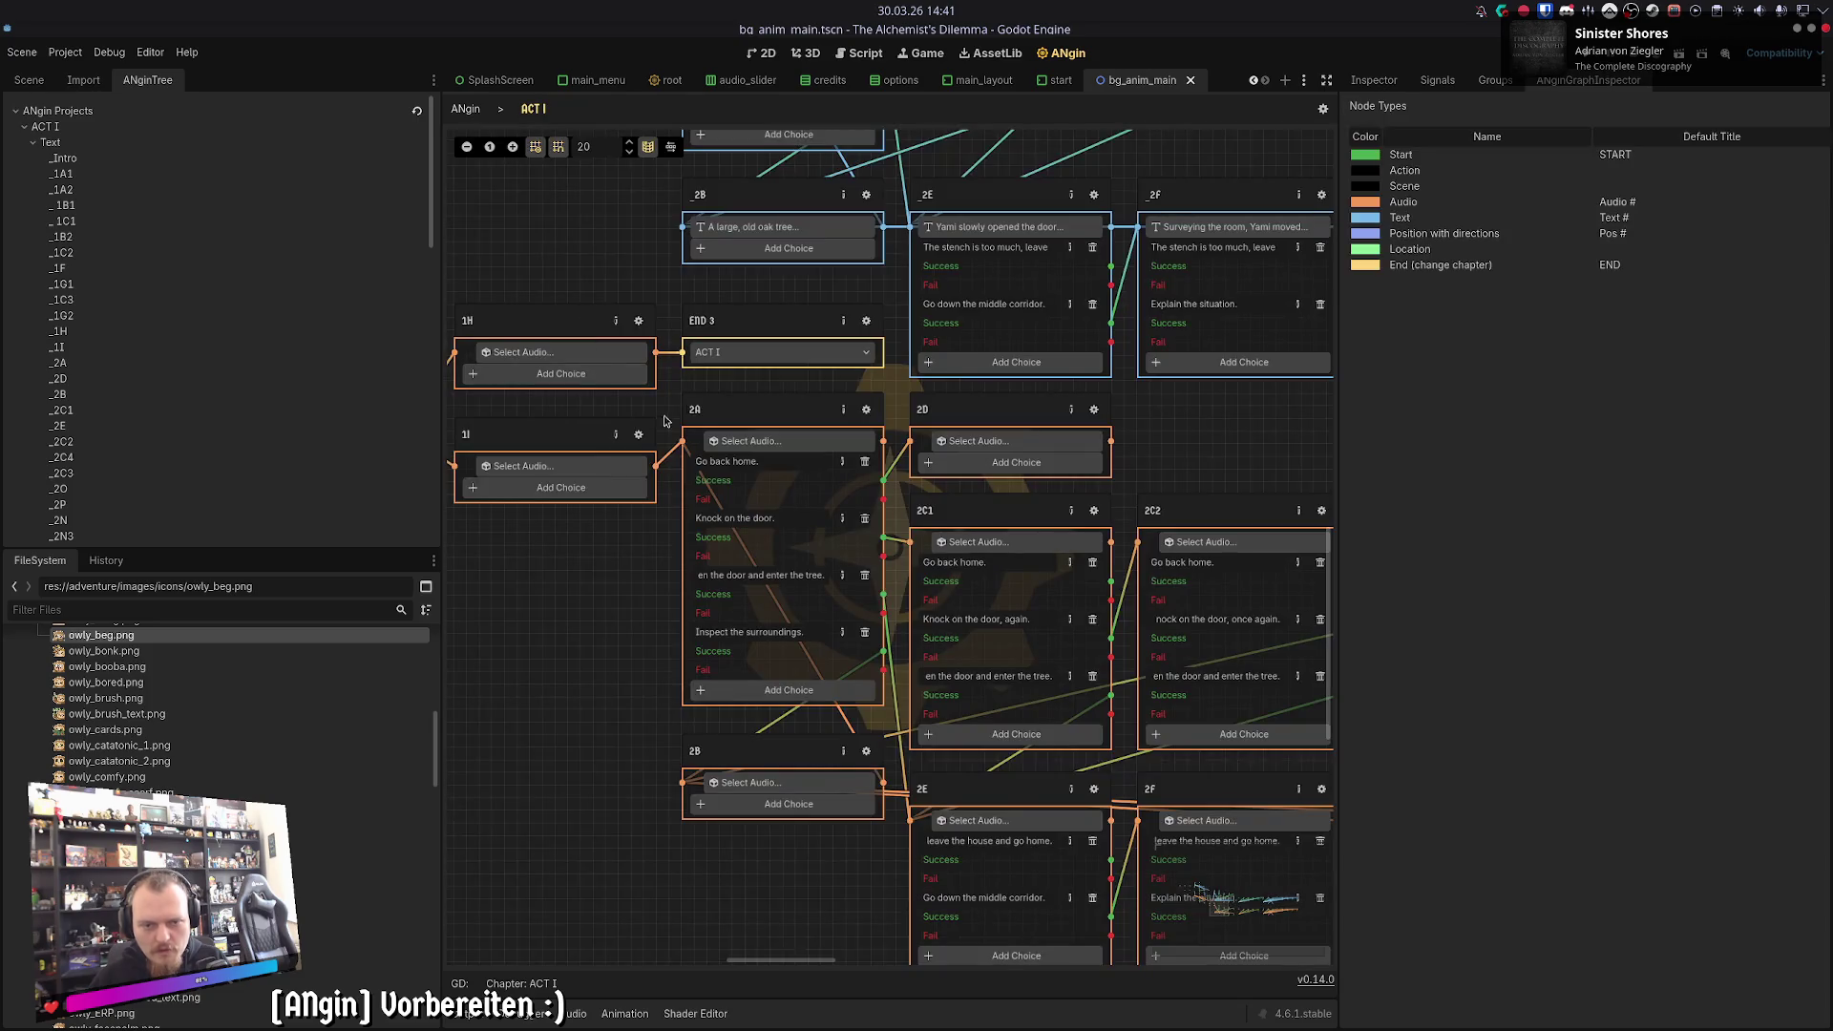
click(868, 196)
click(523, 158)
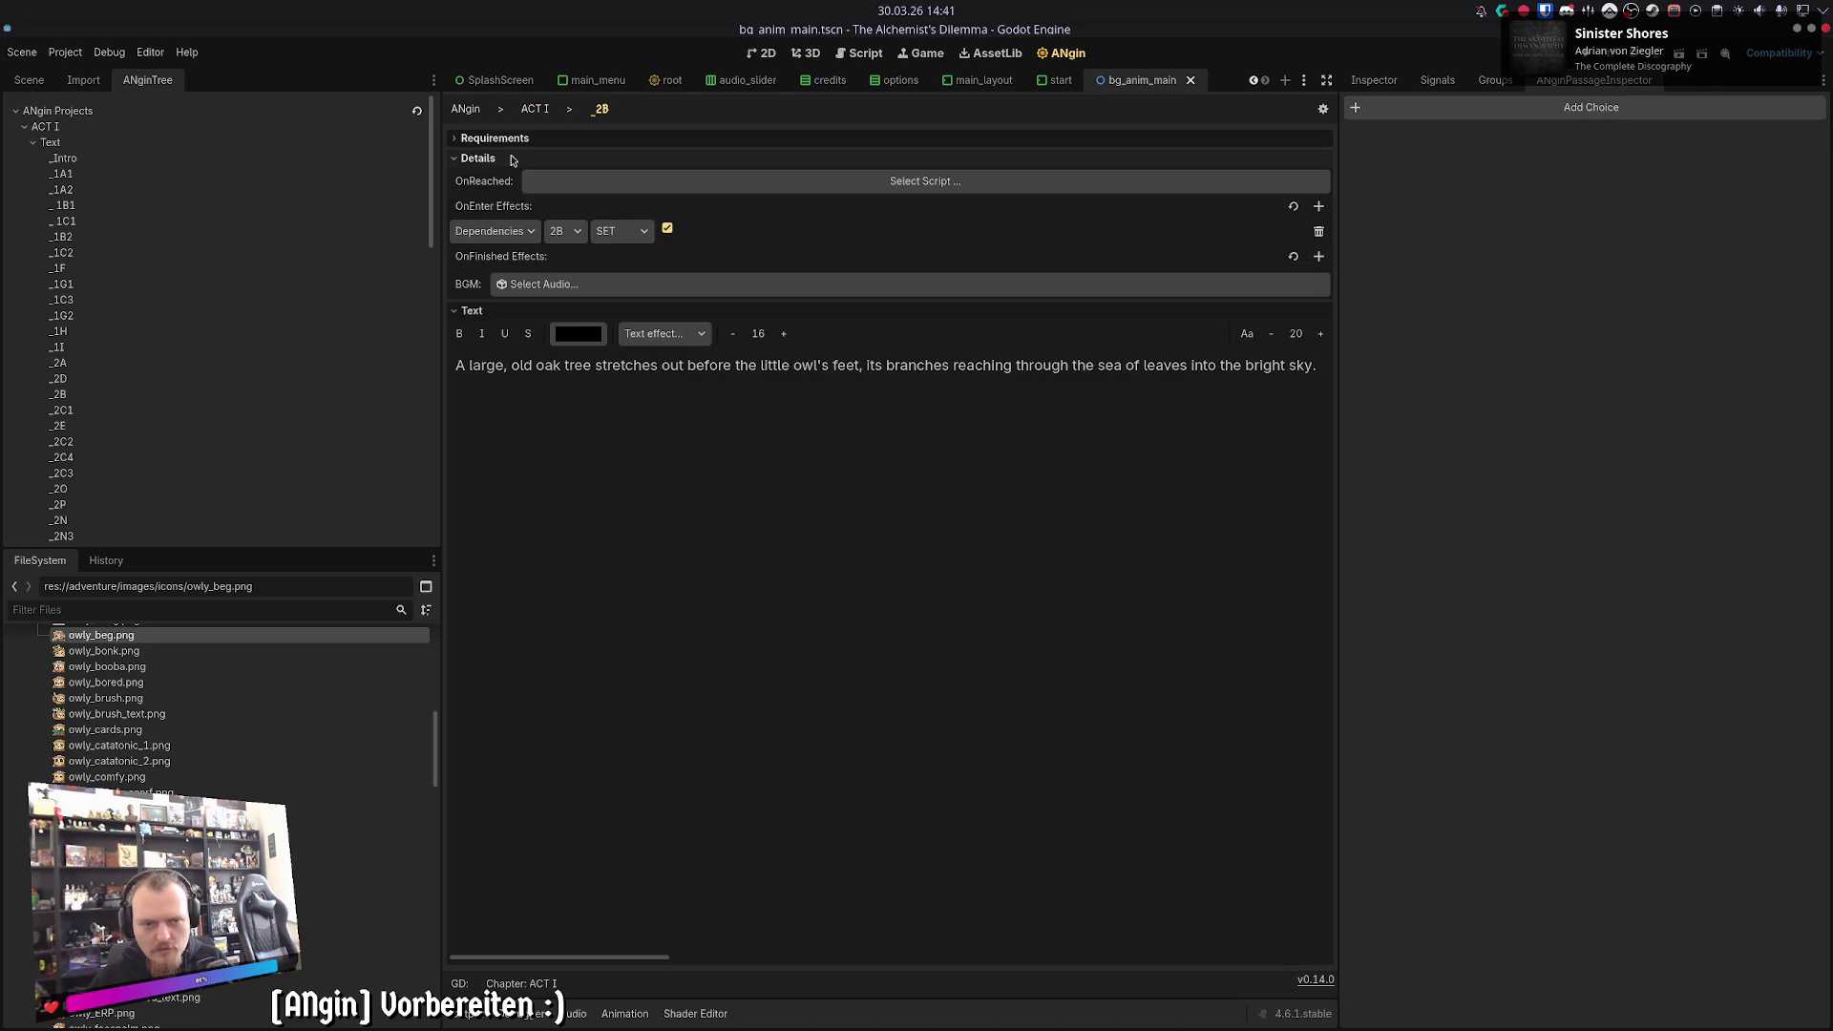
click(534, 108)
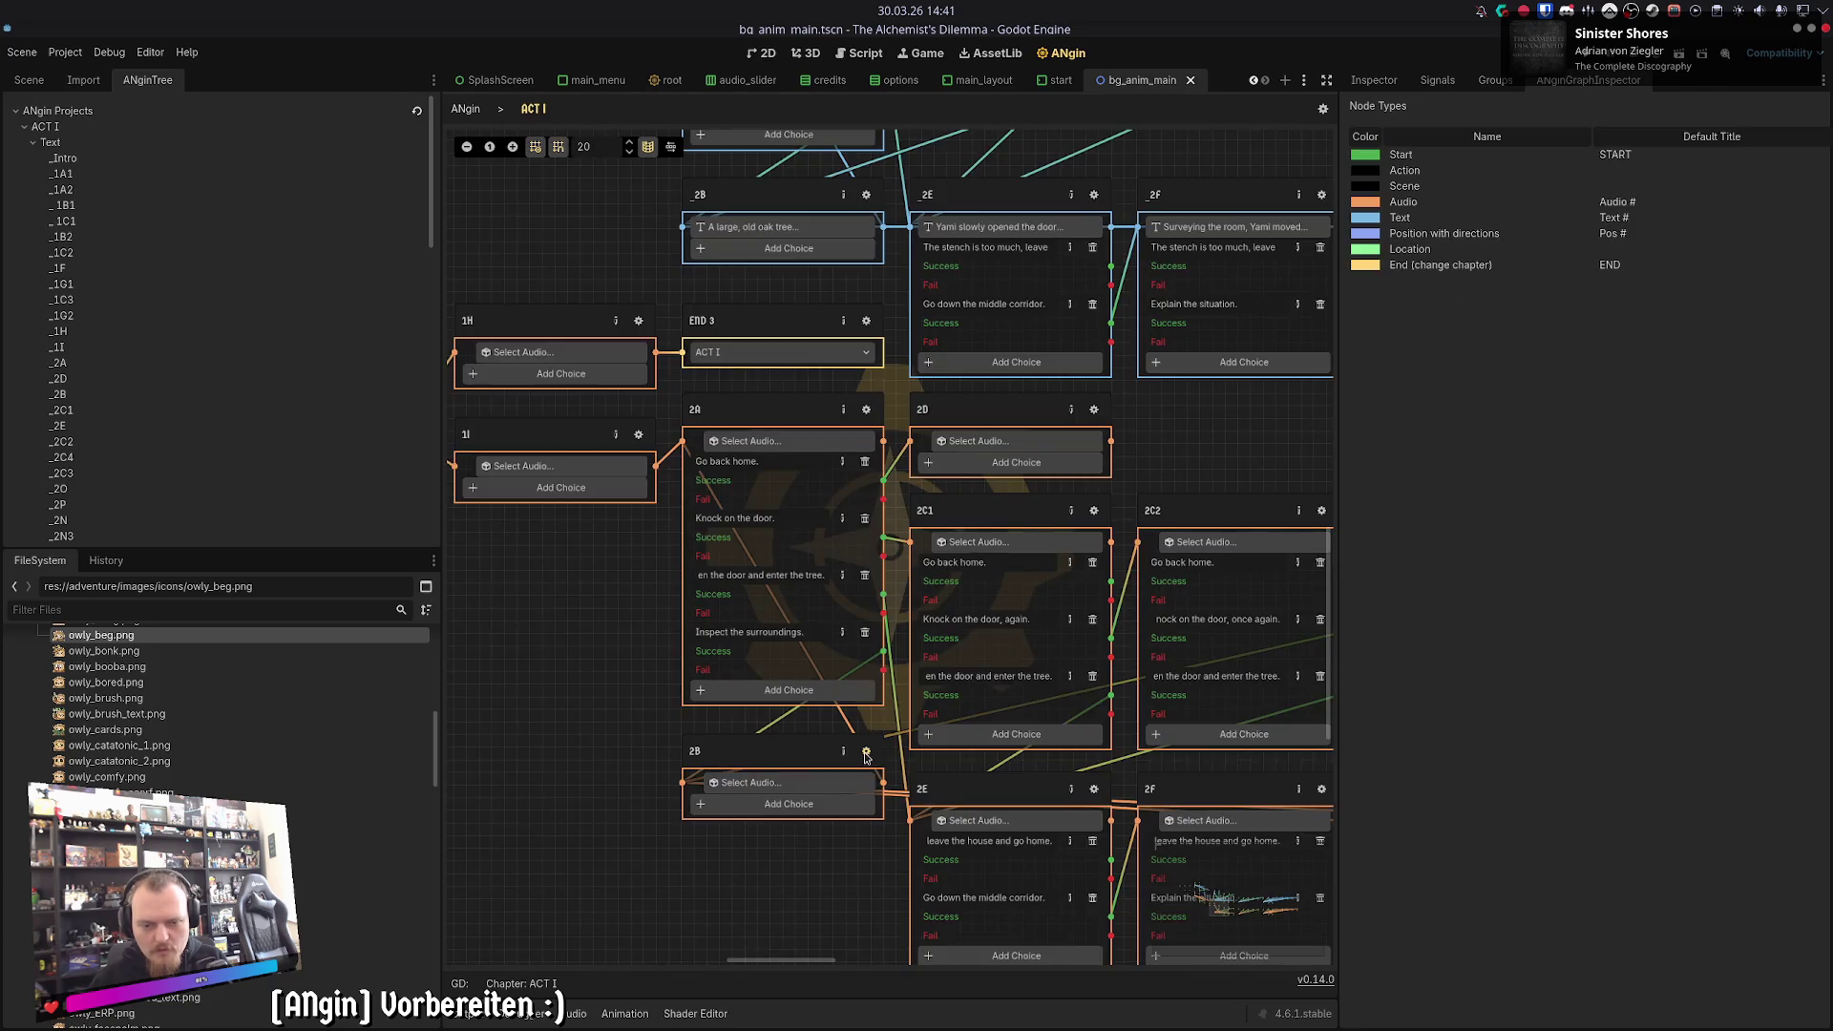
- Add an OnEnter effect to 2B that sets the 2B dependency, ticked true
click(867, 196)
click(477, 158)
click(1318, 206)
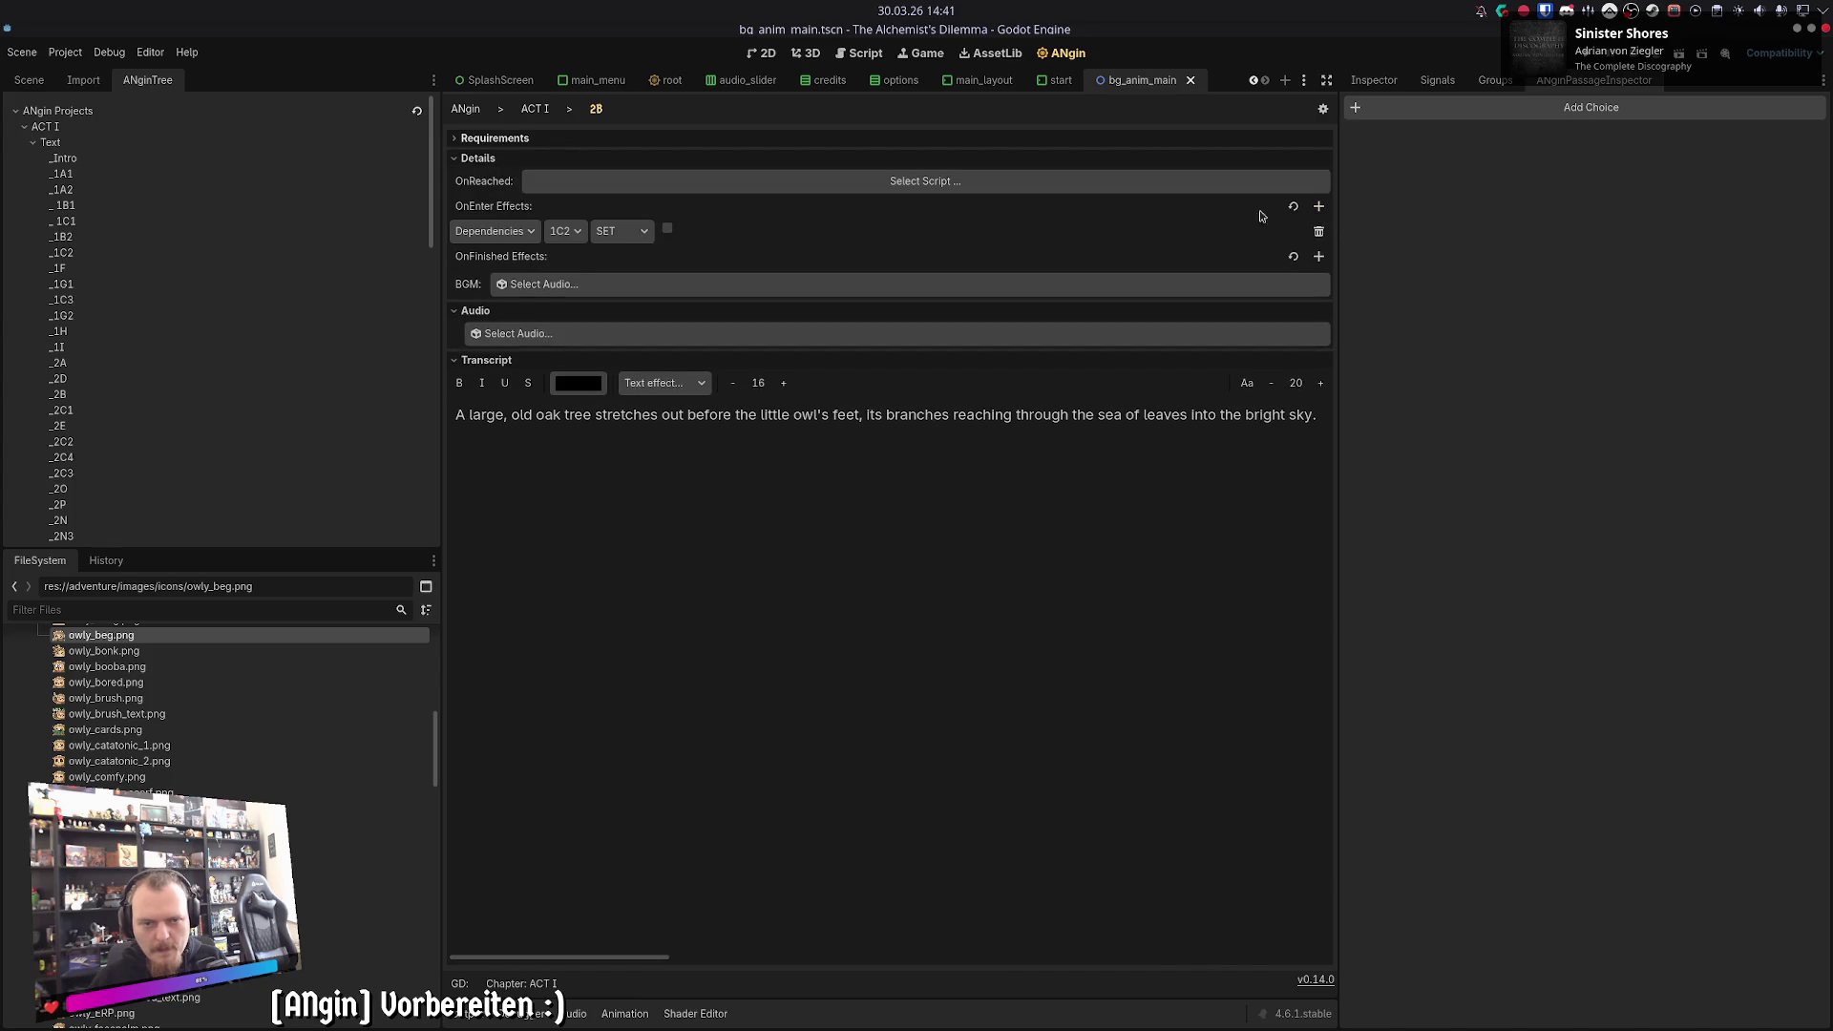
click(563, 231)
click(579, 308)
click(668, 229)
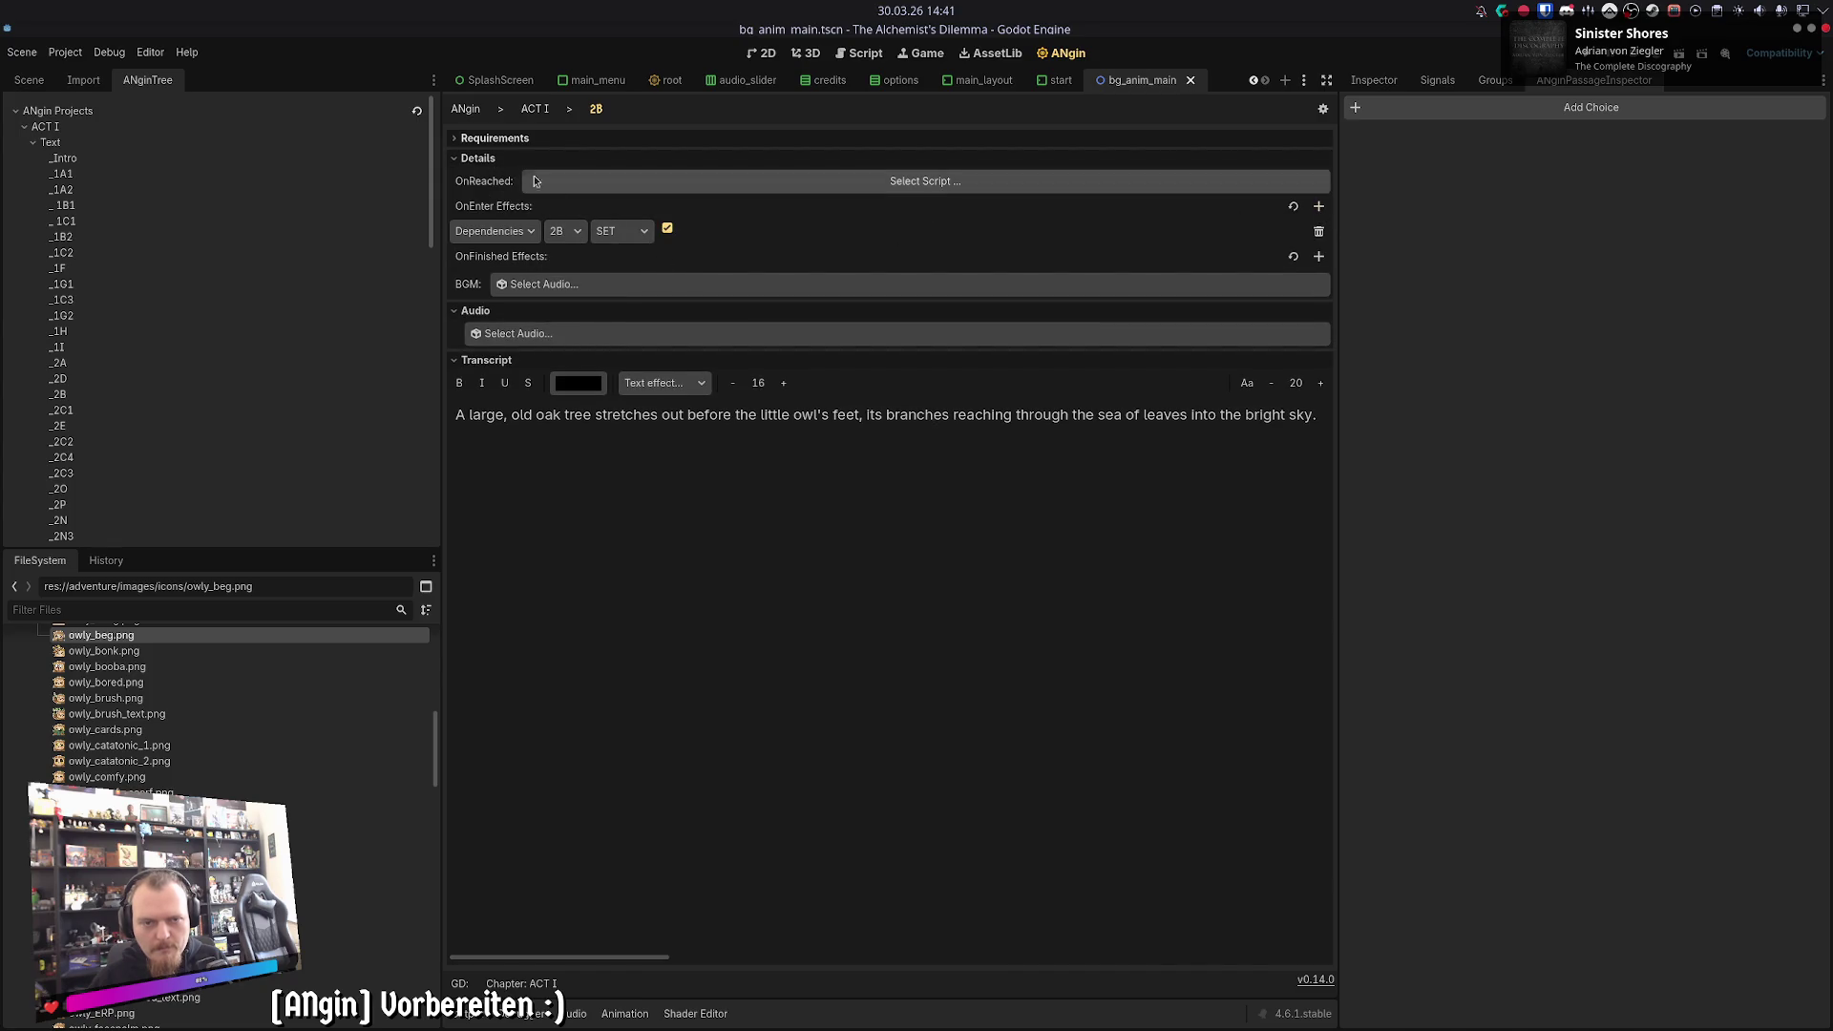
click(534, 109)
- Box-select END 3, 2A and 2B, then pan so the text block sits above them
scroll(626, 707, up, 3)
scroll(649, 592, right, 5)
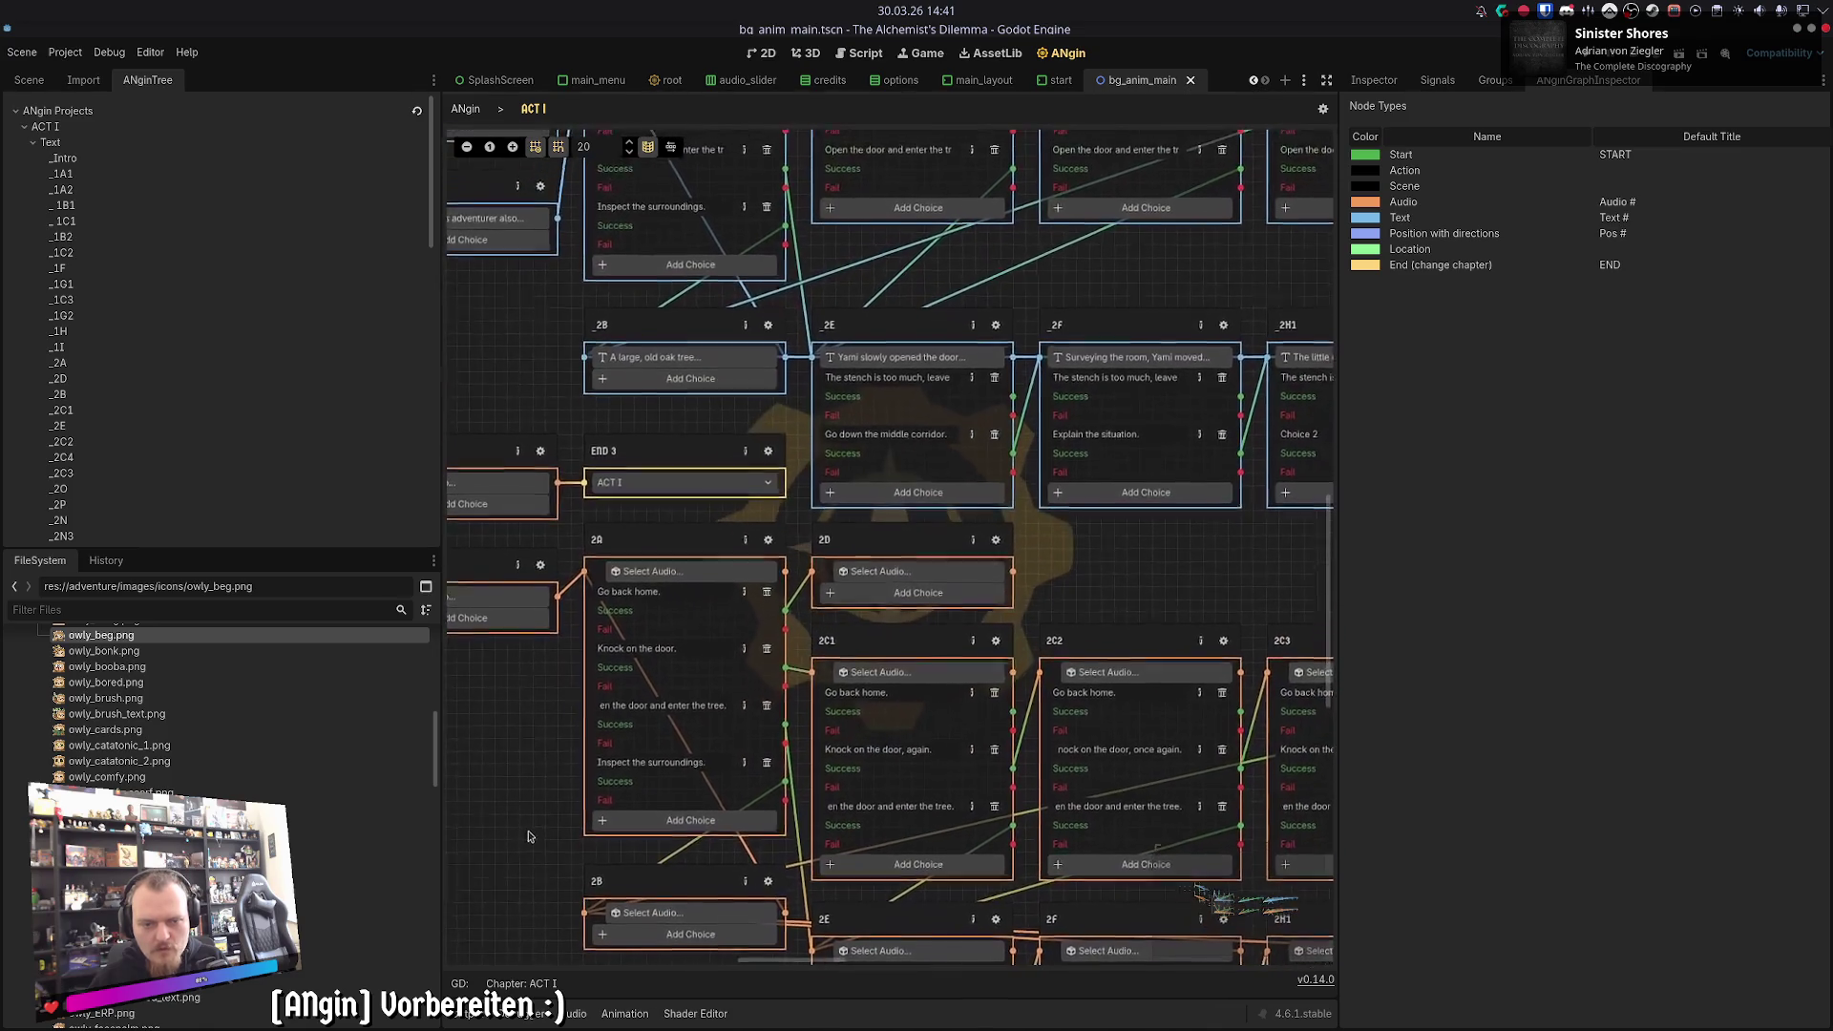
drag(590, 420, 659, 970)
scroll(859, 382, right, 2)
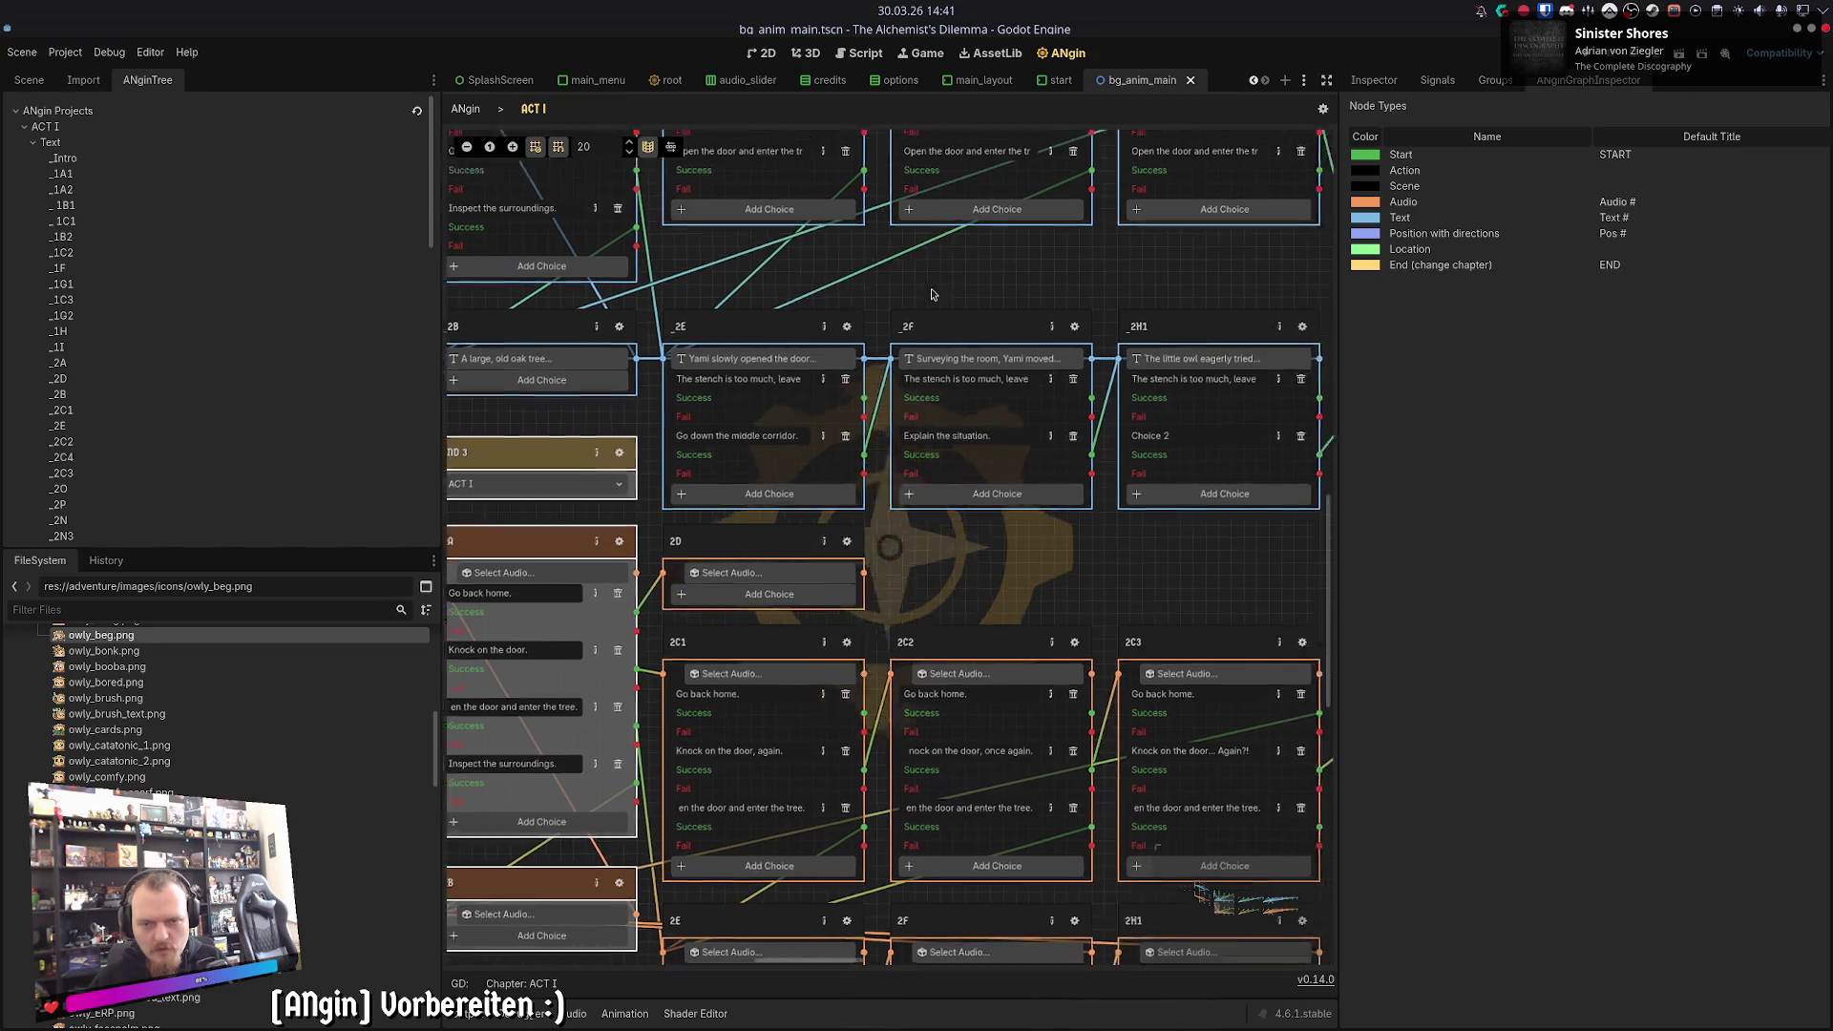
scroll(900, 523, up, 6)
scroll(907, 530, up, 1)
scroll(935, 544, left, 2)
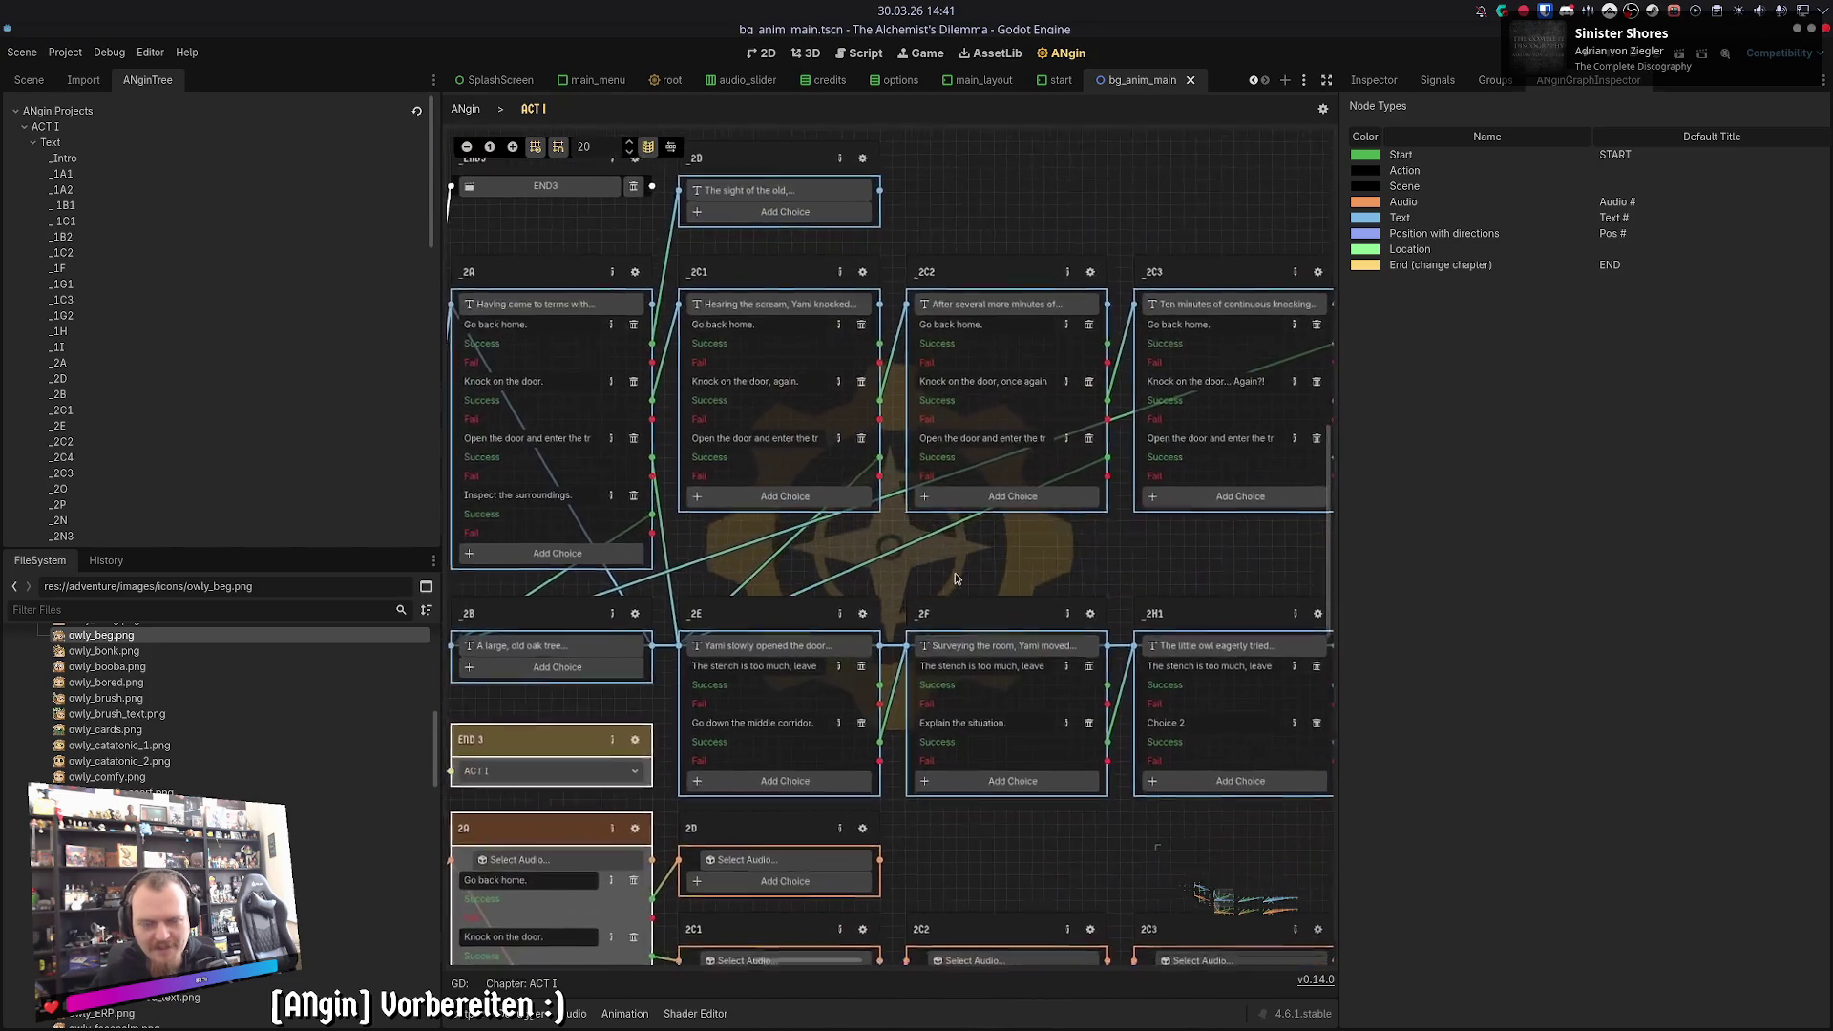
scroll(961, 561, up, 1)
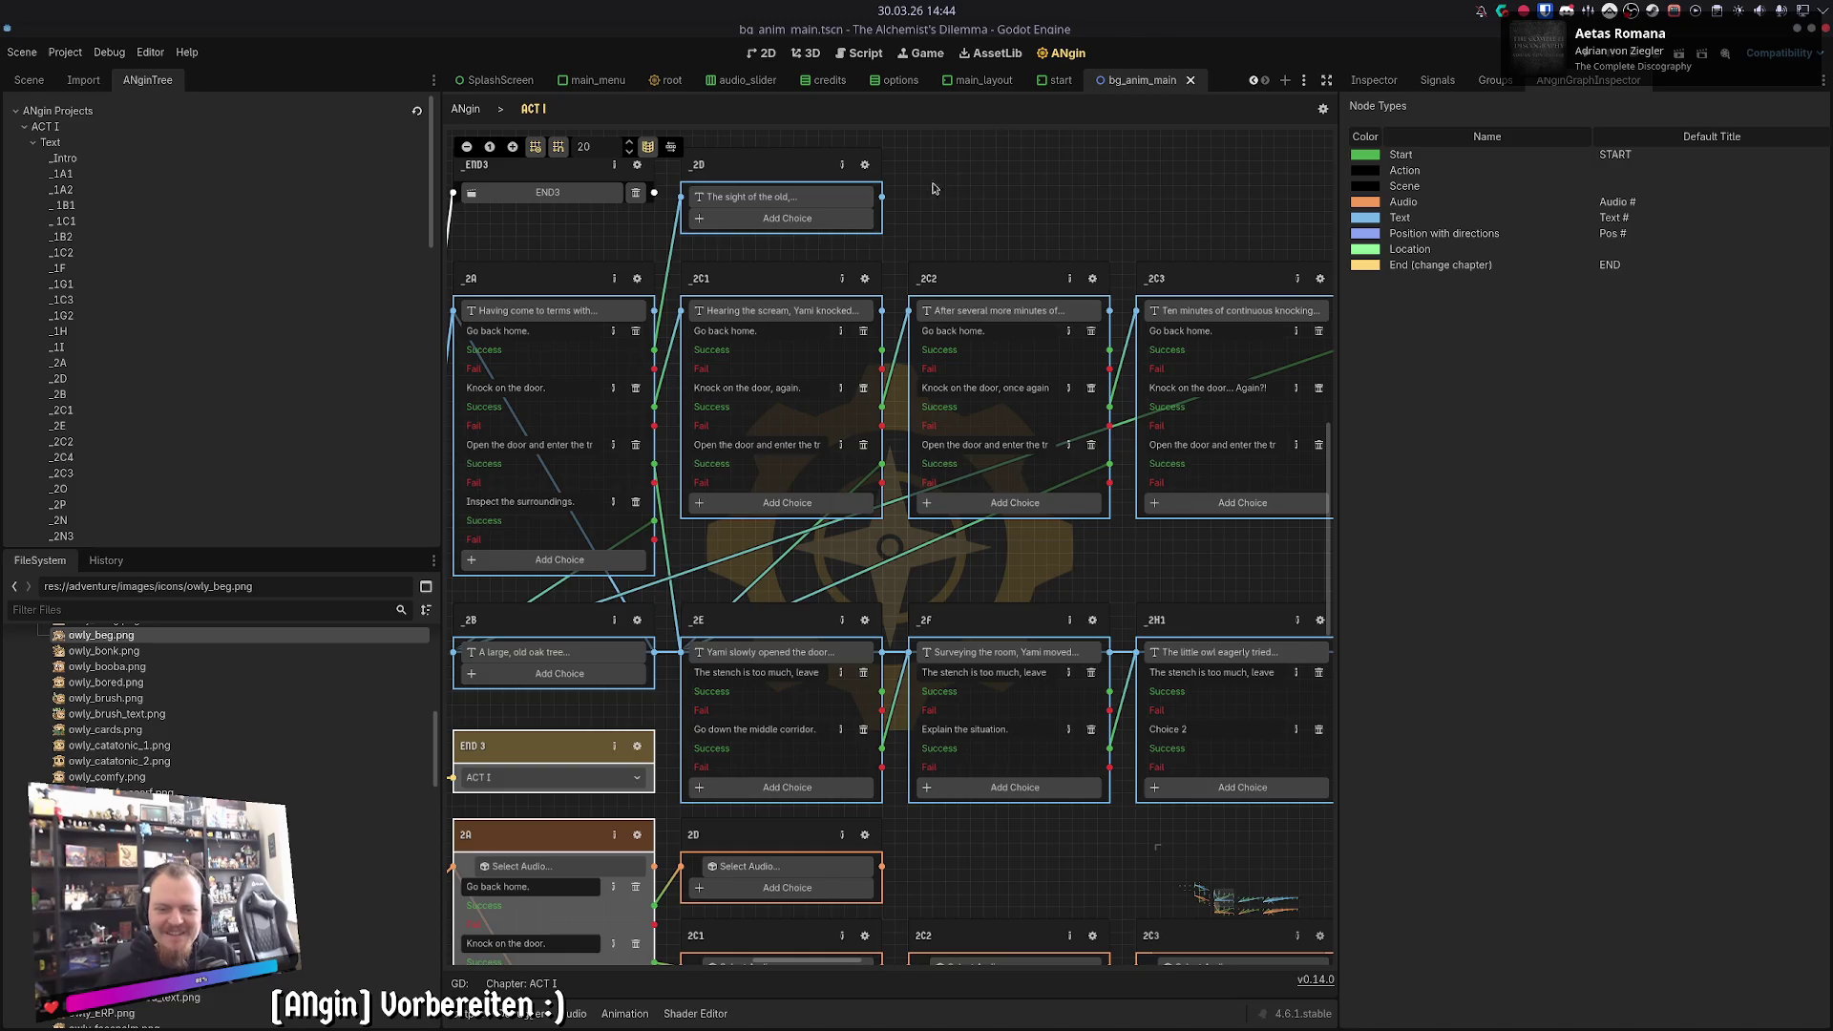
- Copy the _2D passage text and paste it into the 2D audio node's Transcript
drag(997, 191, 1034, 254)
click(904, 229)
key(ctrl+a)
key(ctrl+c)
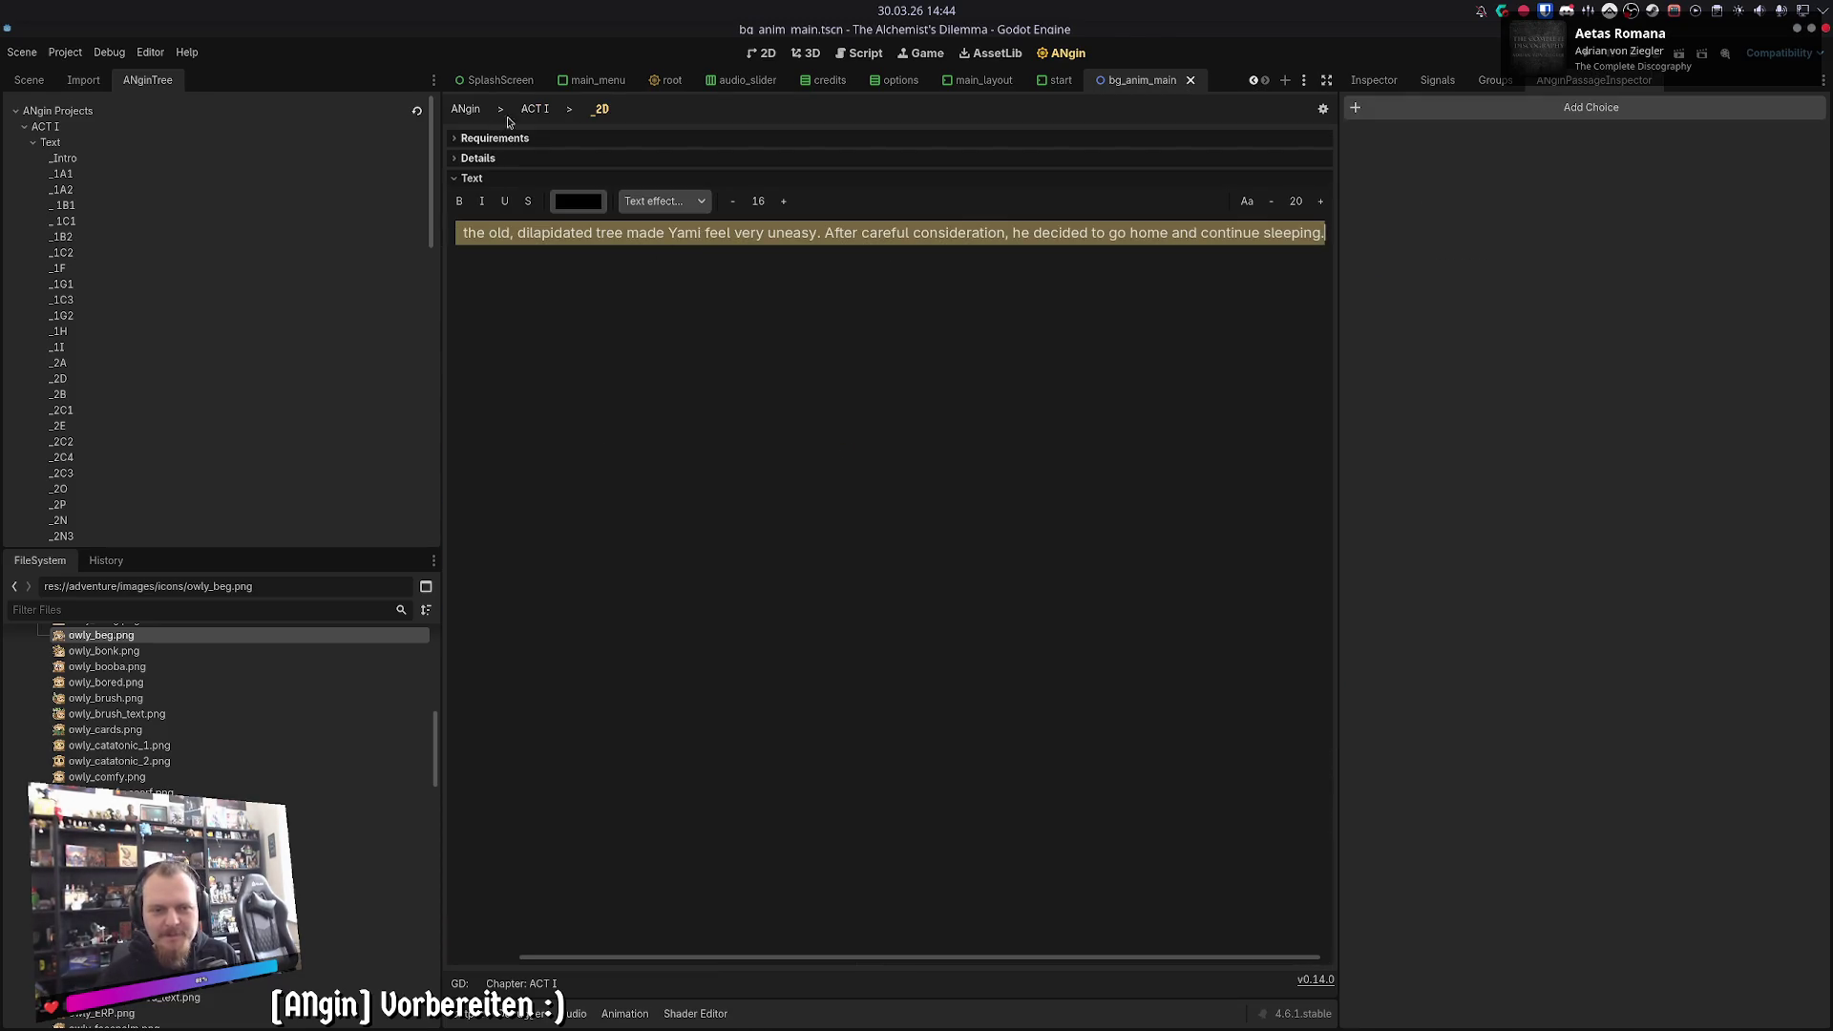
key(Escape)
scroll(898, 612, down, 2)
double_click(916, 709)
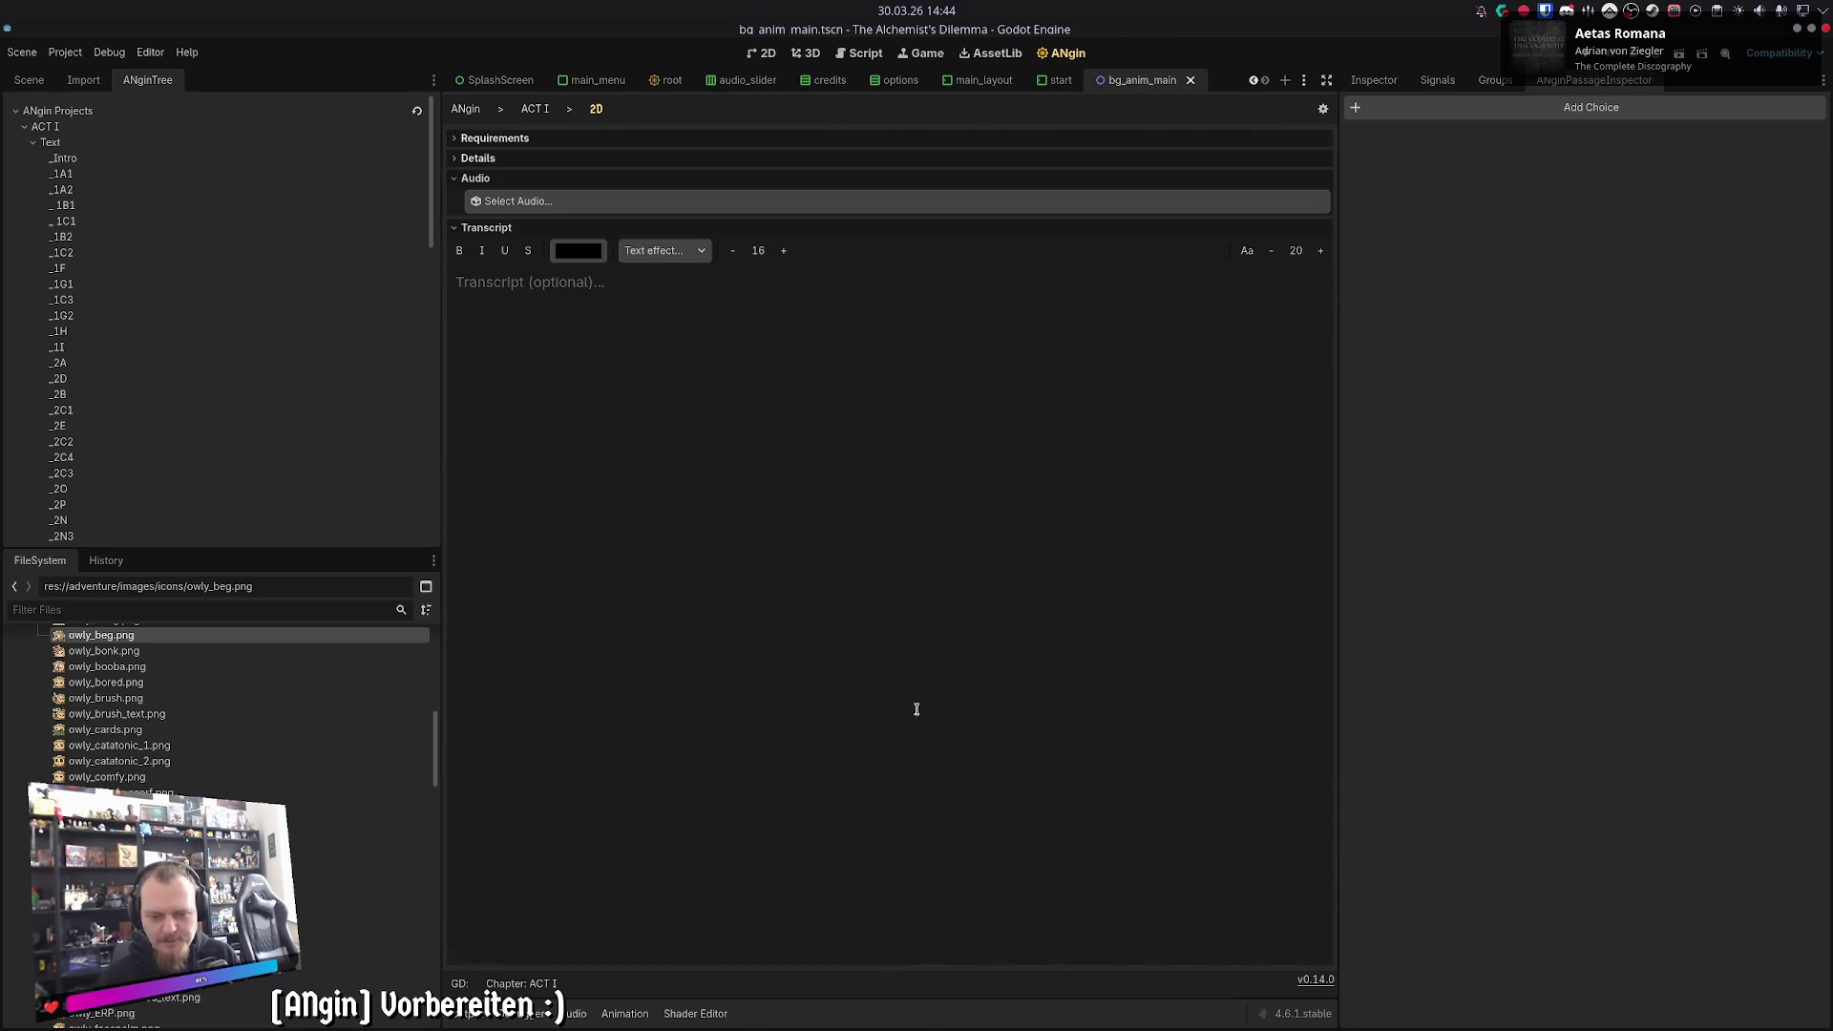
key(ctrl+v)
click(537, 112)
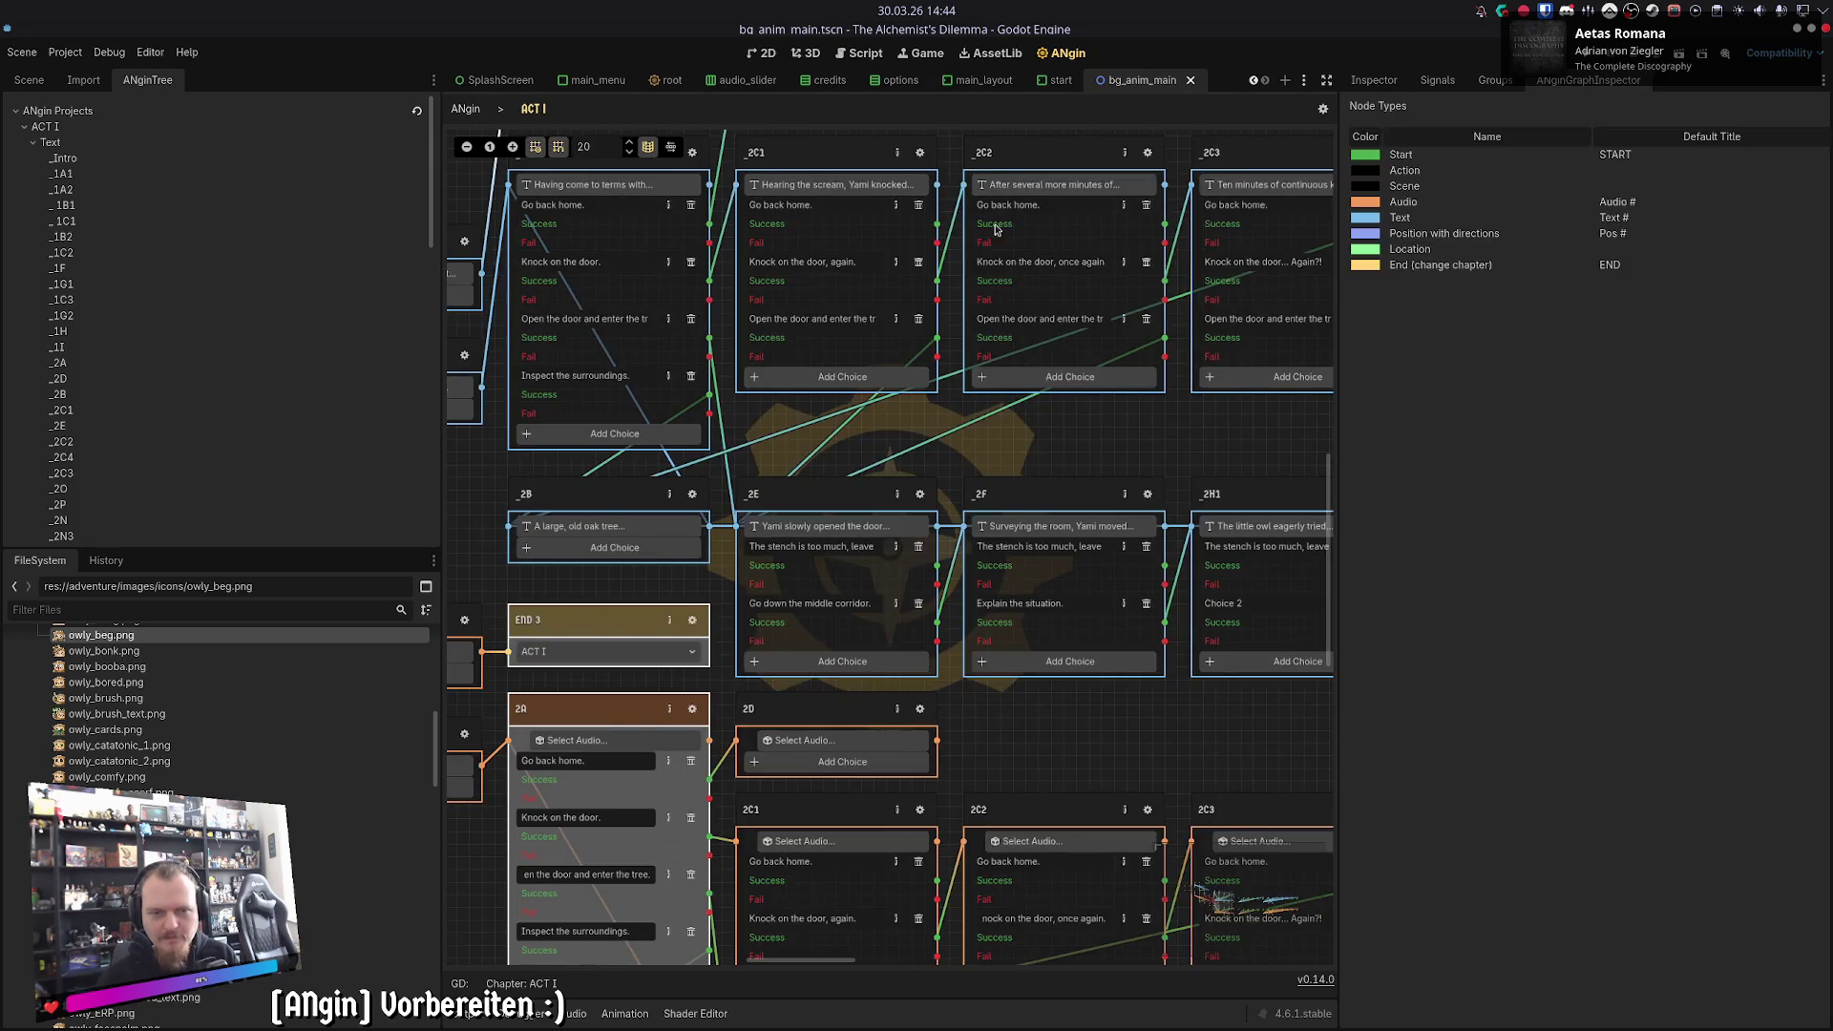
- Read through the _2C1 passage's text
scroll(995, 229, up, 4)
click(924, 337)
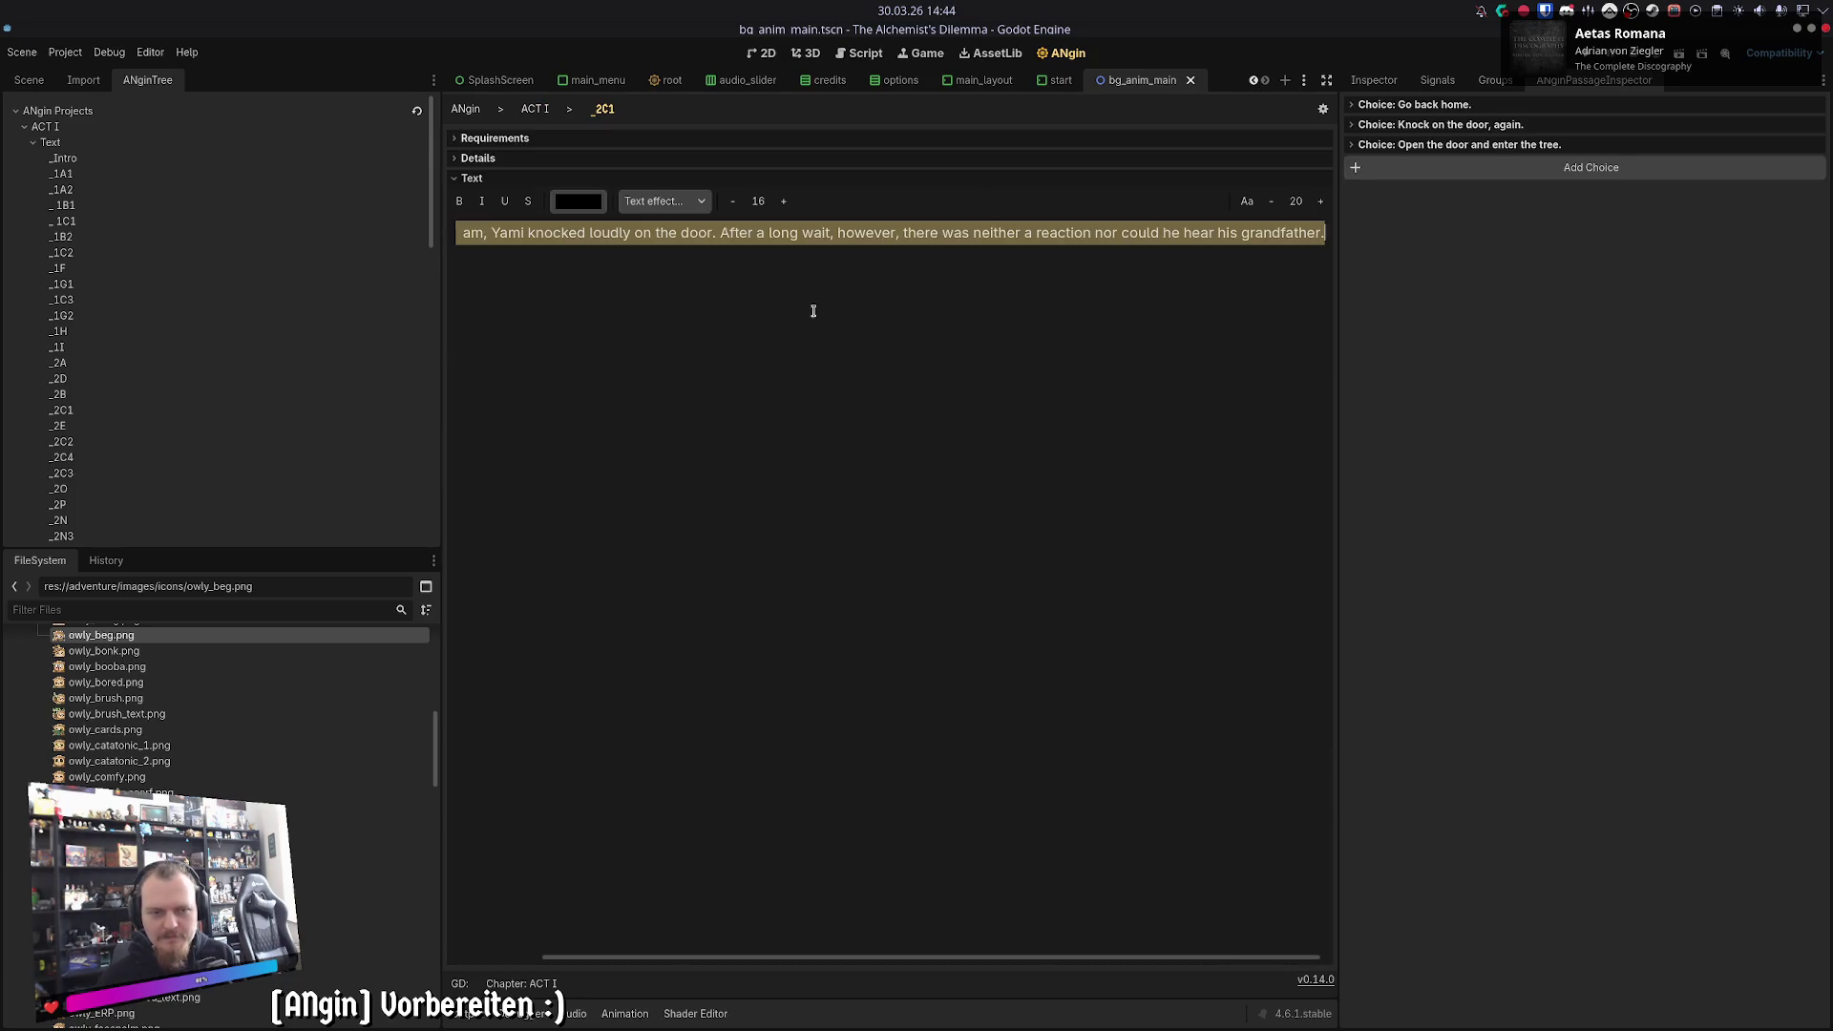
click(537, 111)
scroll(959, 449, down, 5)
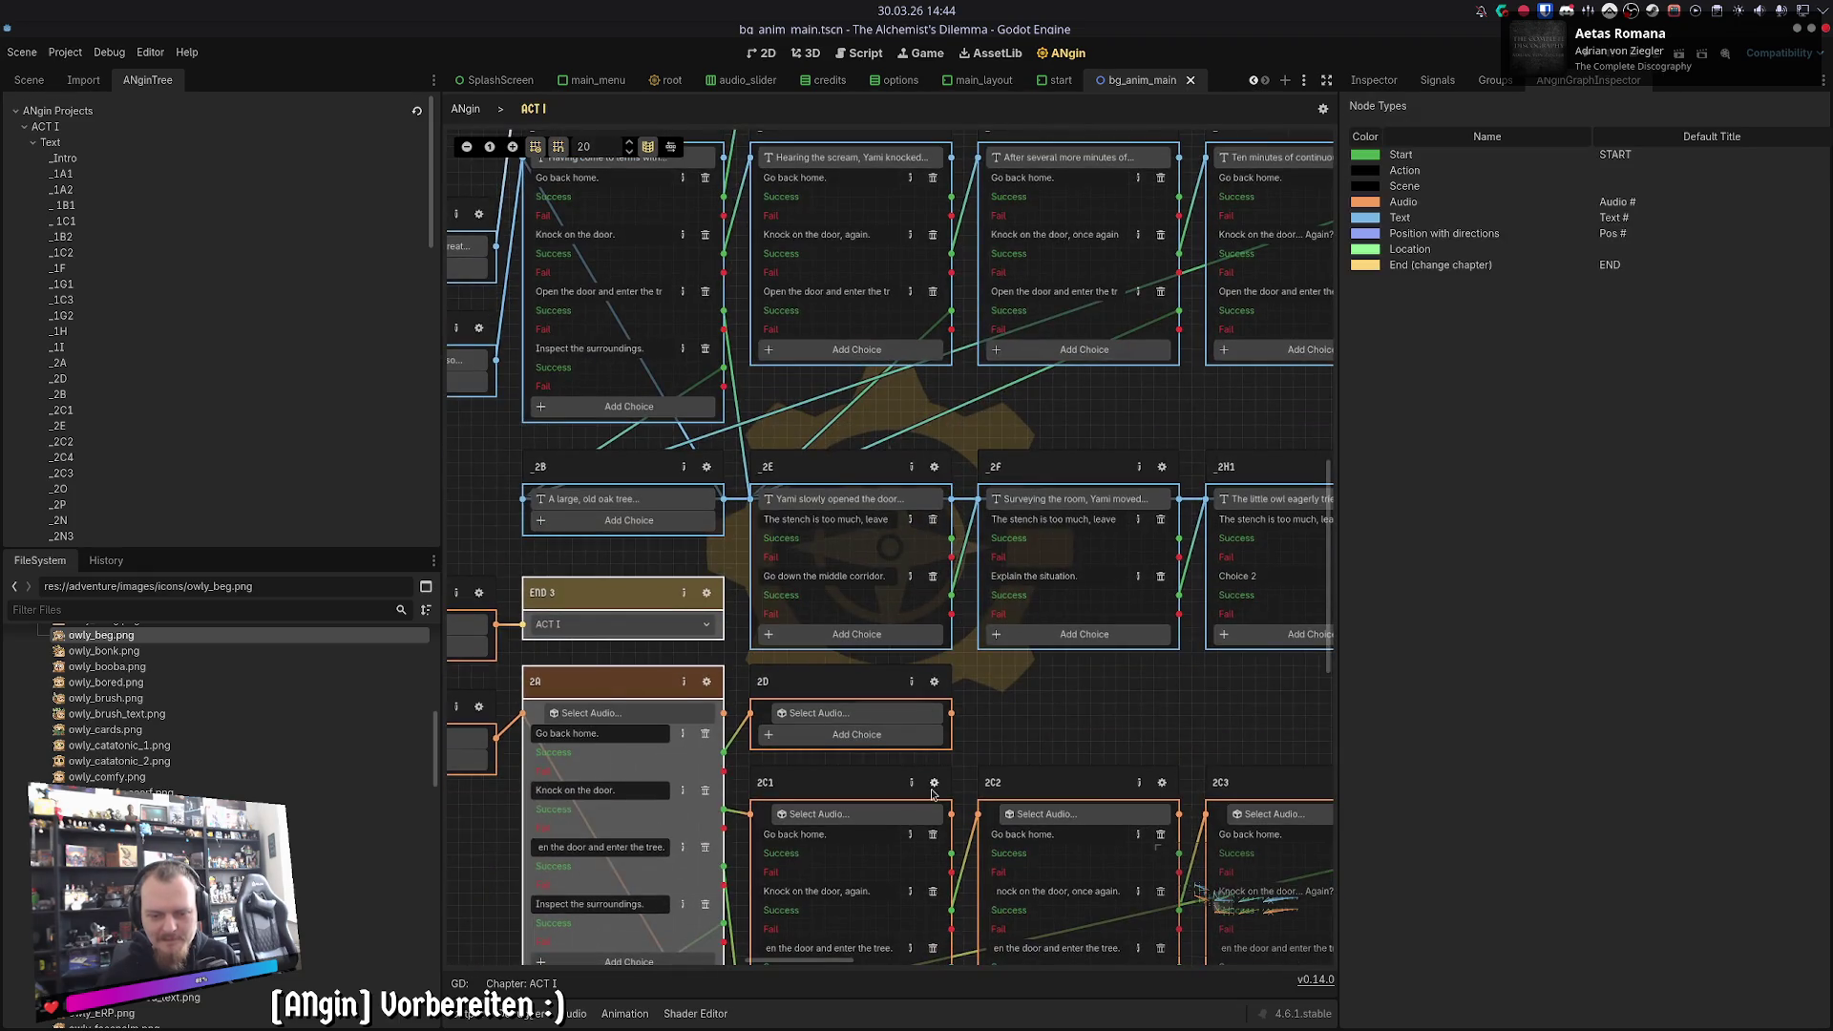
click(933, 784)
click(534, 110)
- Check the contents of the _2E passage and one further passage
click(901, 526)
click(535, 111)
scroll(898, 842, down, 5)
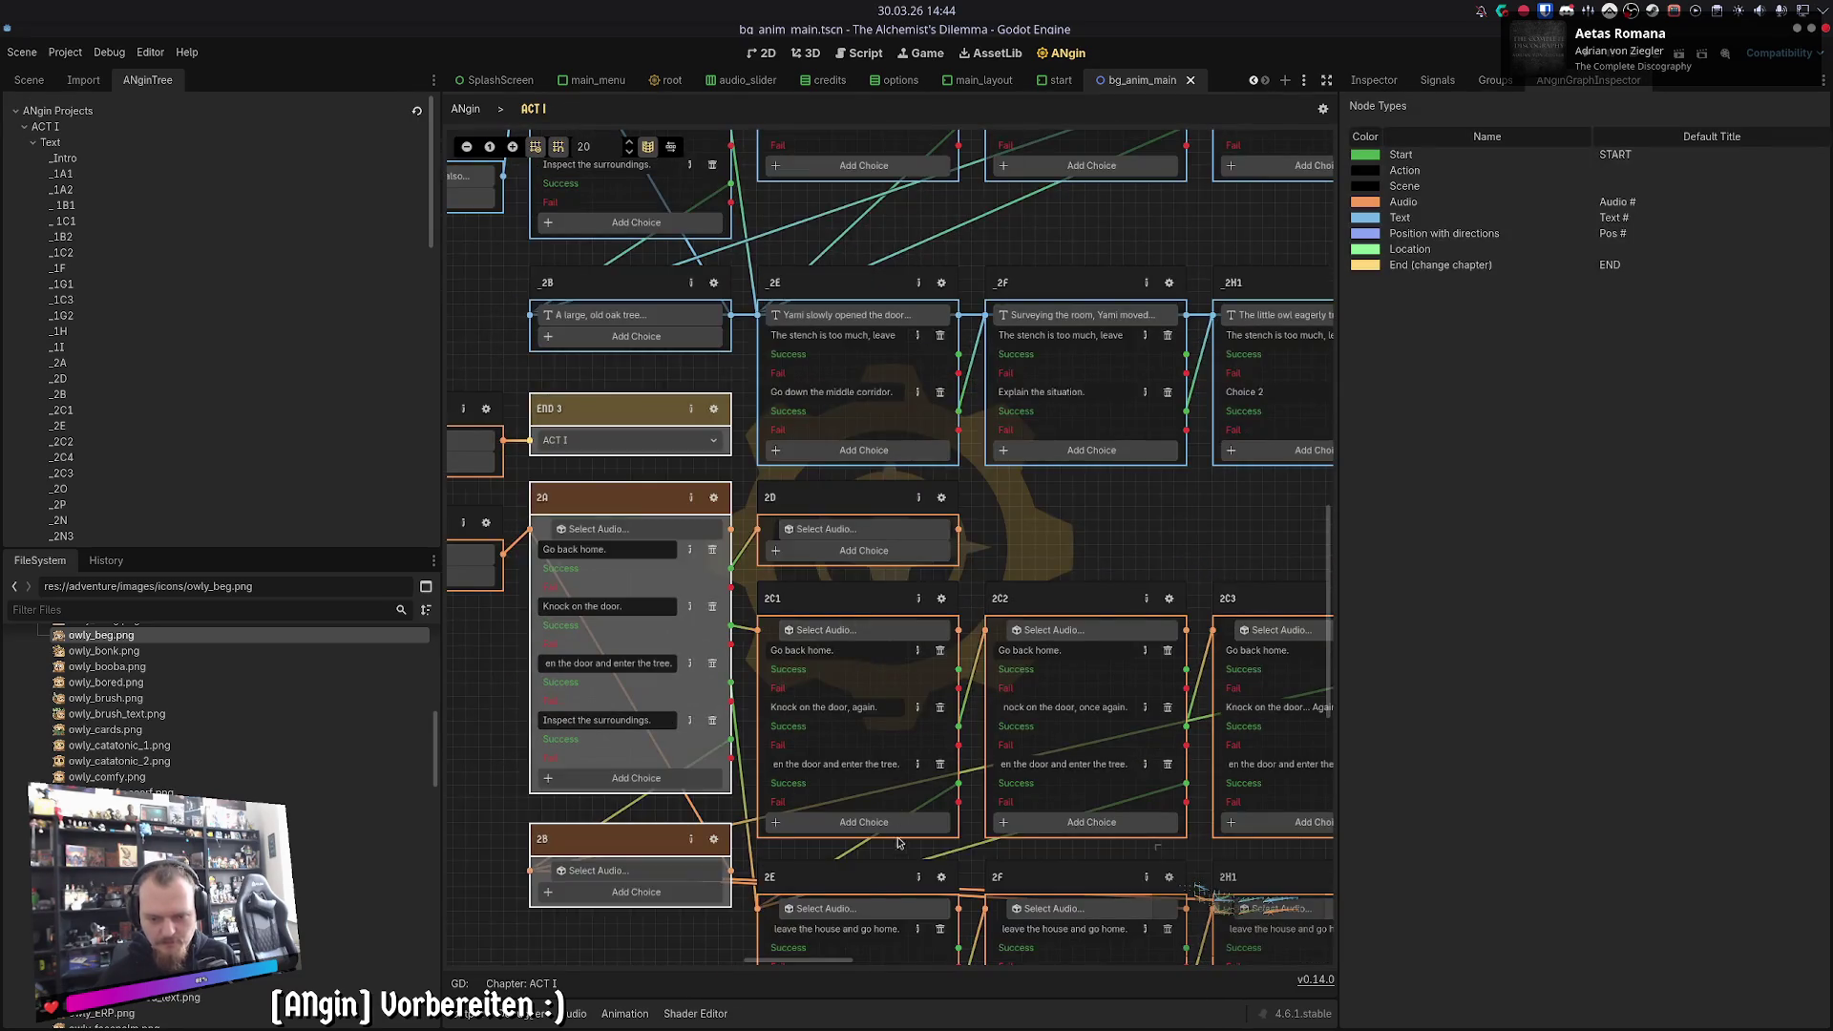
click(939, 876)
click(534, 110)
scroll(1030, 305, down, 5)
scroll(1029, 306, up, 12)
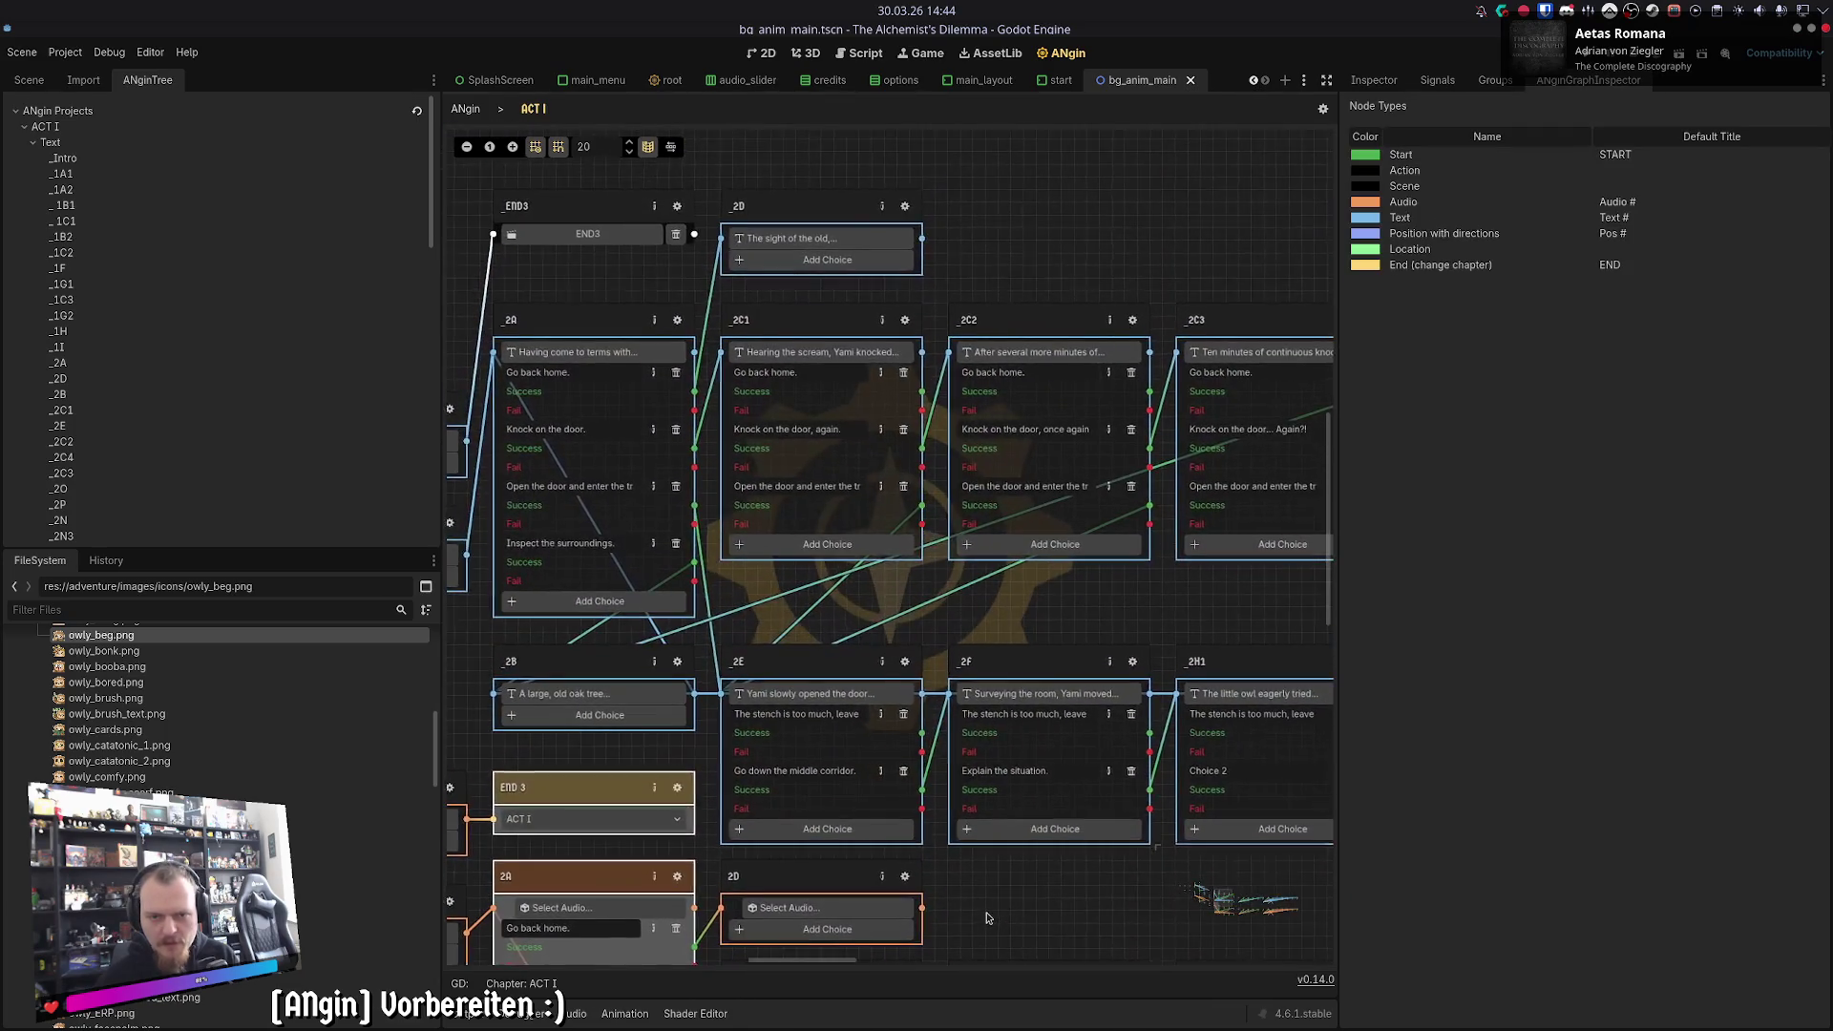
- Expand _2D's details, then _2C1's details, requirements and its three choices
click(902, 208)
click(477, 158)
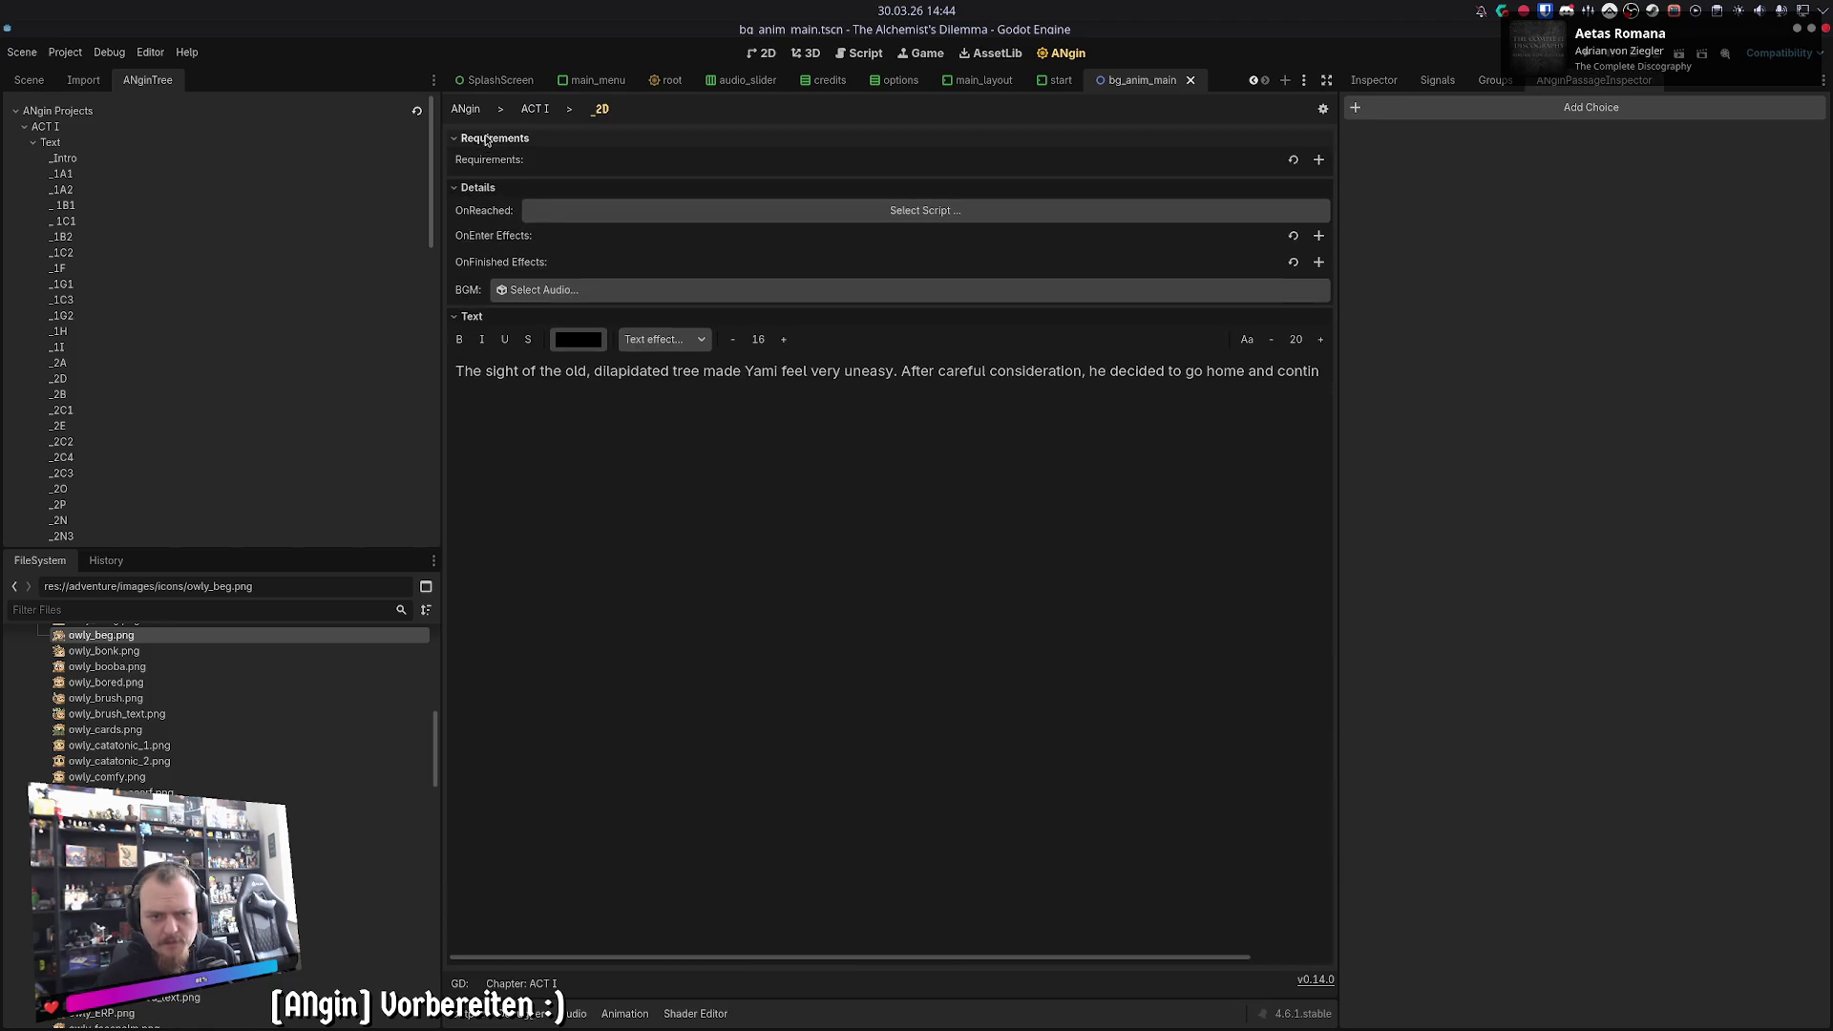
click(535, 108)
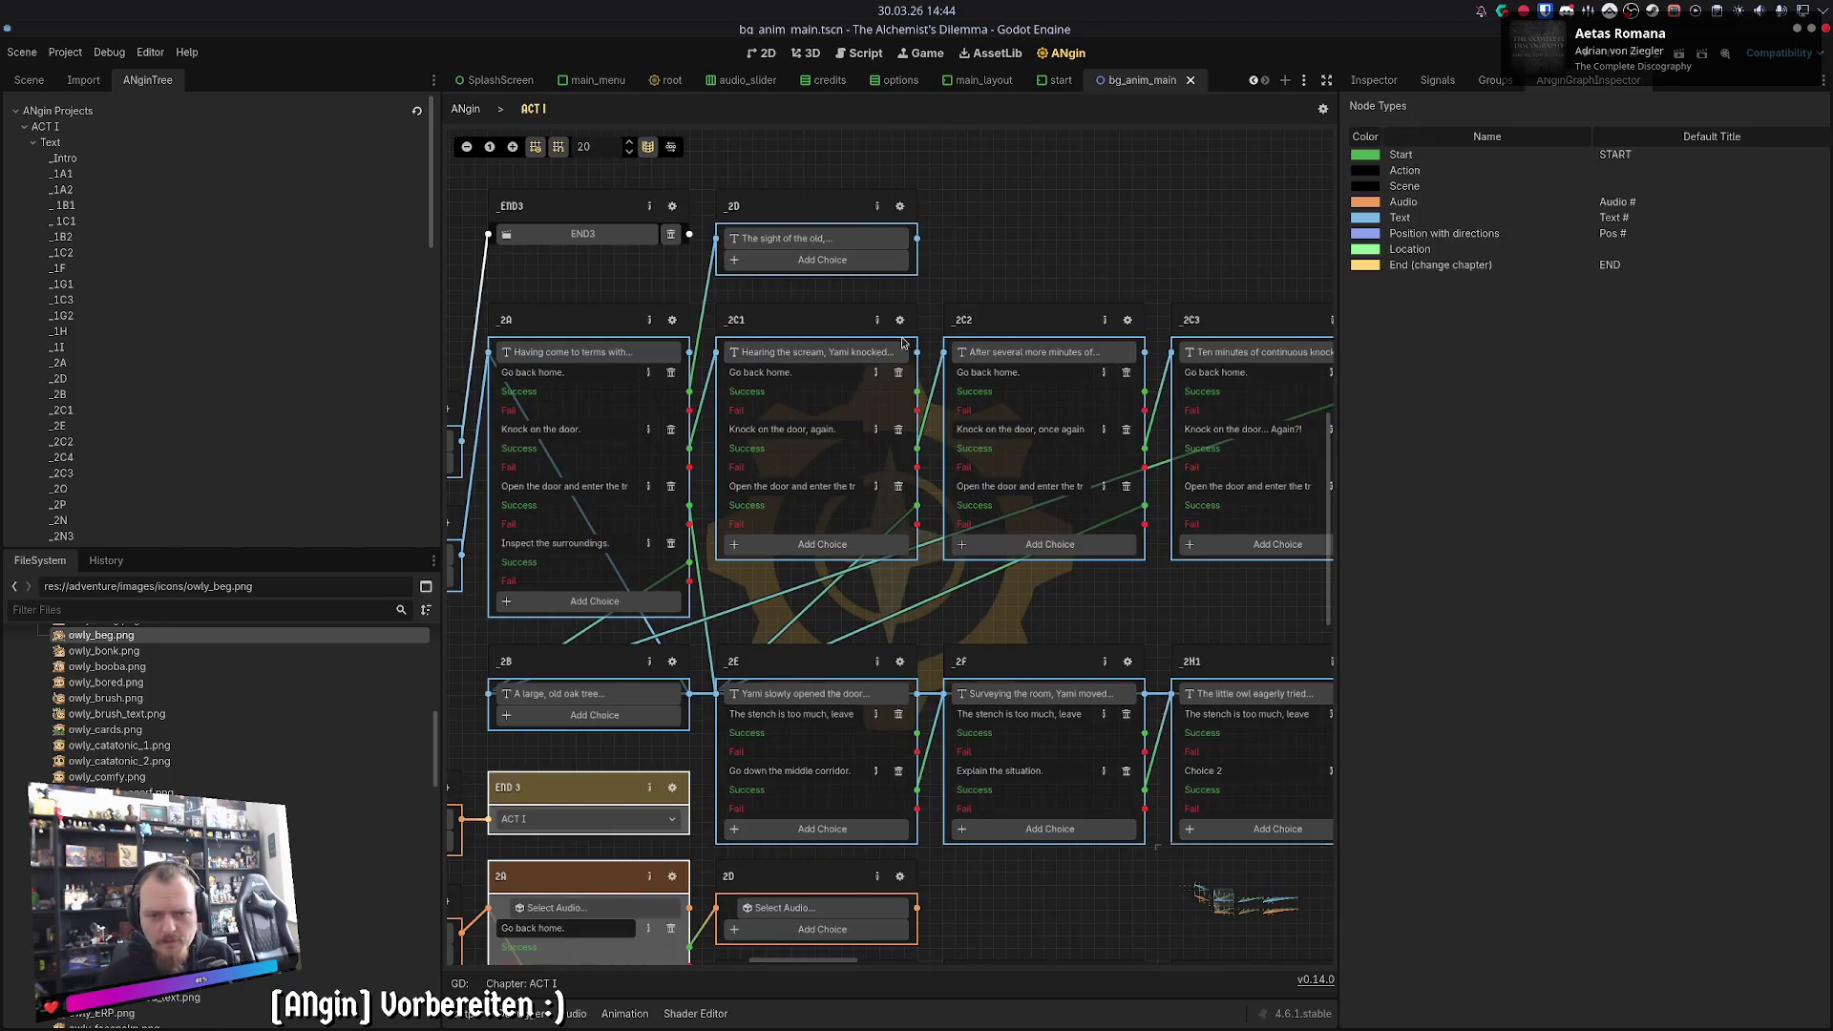
click(899, 322)
click(519, 160)
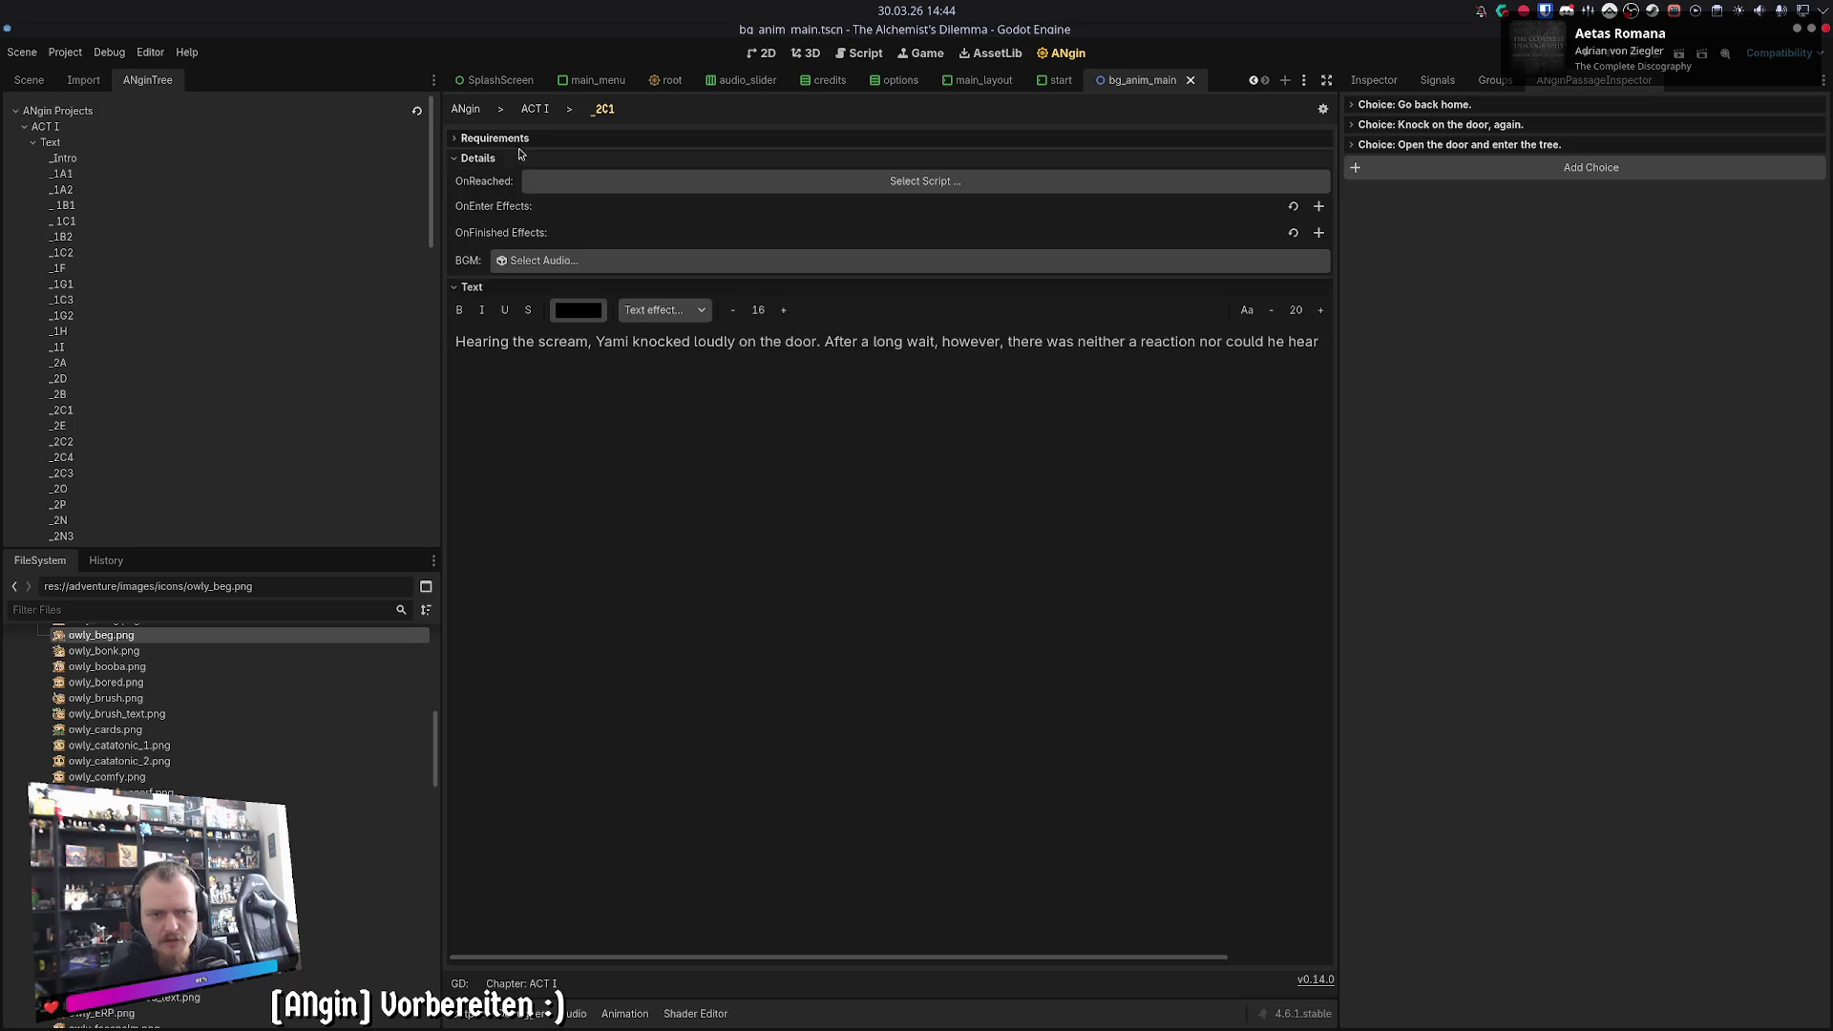
click(520, 138)
click(1398, 144)
click(1398, 125)
click(1394, 104)
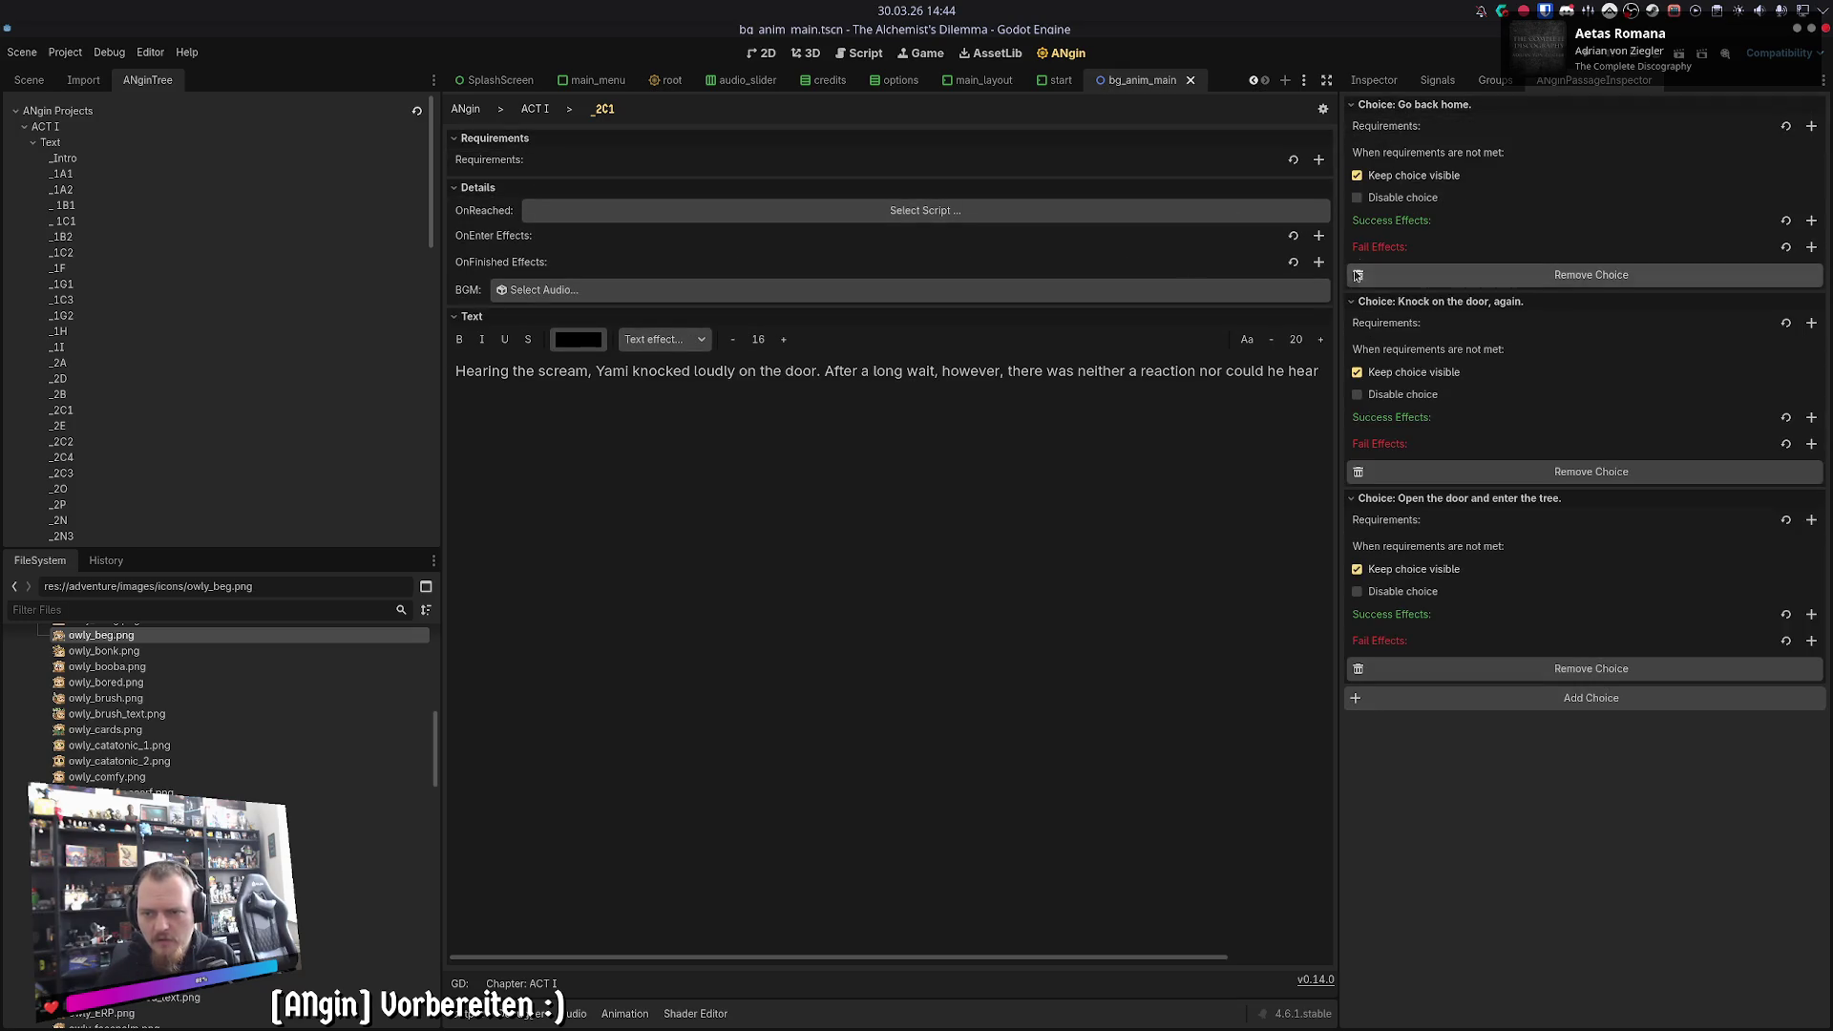
- Review the _2E passage's requirements, details and both choice settings
click(535, 108)
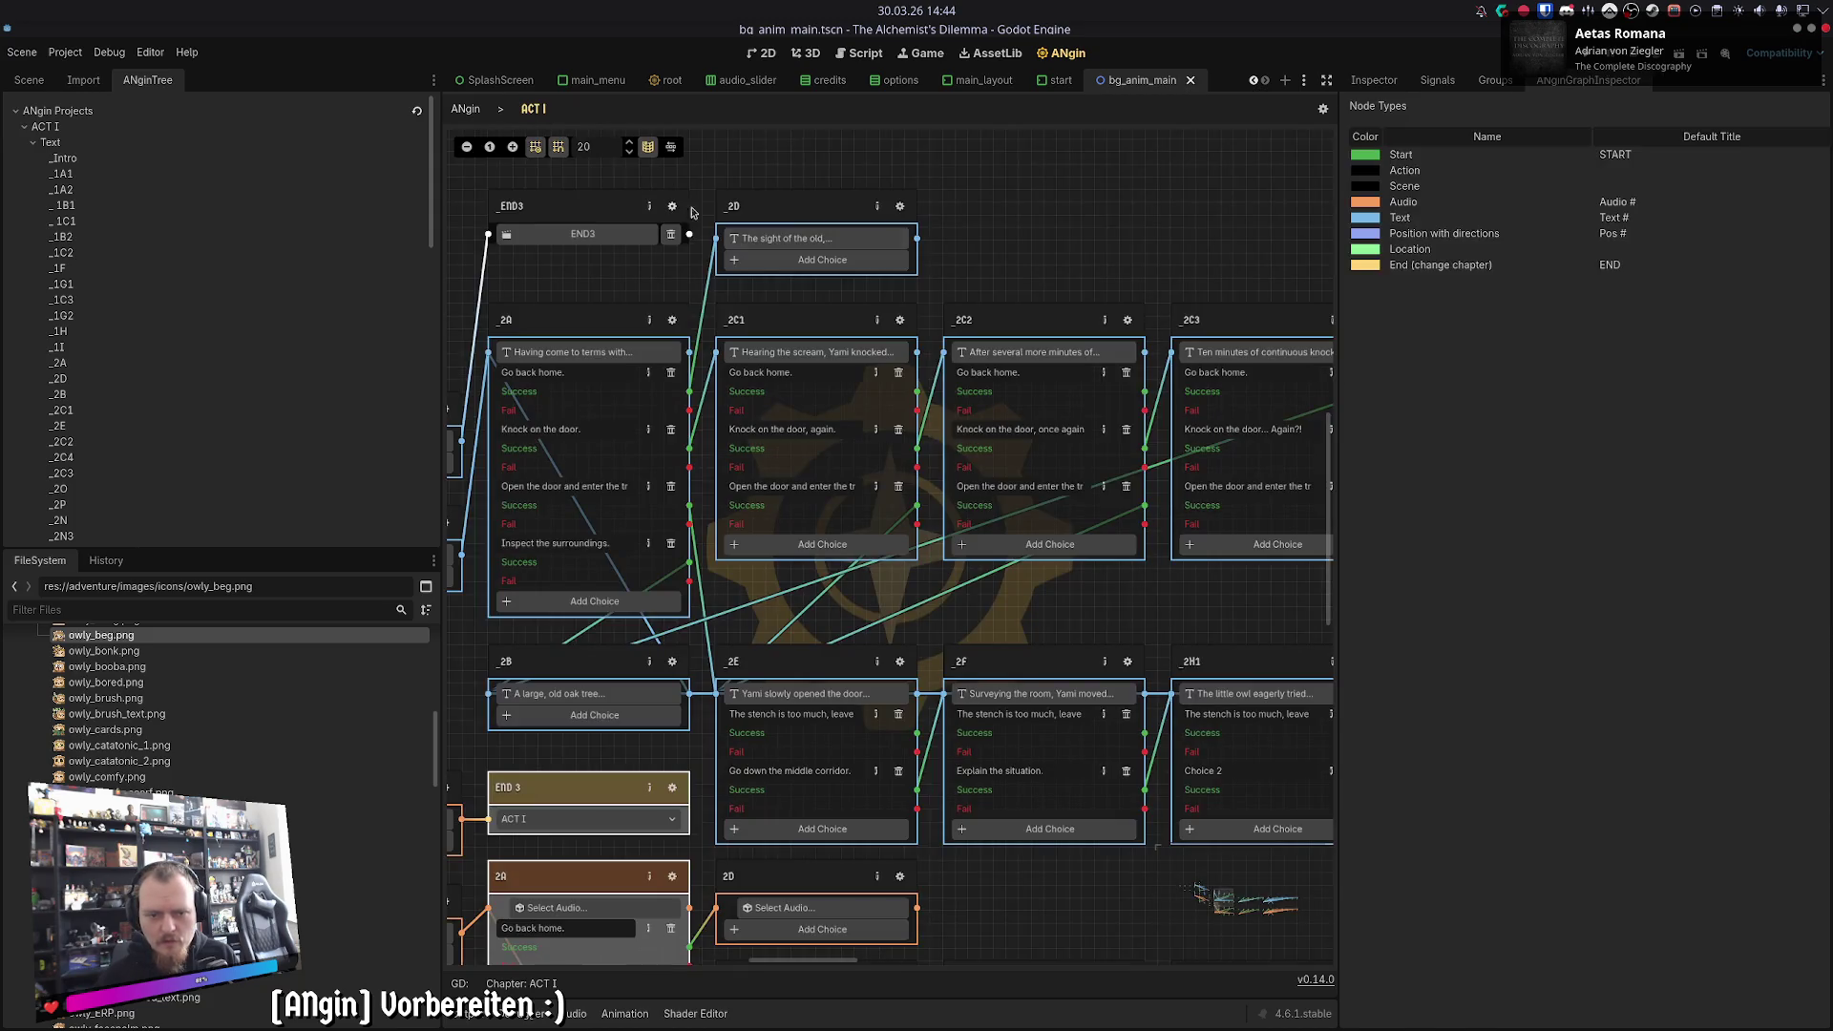
click(900, 663)
click(477, 157)
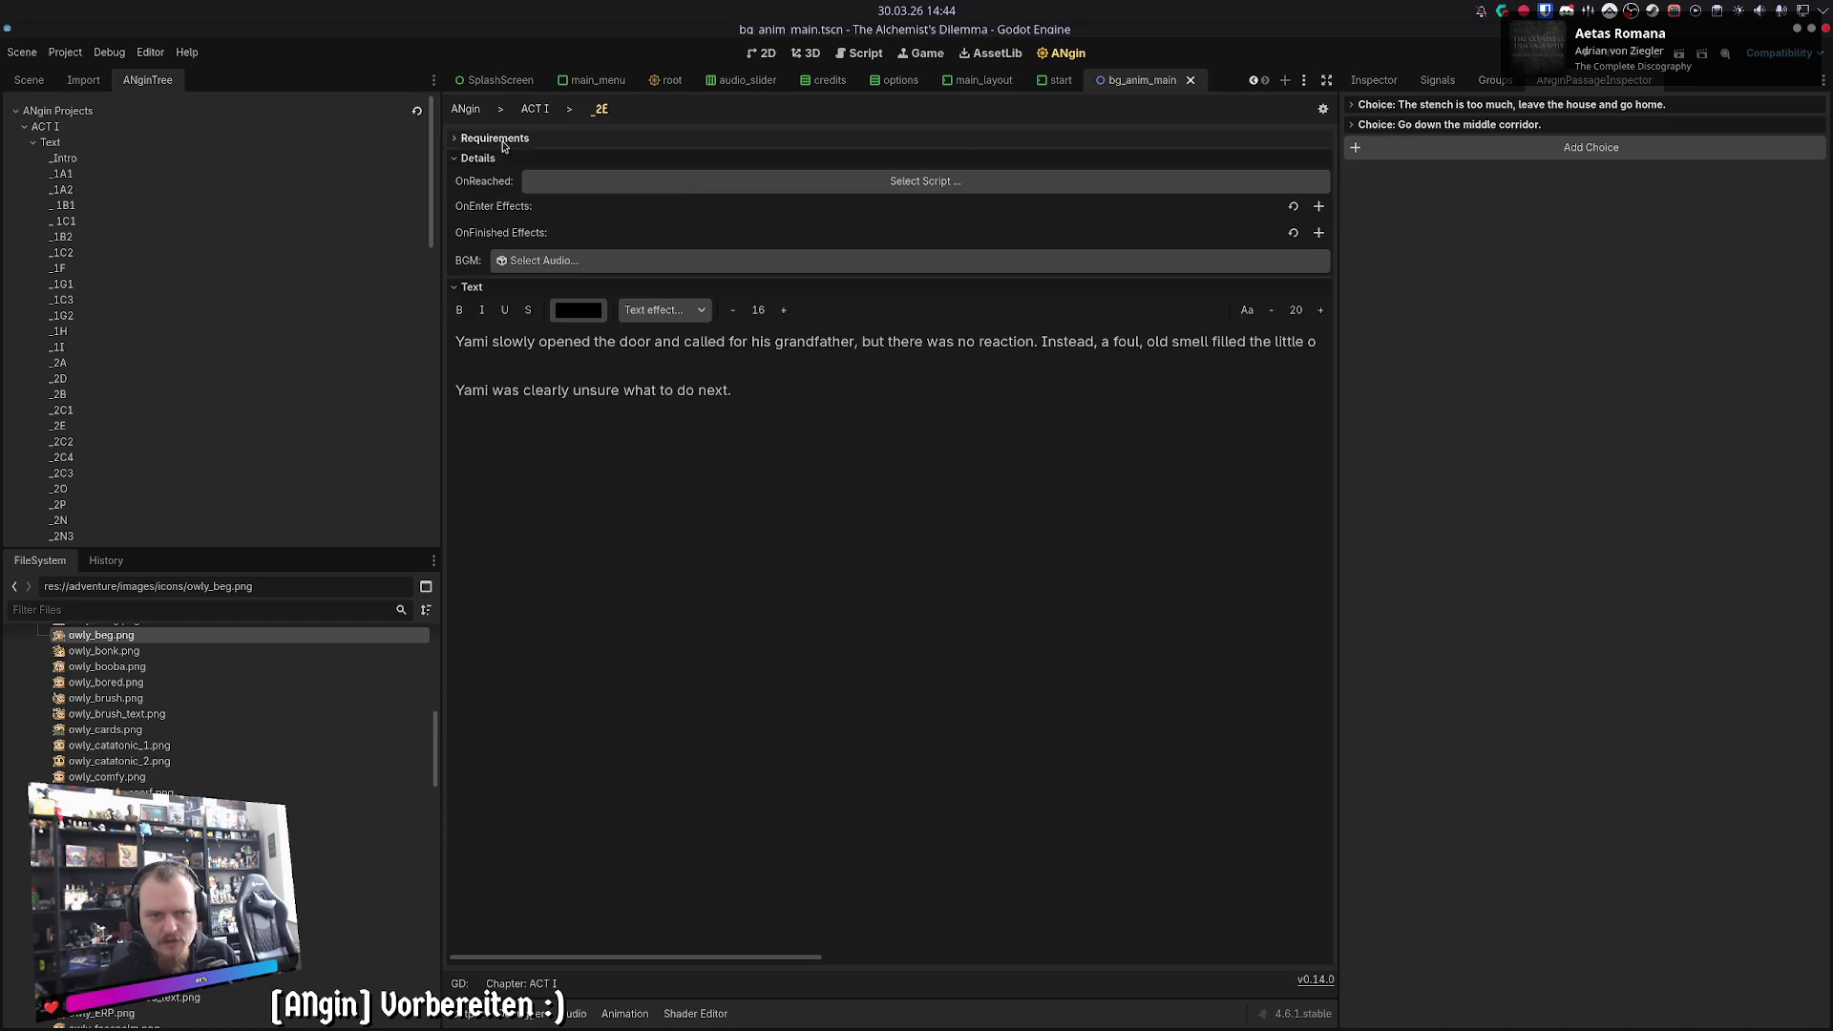
click(494, 137)
click(1346, 125)
click(1365, 105)
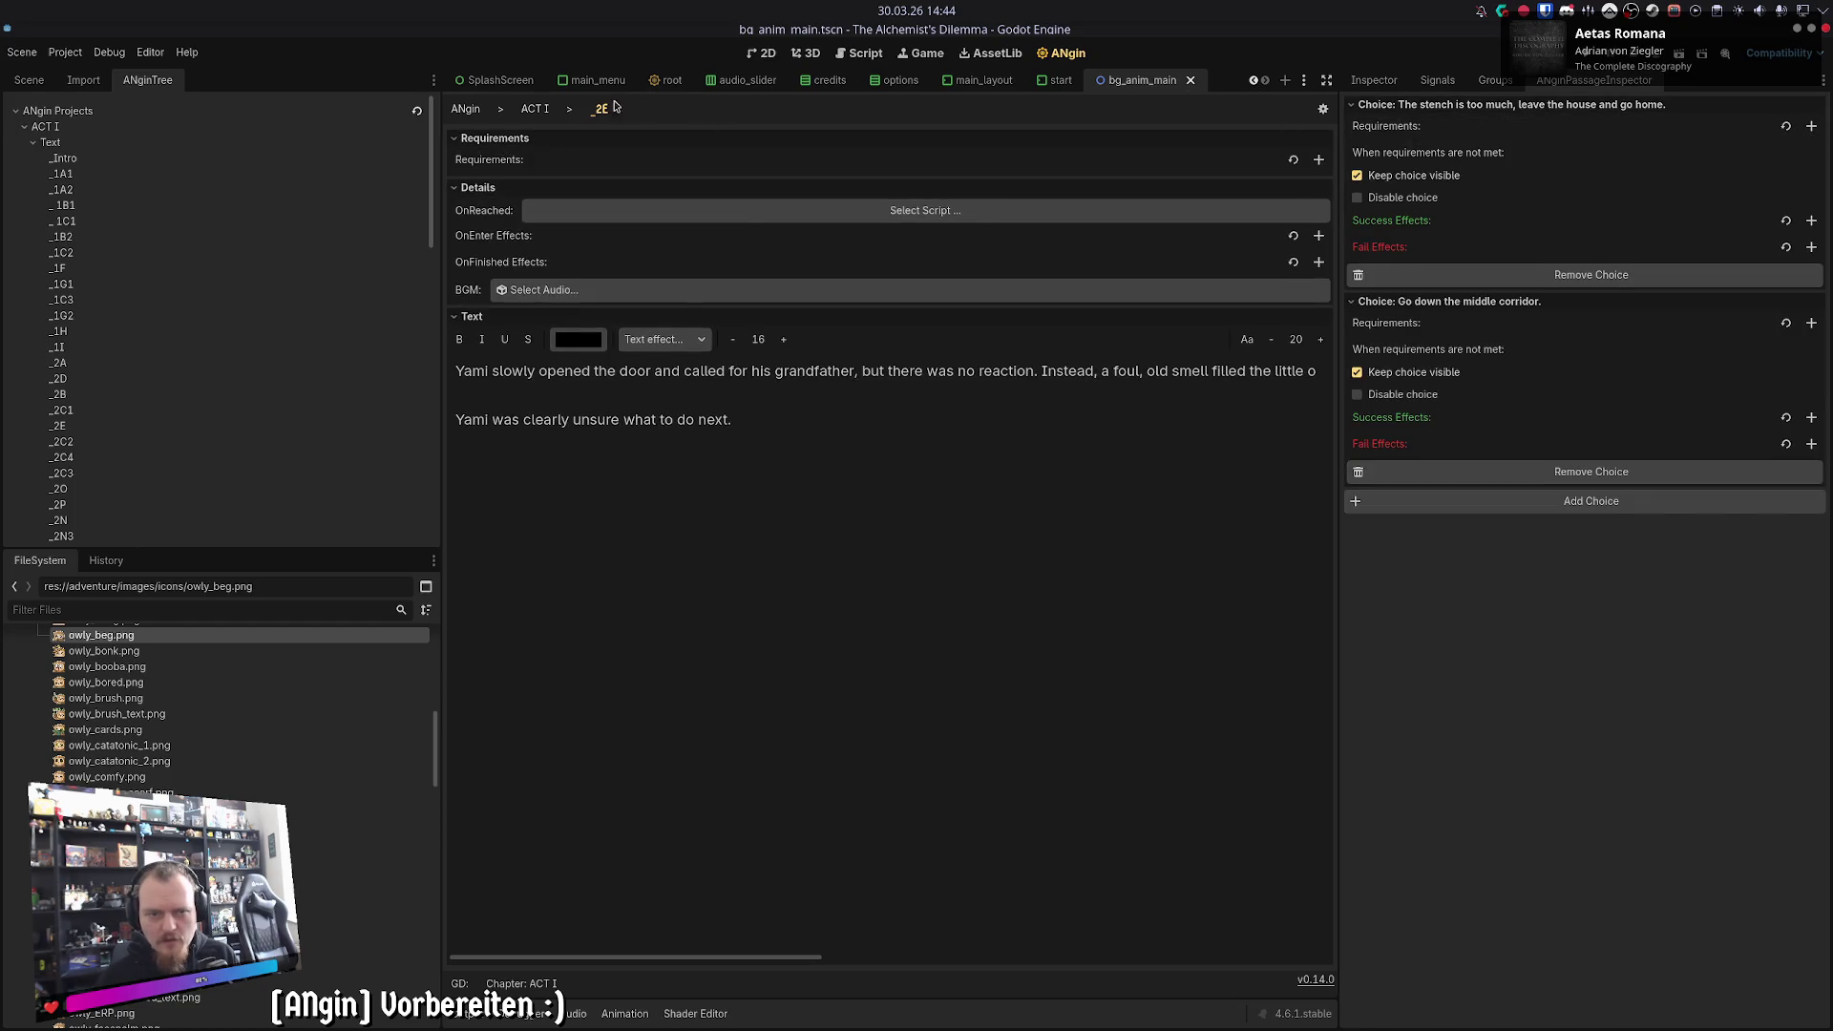
click(535, 108)
- Select the 2D, 2C1 and 2E audio nodes in the ACT I graph
scroll(995, 597, down, 8)
scroll(995, 597, right, 3)
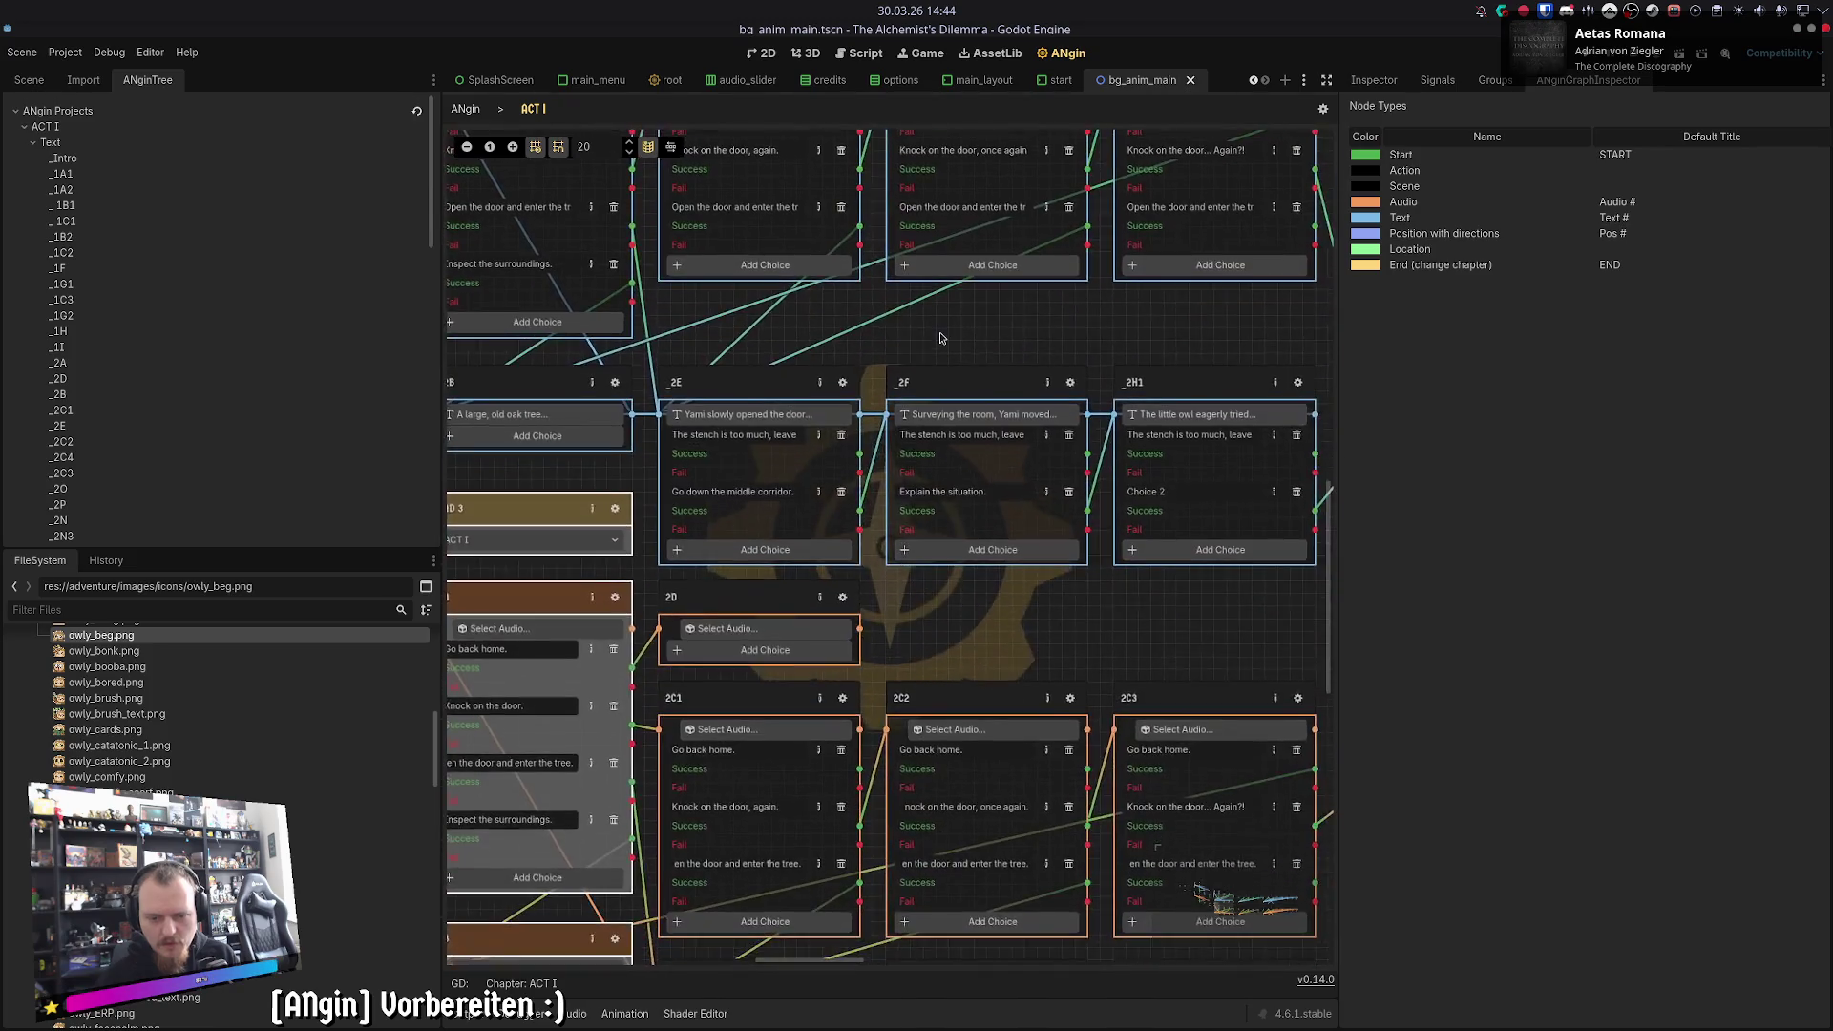
scroll(783, 487, down, 2)
scroll(783, 411, left, 2)
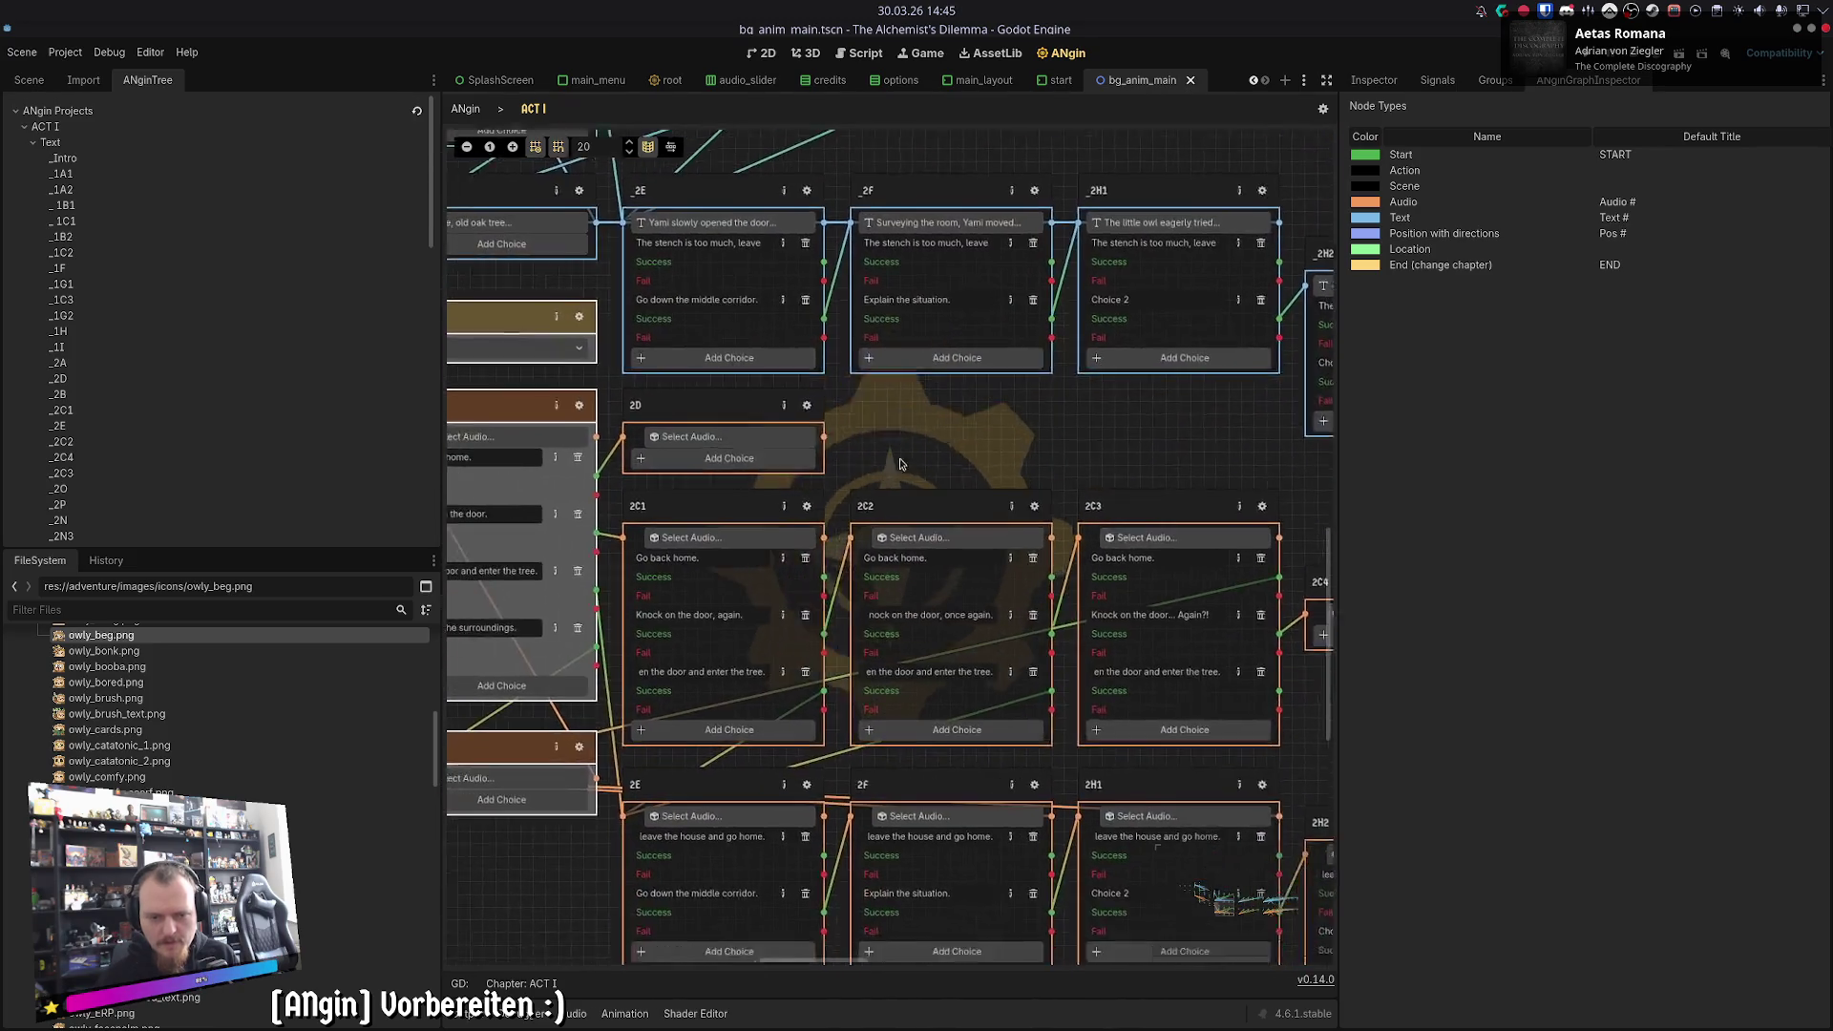
drag(762, 375, 804, 897)
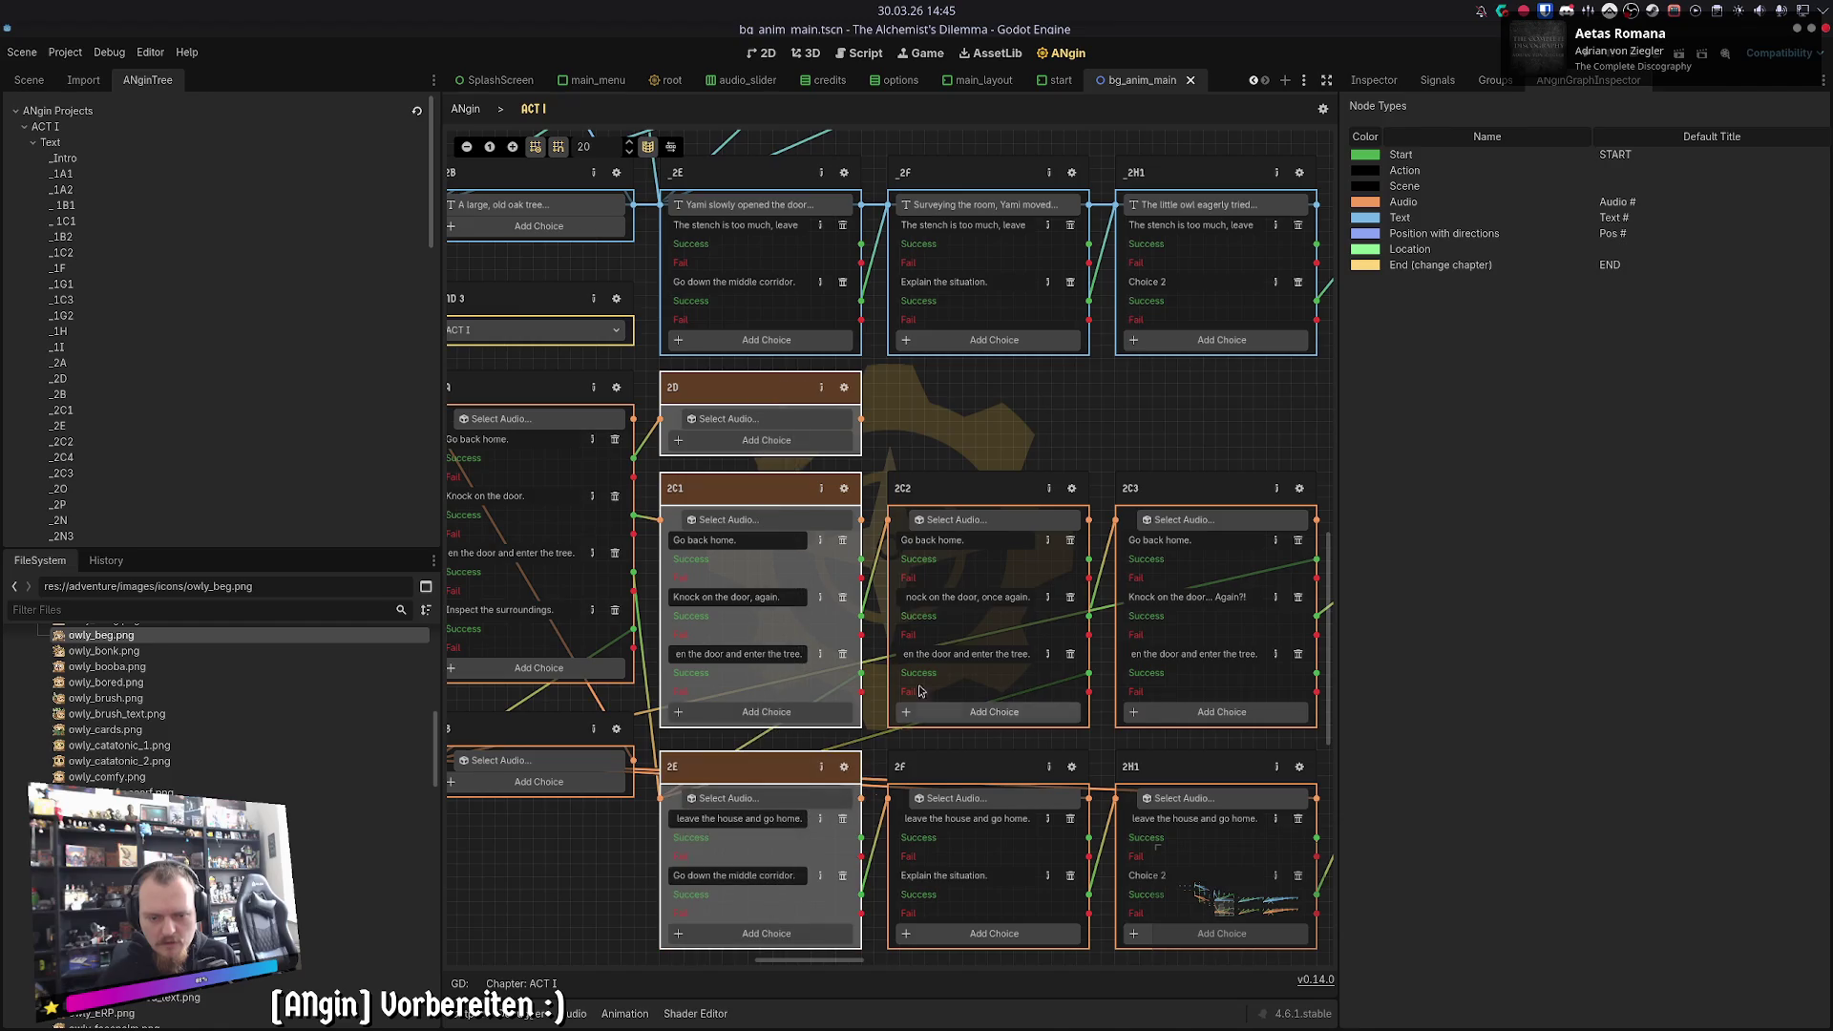
scroll(802, 498, right, 5)
scroll(802, 497, up, 1)
scroll(801, 497, up, 7)
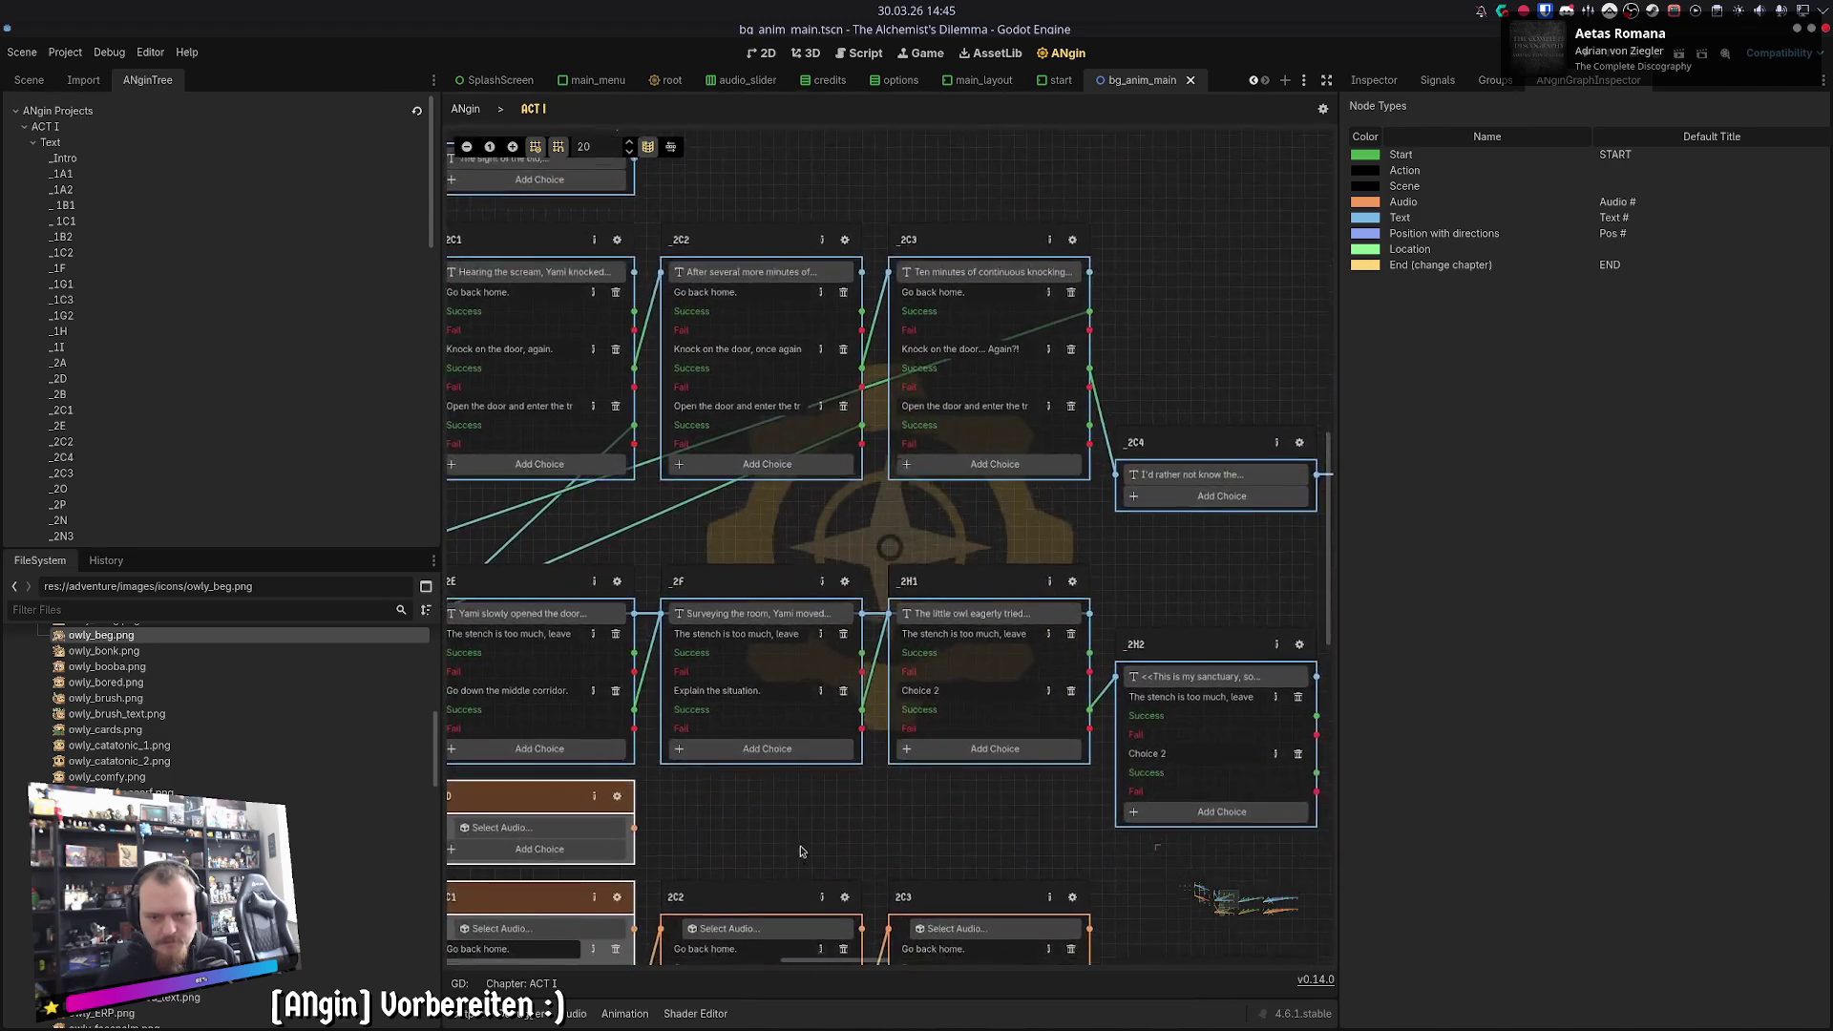
scroll(919, 494, up, 4)
scroll(911, 482, down, 6)
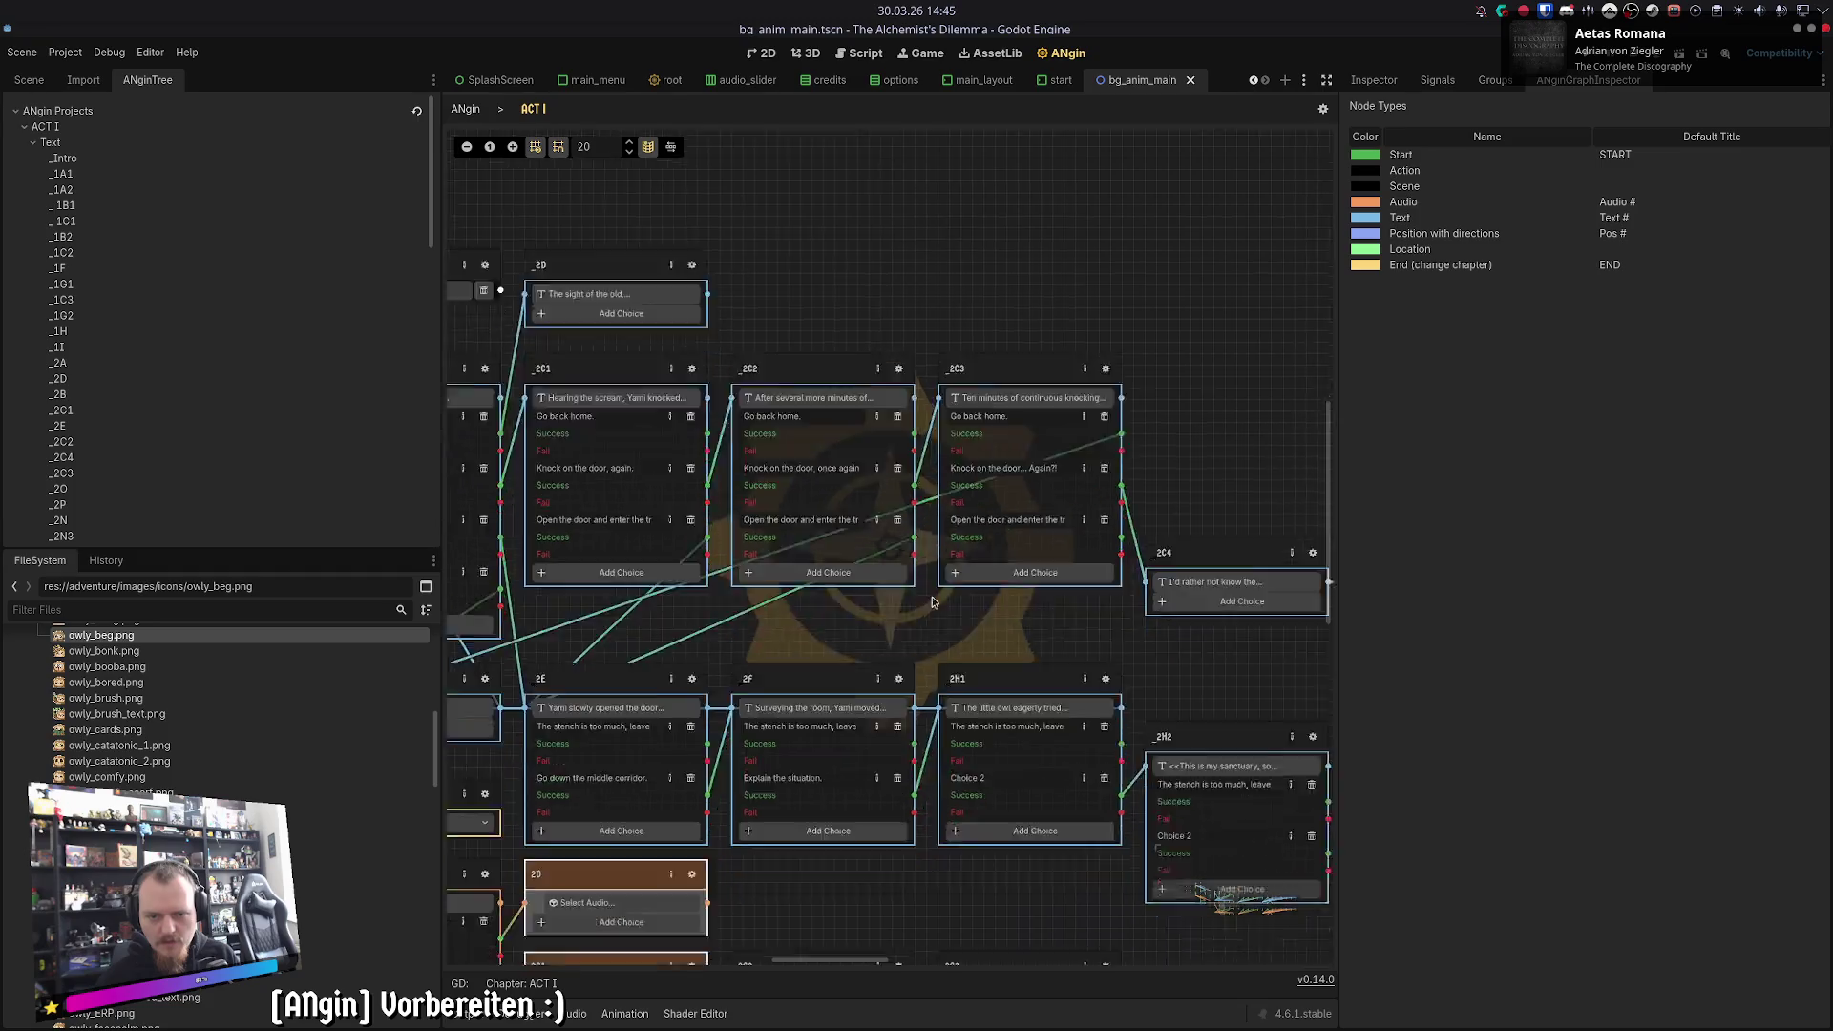
scroll(902, 467, down, 1)
scroll(899, 464, up, 1)
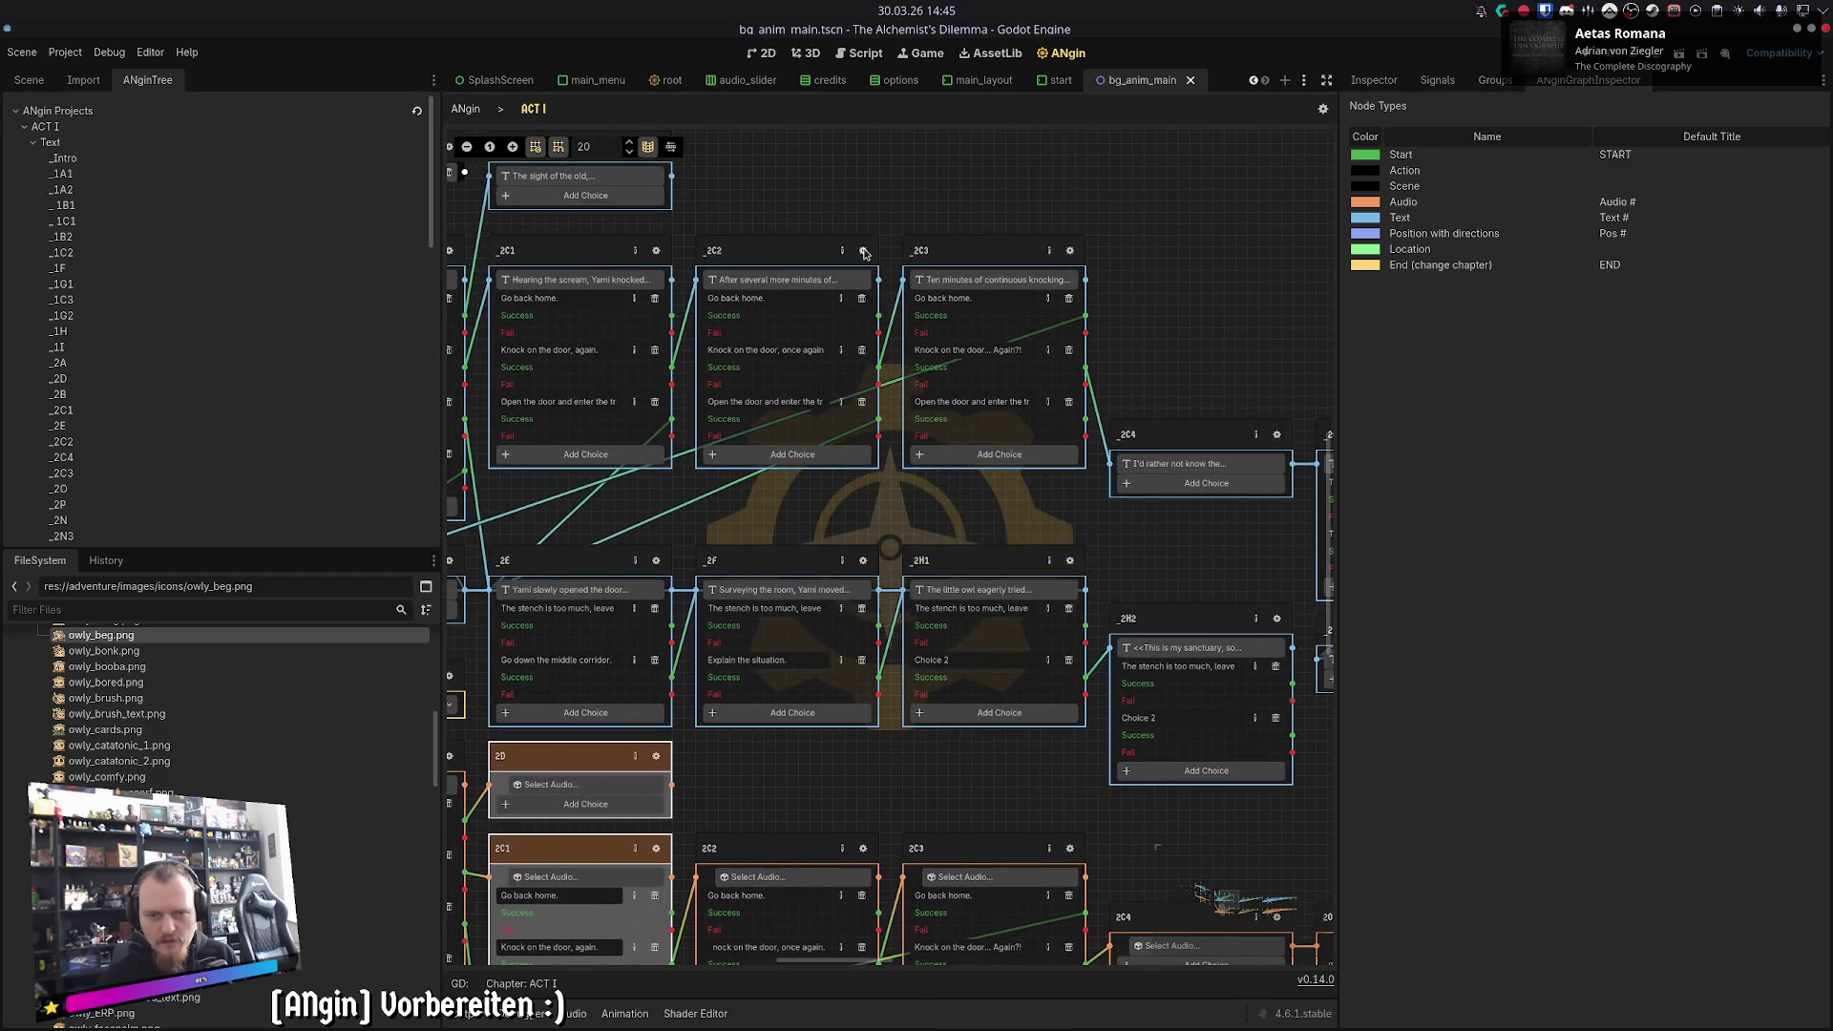
- Copy the _2C2 passage text into the 2C2 audio node's transcript
click(864, 252)
triple_click(773, 250)
key(ctrl+c)
key(Escape)
scroll(904, 824, down, 2)
click(855, 745)
key(ctrl+v)
key(Escape)
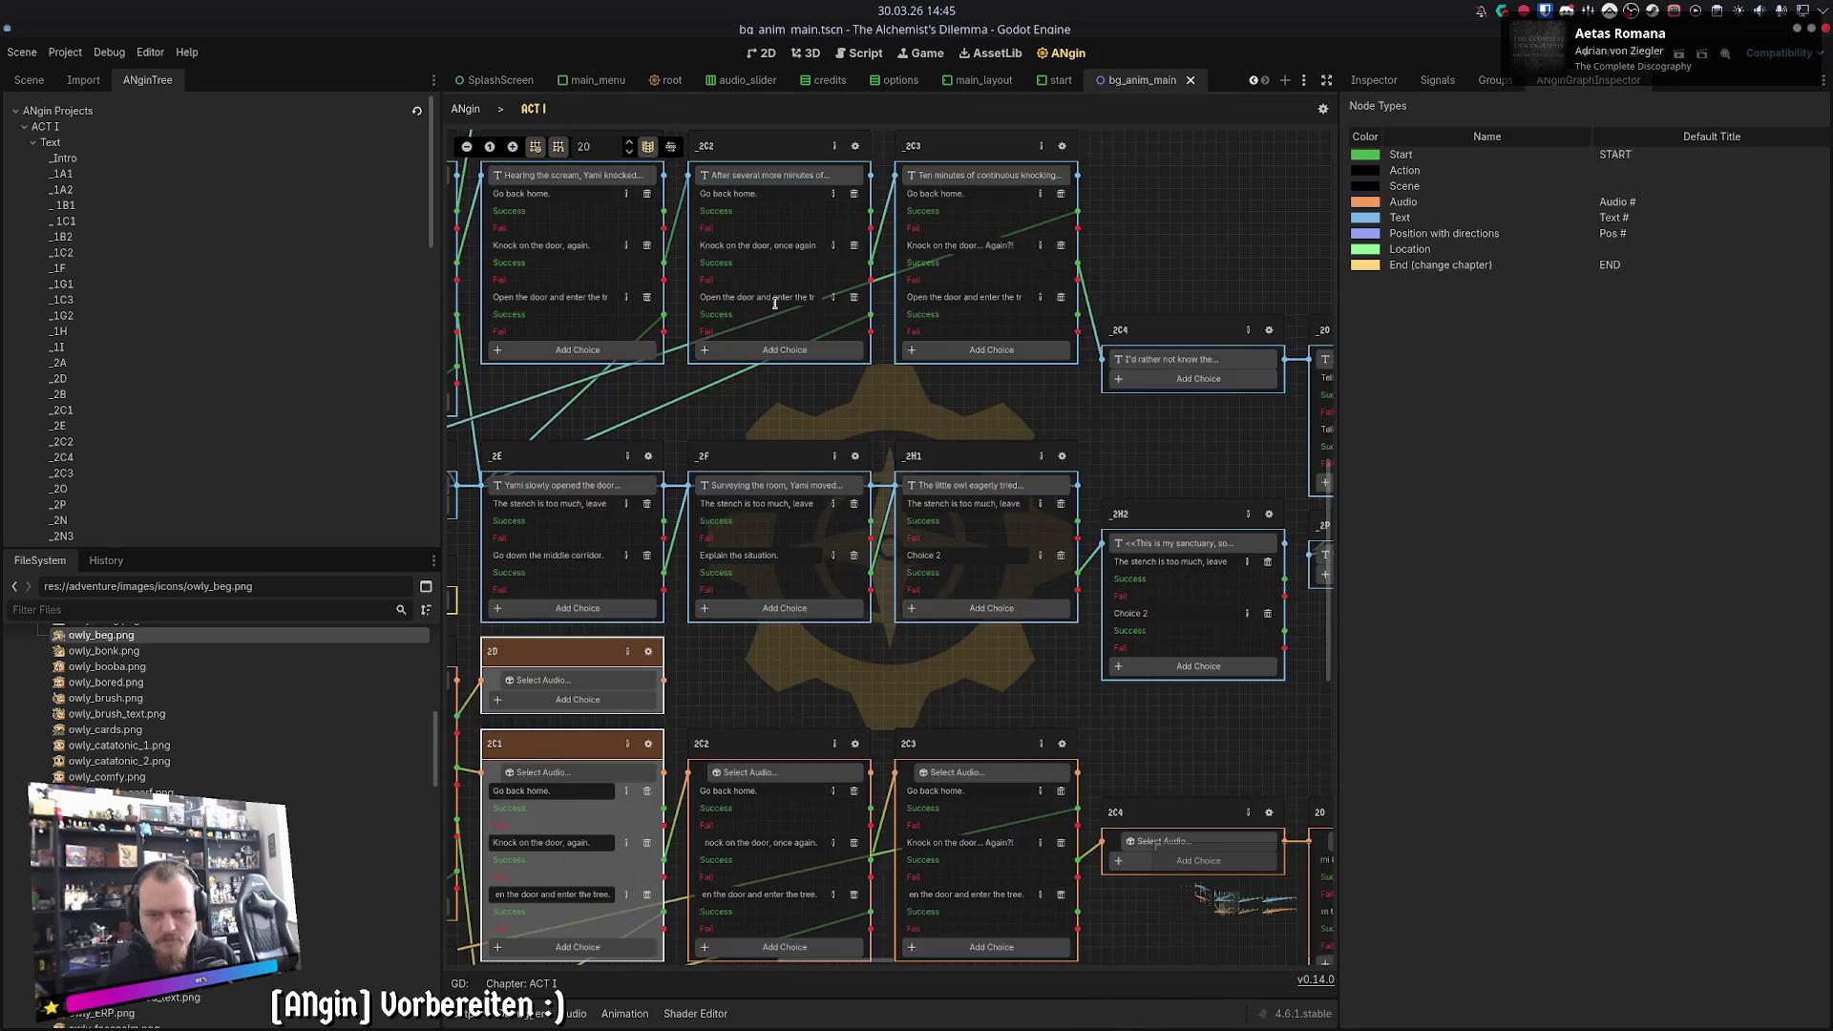
- Paste the _2F passage text into the 2F audio node's transcript
click(856, 460)
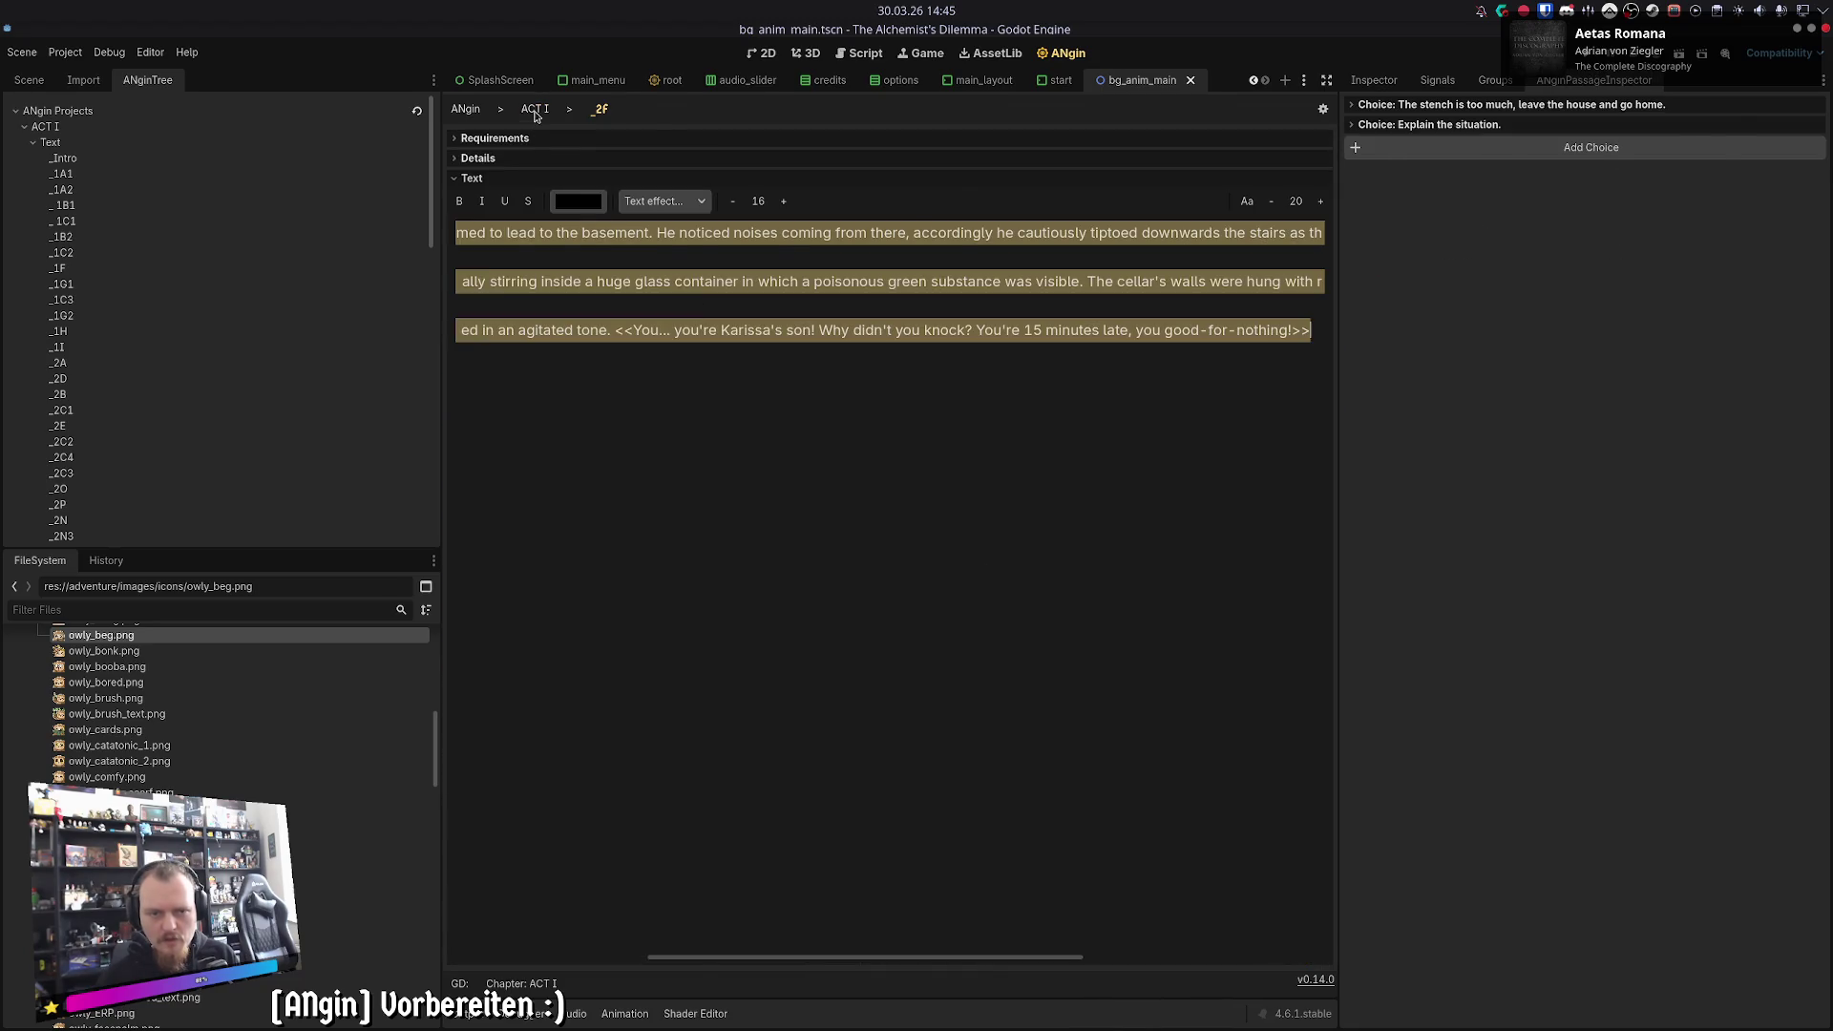
click(535, 109)
scroll(803, 417, down, 1)
click(803, 417)
key(ctrl+v)
click(535, 108)
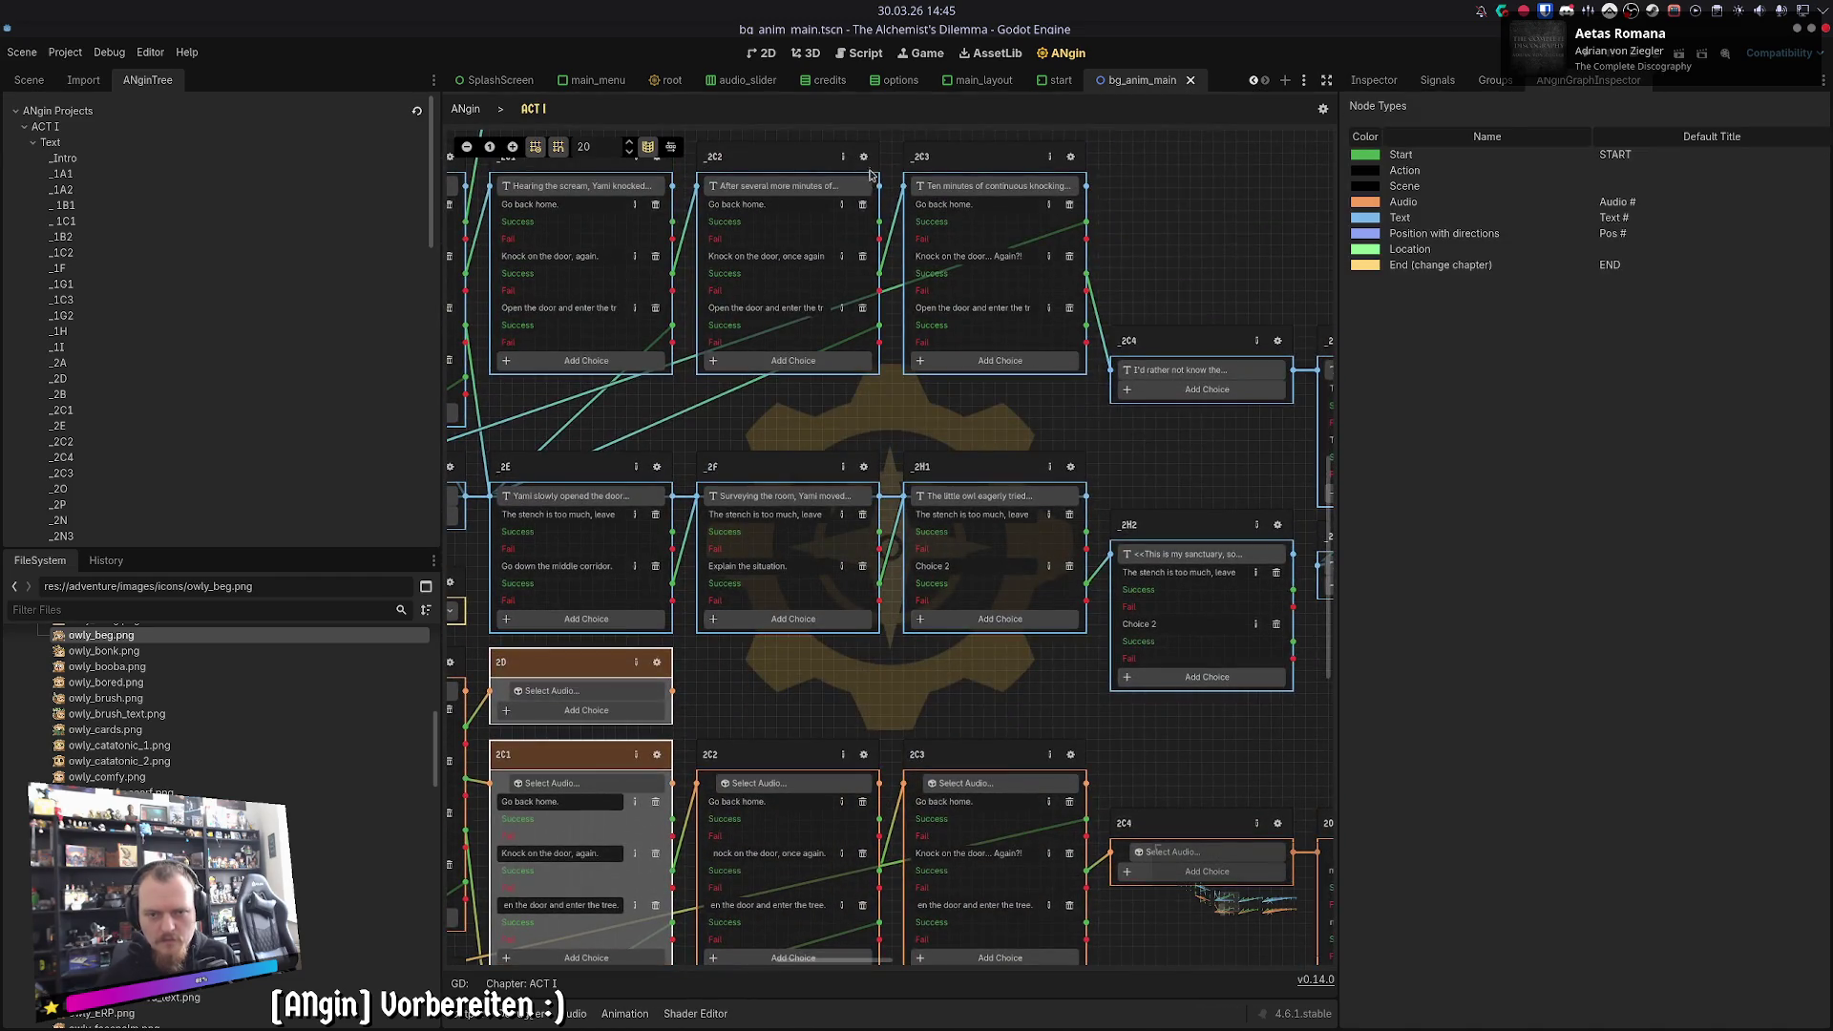
- Check the _2C2 choices: Open the door and enter the tree, Knock on the door, Go back home
click(864, 158)
click(497, 167)
click(497, 138)
click(1417, 144)
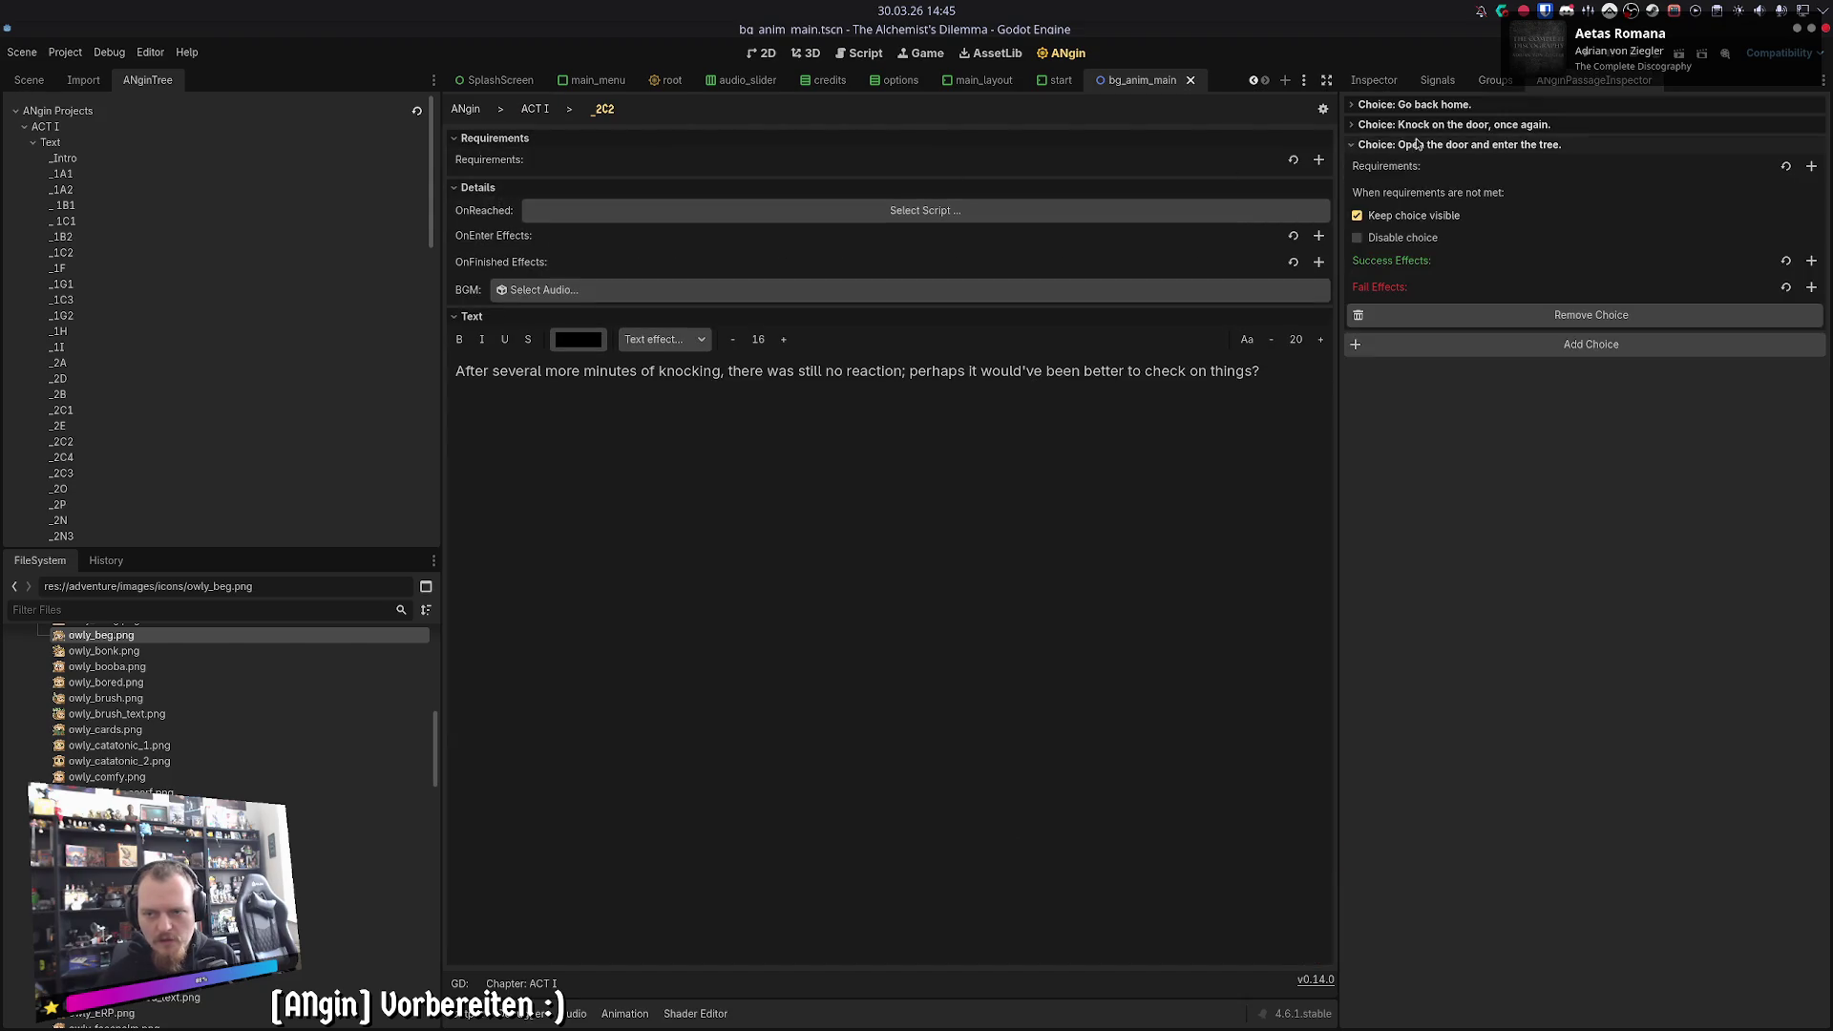
click(1417, 124)
click(1417, 104)
click(528, 110)
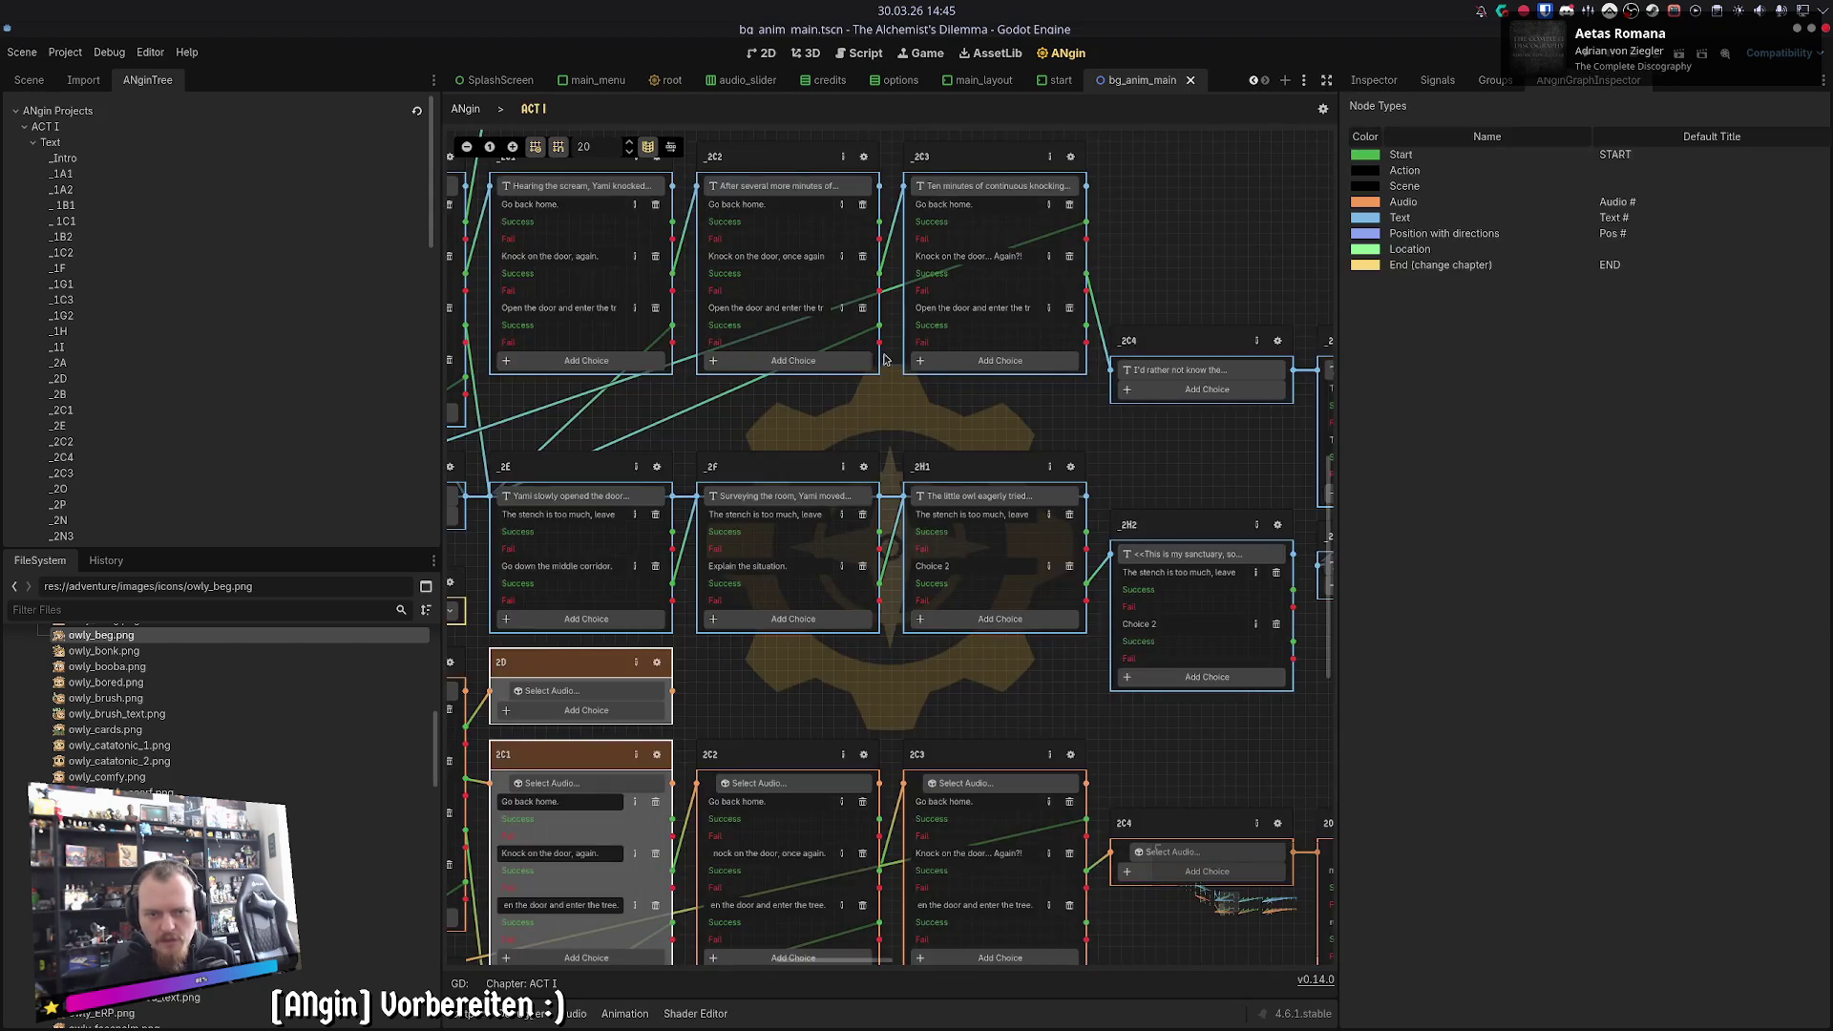
- Check the _2F passage's choices, Explain the situation and leaving the house
click(864, 467)
click(477, 160)
click(477, 139)
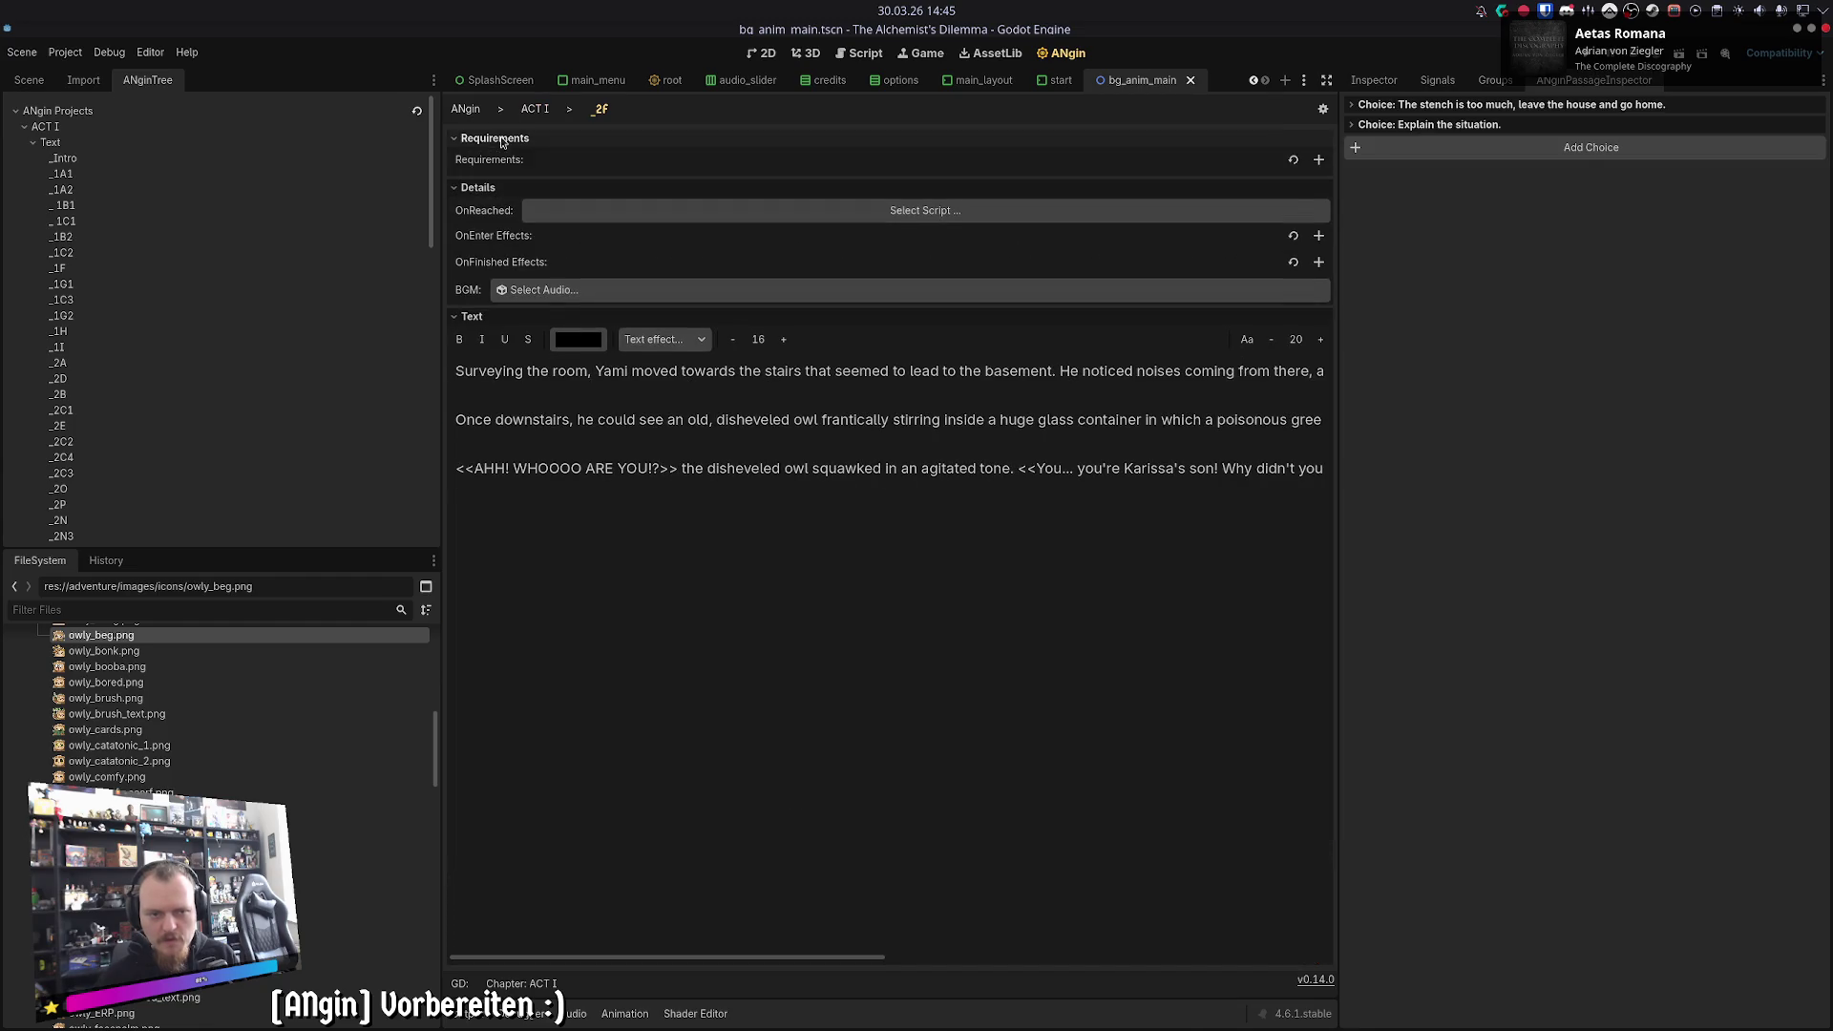
click(1371, 124)
click(1371, 104)
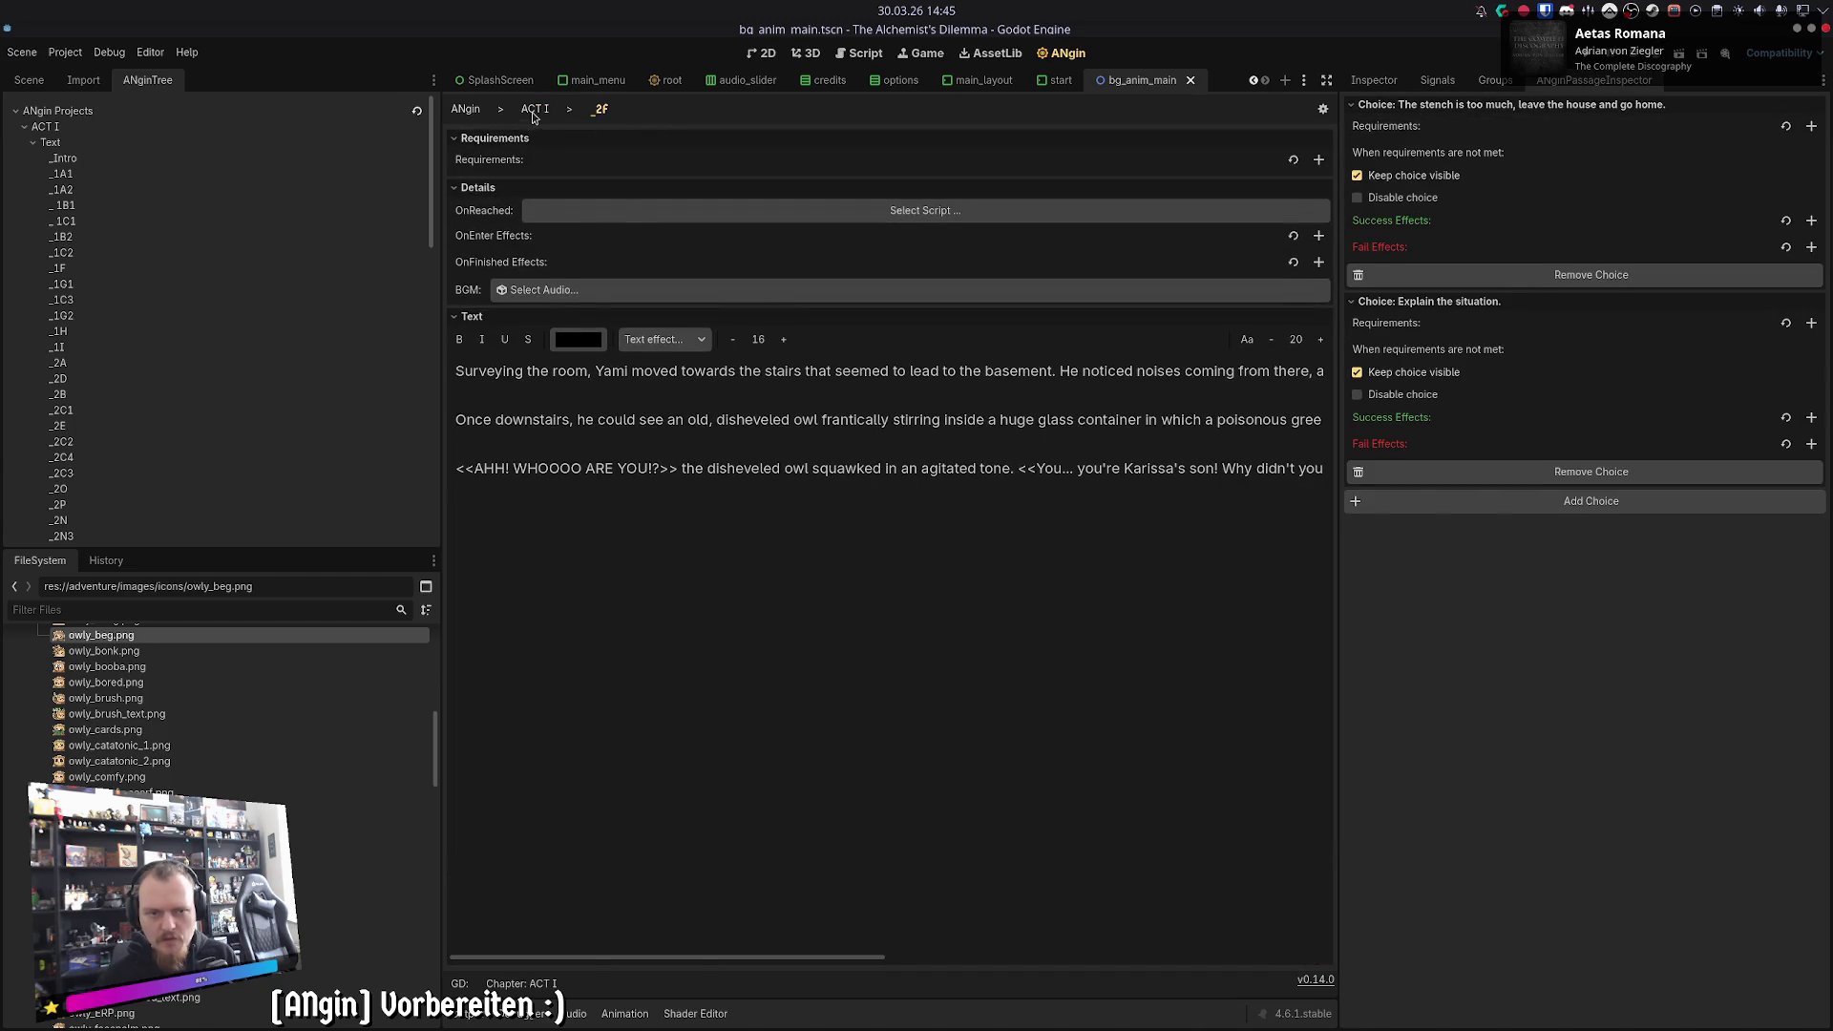
click(532, 109)
- Copy the _2C3 passage text into the 2C3 audio node's transcript
scroll(611, 456, down, 5)
scroll(612, 455, down, 3)
click(842, 232)
click(804, 315)
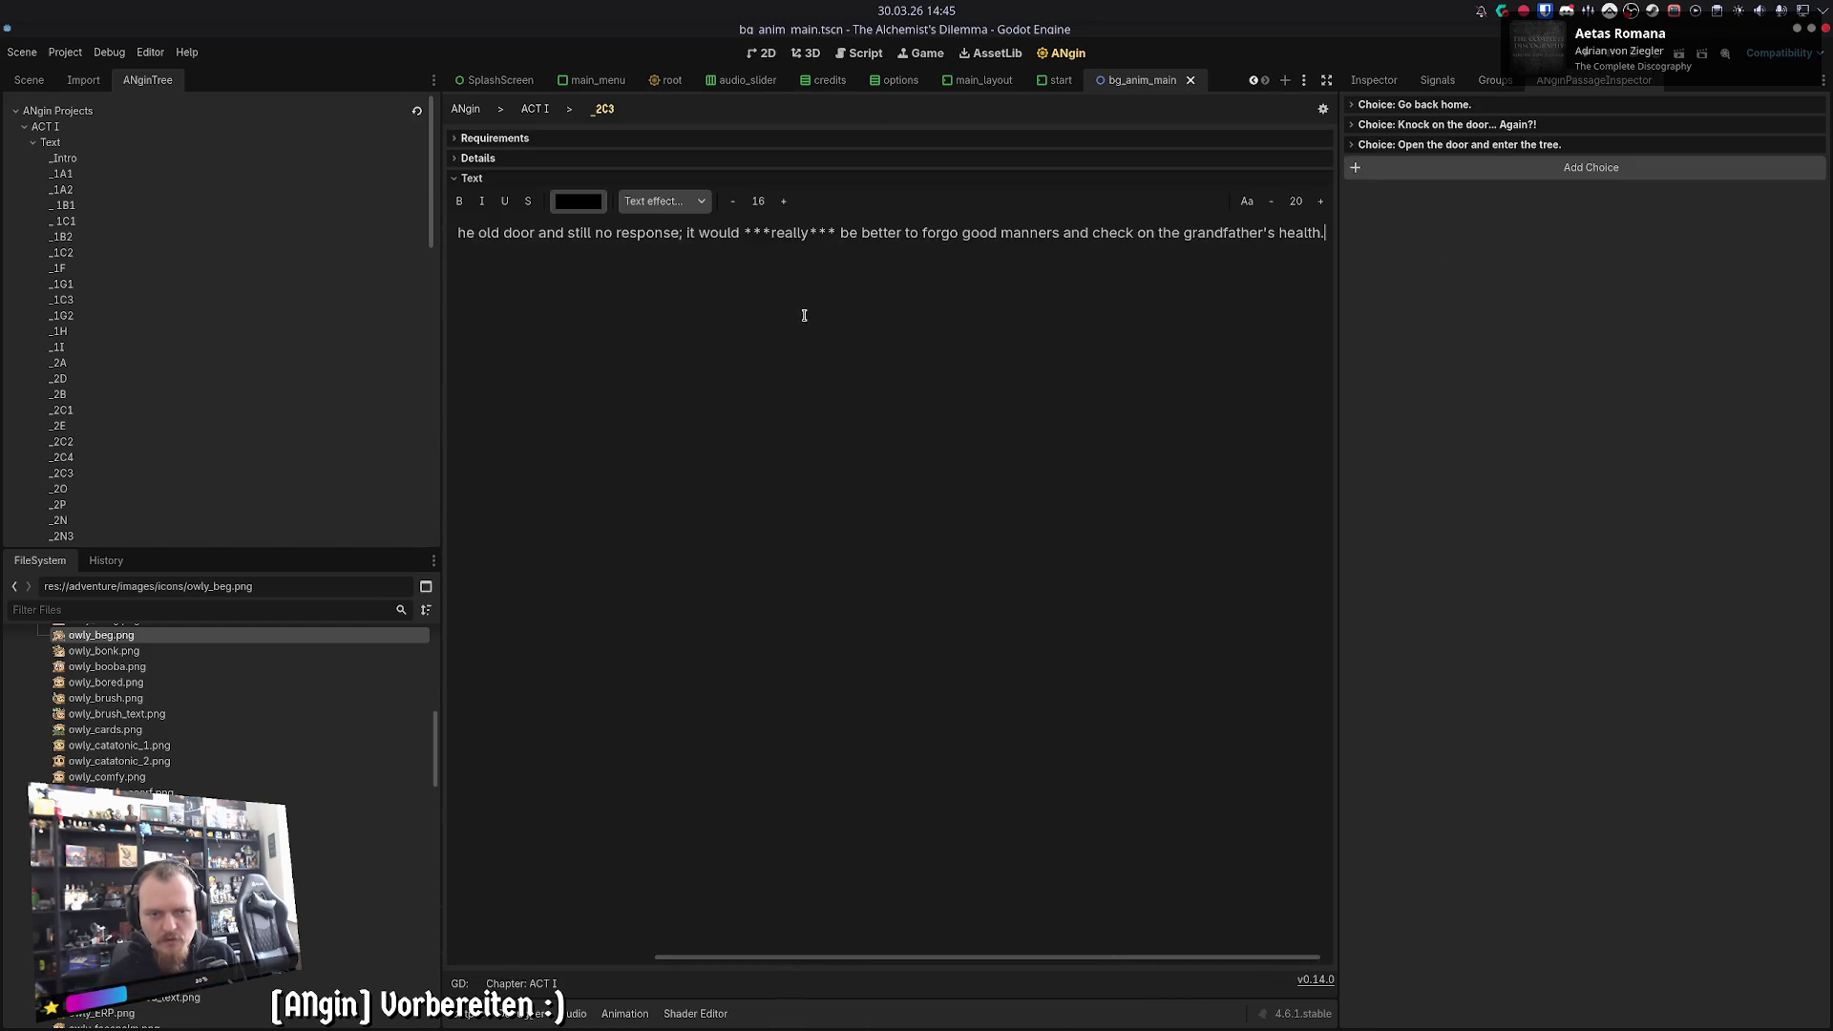
click(532, 110)
click(892, 669)
key(ctrl+v)
click(532, 109)
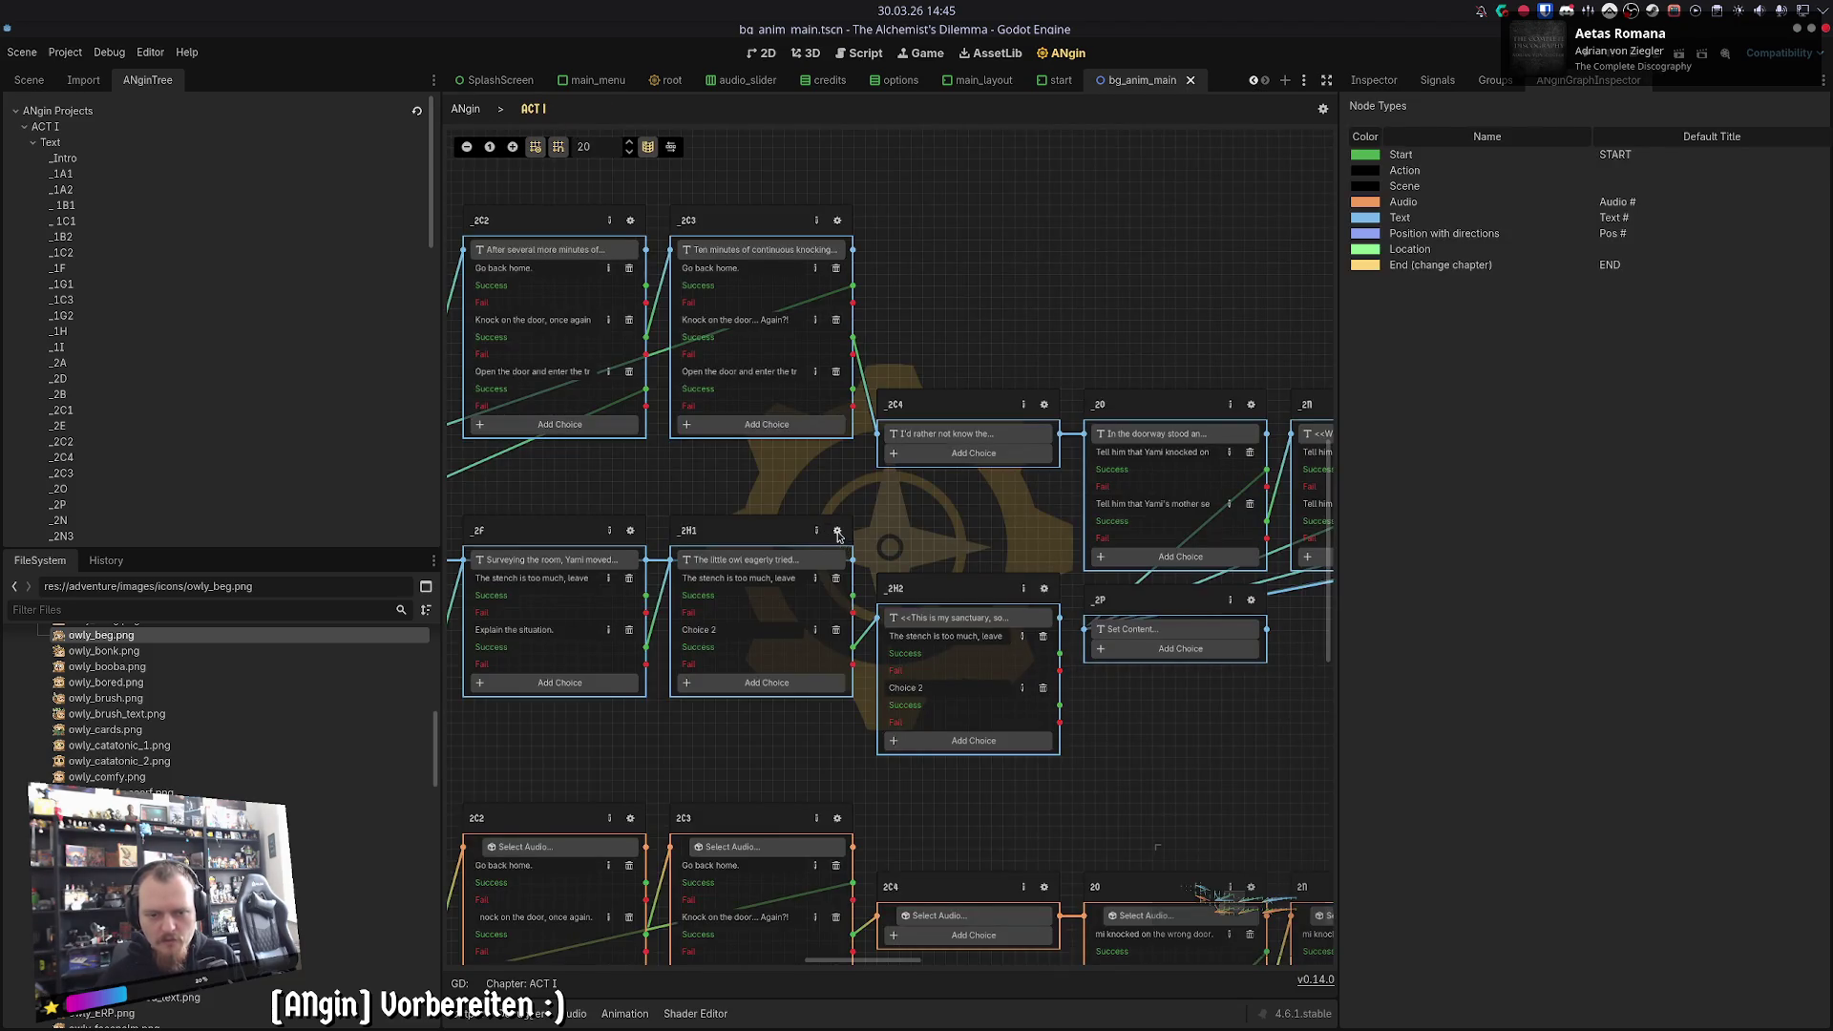
- Copy the _2H1 passage text into the 2H1 audio node's transcript
click(837, 530)
key(ctrl+a)
key(ctrl+c)
click(533, 109)
drag(825, 726, 852, 240)
click(867, 579)
key(ctrl+v)
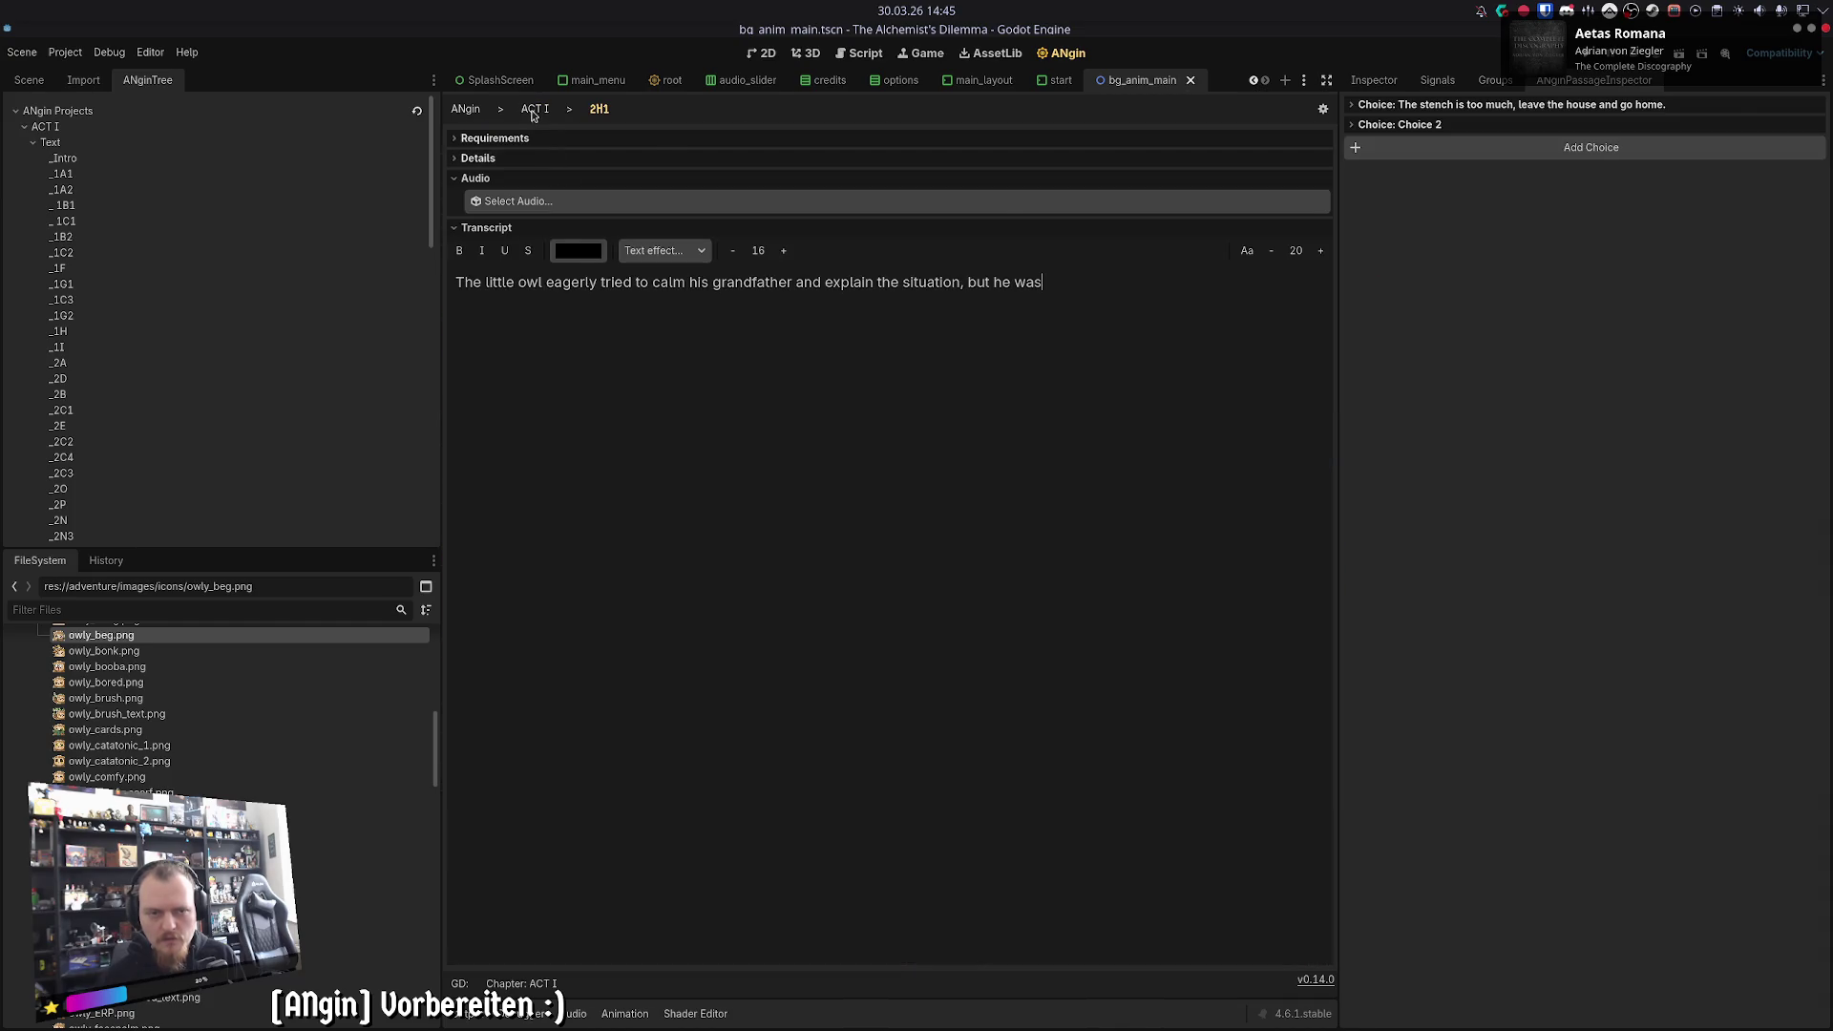
click(532, 109)
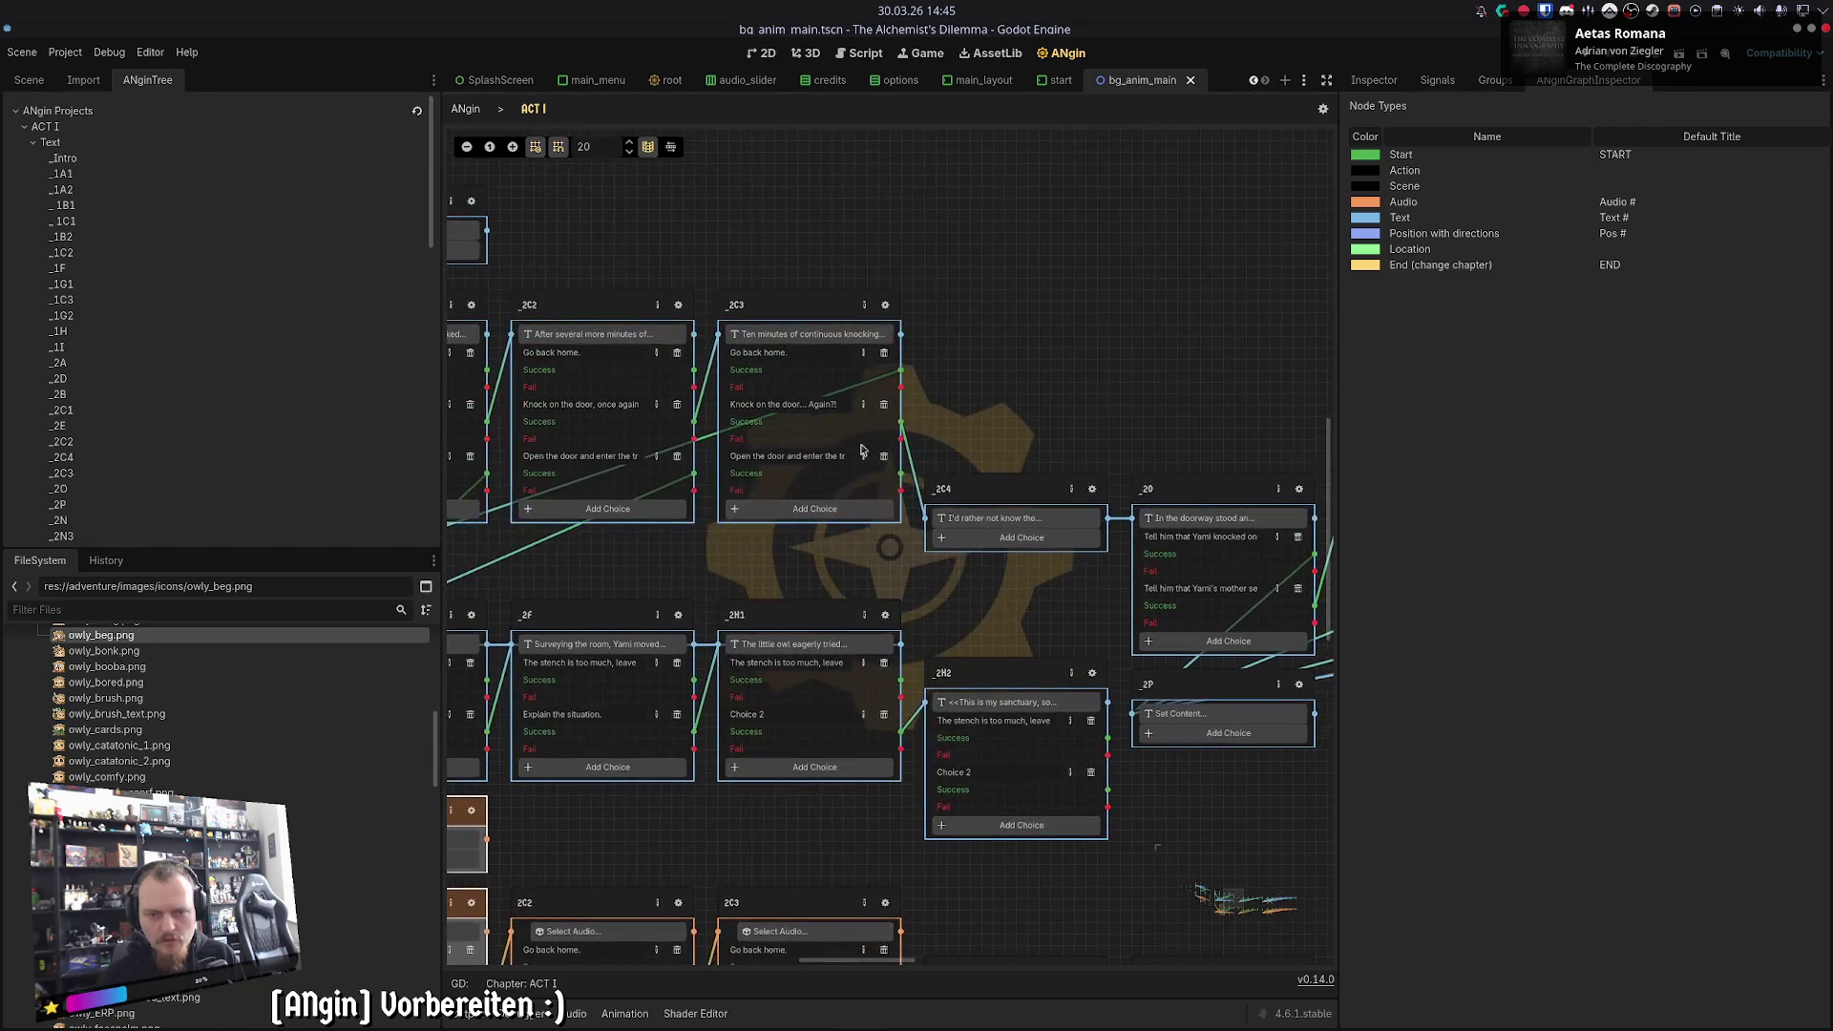
- Recheck the _2C3 and _2H1 passages, then bring up the _2C4 passage
click(811, 333)
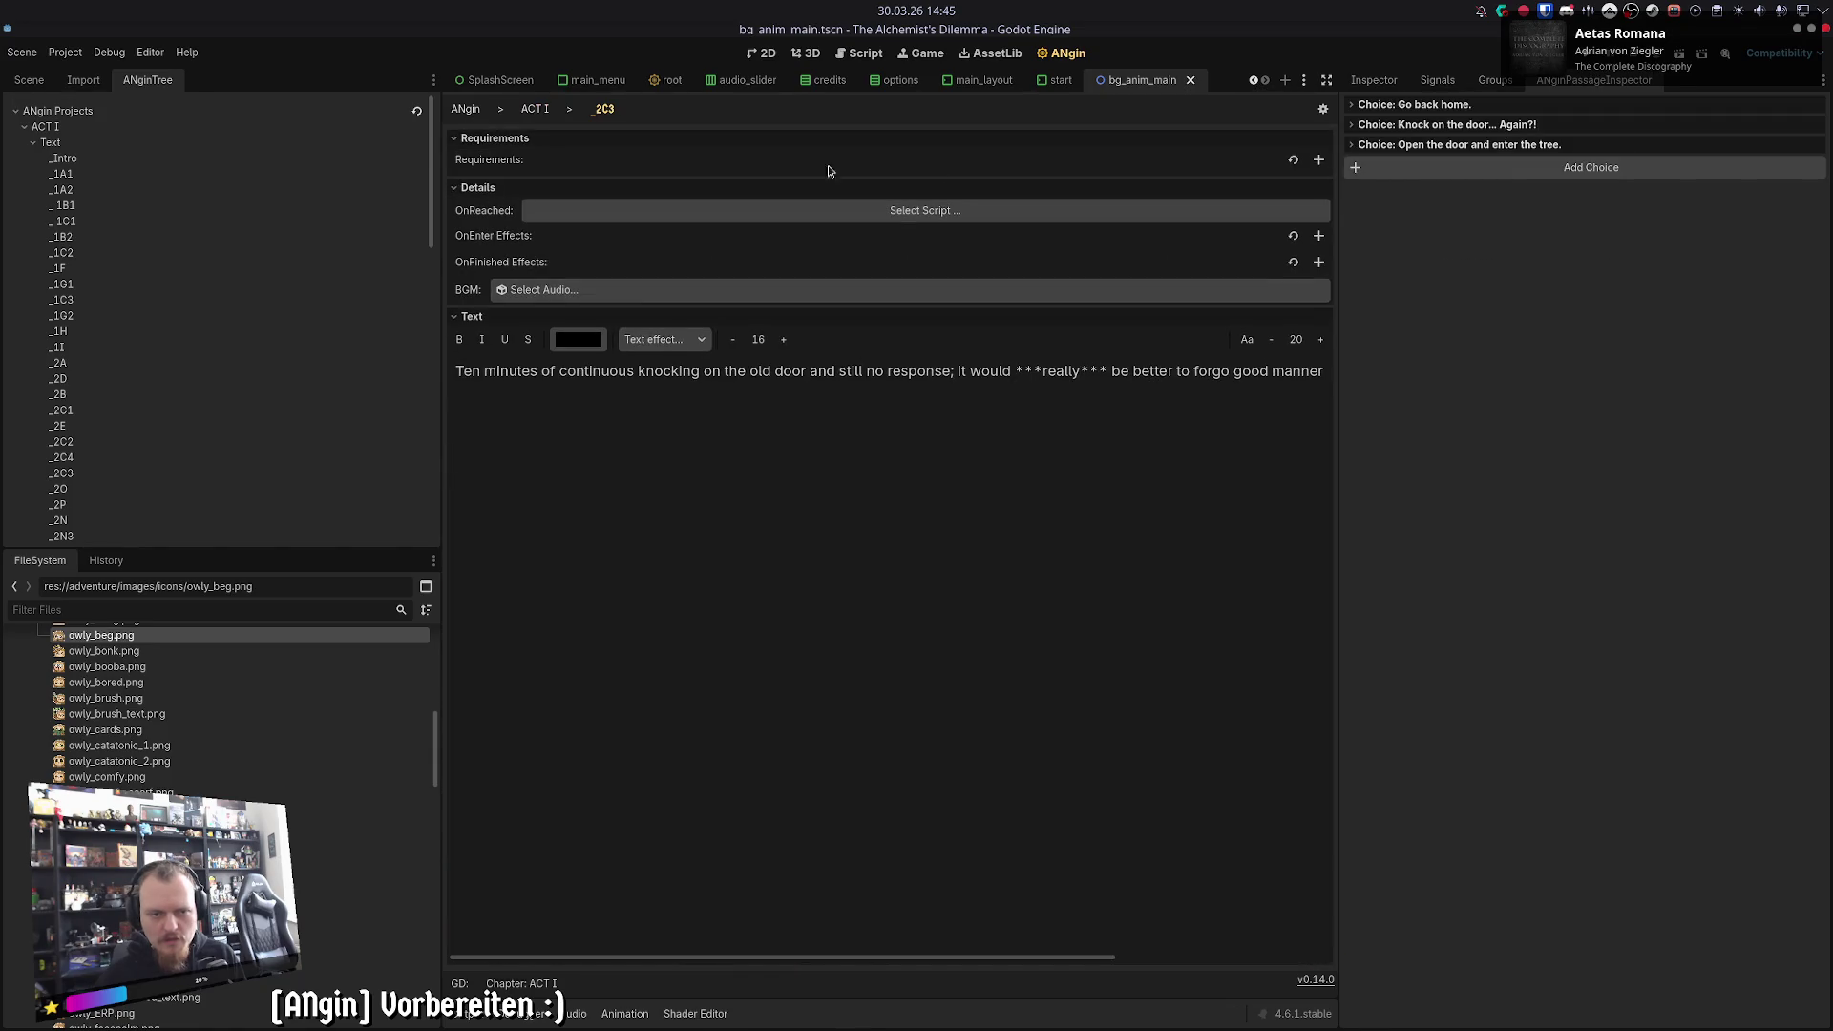
click(535, 109)
click(883, 642)
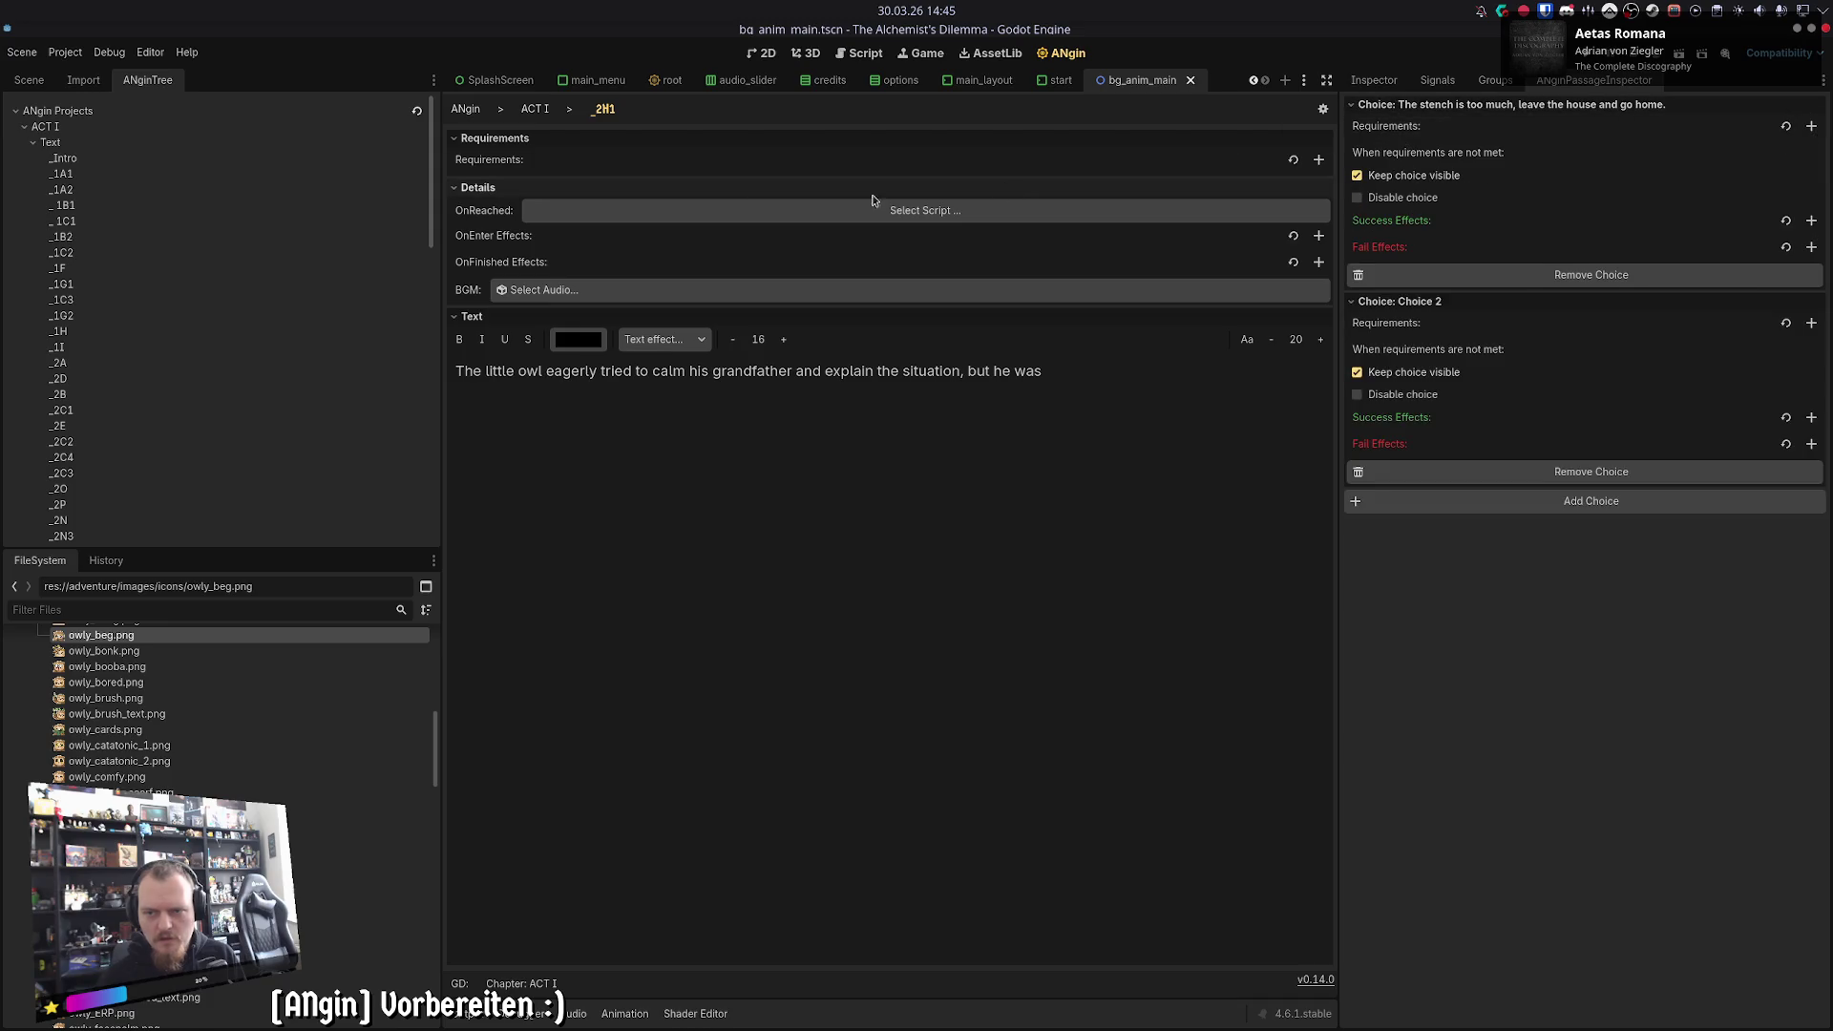
click(535, 109)
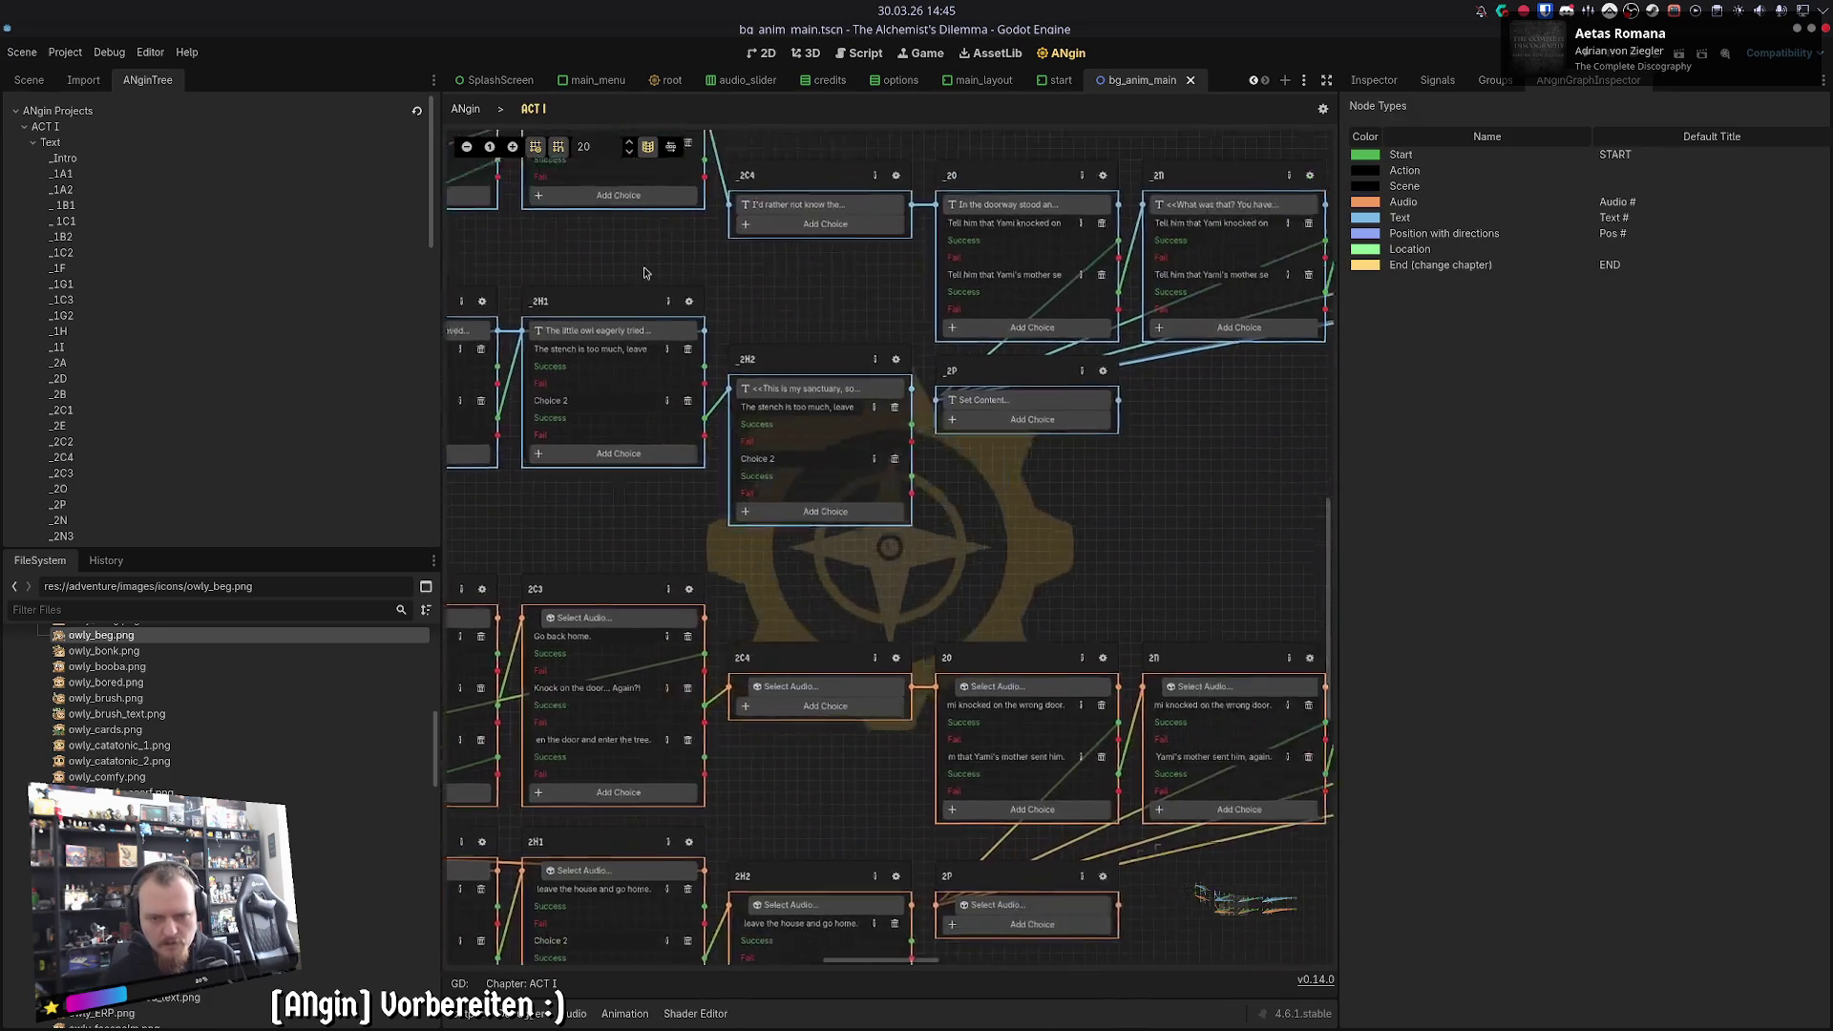
click(816, 223)
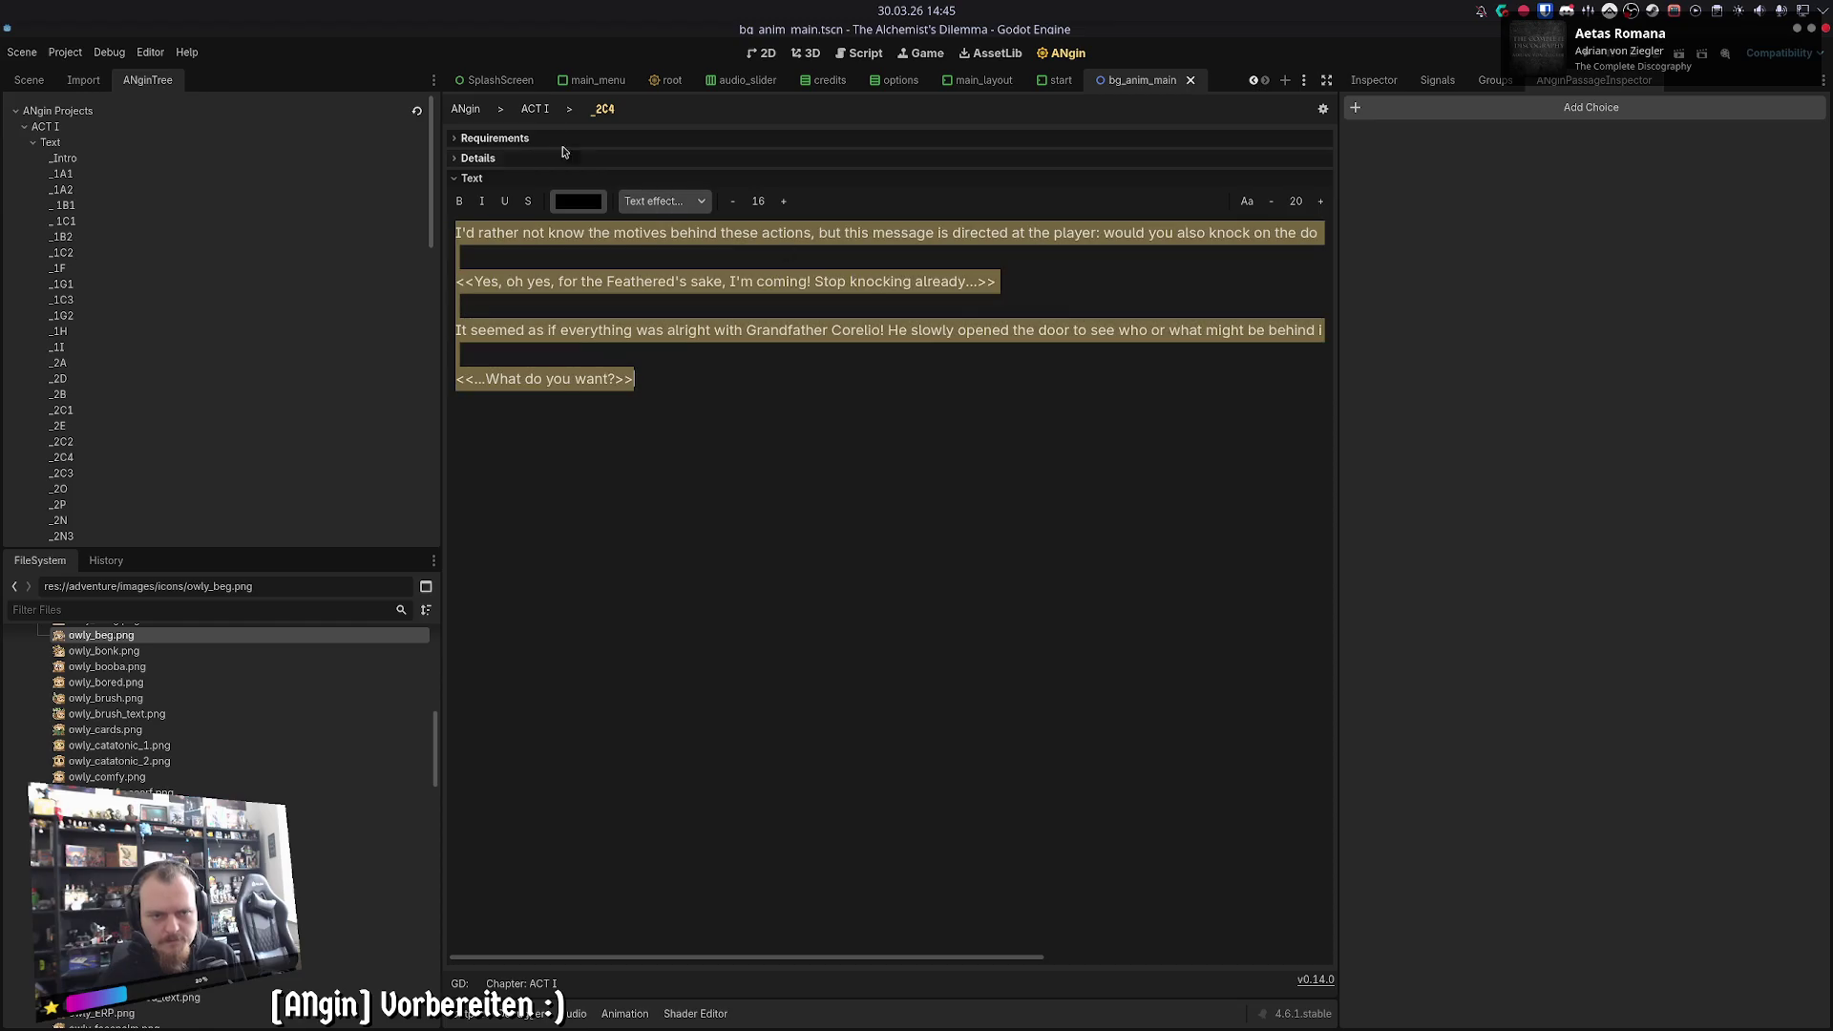
- Check the 2C4 audio transcript and select all of the _2H2 passage text
click(536, 109)
click(914, 378)
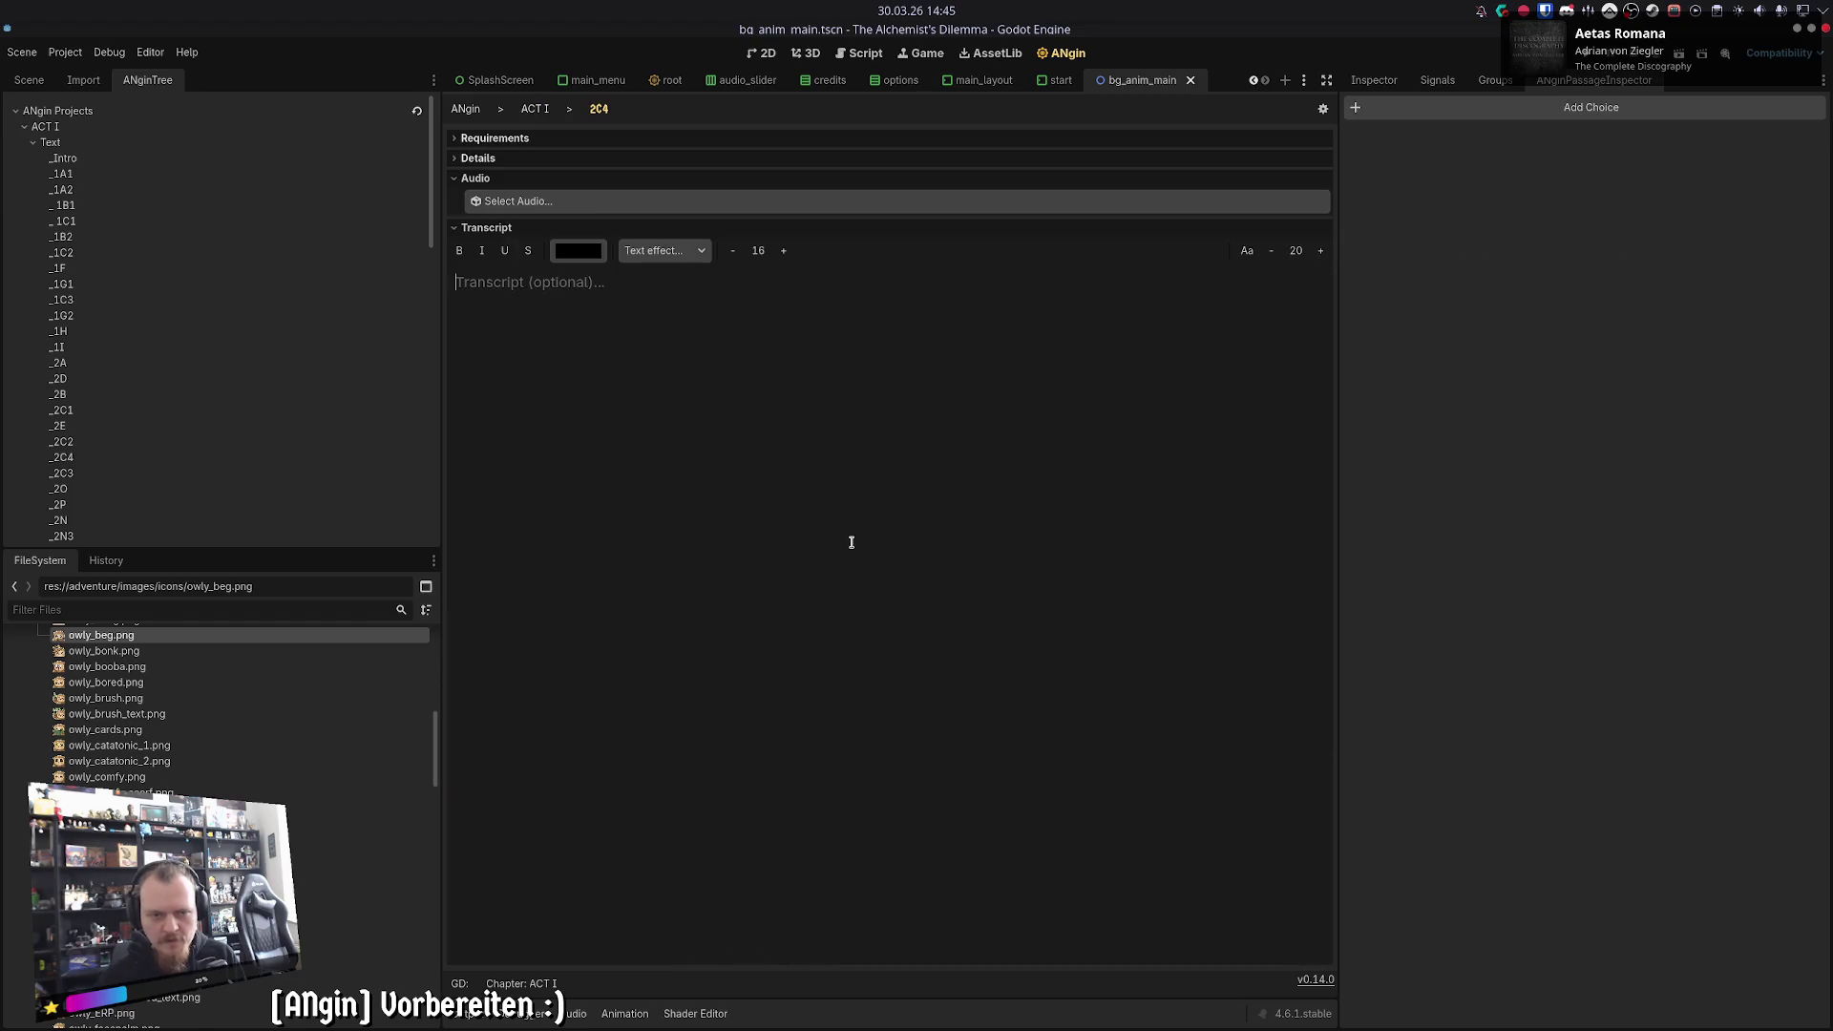
click(535, 110)
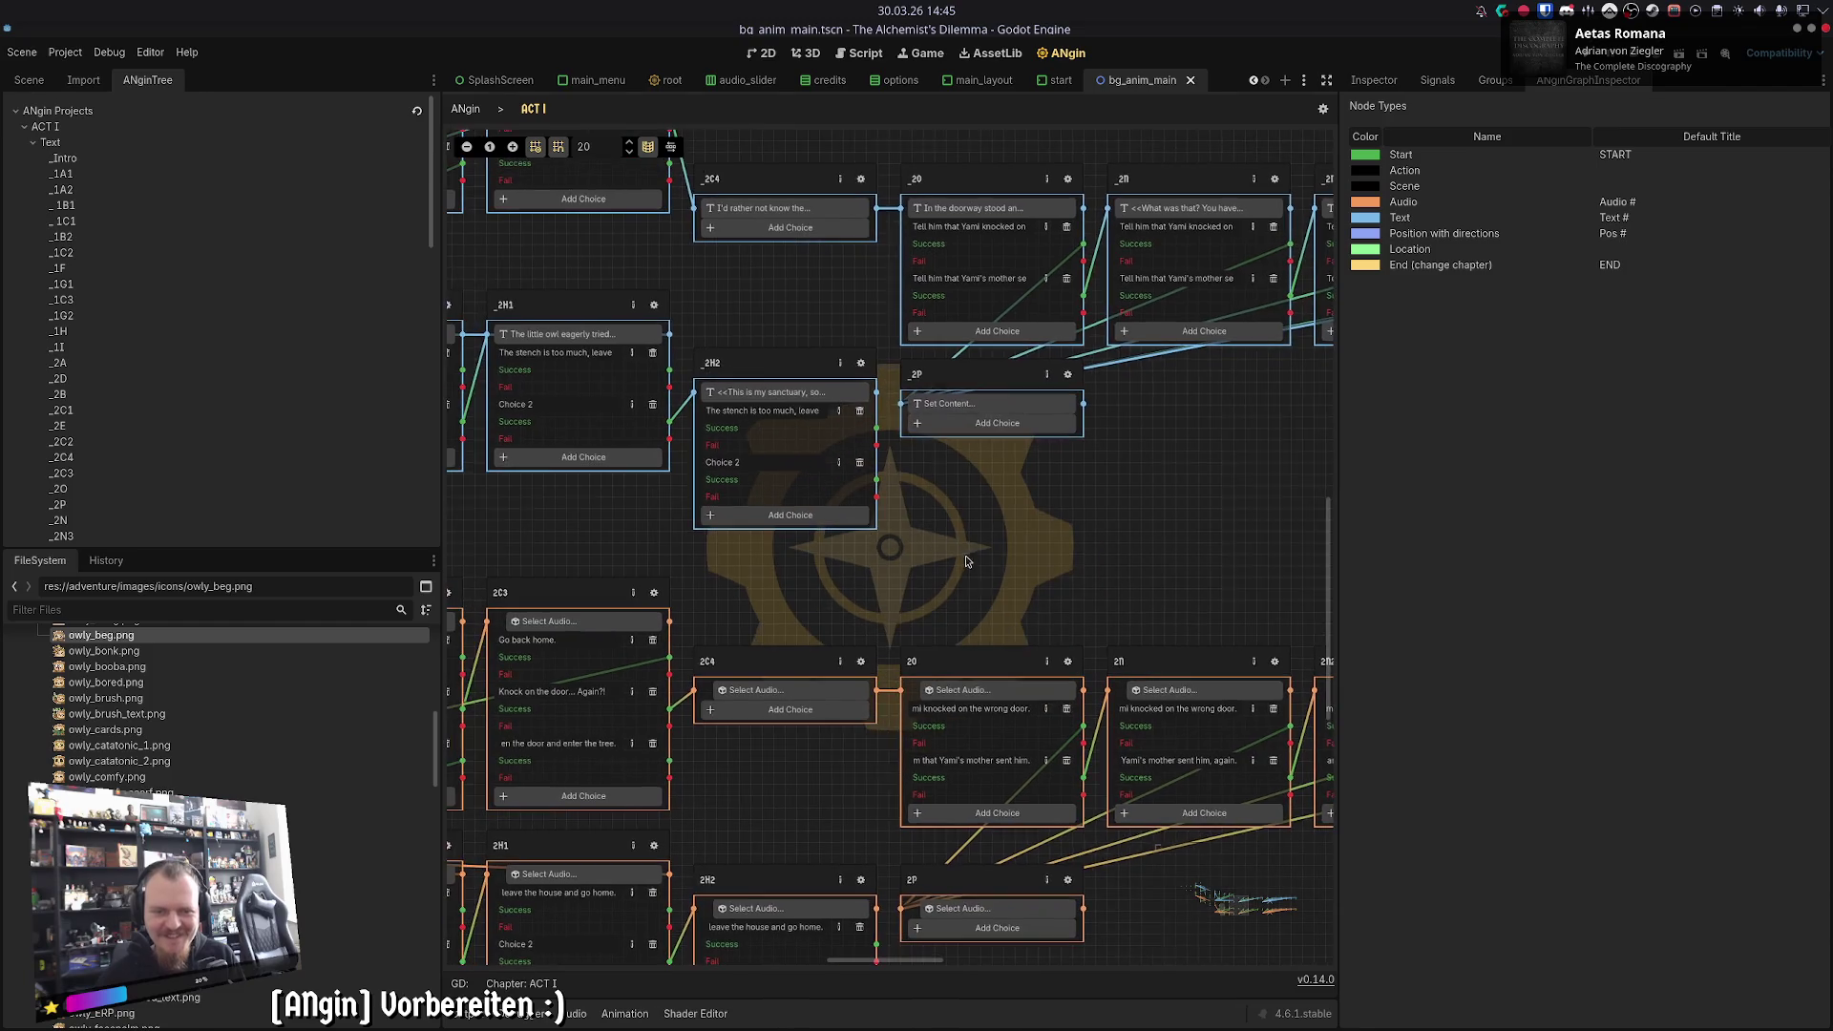
click(864, 368)
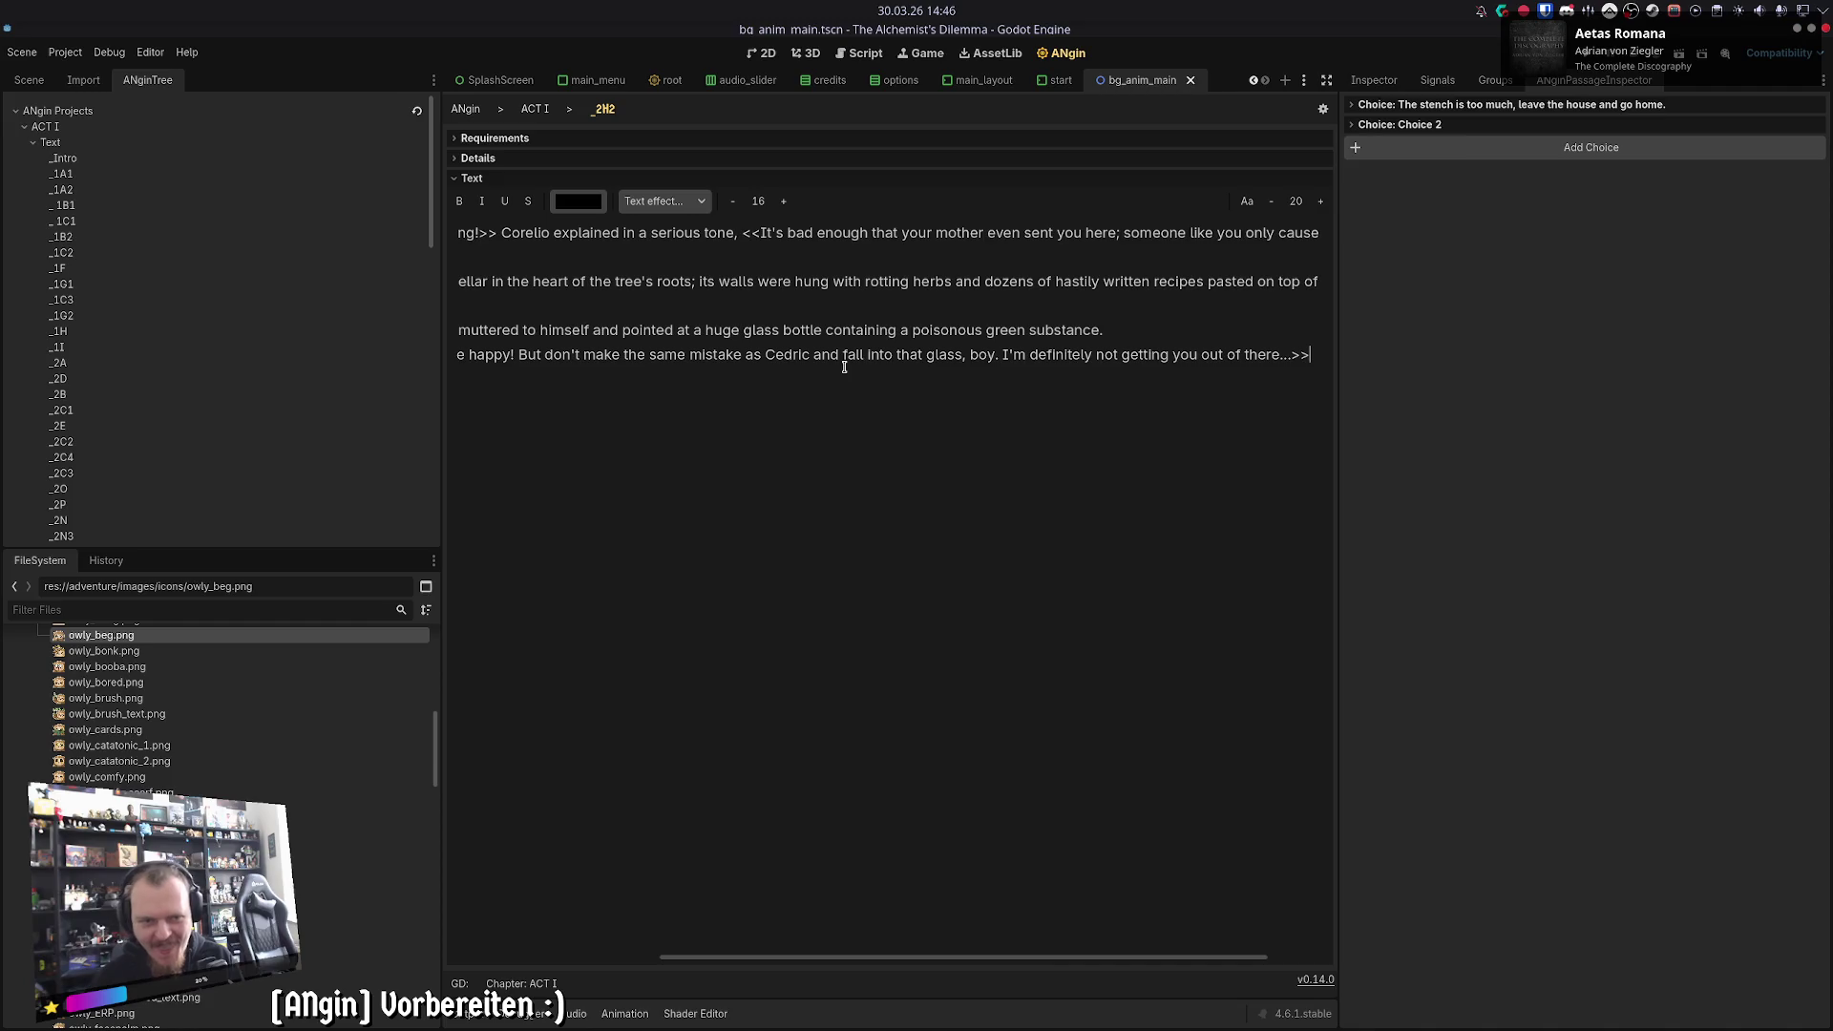
key(ctrl+a)
click(531, 110)
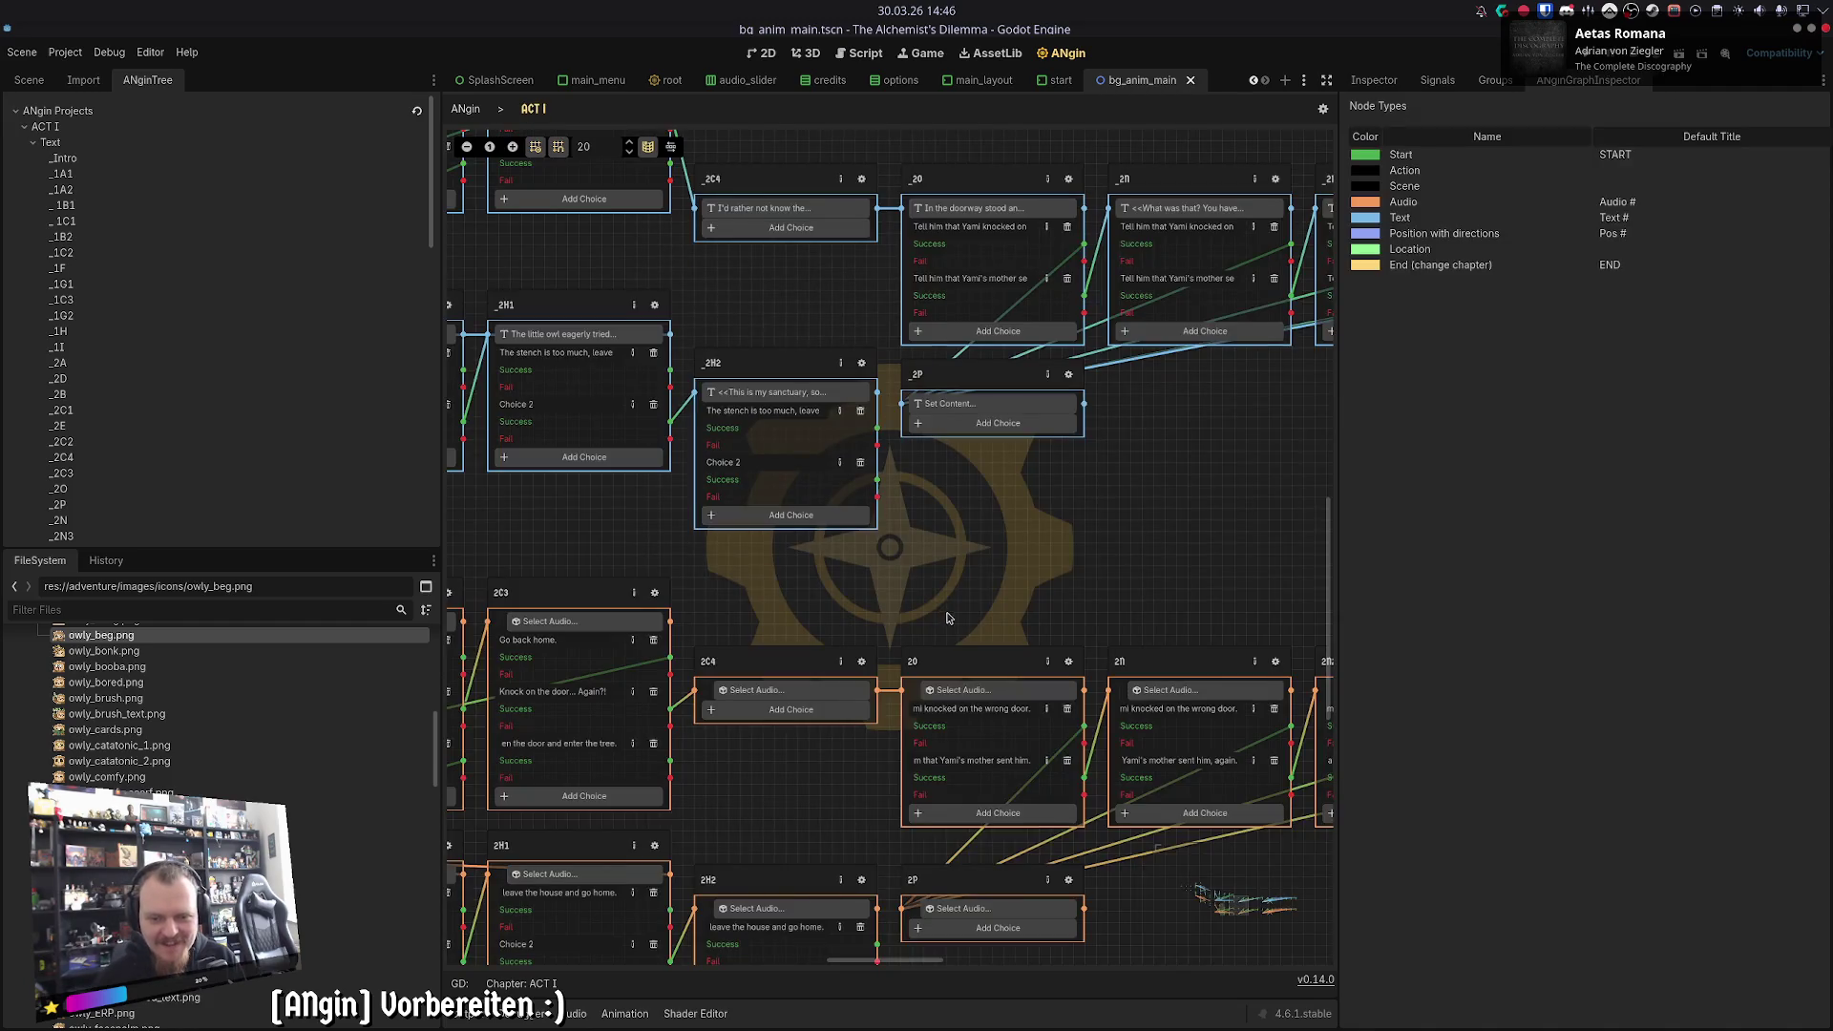
- Compare the sanctuary audio and text passages, and view the knock-question passage
double_click(907, 611)
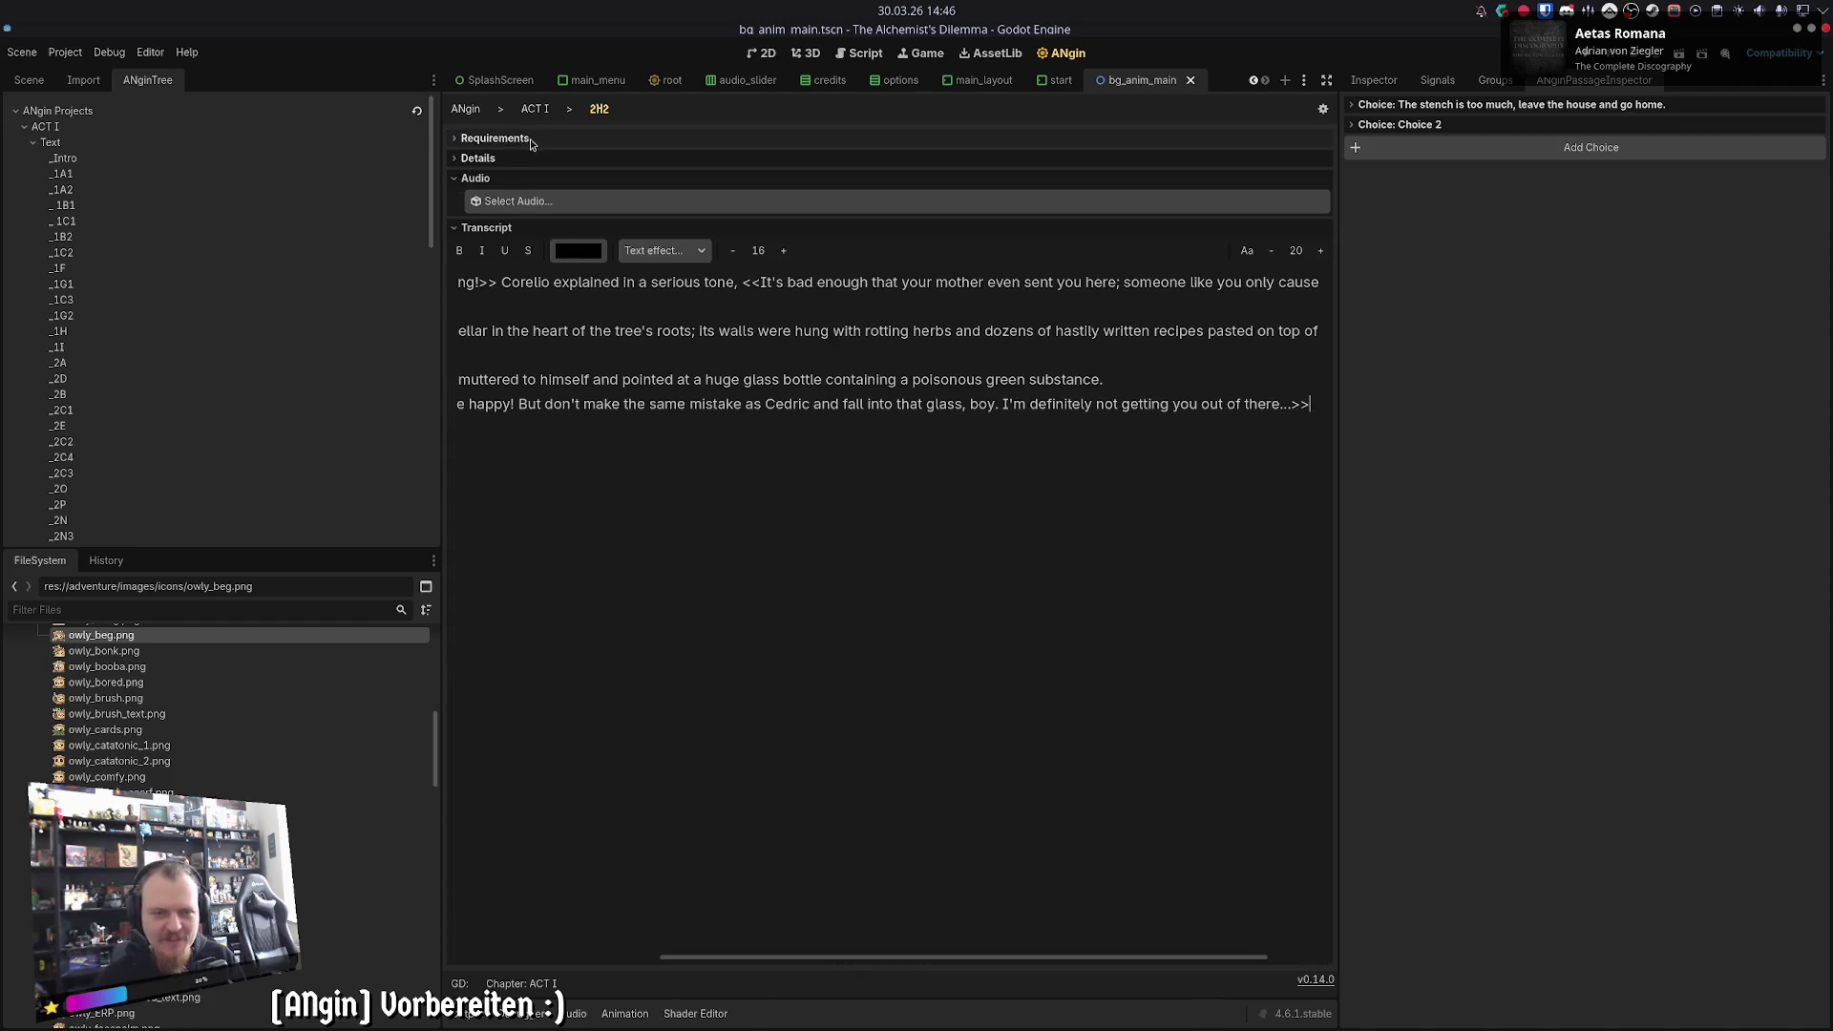
click(534, 109)
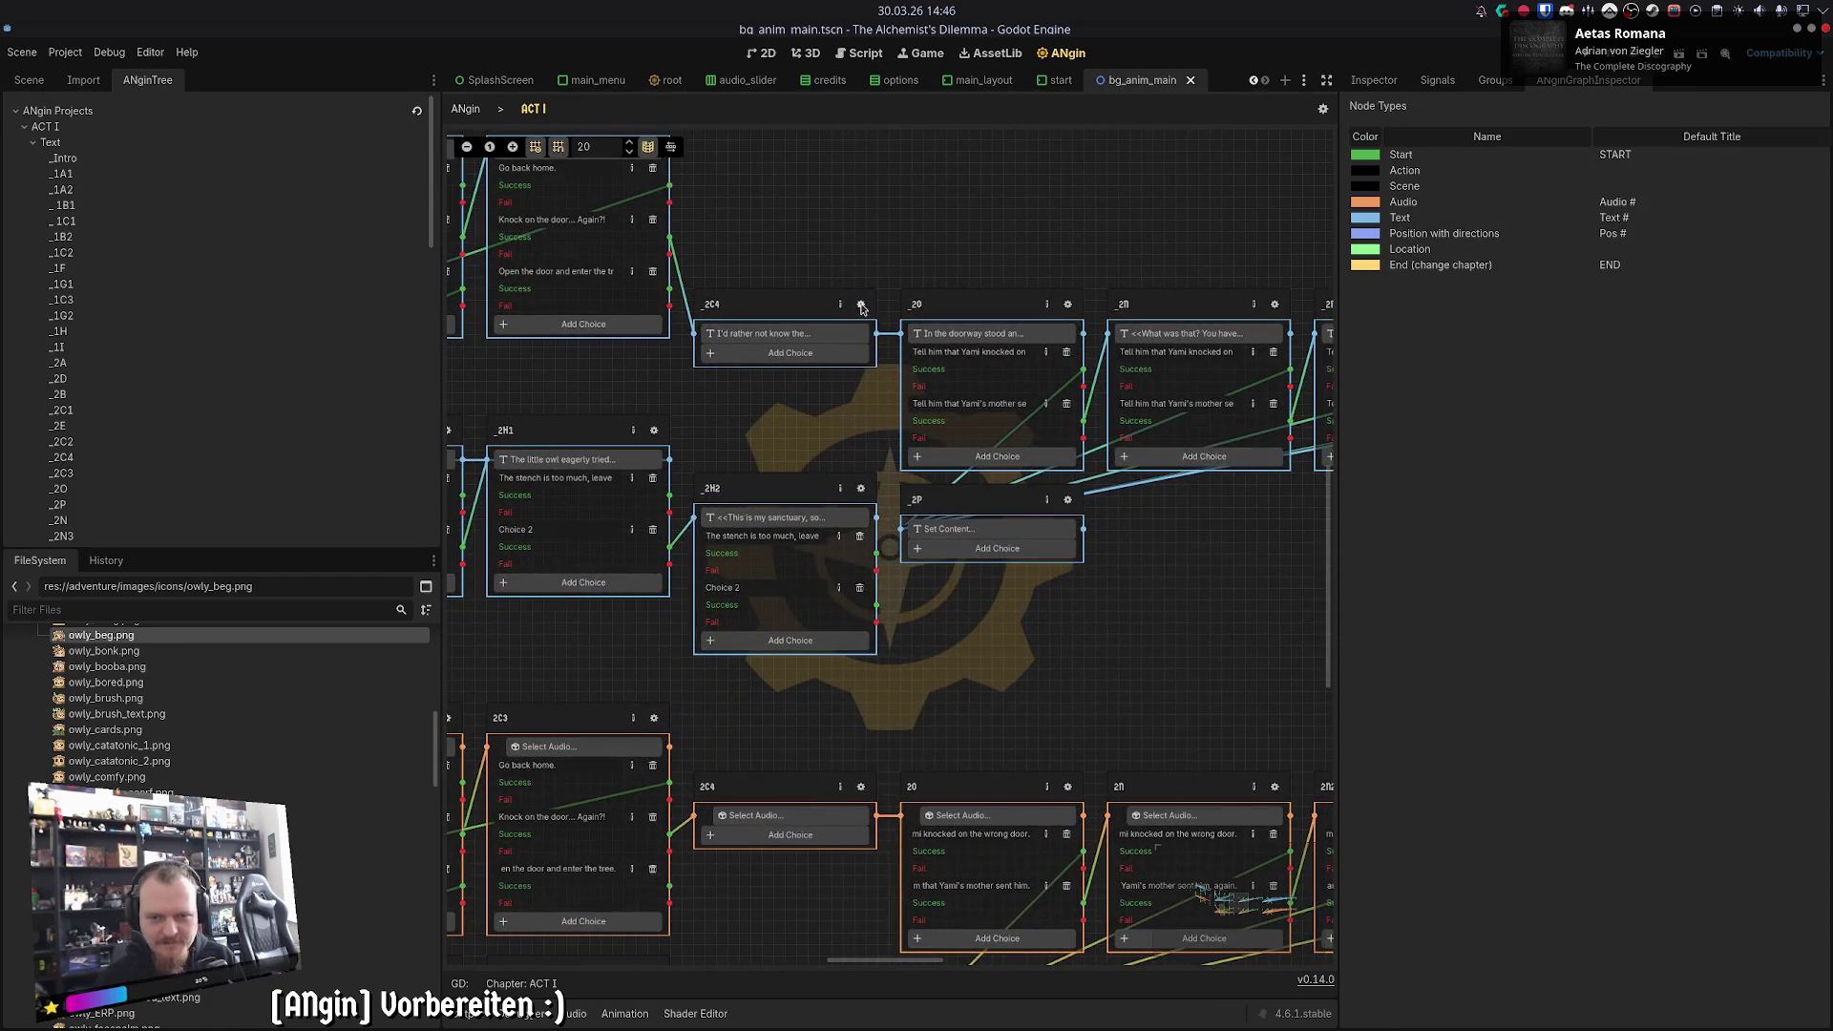
click(861, 306)
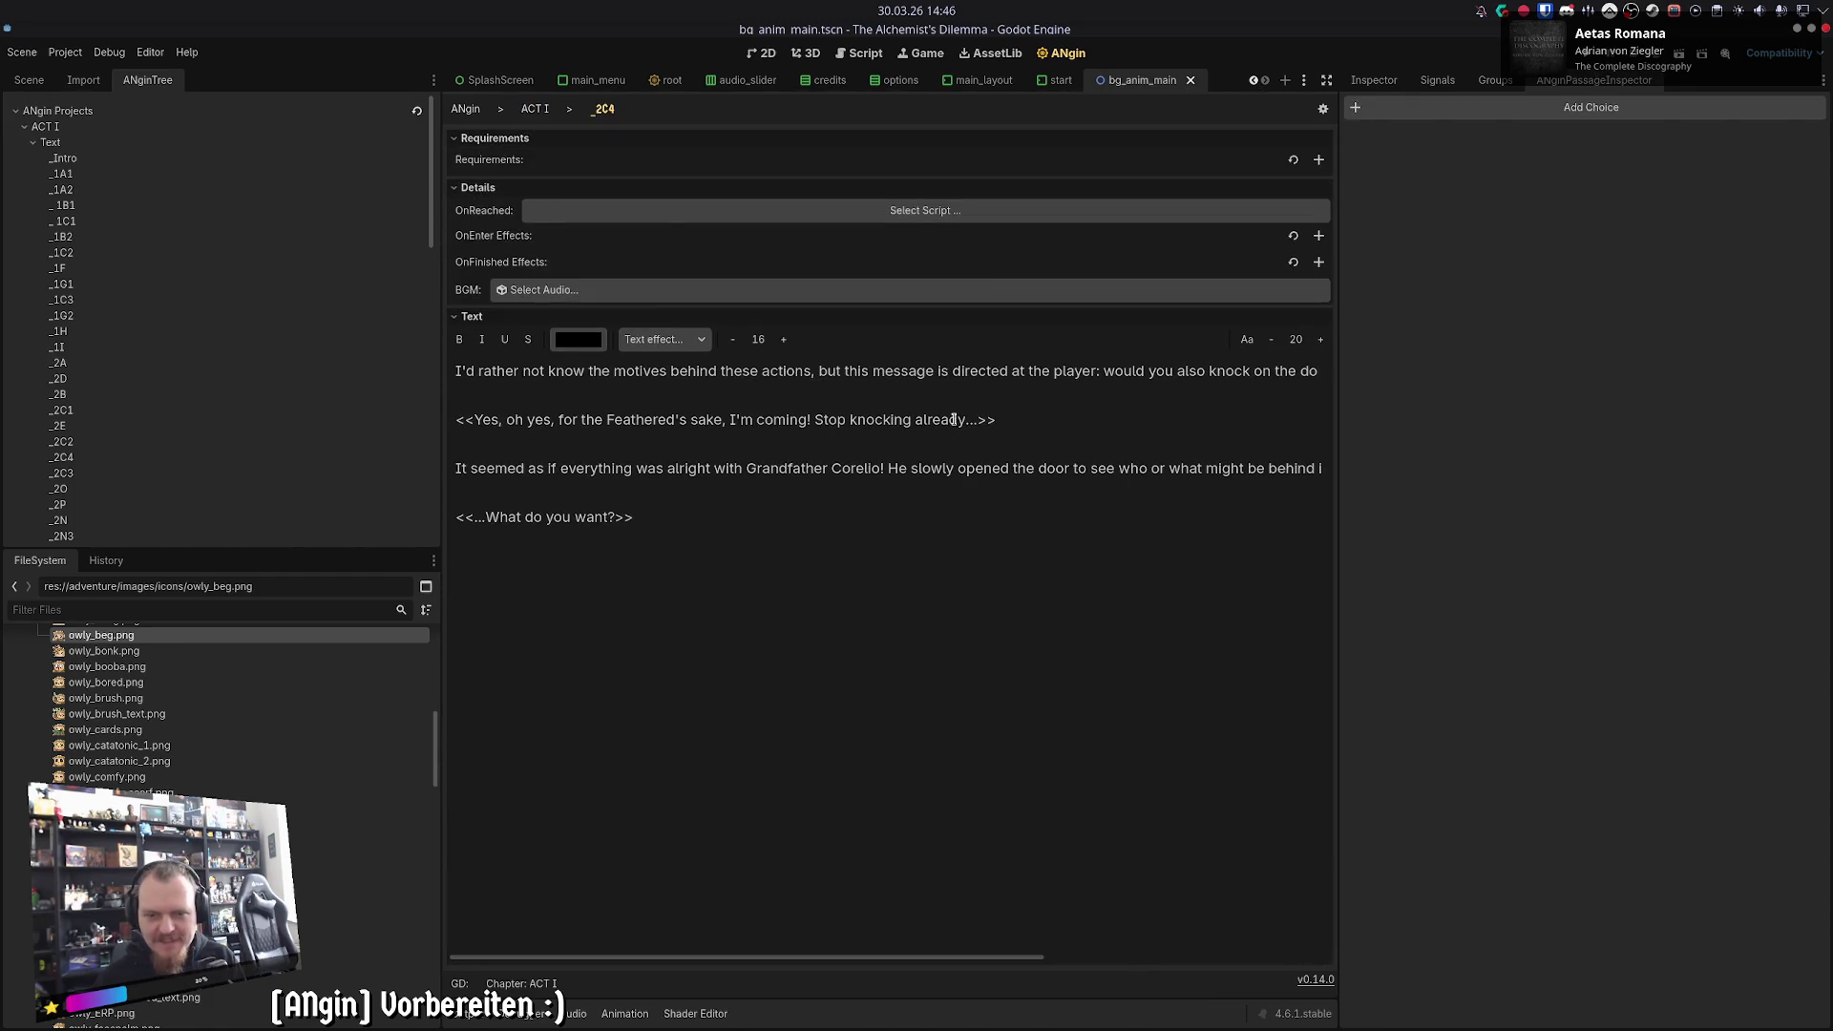
click(548, 111)
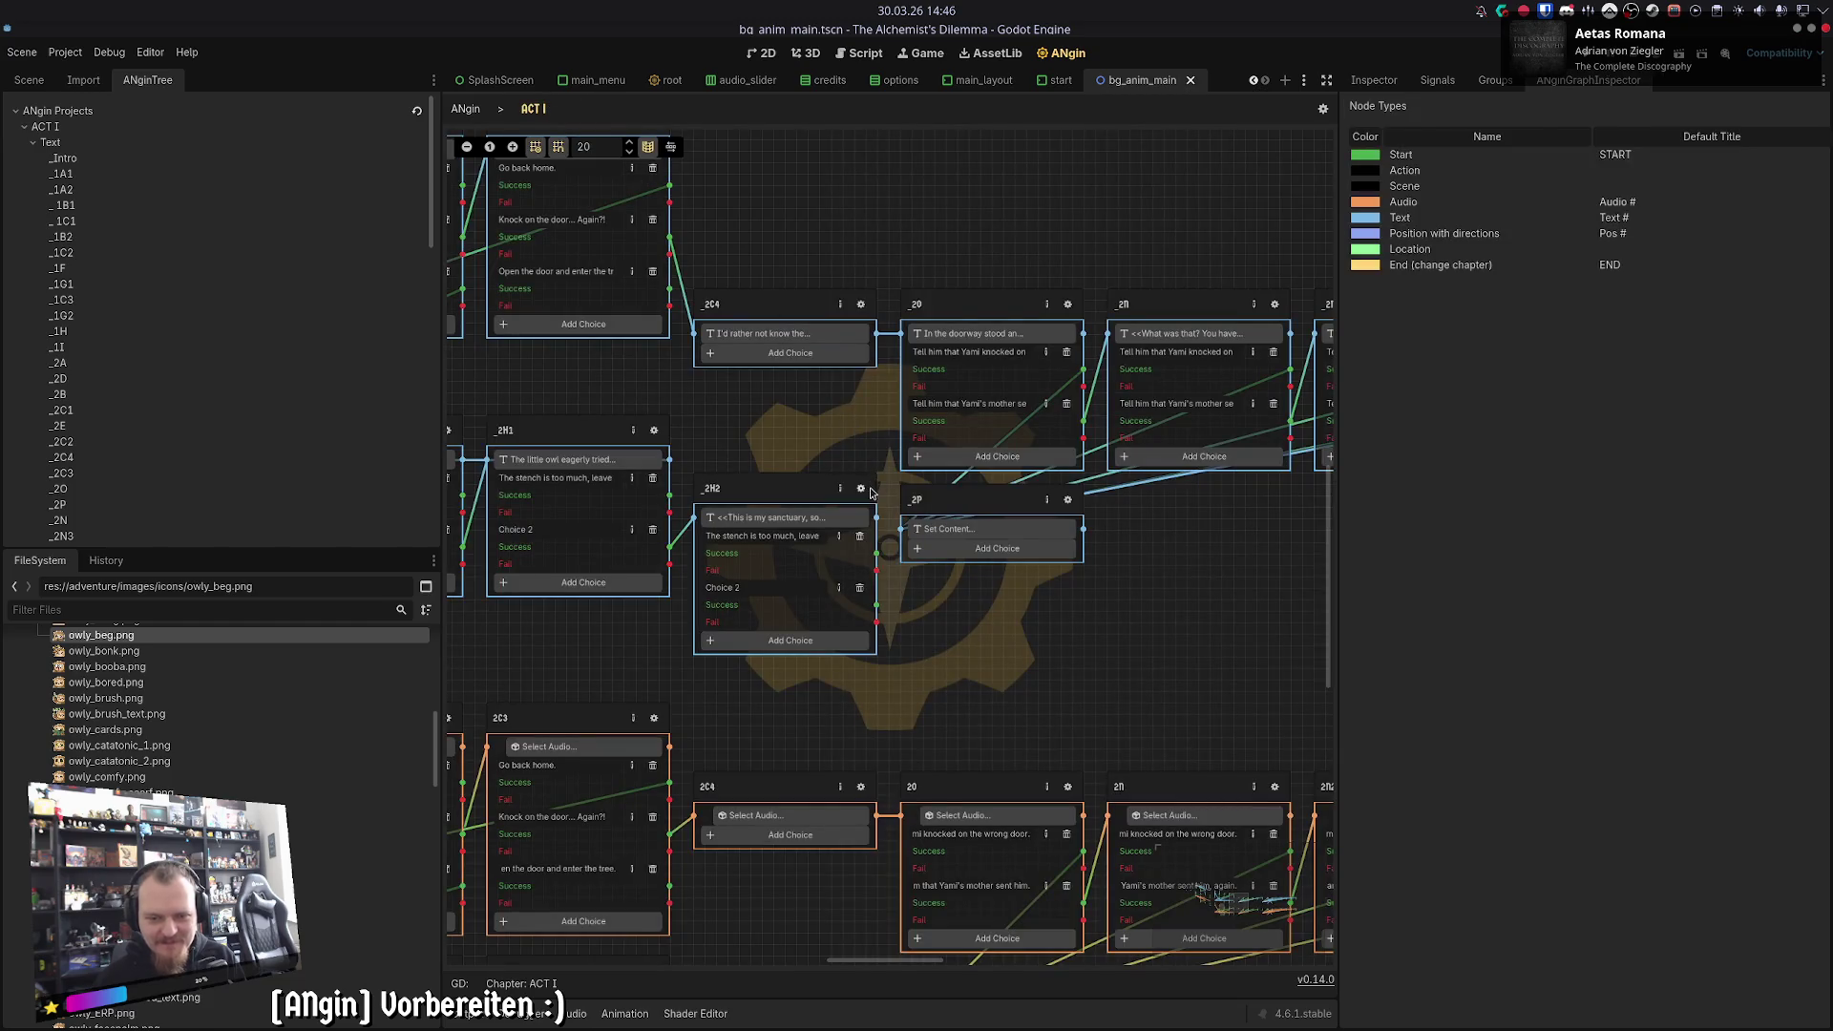
click(868, 491)
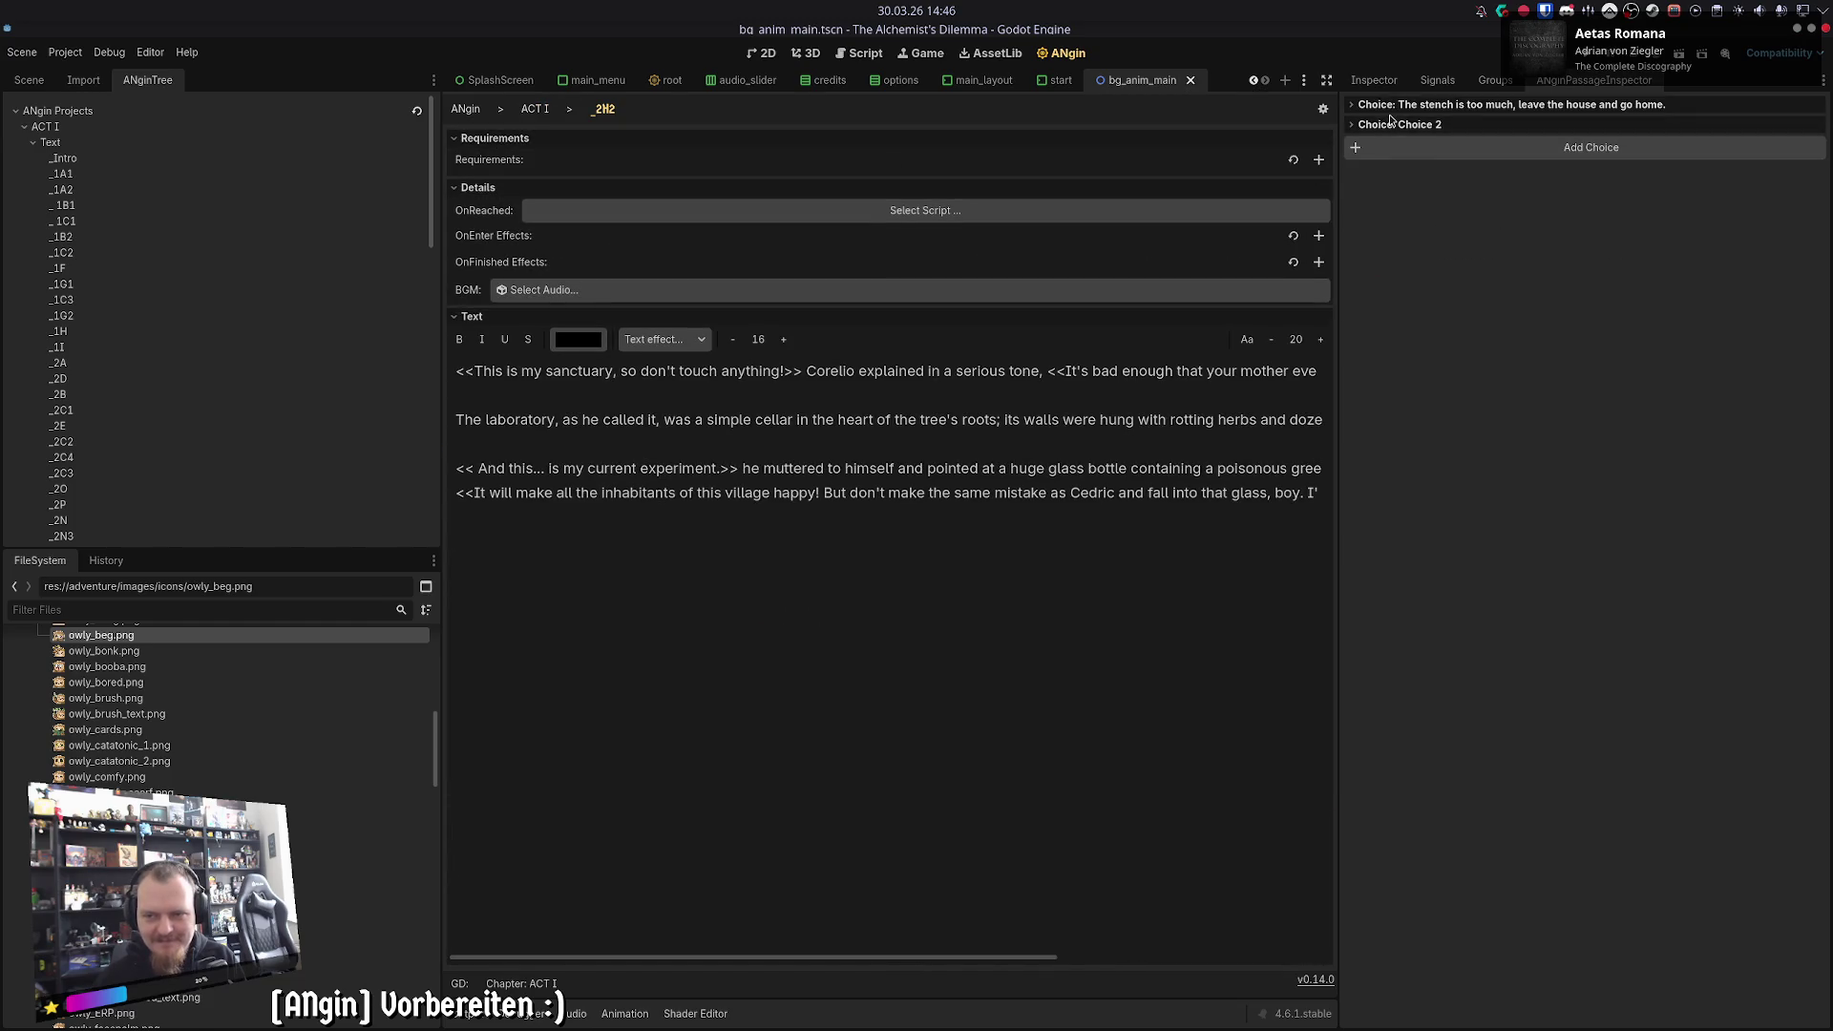
click(535, 111)
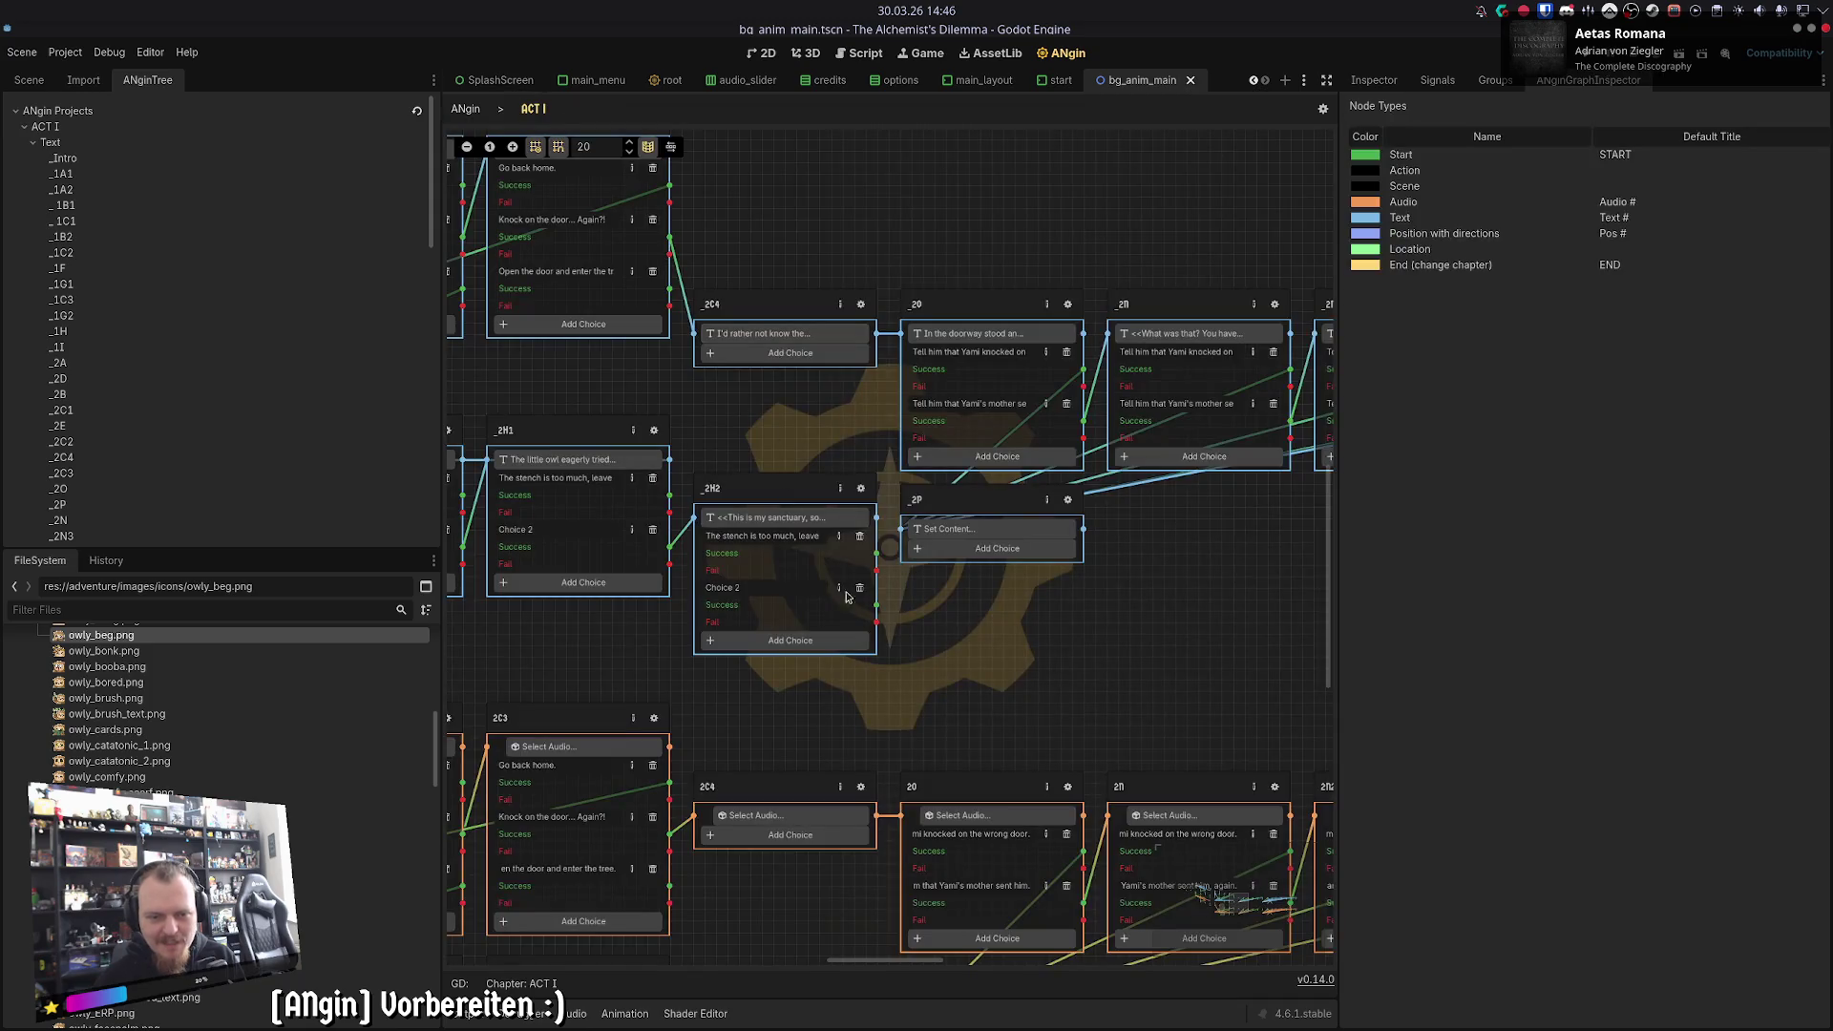
- Compare the owl-in-the-doorway text and audio passages, and view the empty Set Content passage
scroll(792, 616, down, 2)
scroll(764, 630, right, 4)
click(872, 241)
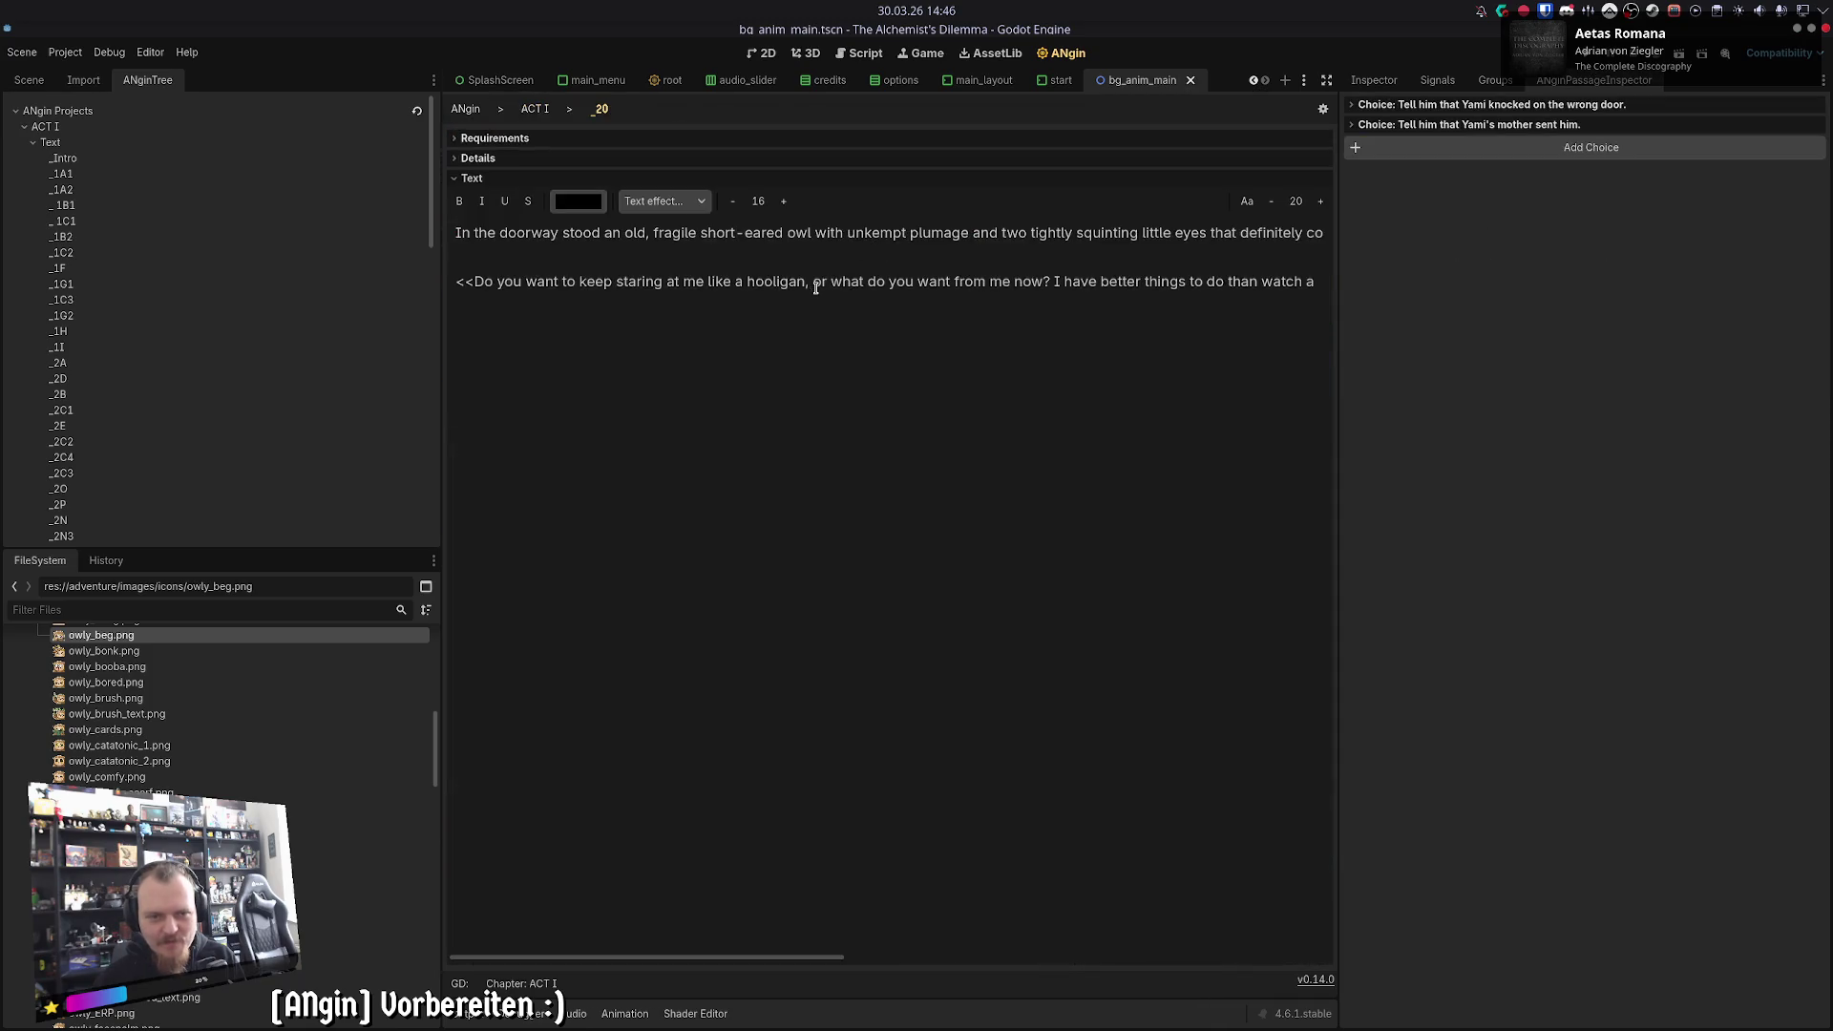
click(532, 110)
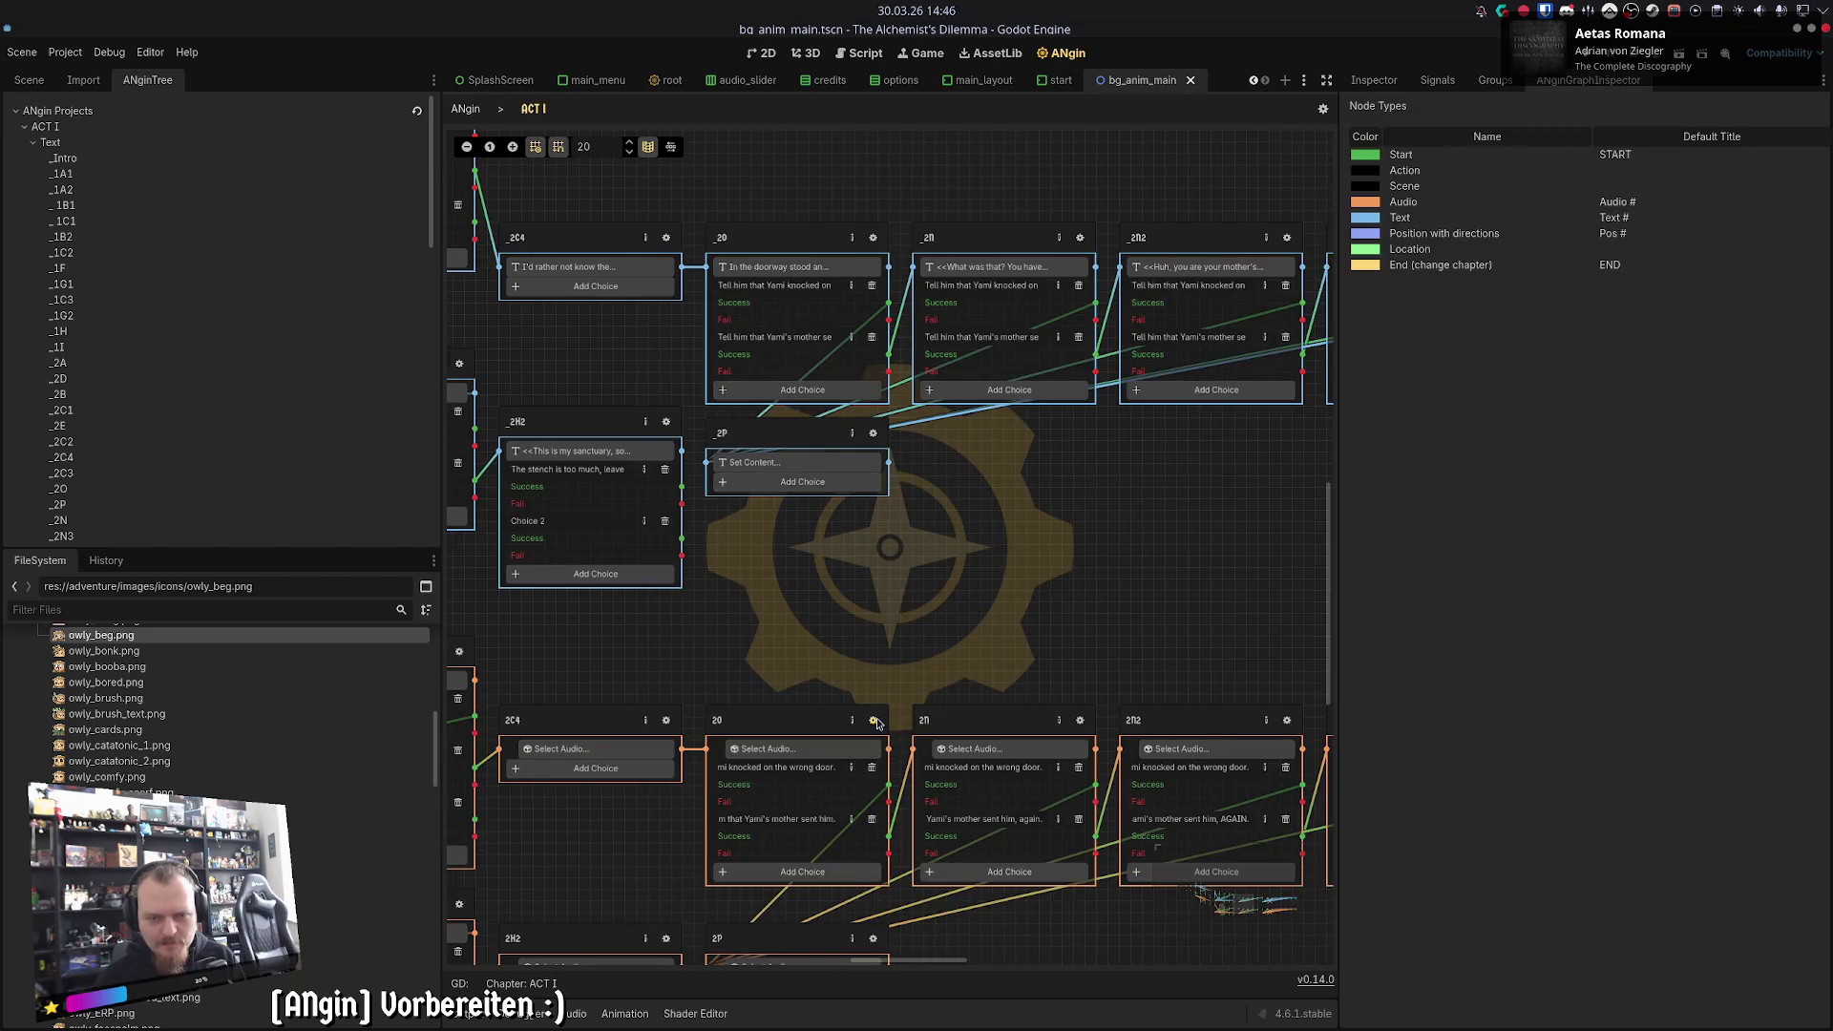
click(685, 345)
click(545, 114)
click(811, 372)
click(538, 113)
- Inspect the owl-in-the-doorway passage's first choice requirements and effects
click(873, 238)
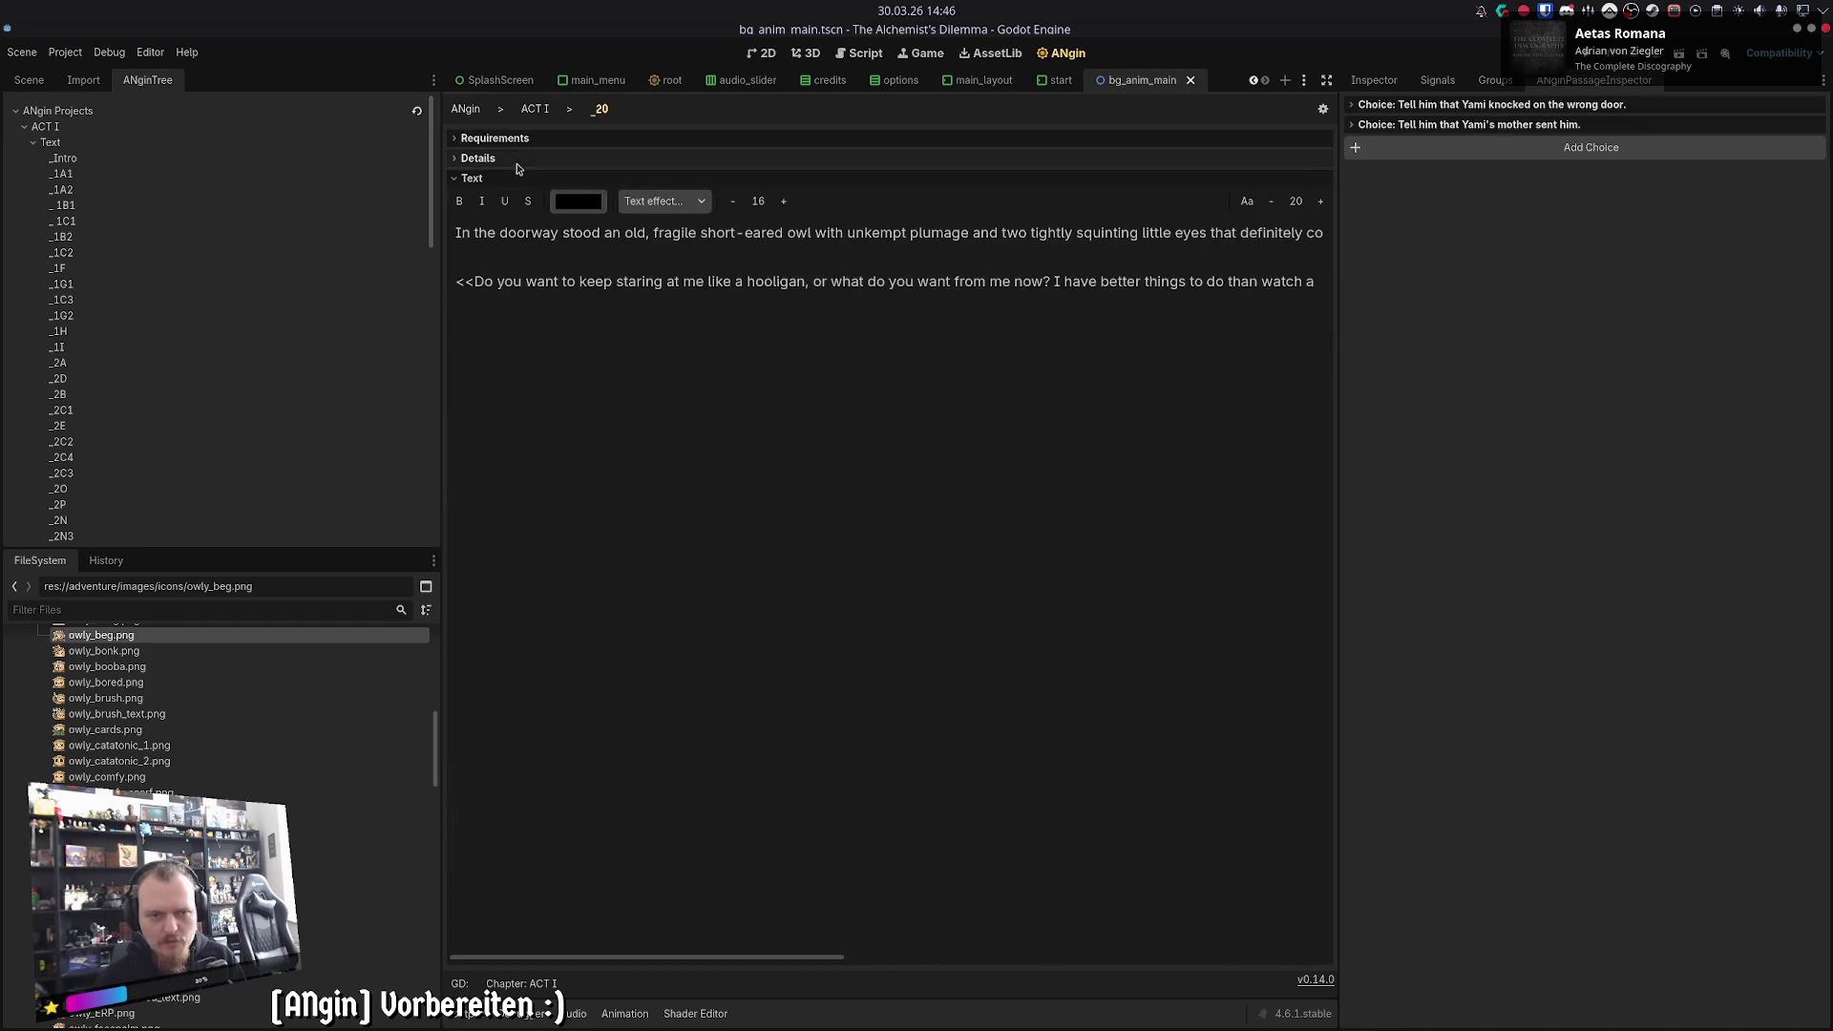
click(1389, 108)
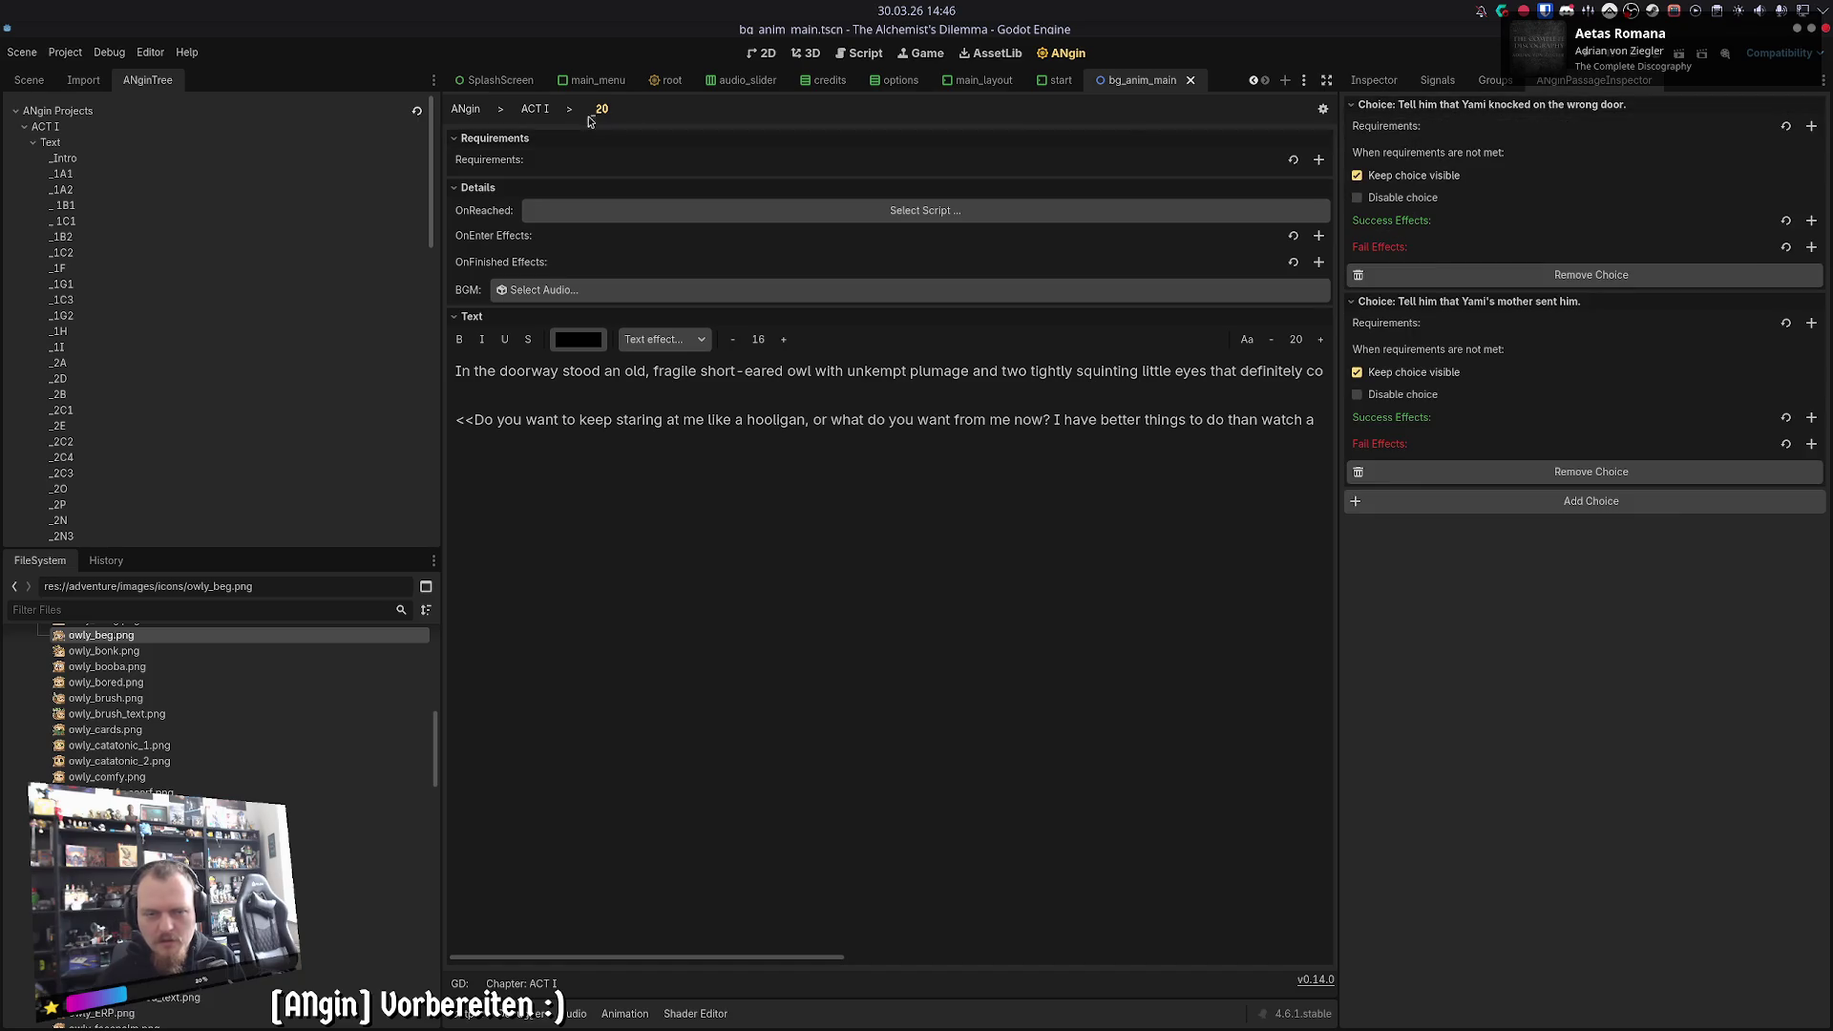
click(535, 110)
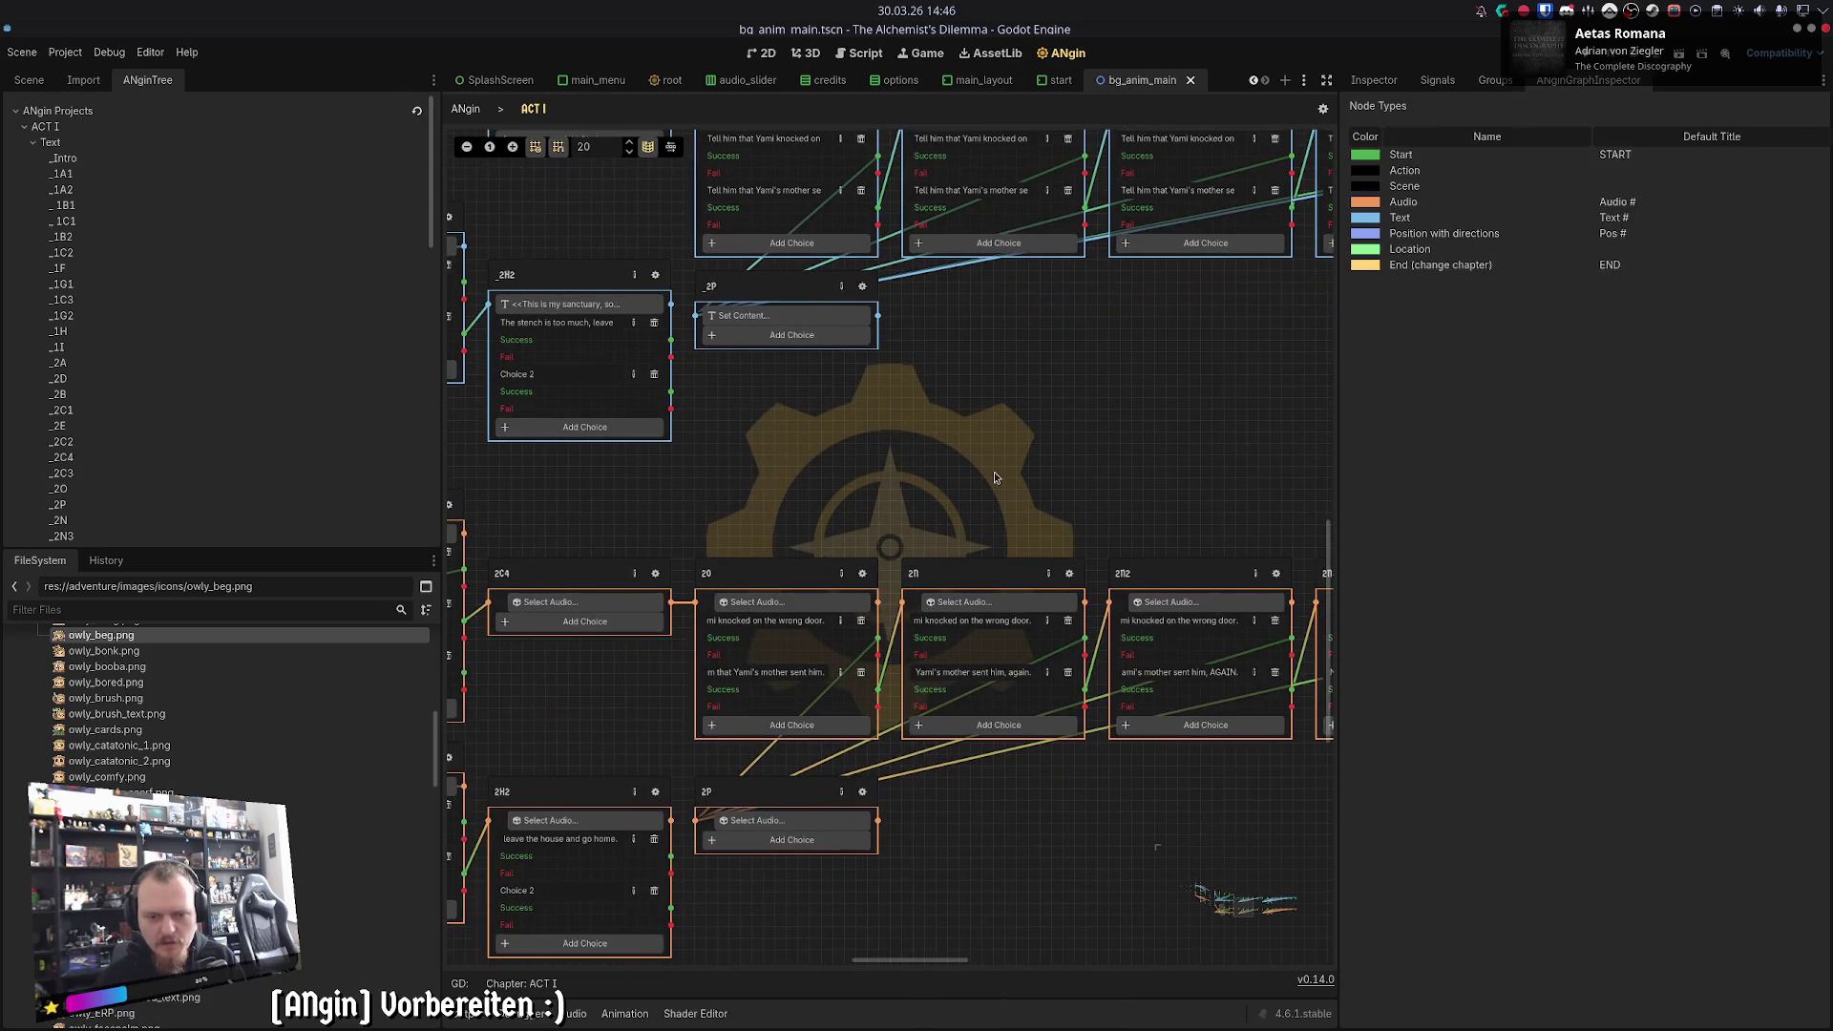
click(860, 153)
click(535, 109)
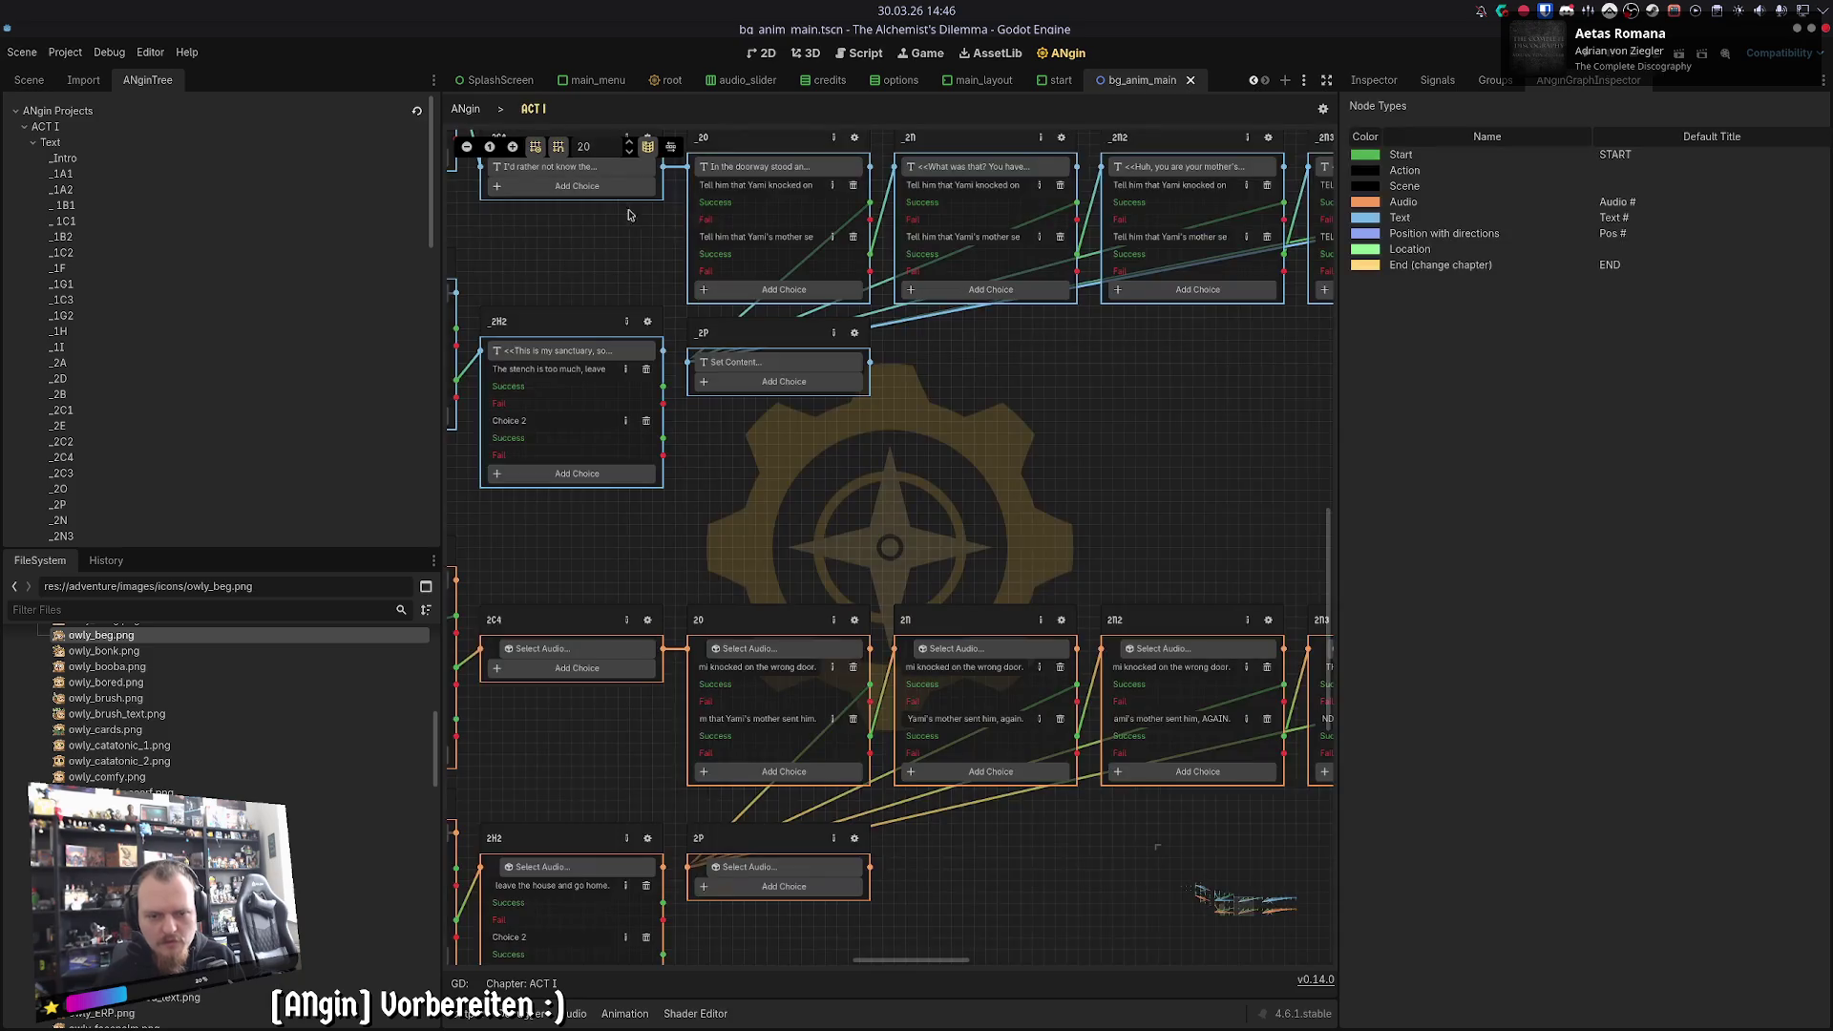
click(859, 625)
click(536, 109)
drag(1002, 518, 766, 673)
- Compare the speak-louder text and audio passages, including their choices
click(836, 299)
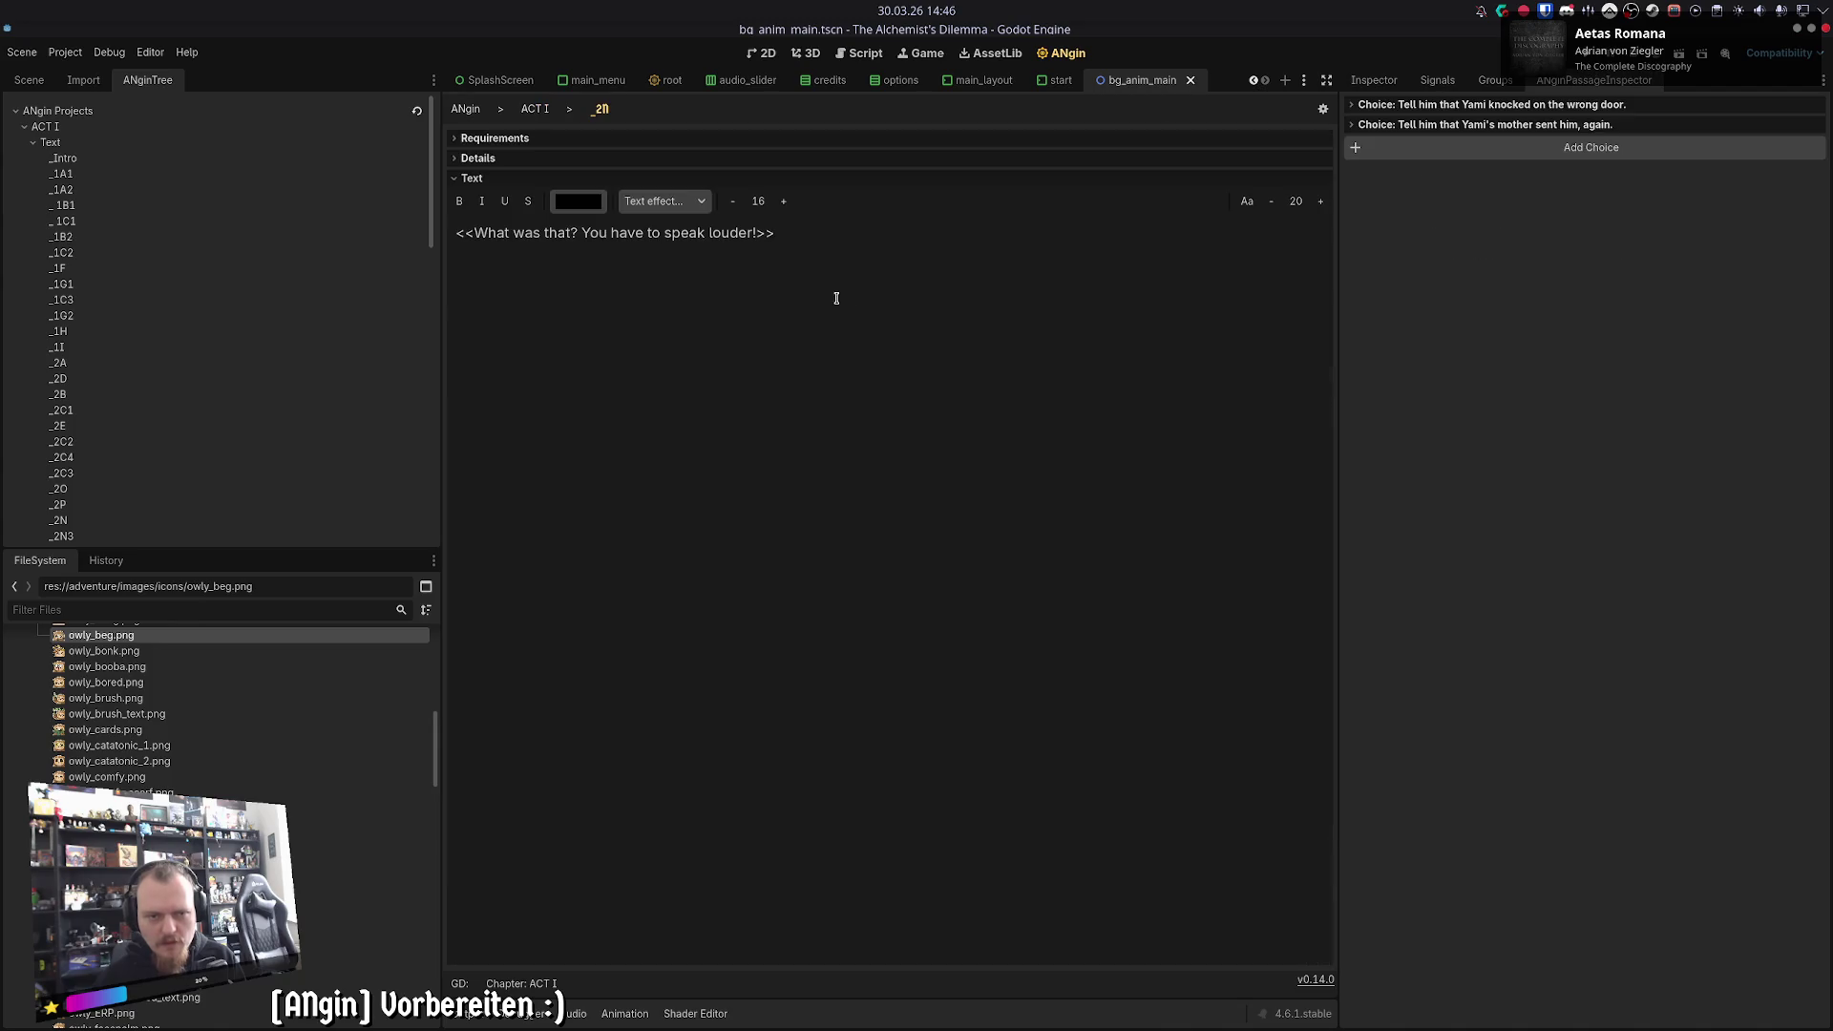
click(535, 110)
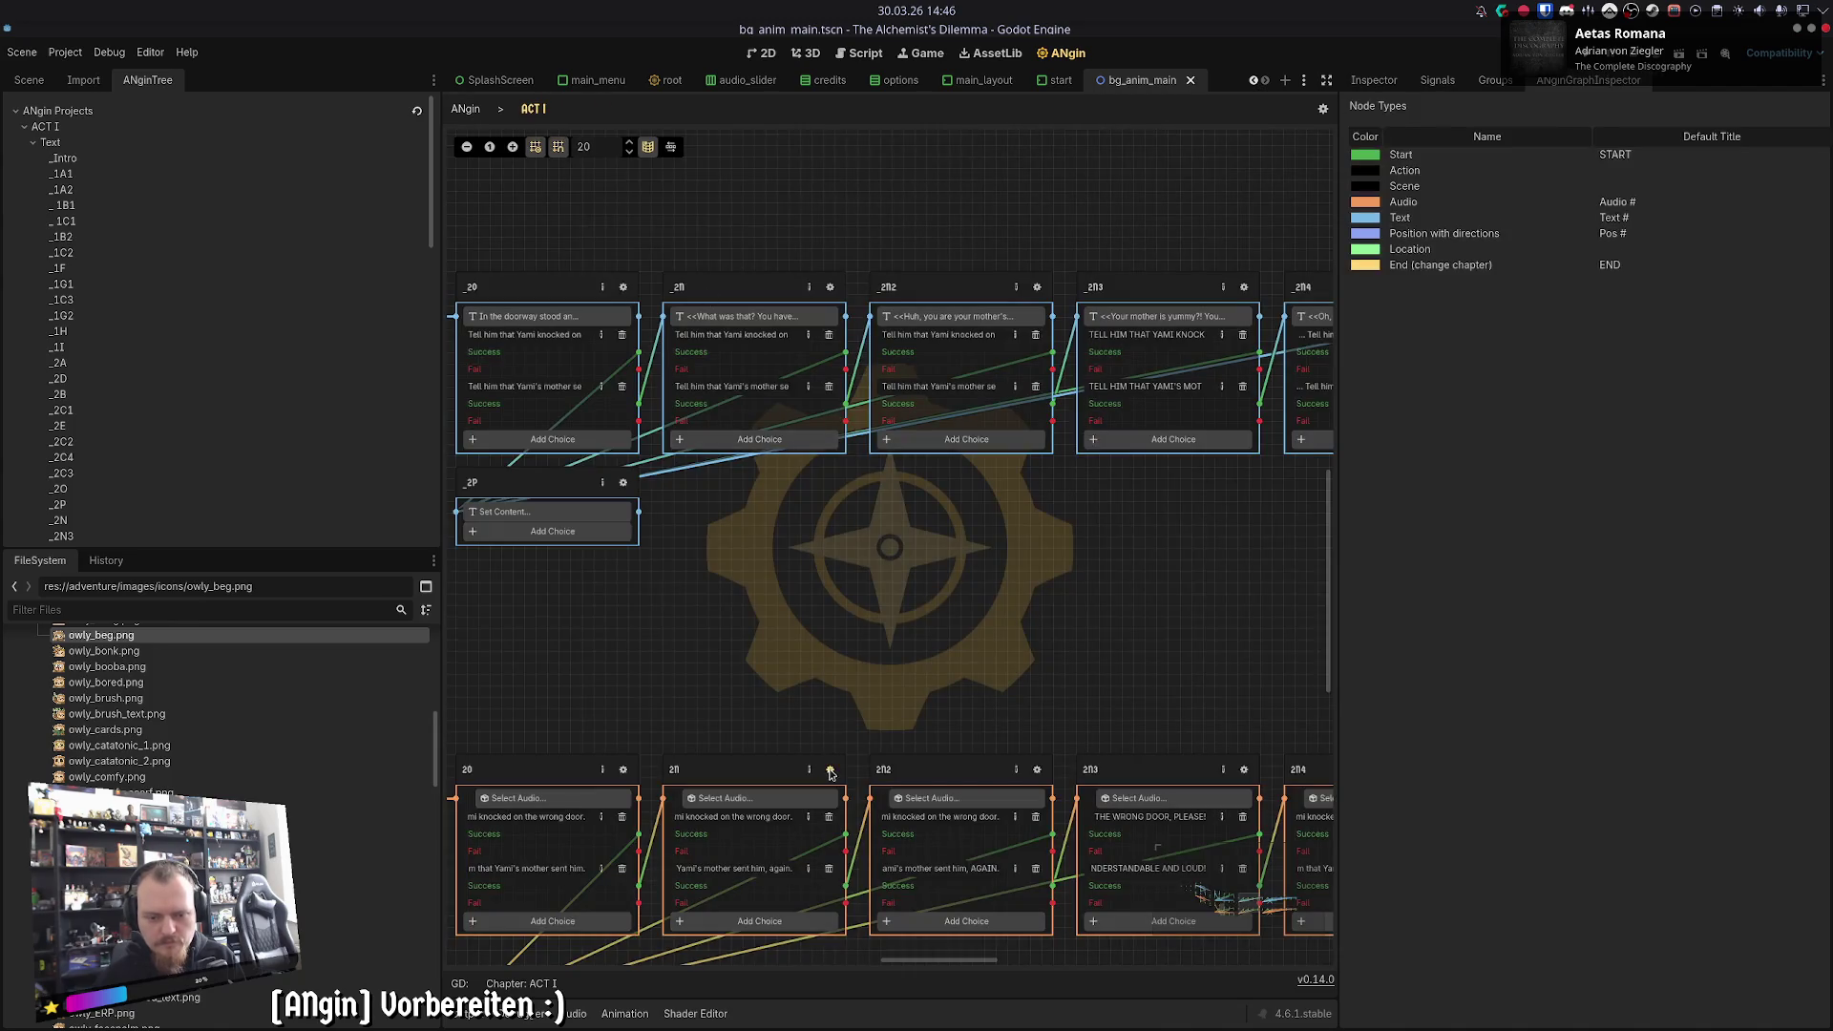
click(830, 773)
click(540, 112)
click(833, 285)
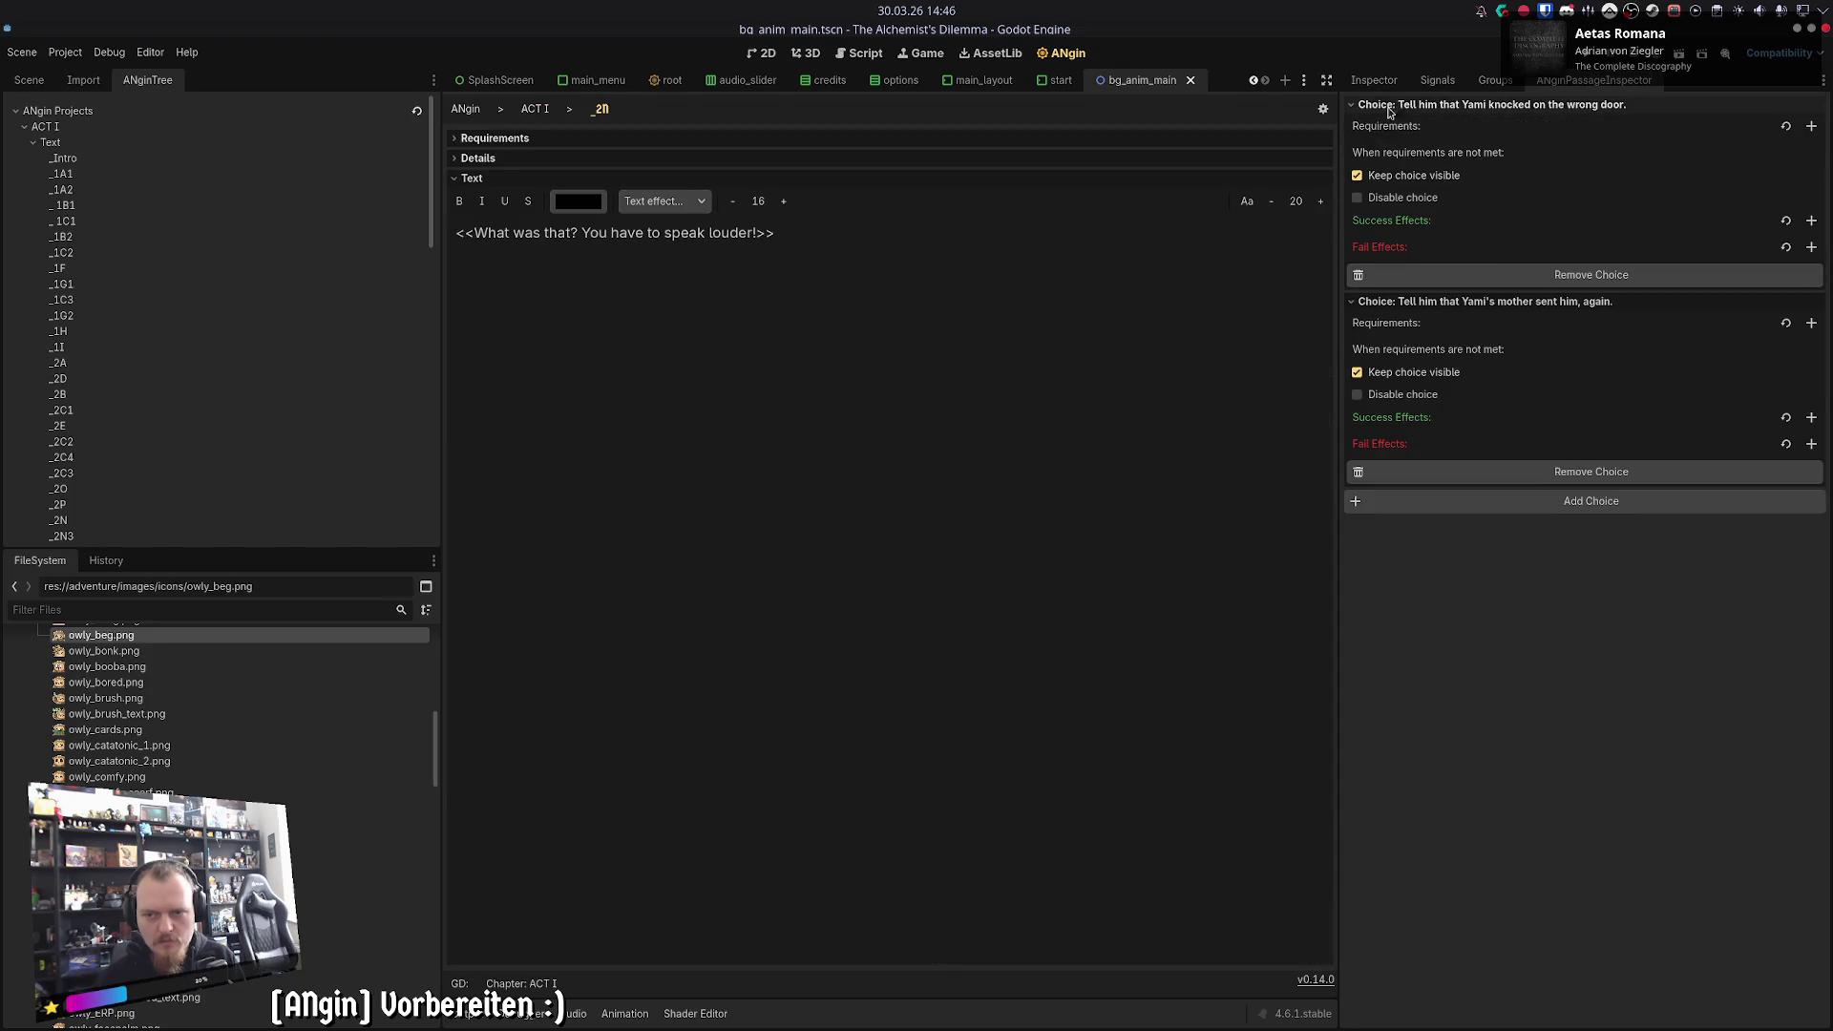
click(535, 110)
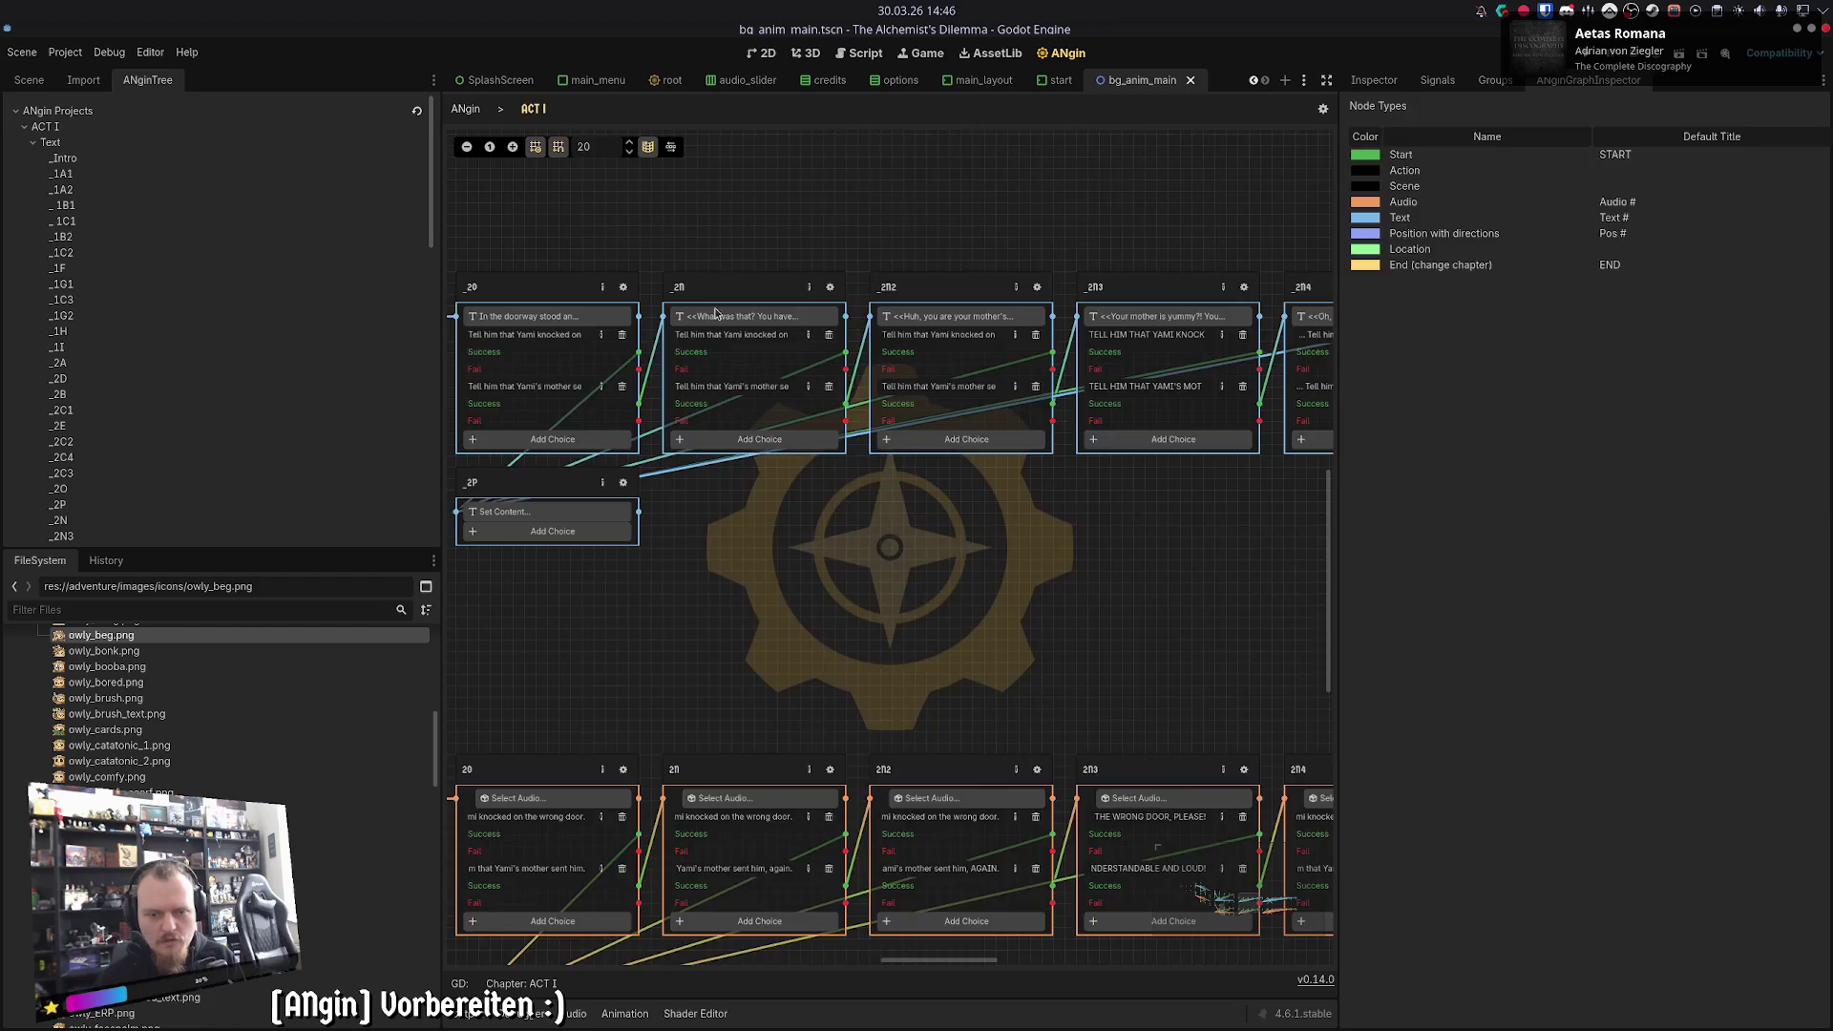
- Compare the mother's-child text and audio passages' transcripts and choices
click(816, 214)
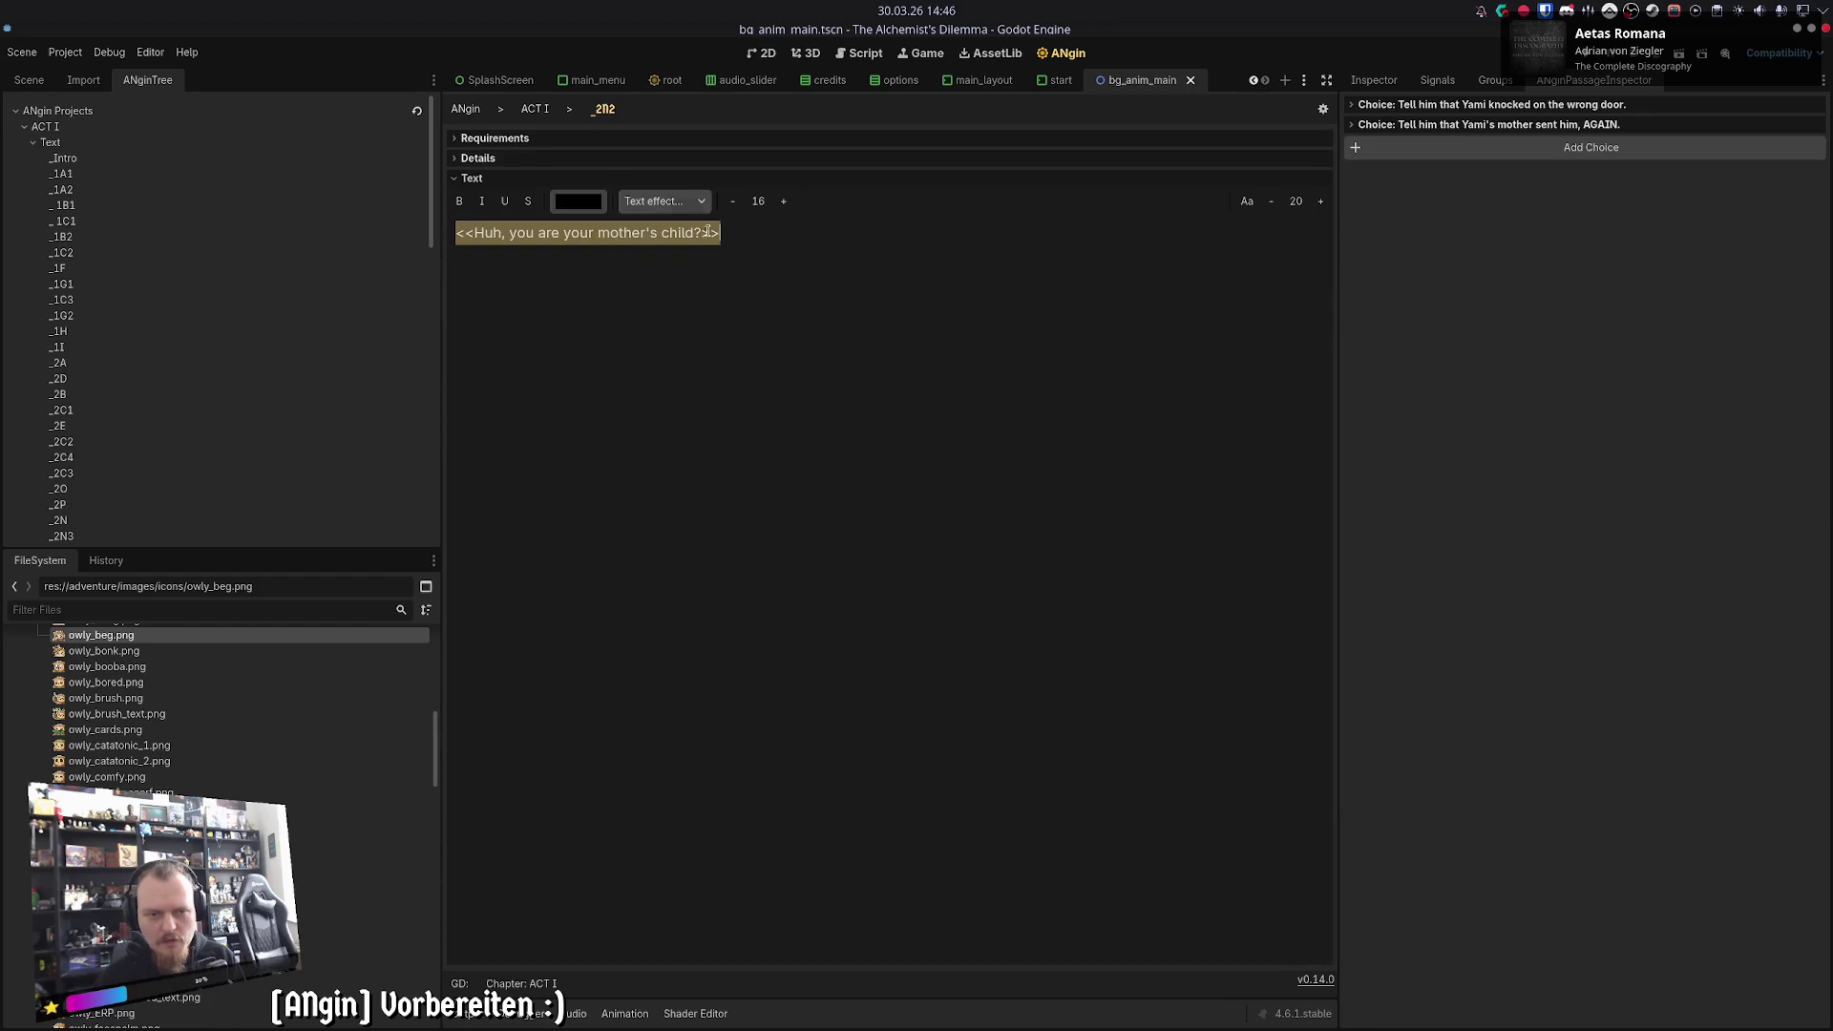
click(540, 110)
click(816, 695)
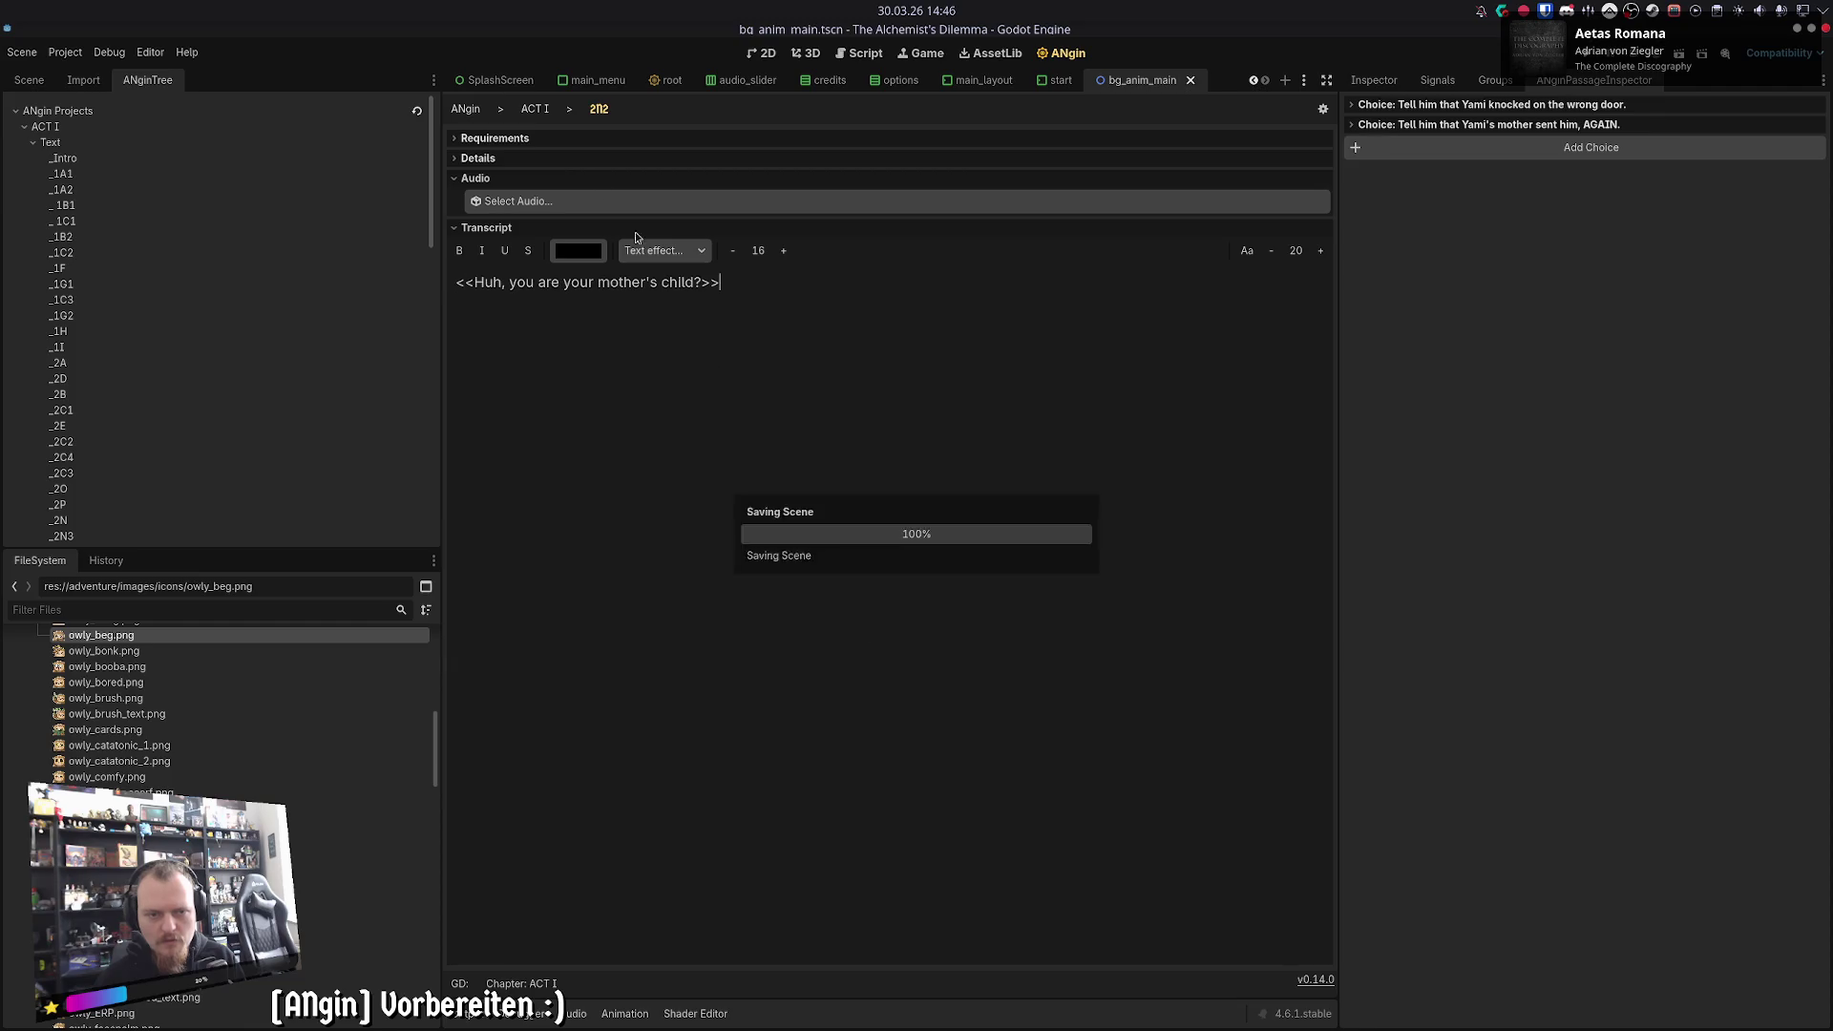
click(541, 110)
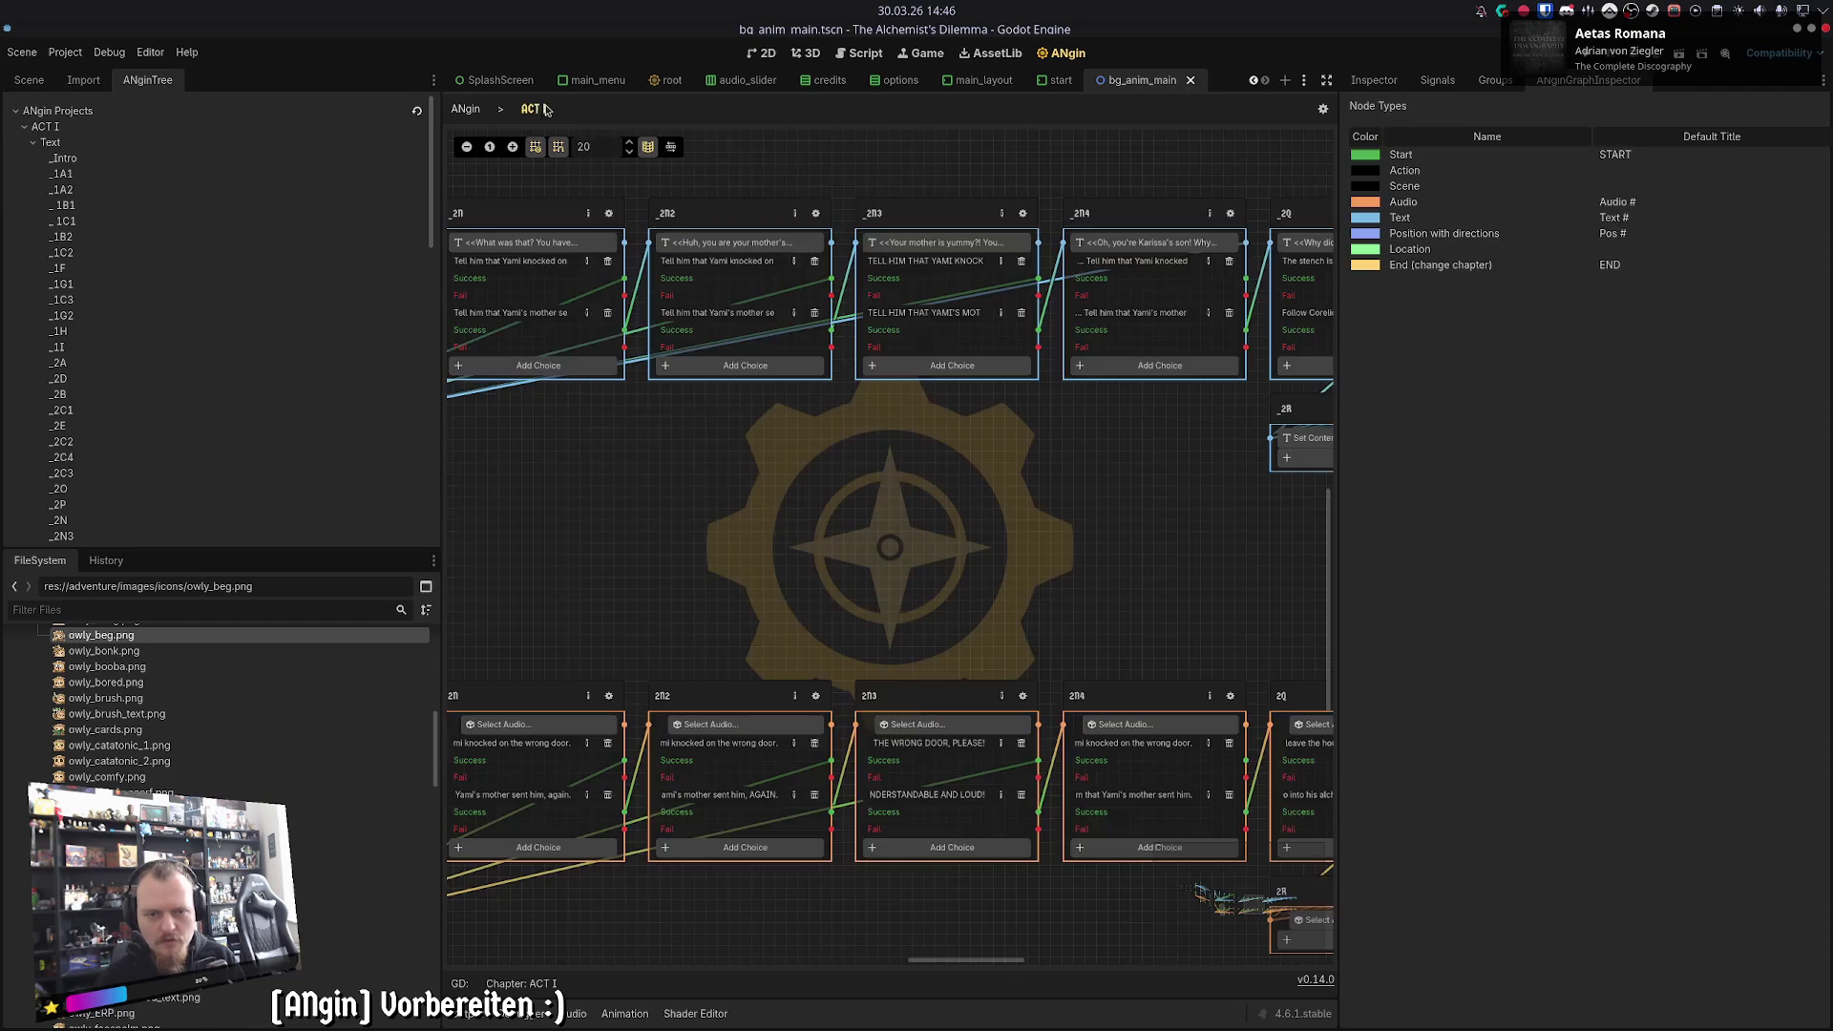
click(816, 214)
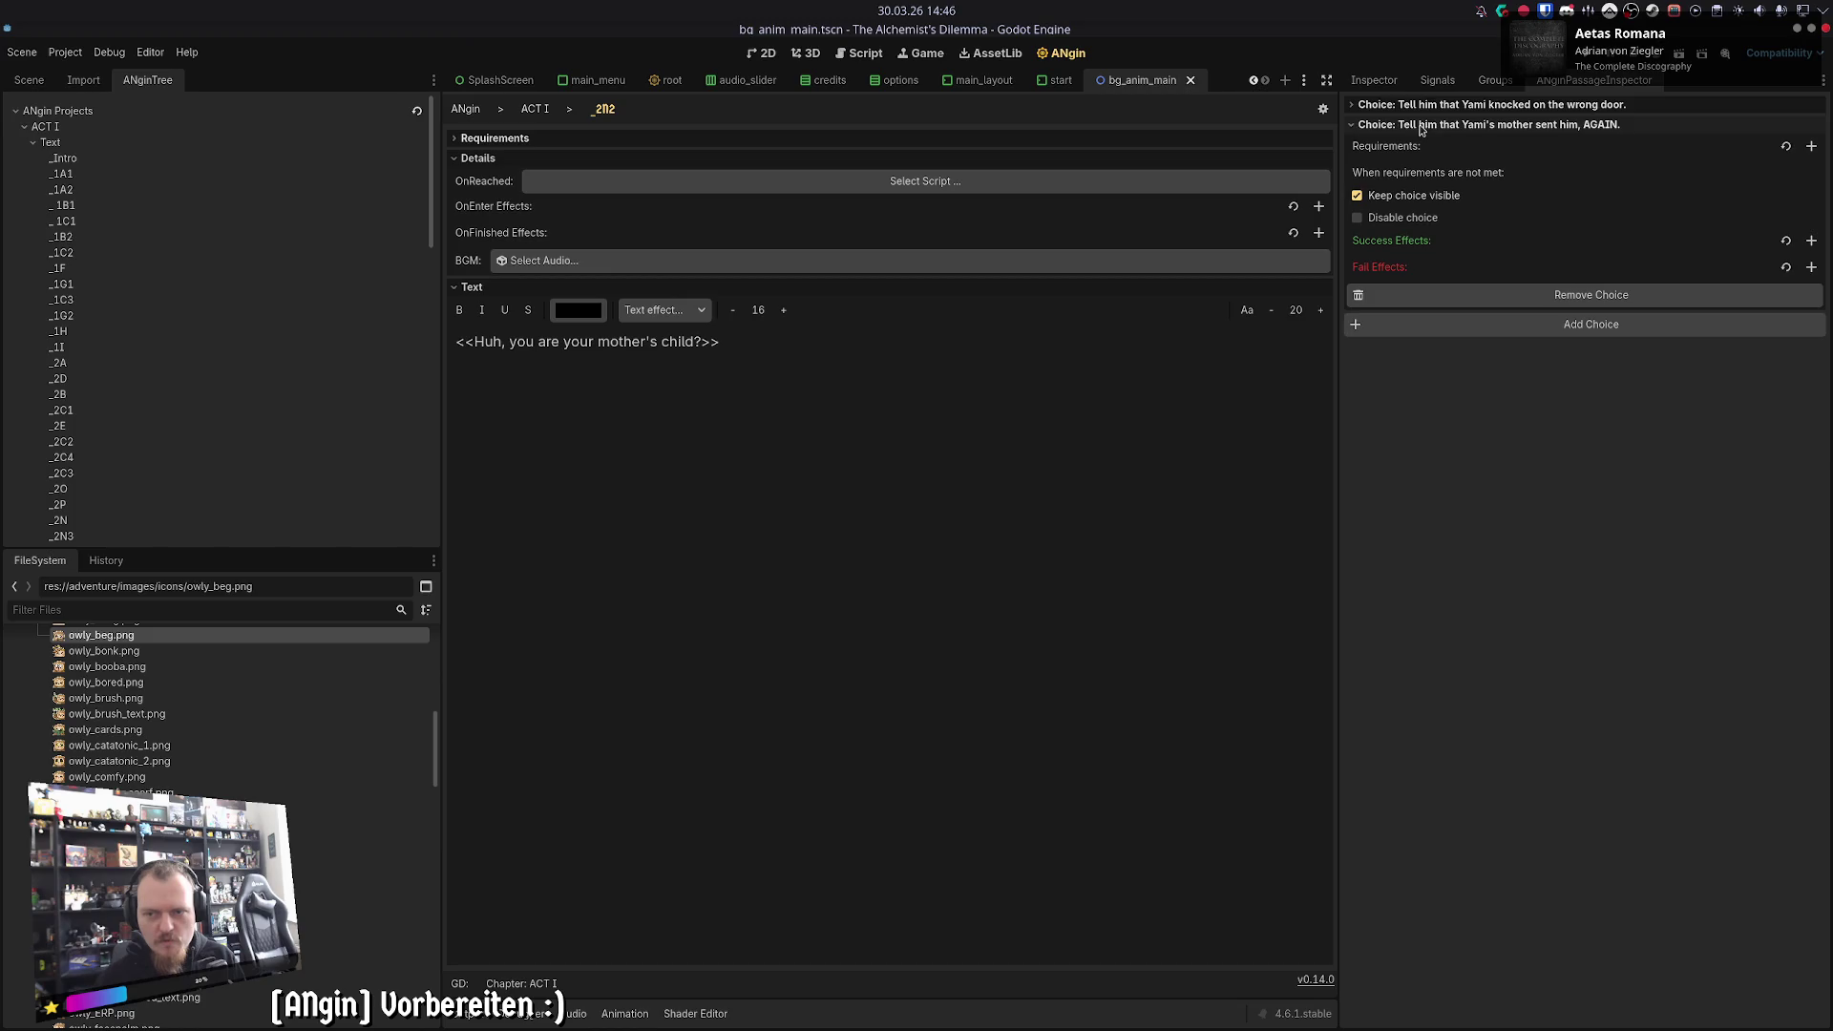
click(534, 109)
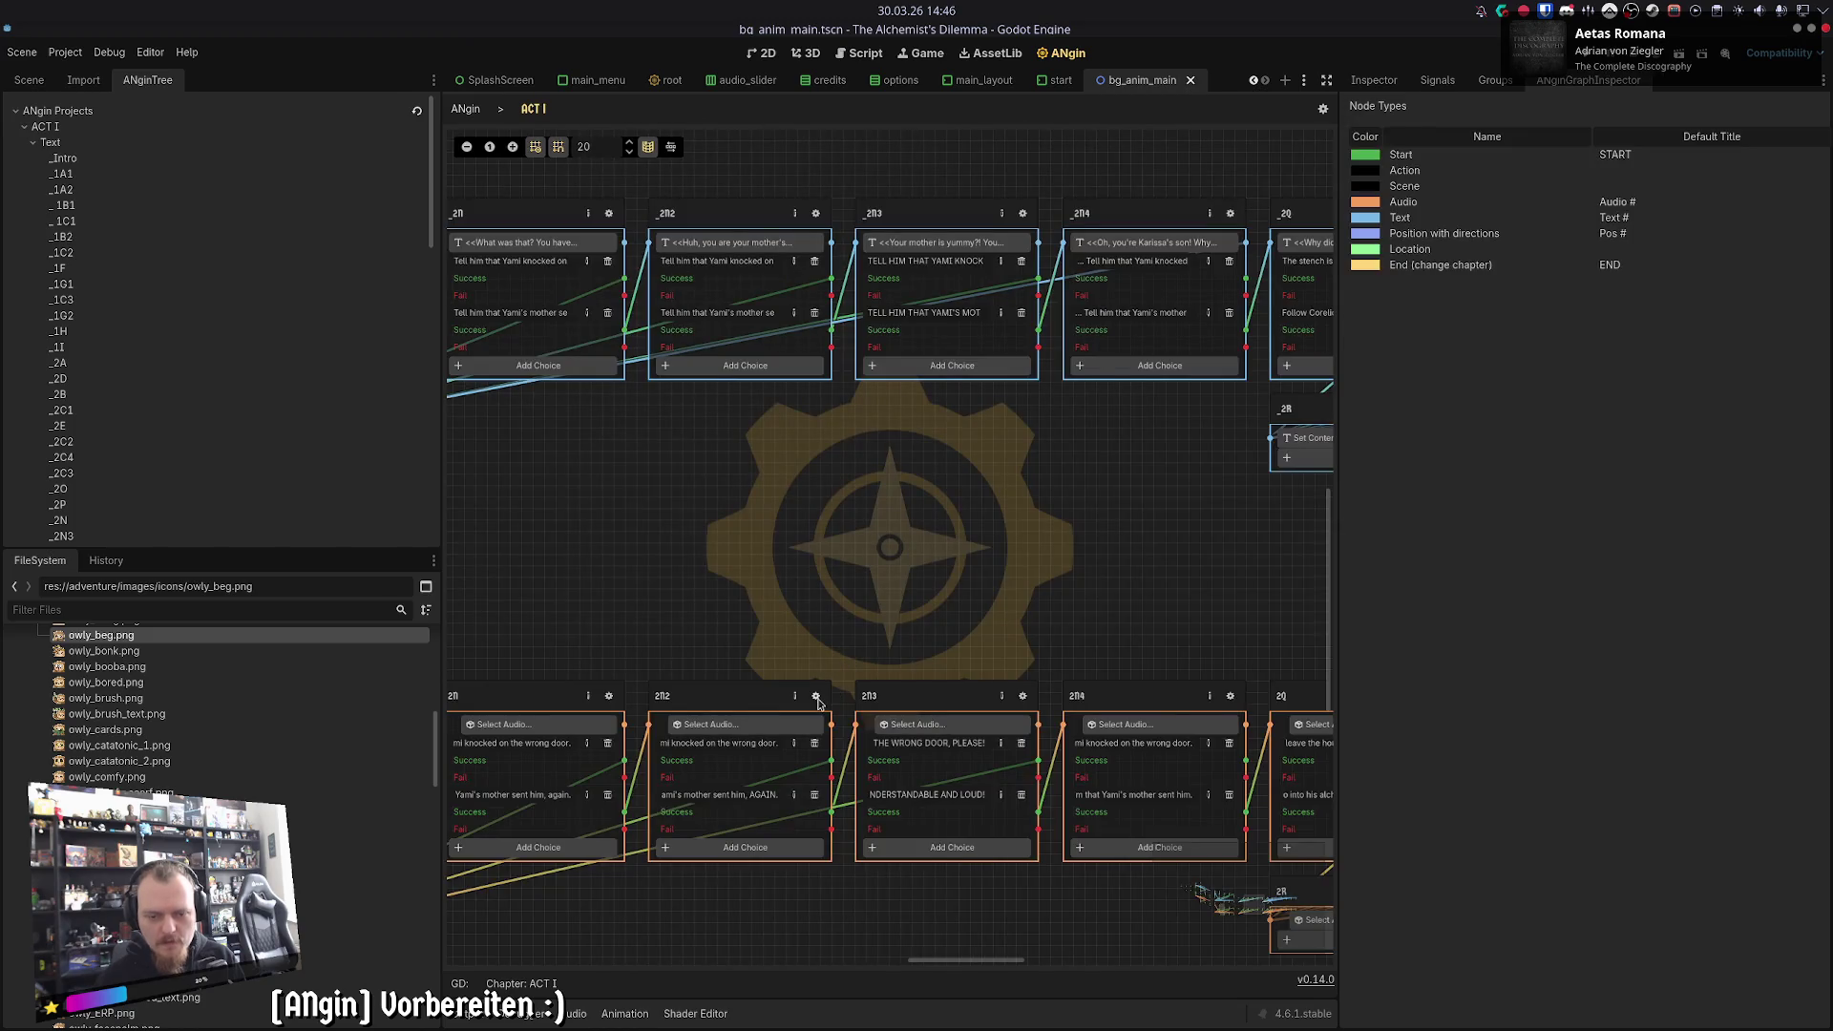
click(816, 696)
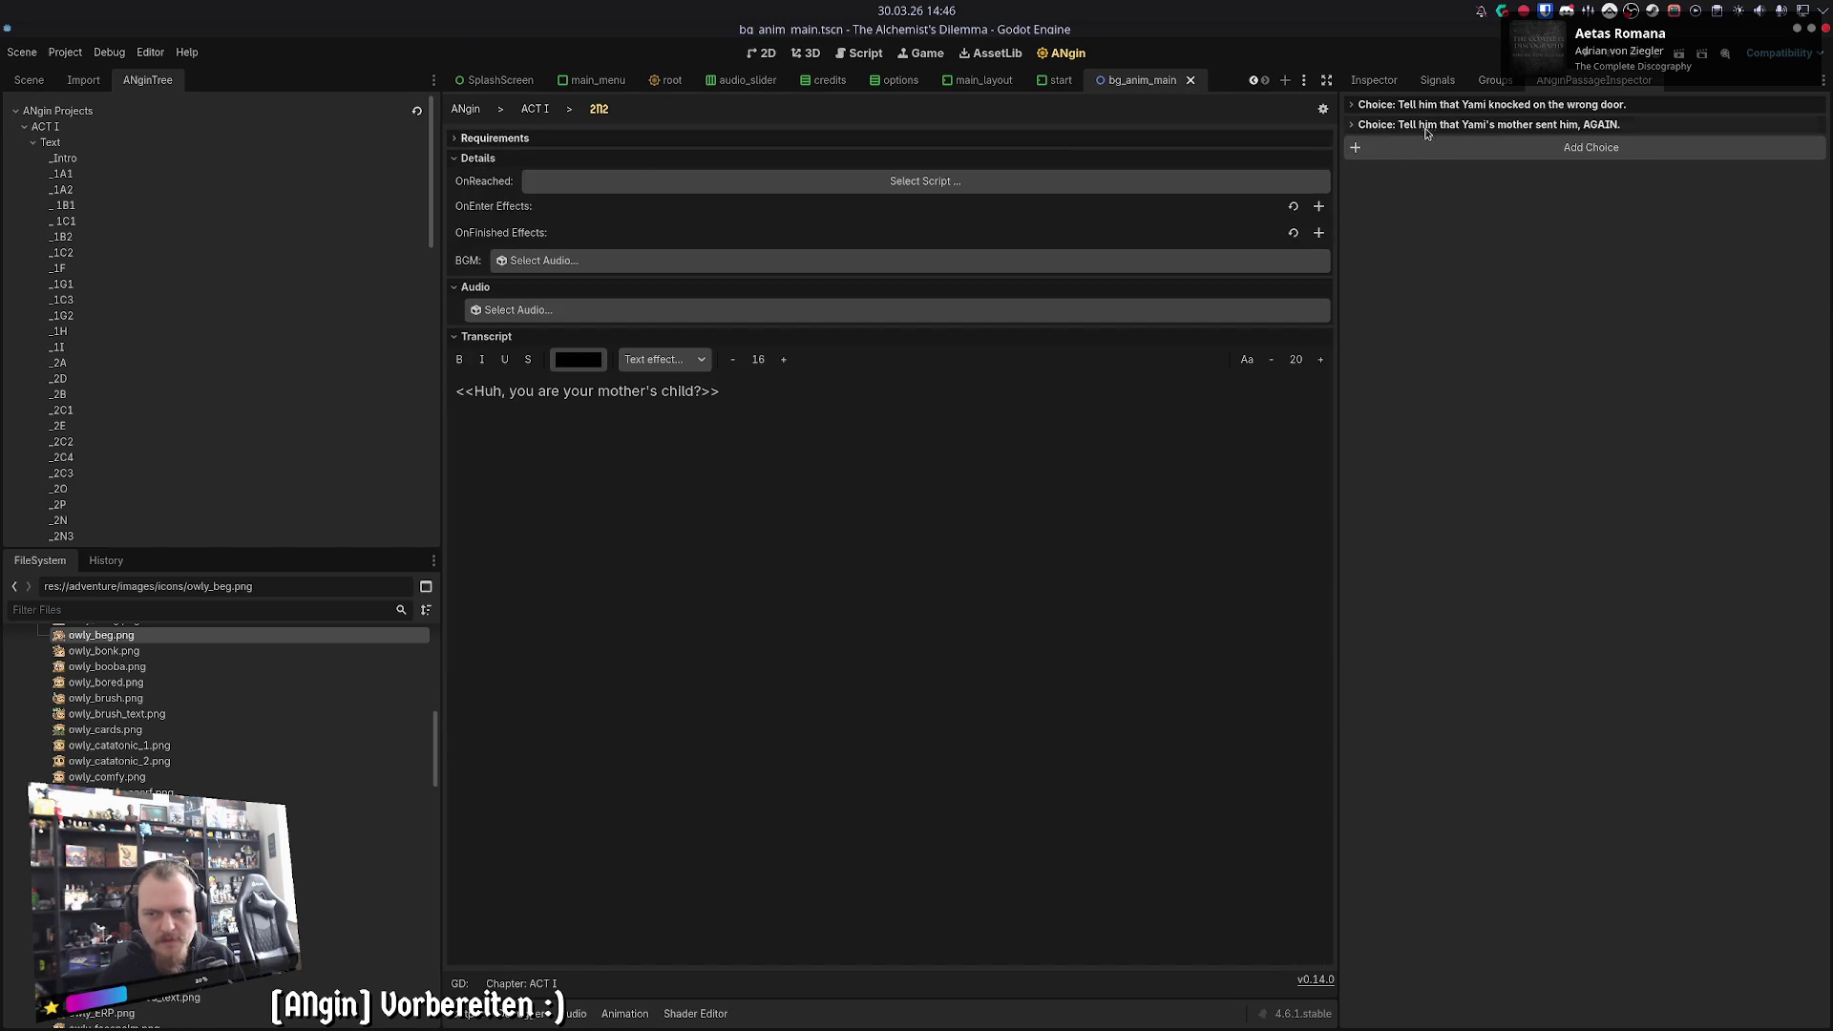
click(539, 111)
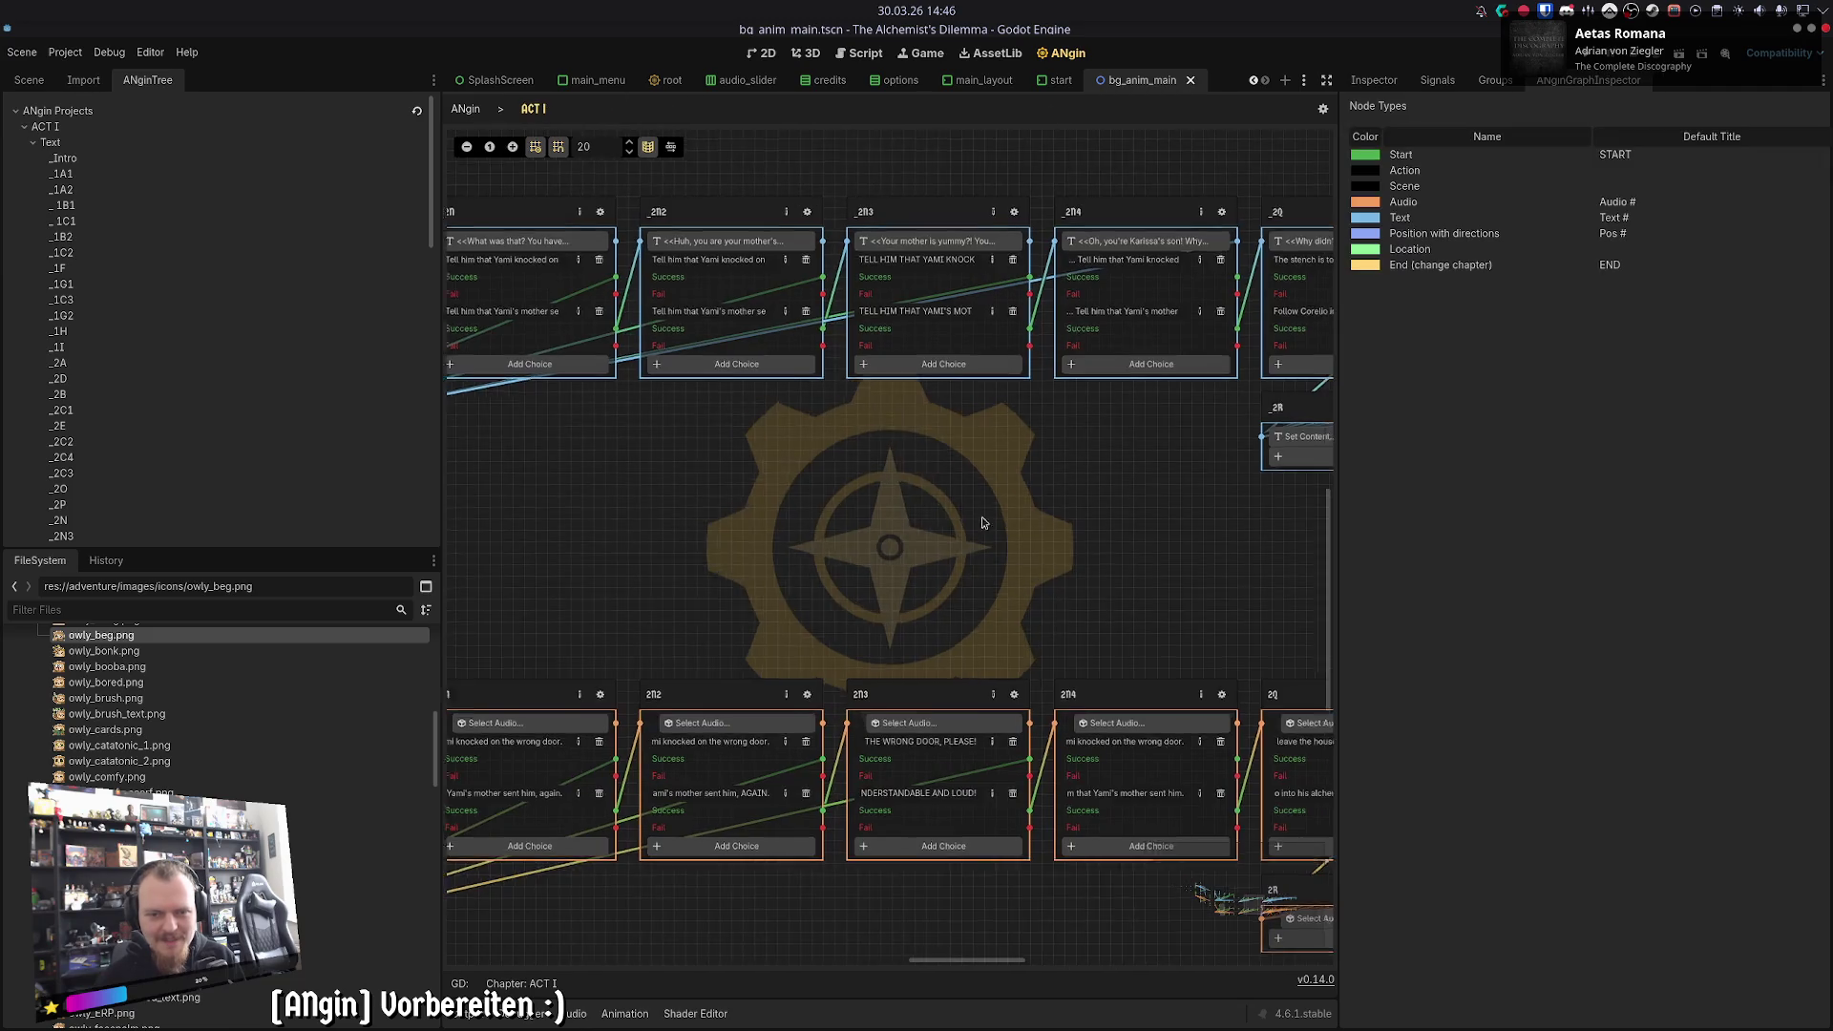
- Compare the naughty-rascal text and audio passages, including the choice settings
click(962, 209)
click(540, 111)
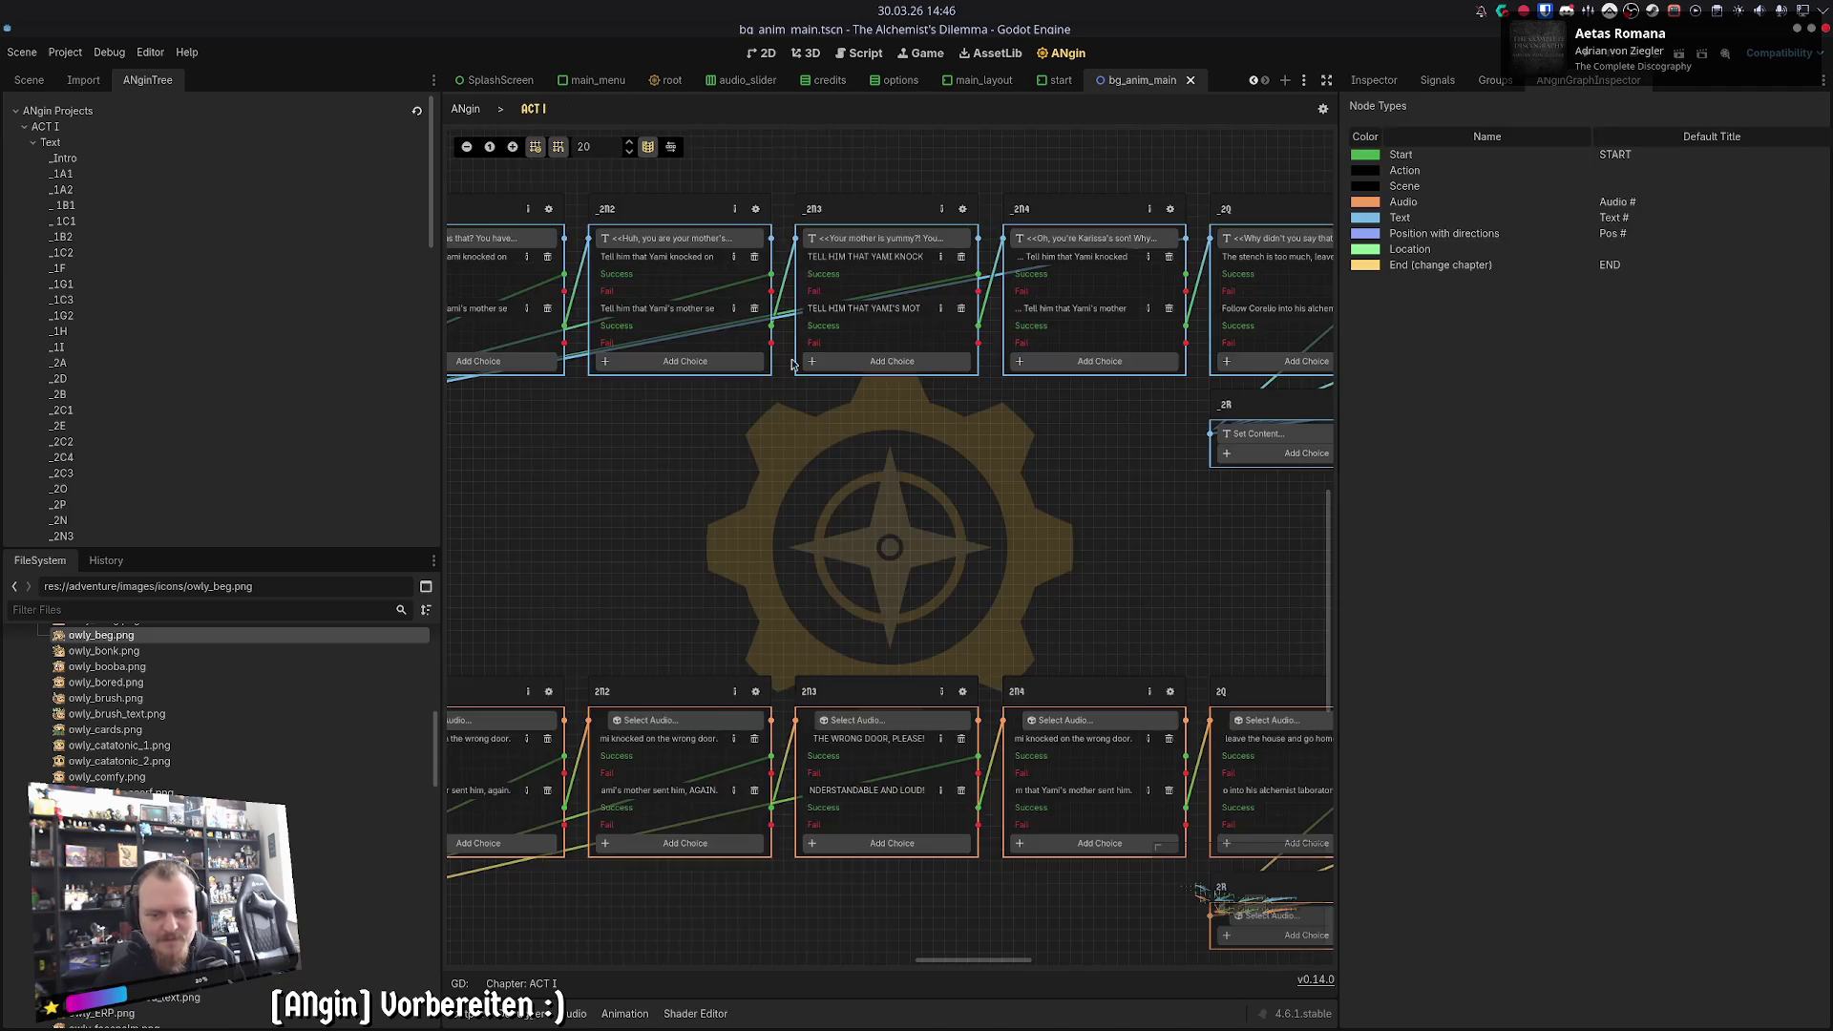
click(962, 692)
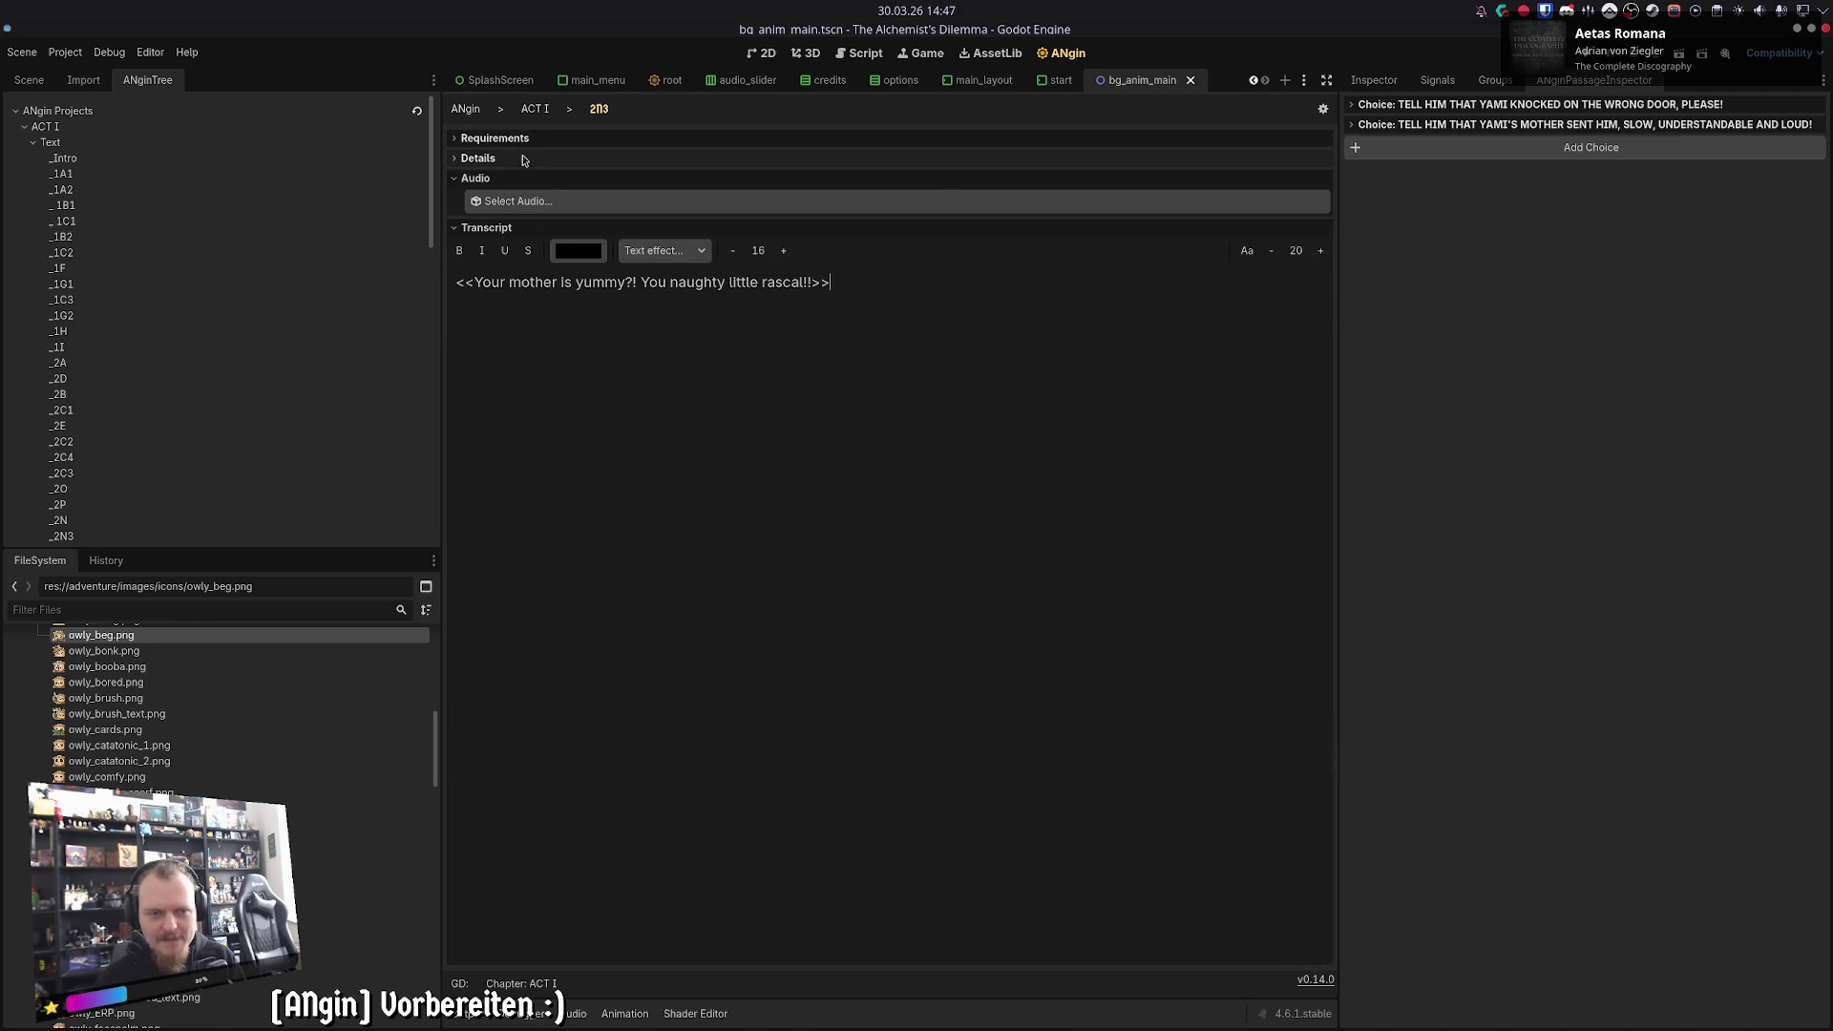
click(540, 111)
click(962, 209)
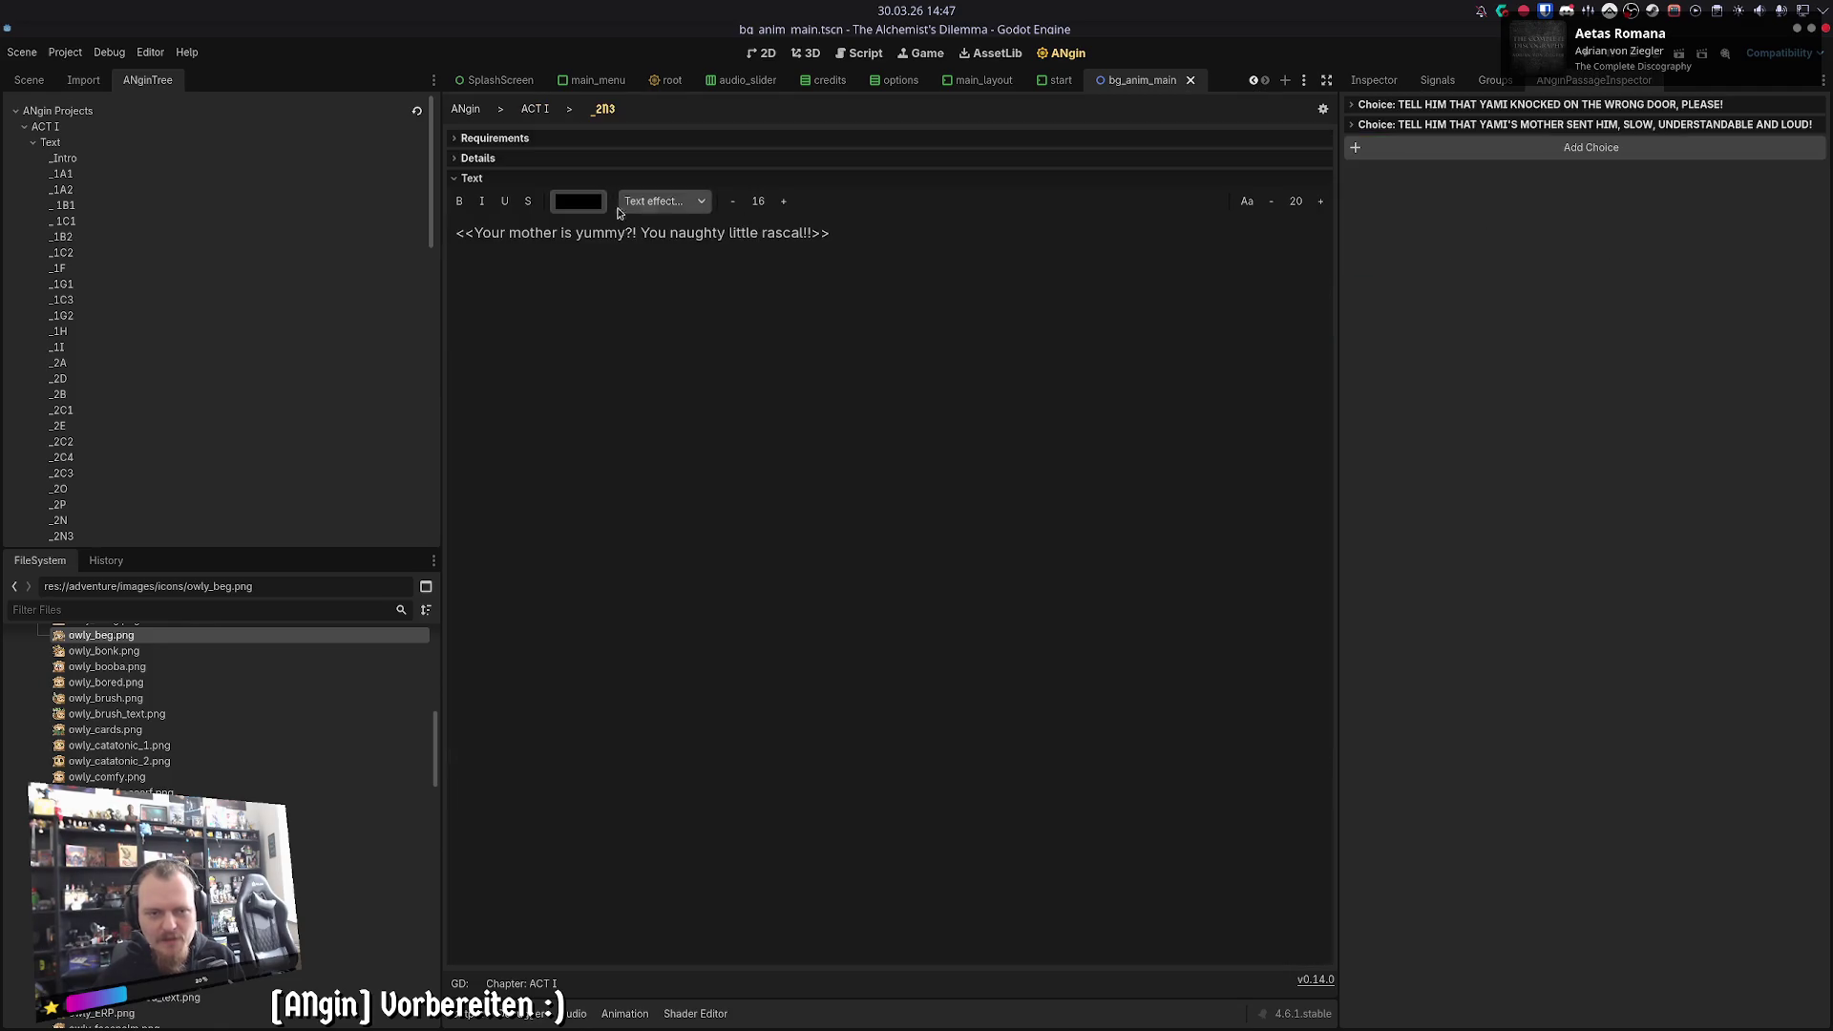
click(1414, 110)
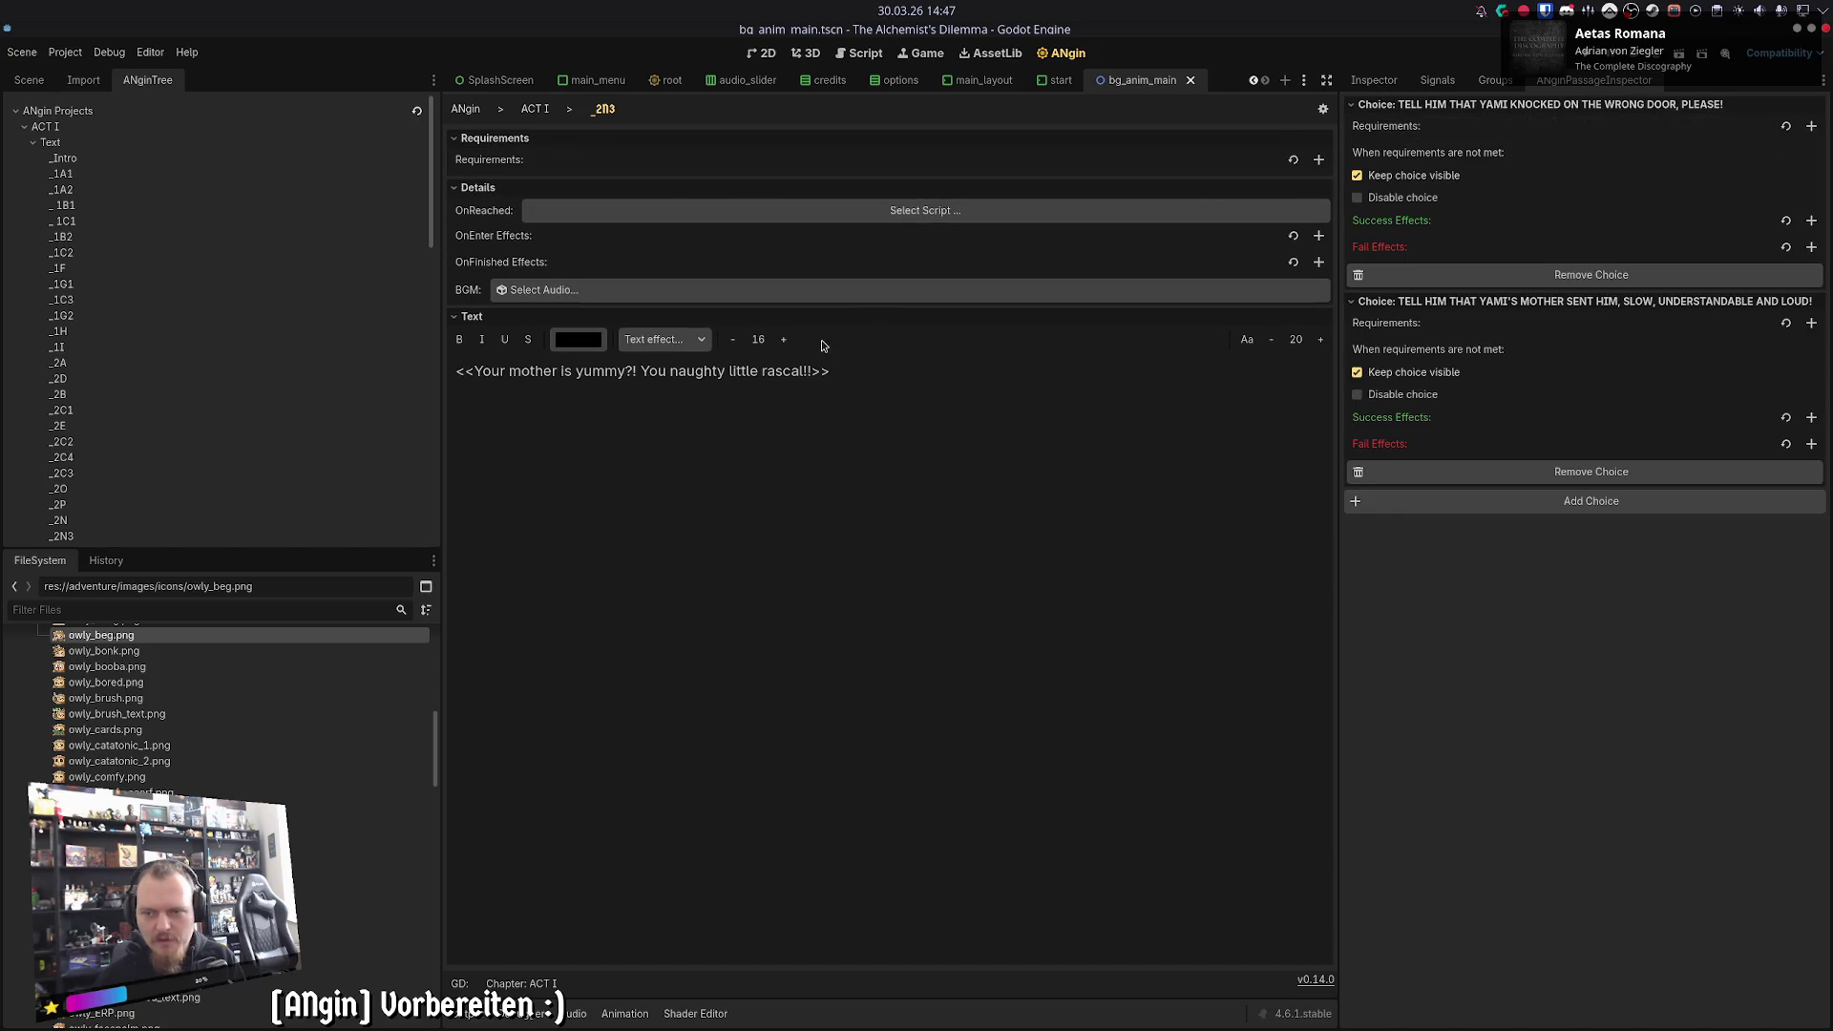
click(531, 108)
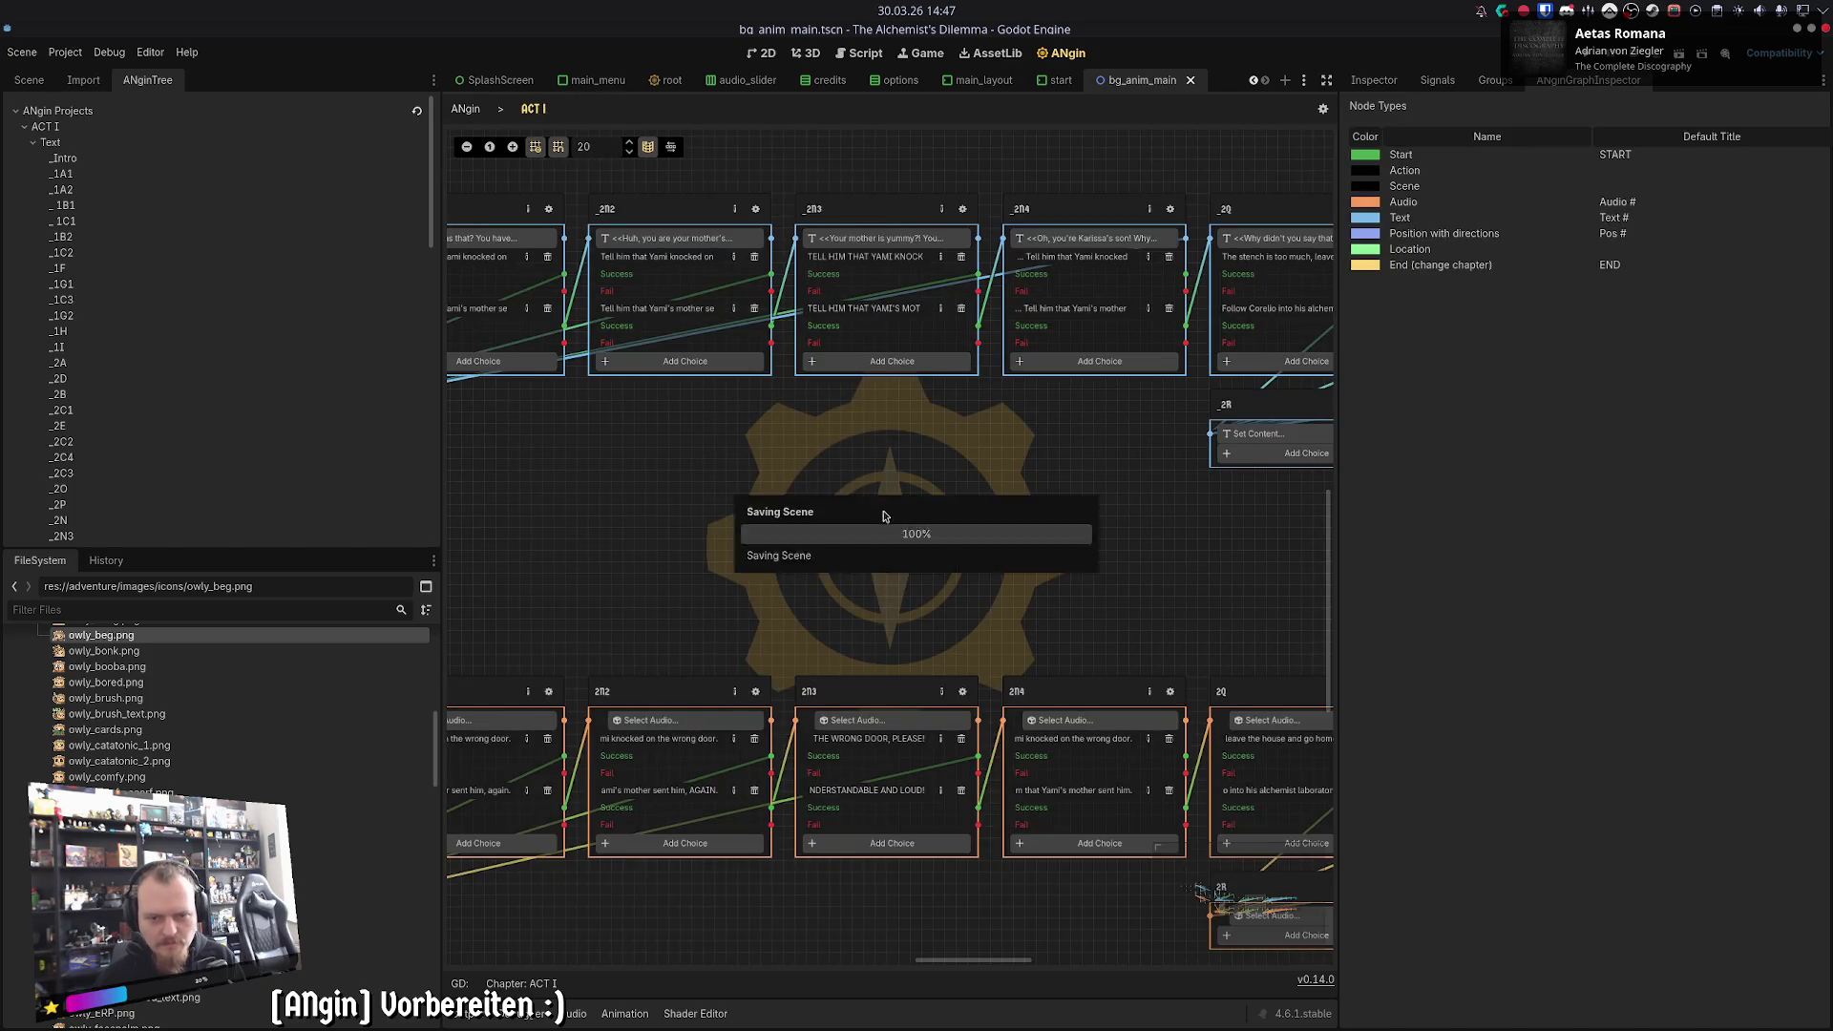
- Check the naughty-rascal text passage against the 2N3 audio node's transcript
scroll(846, 516, right, 2)
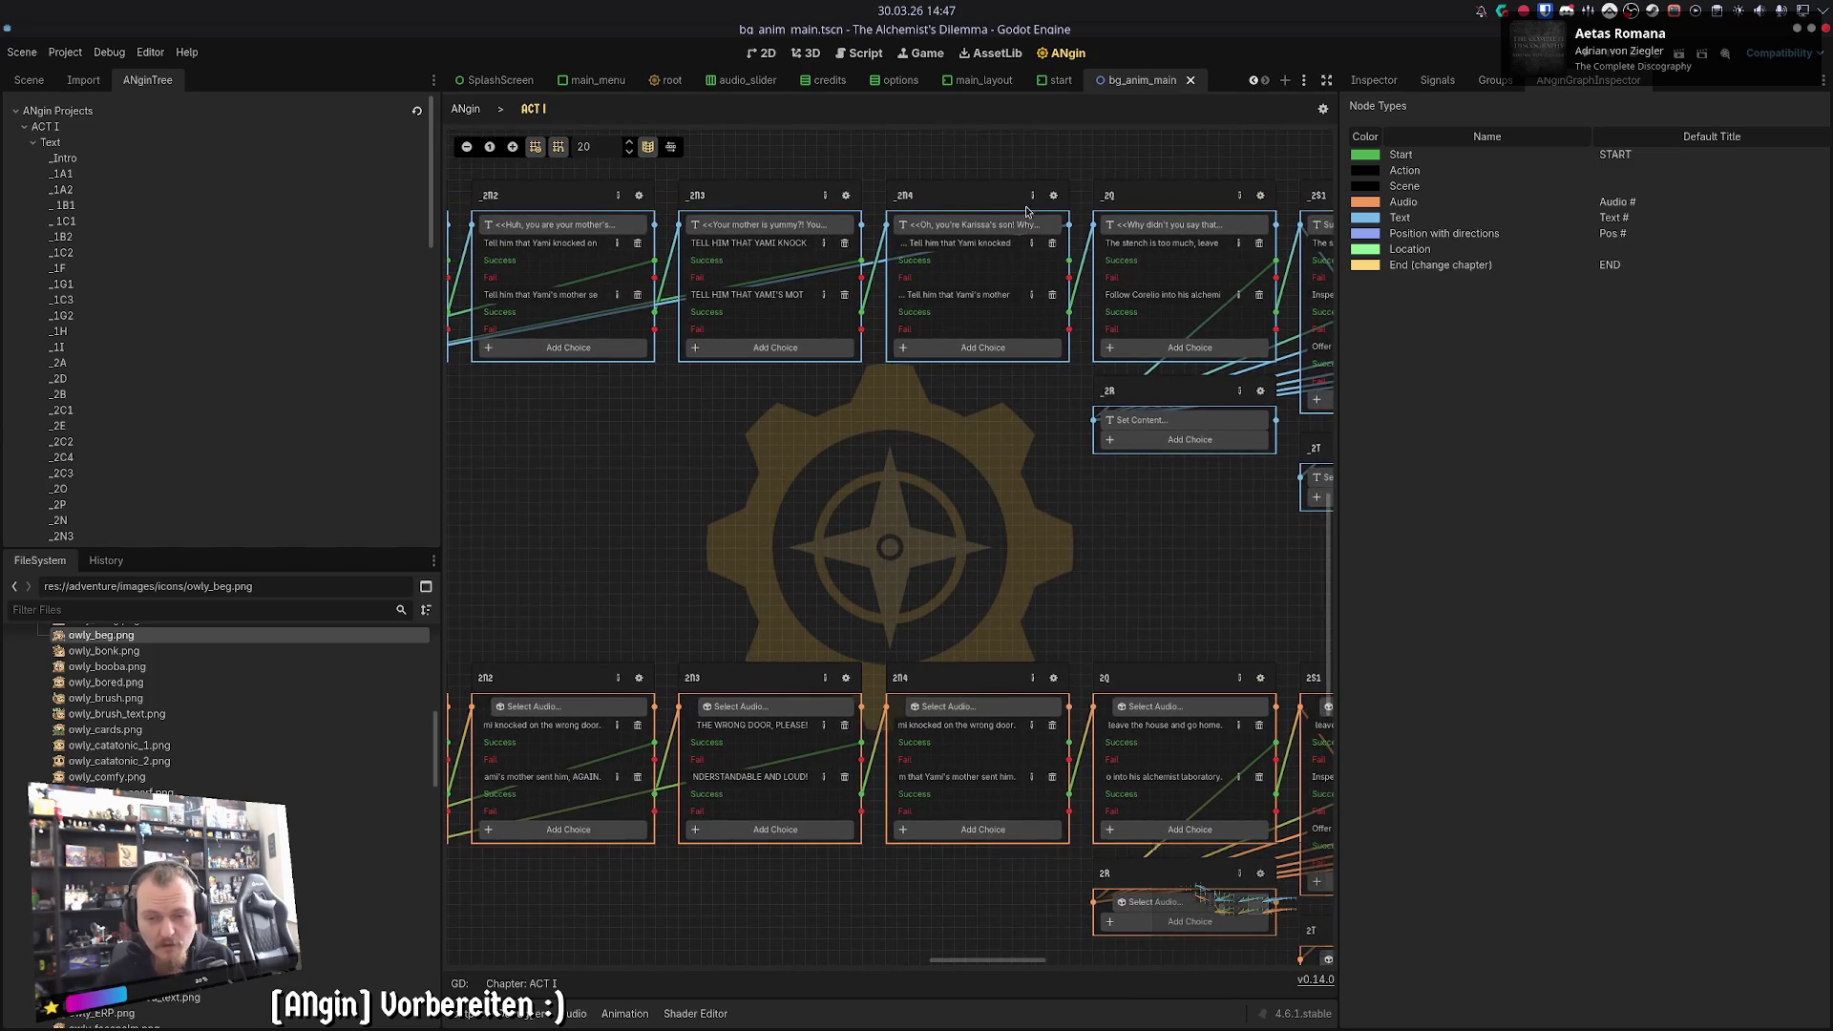
click(850, 212)
click(534, 109)
click(857, 613)
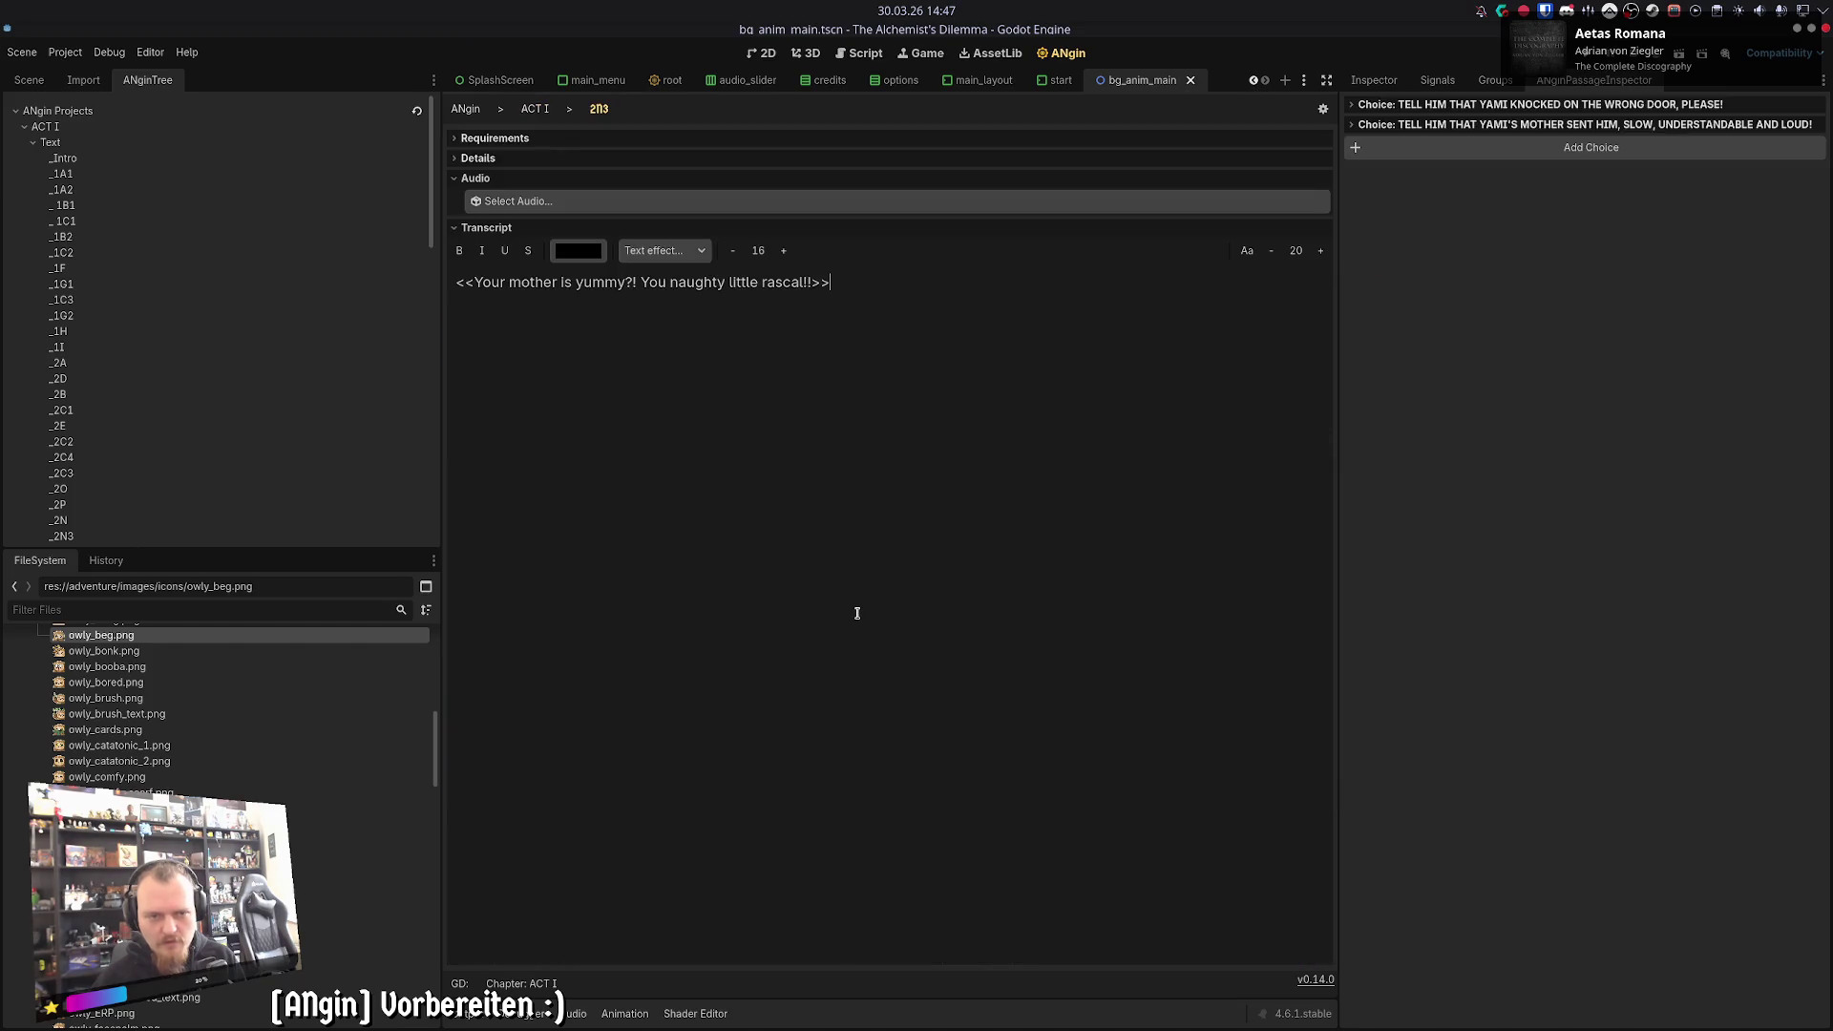
click(540, 110)
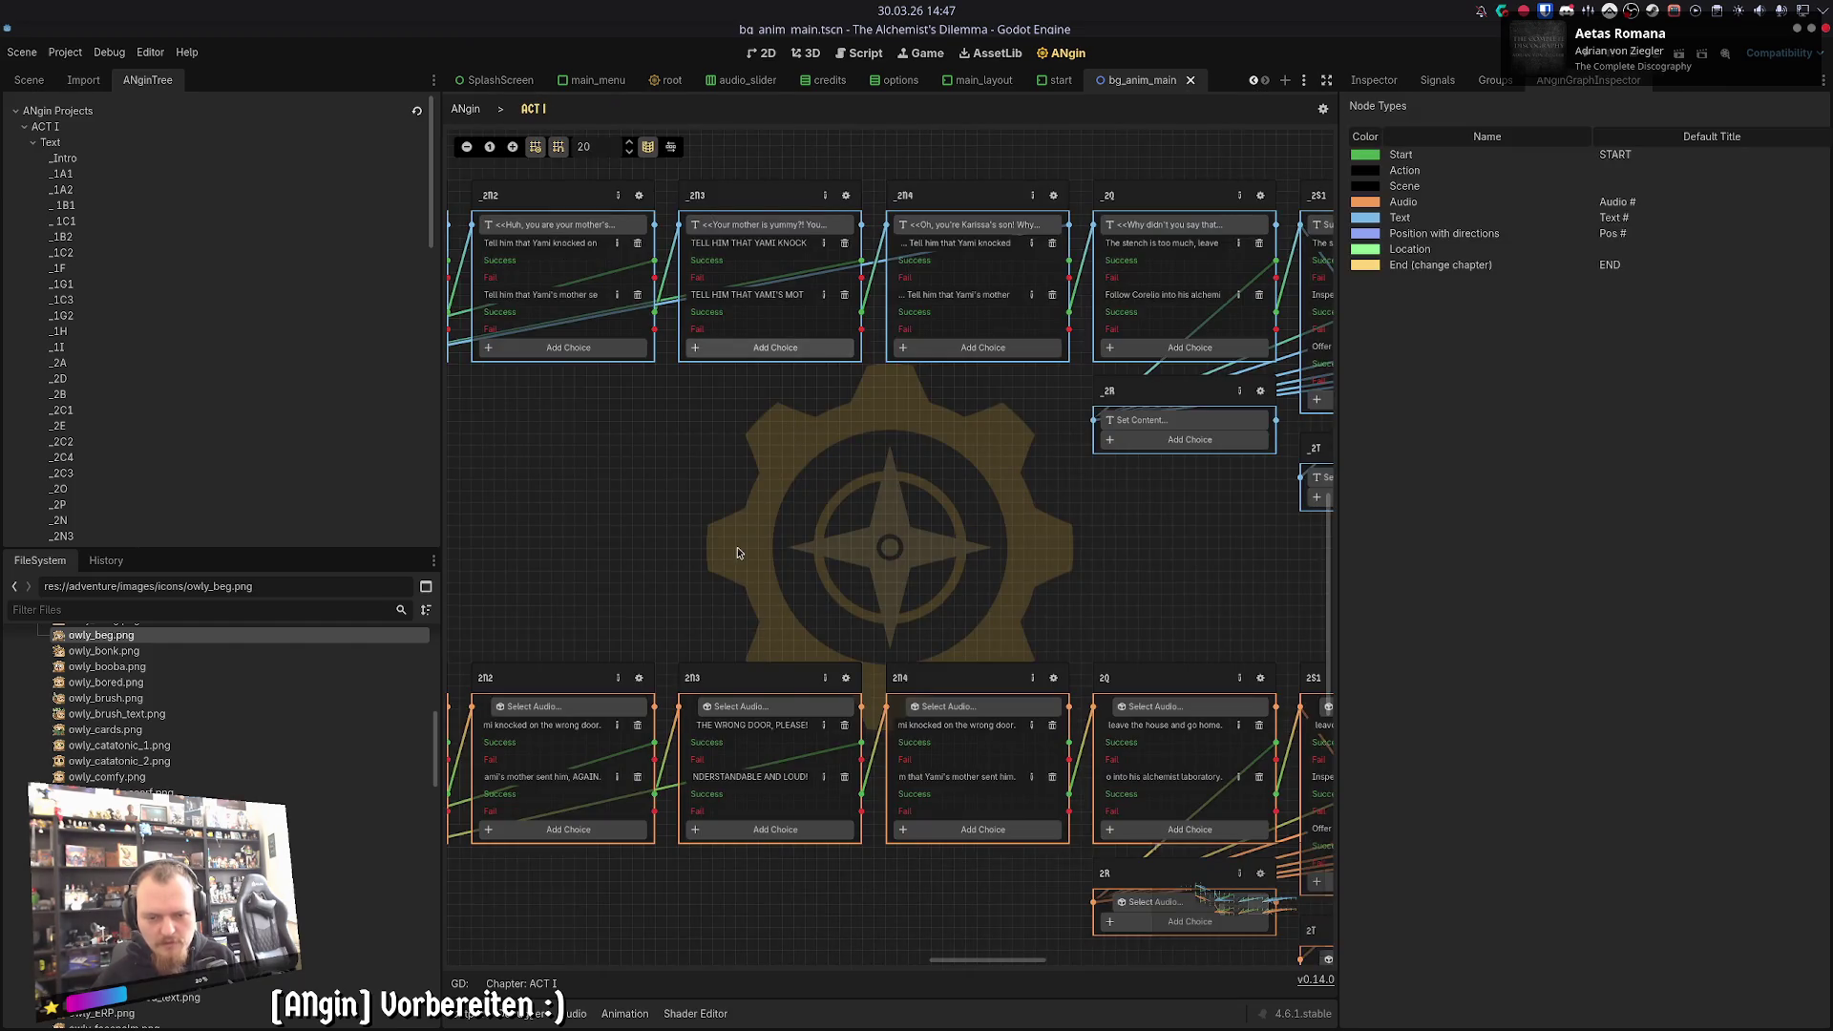
- Copy the _2N4 Karissa's-son dialogue into the 2N4 audio node's transcript
click(871, 229)
key(ctrl+a)
click(535, 111)
click(872, 712)
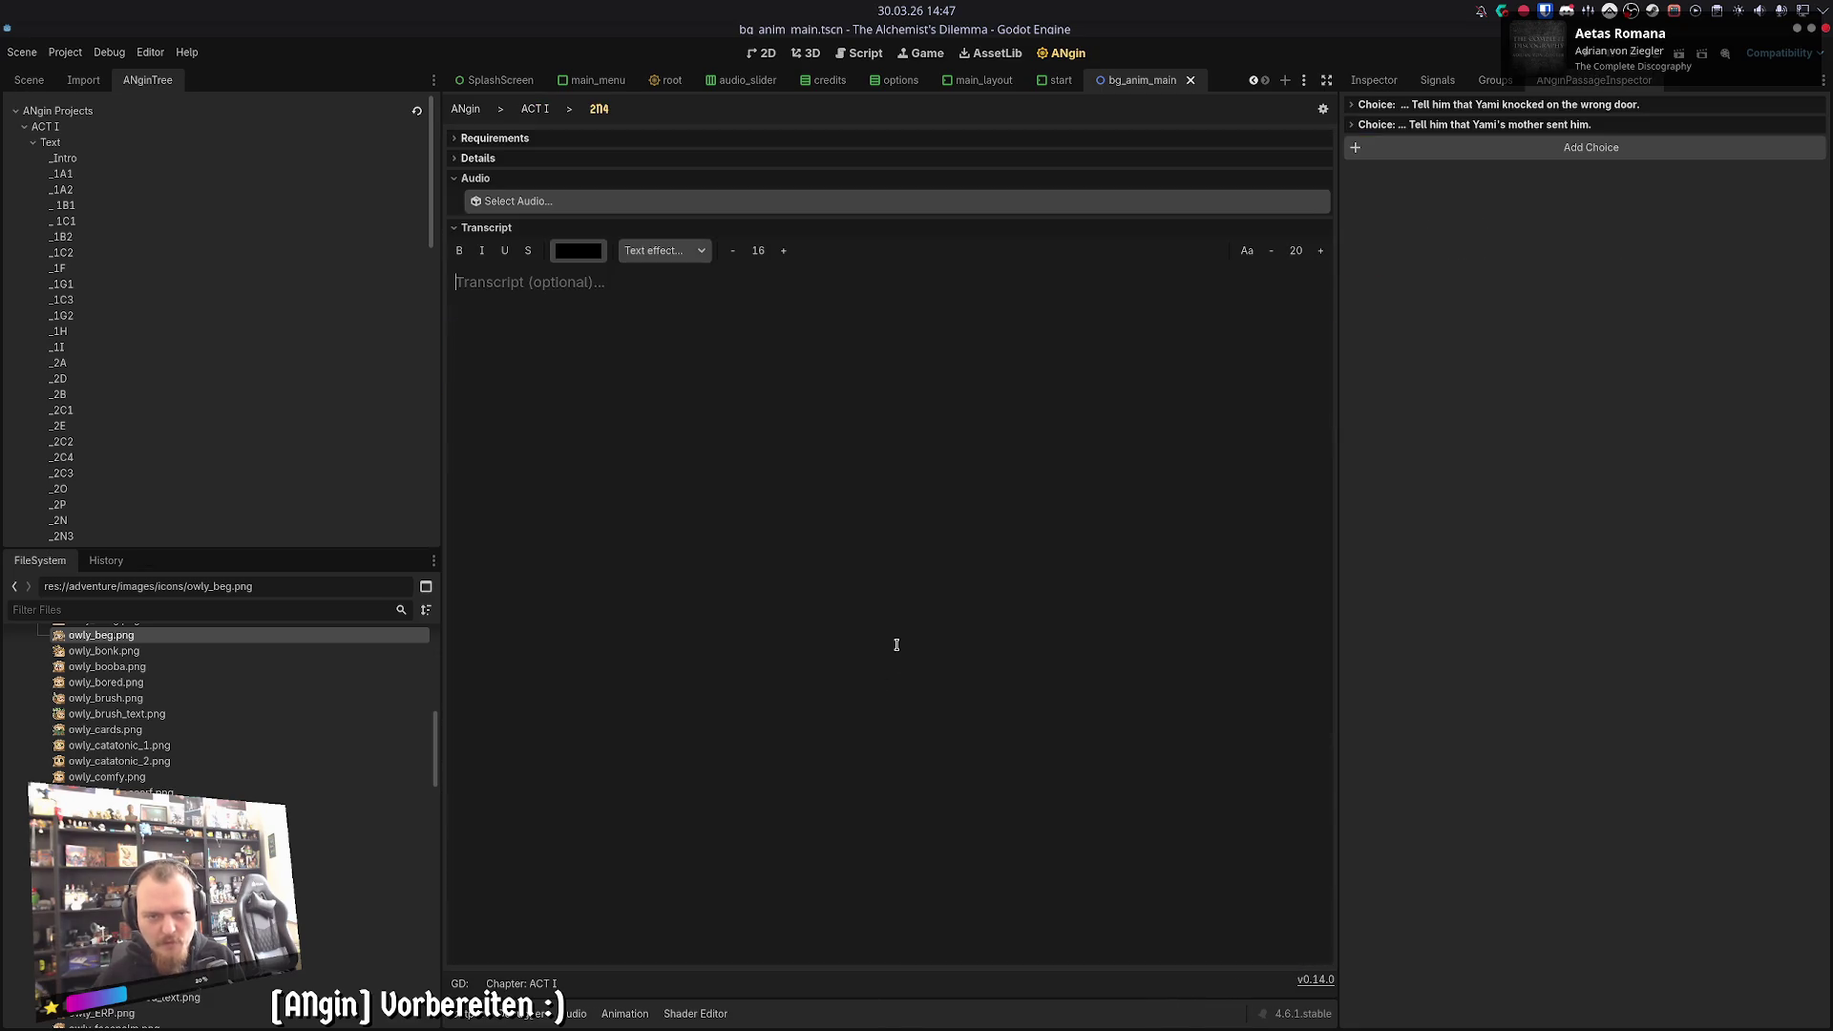
click(532, 109)
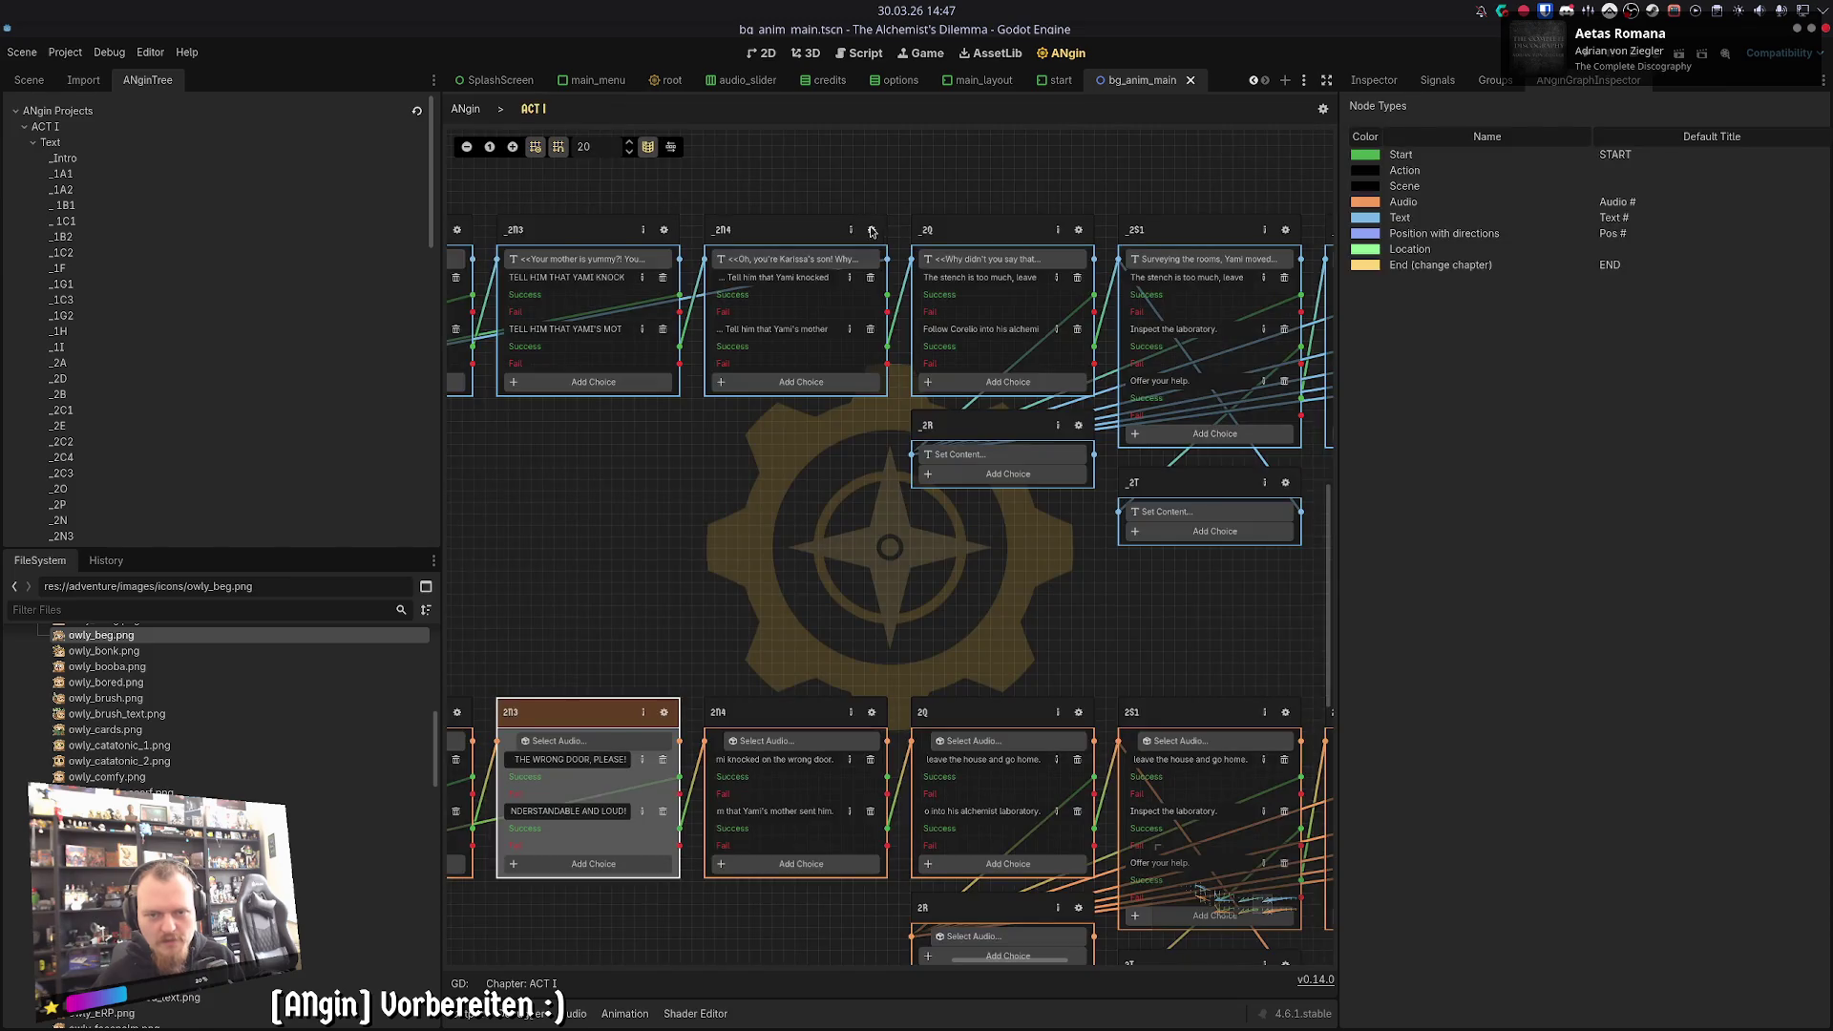
click(871, 230)
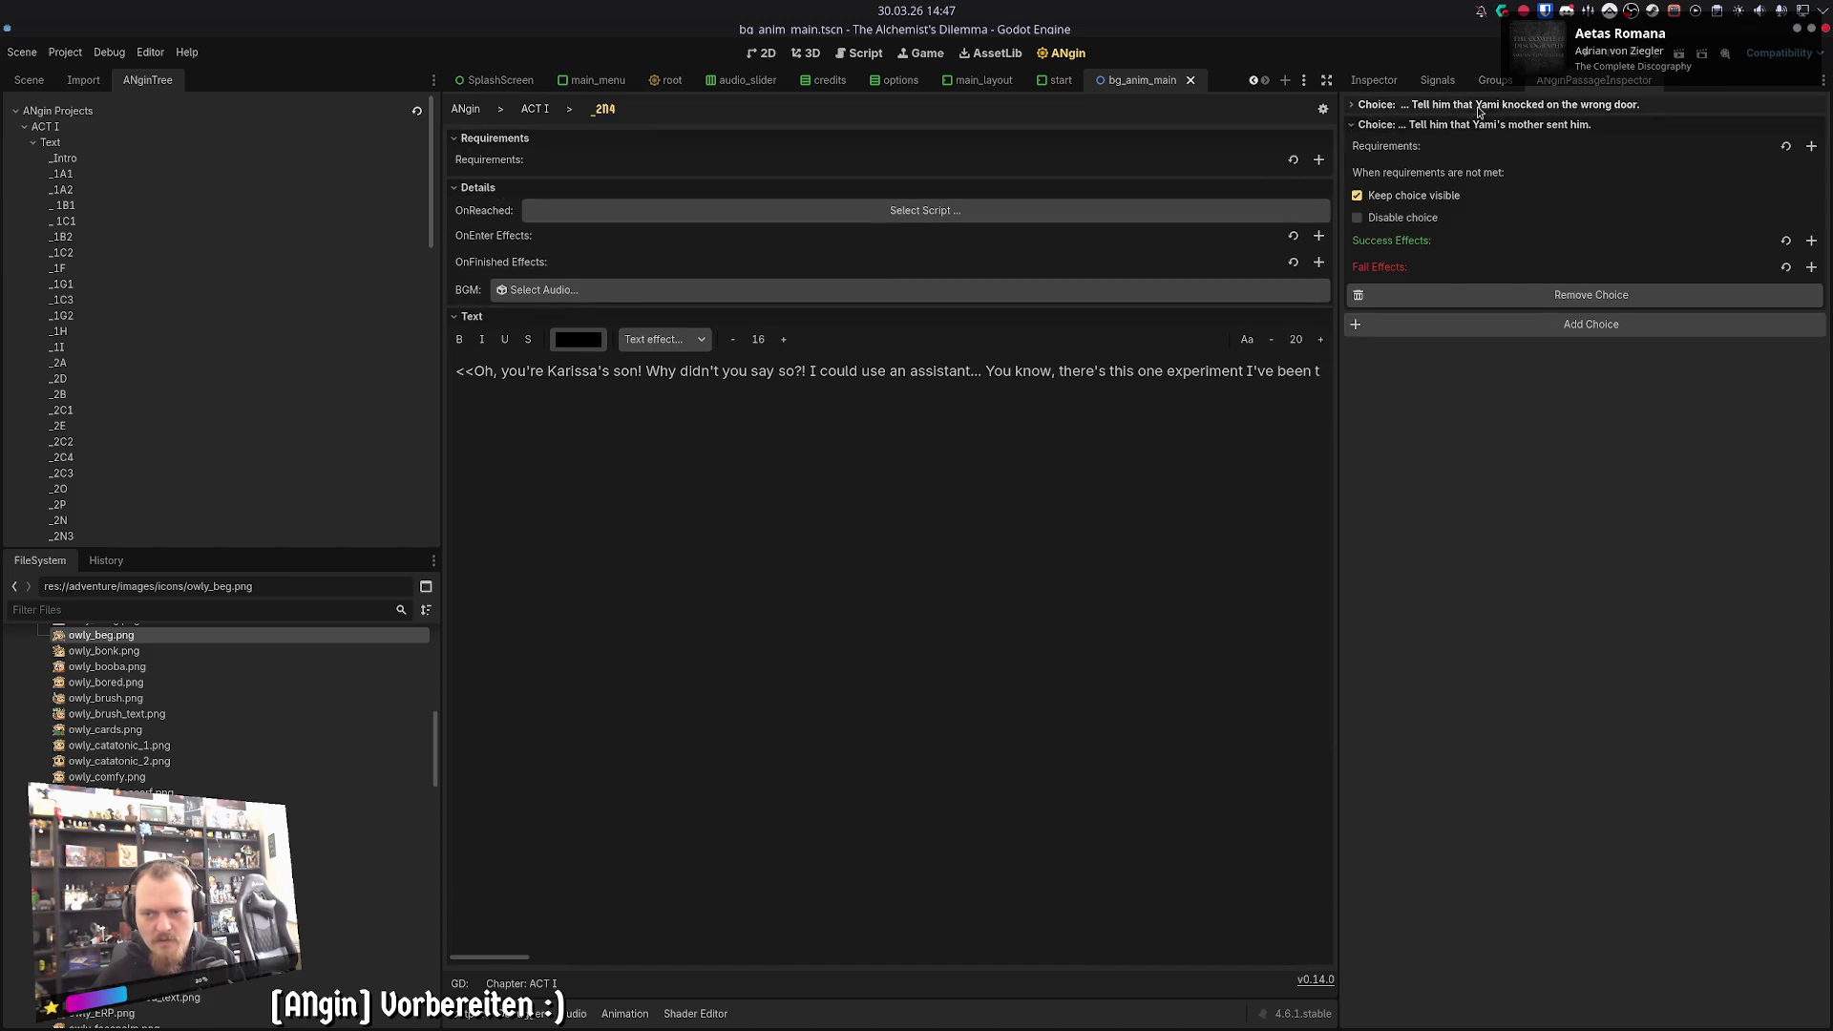
click(535, 109)
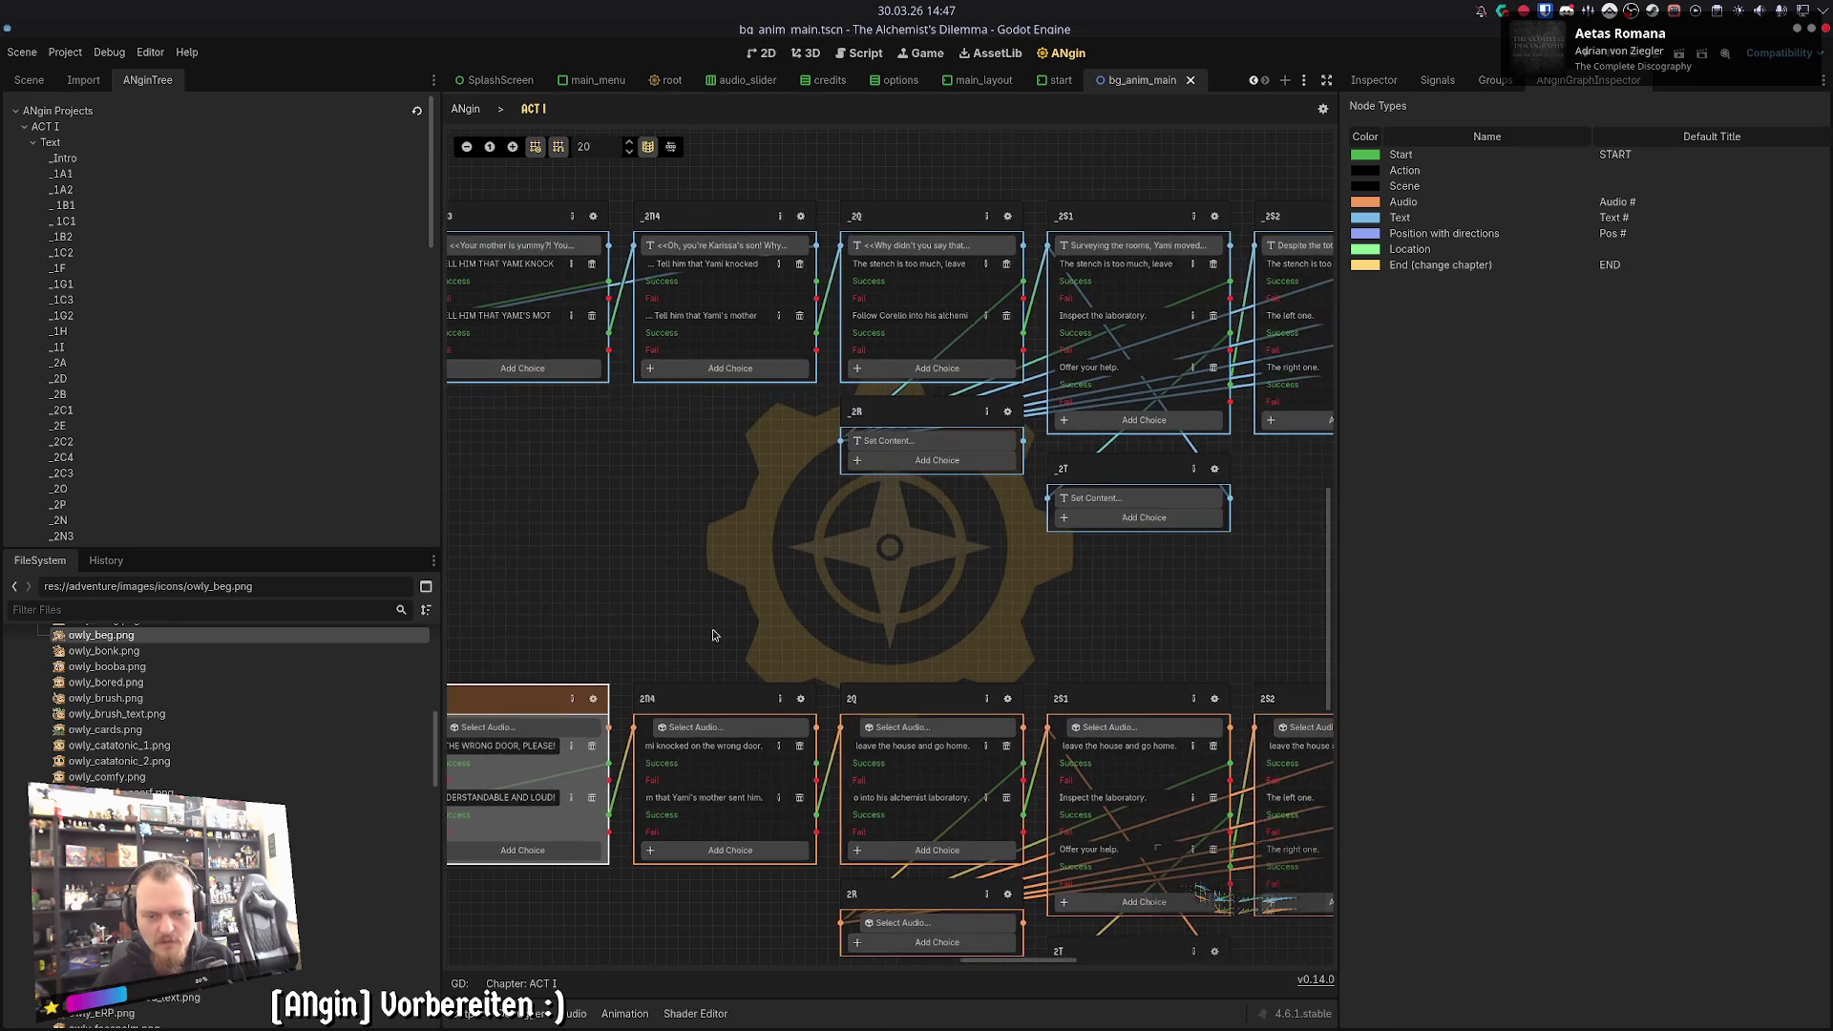
click(726, 700)
click(800, 698)
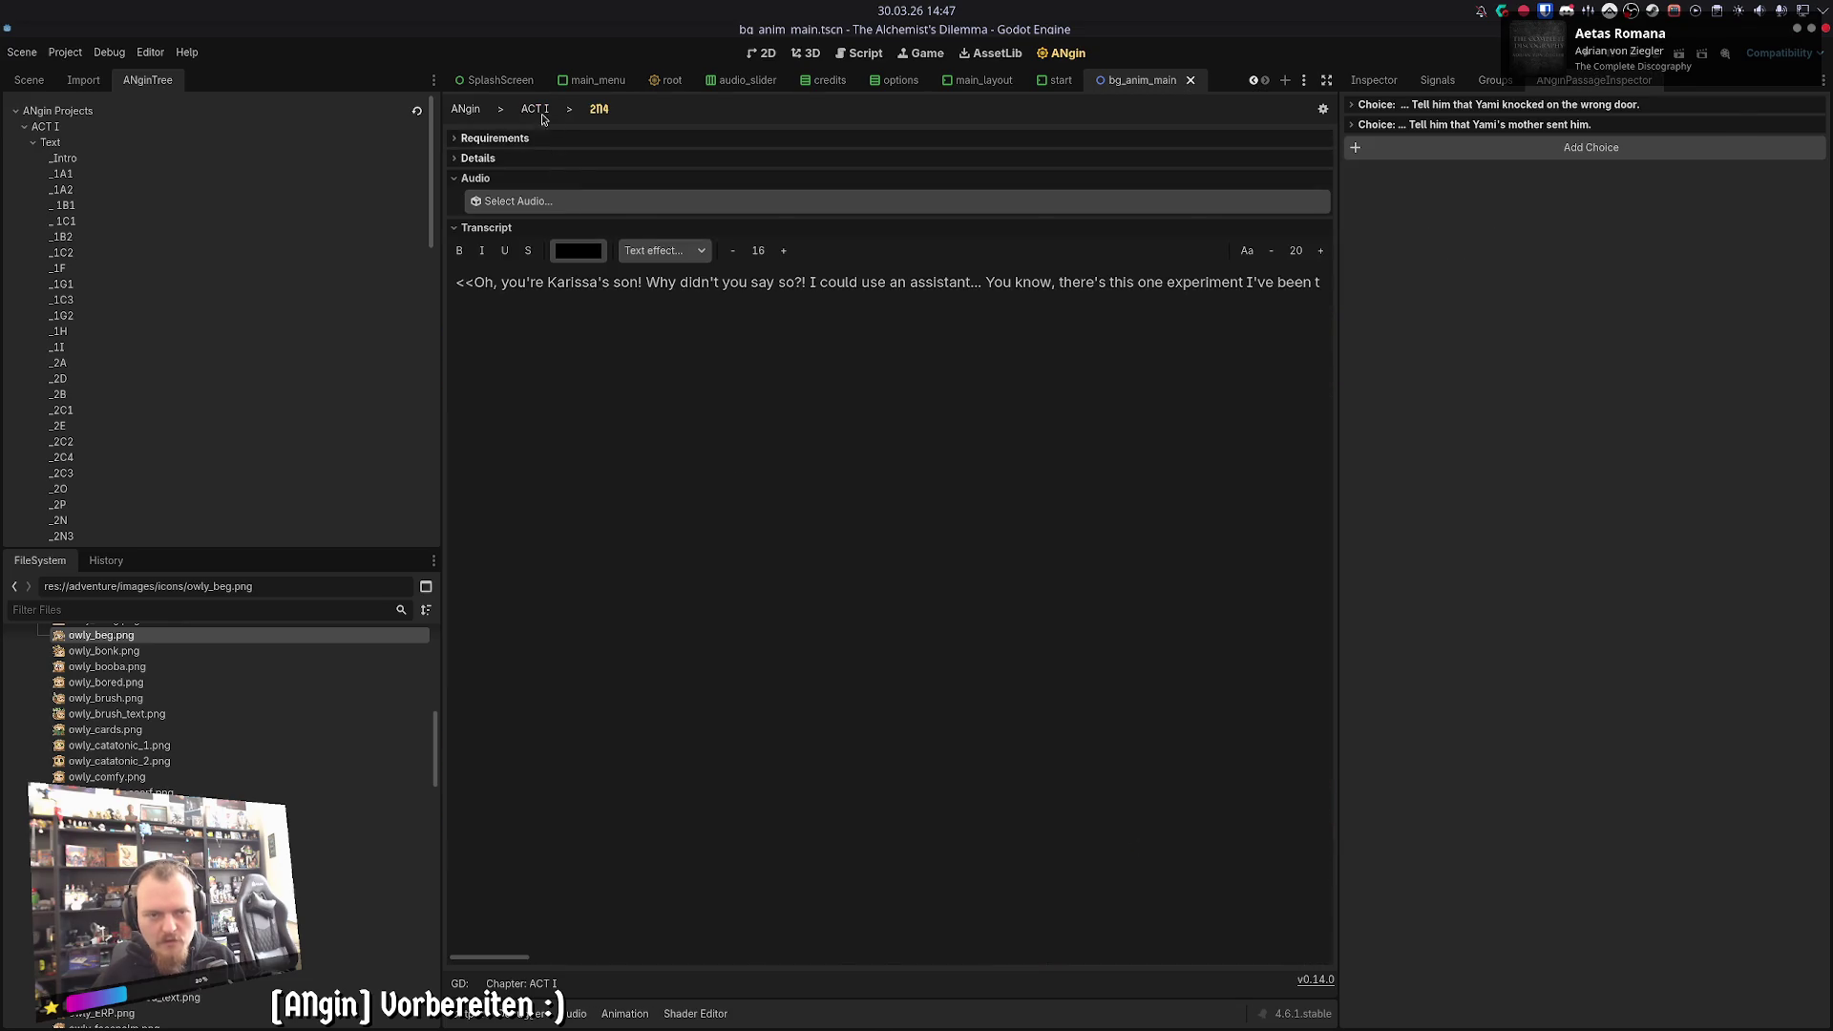
click(535, 109)
- Compare the _2Q text passage with the 2Q audio node, and view the _2R passage
click(861, 224)
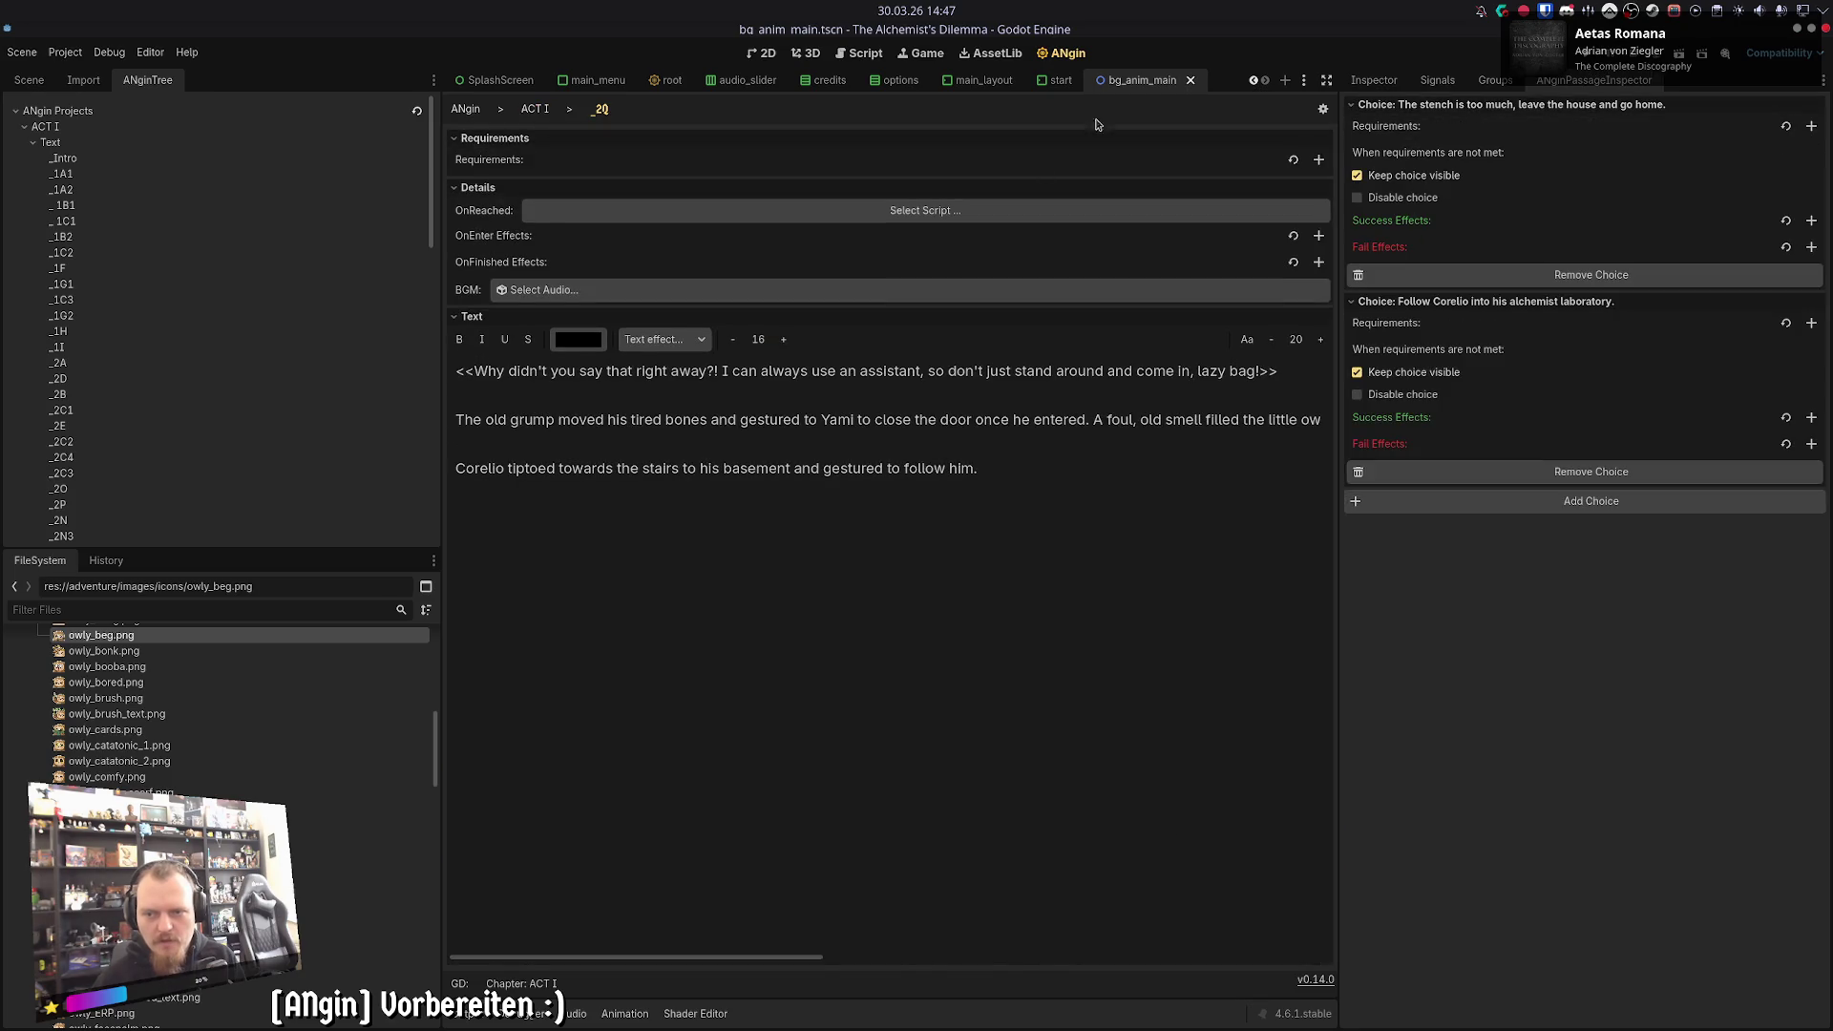
click(535, 109)
click(844, 652)
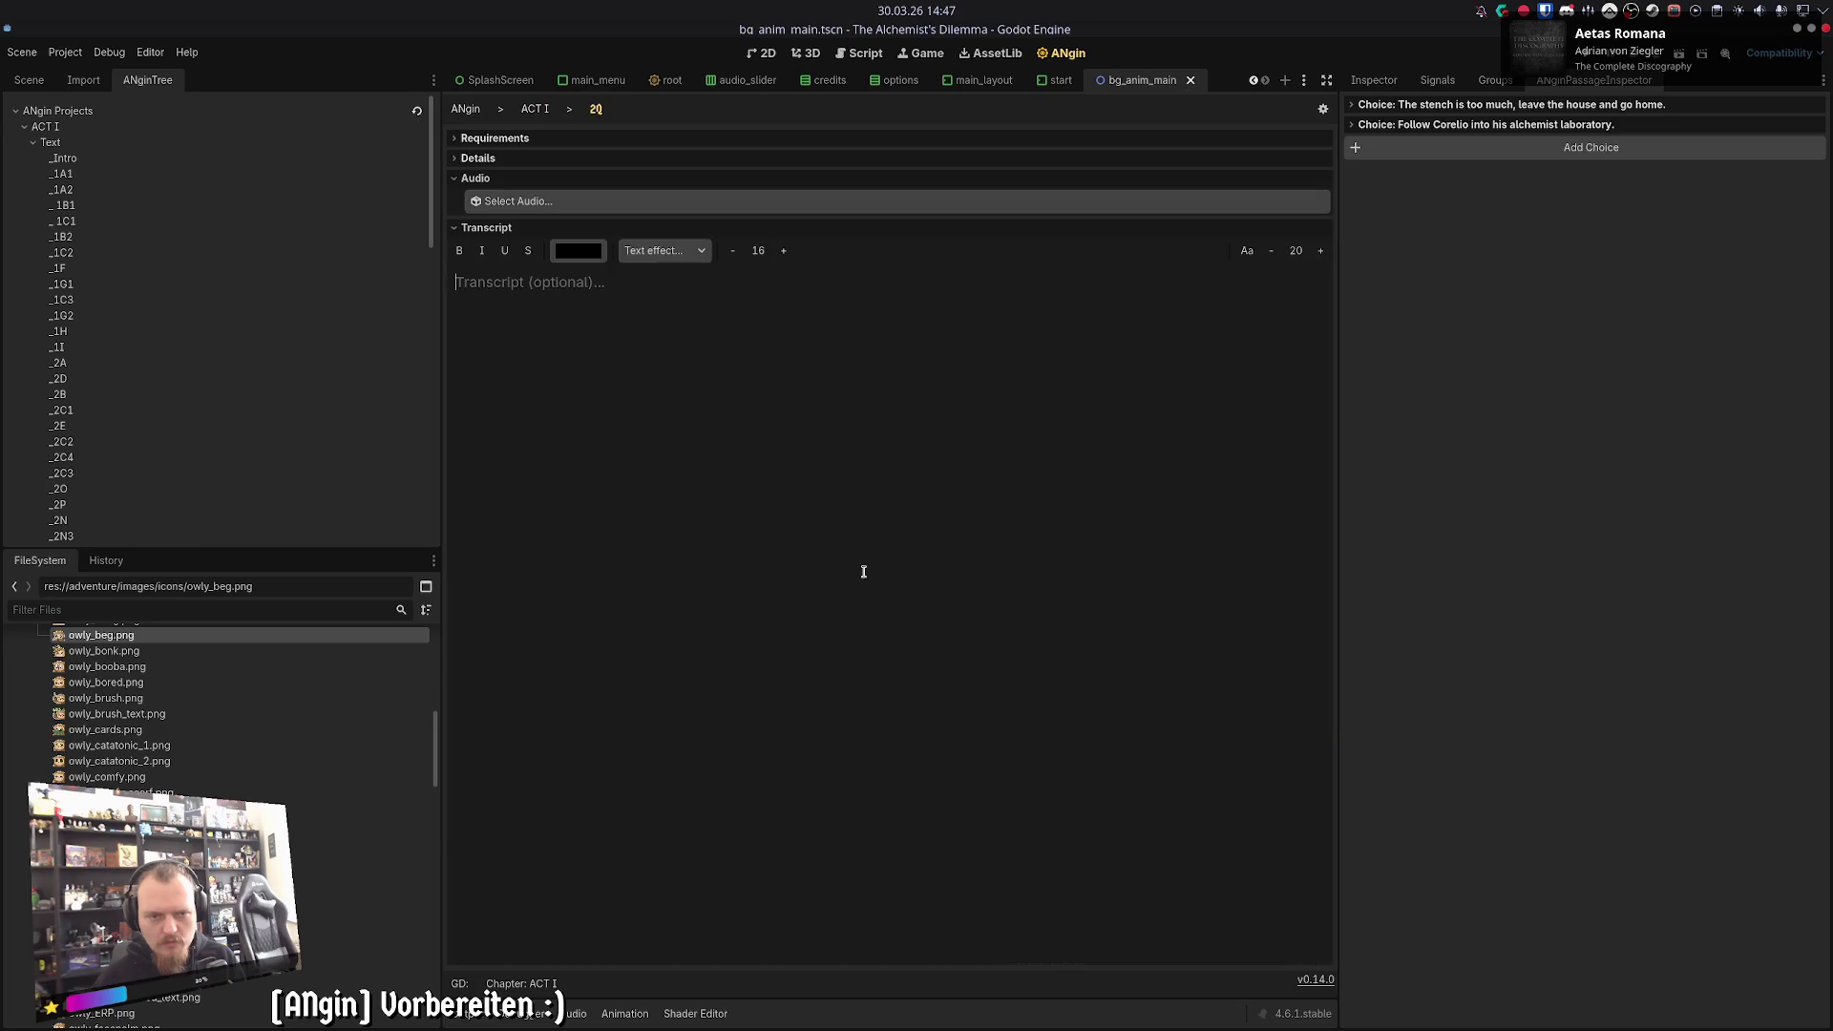
click(535, 109)
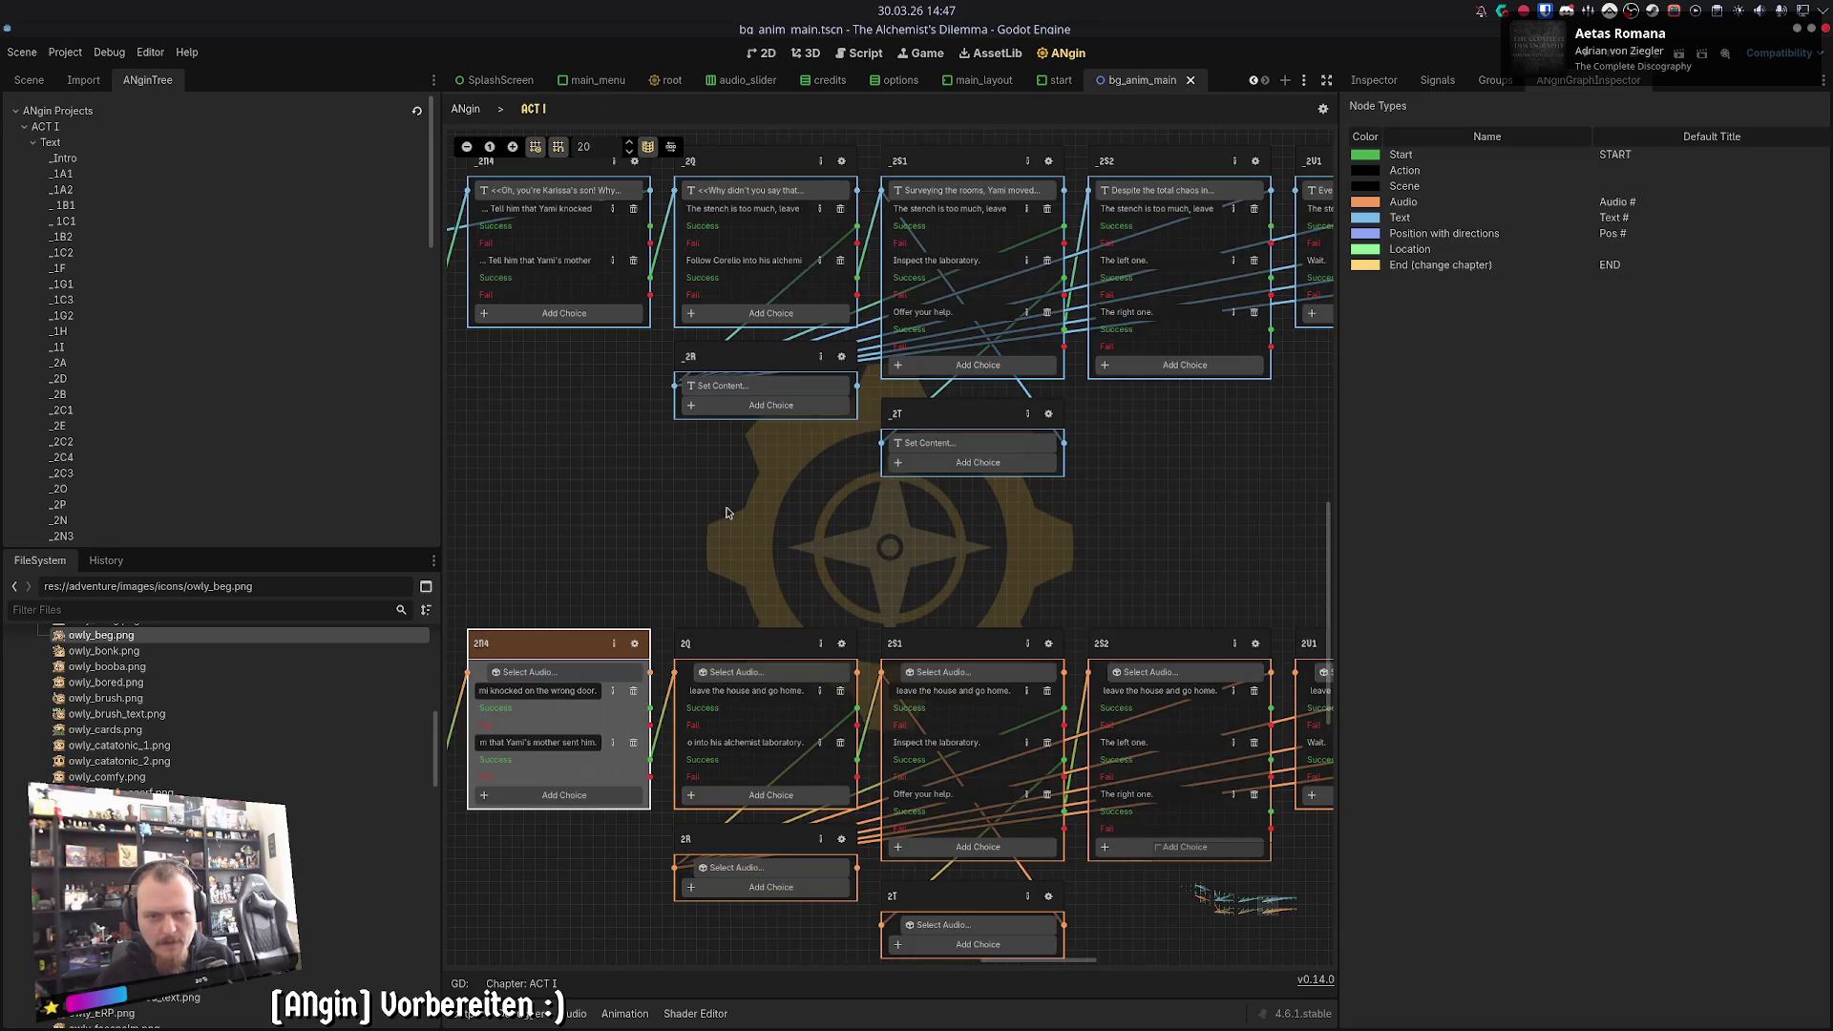
click(843, 365)
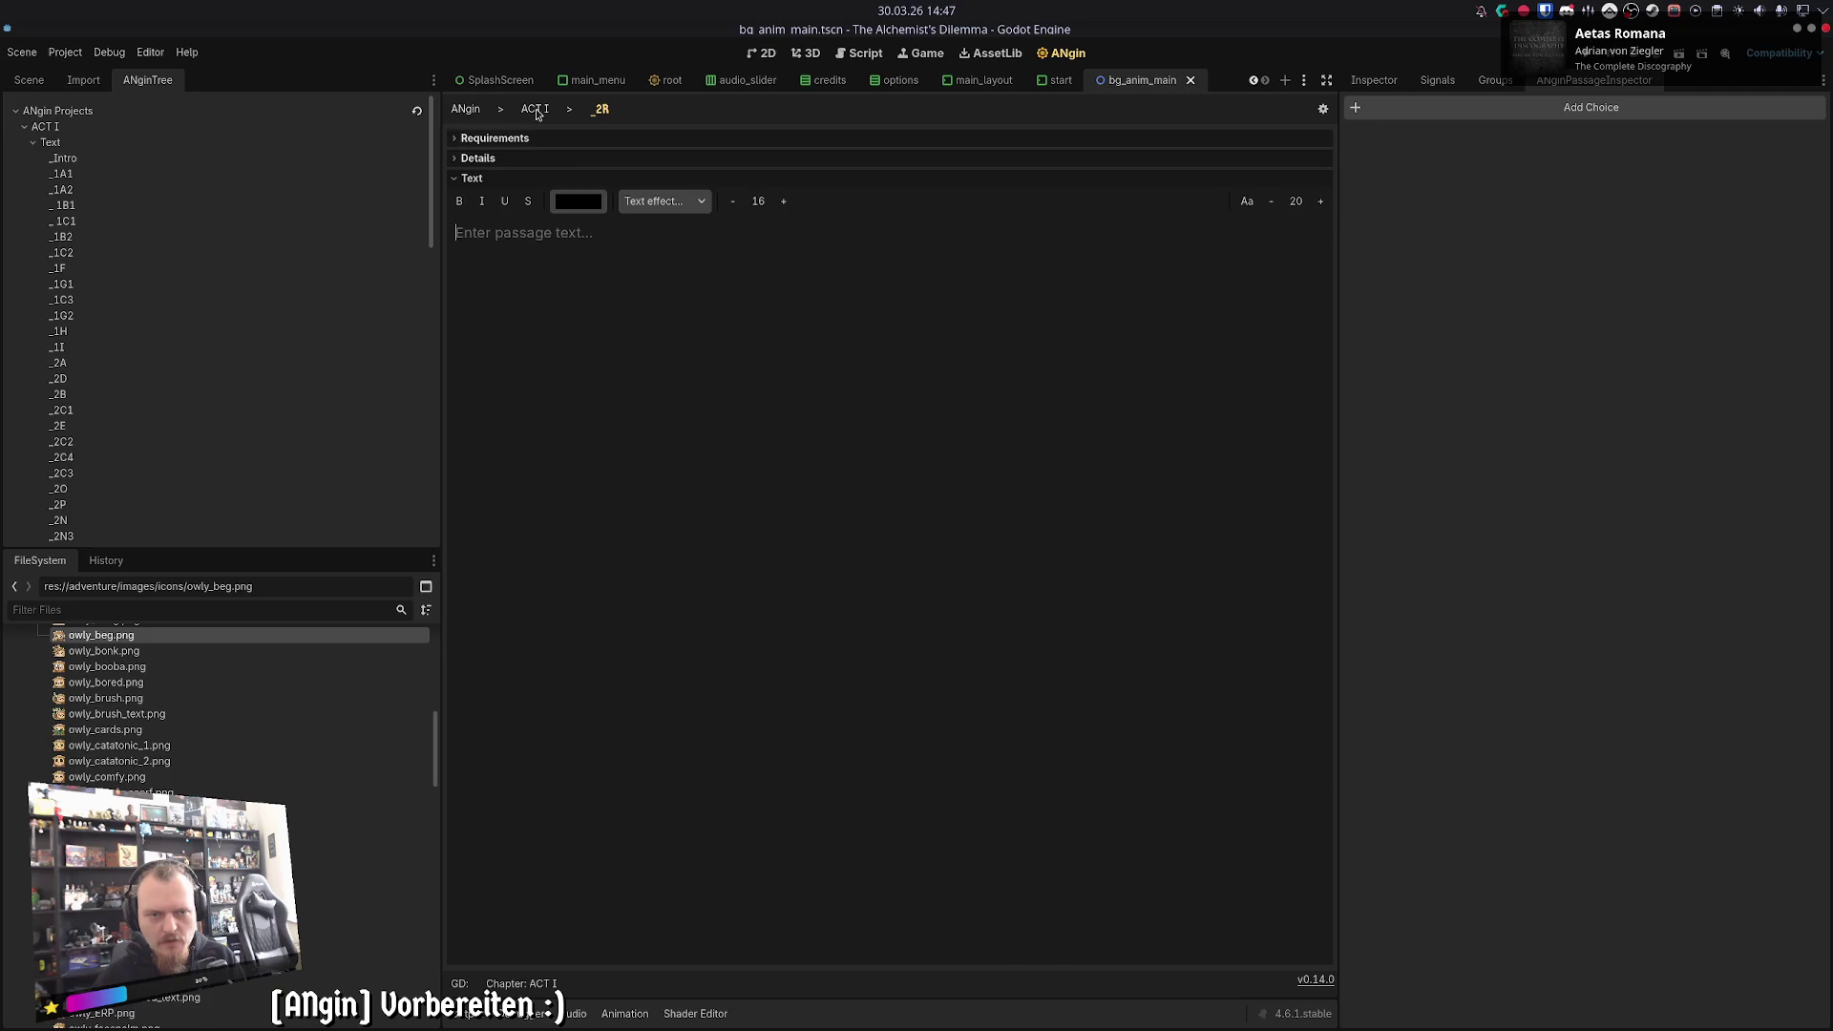
click(534, 108)
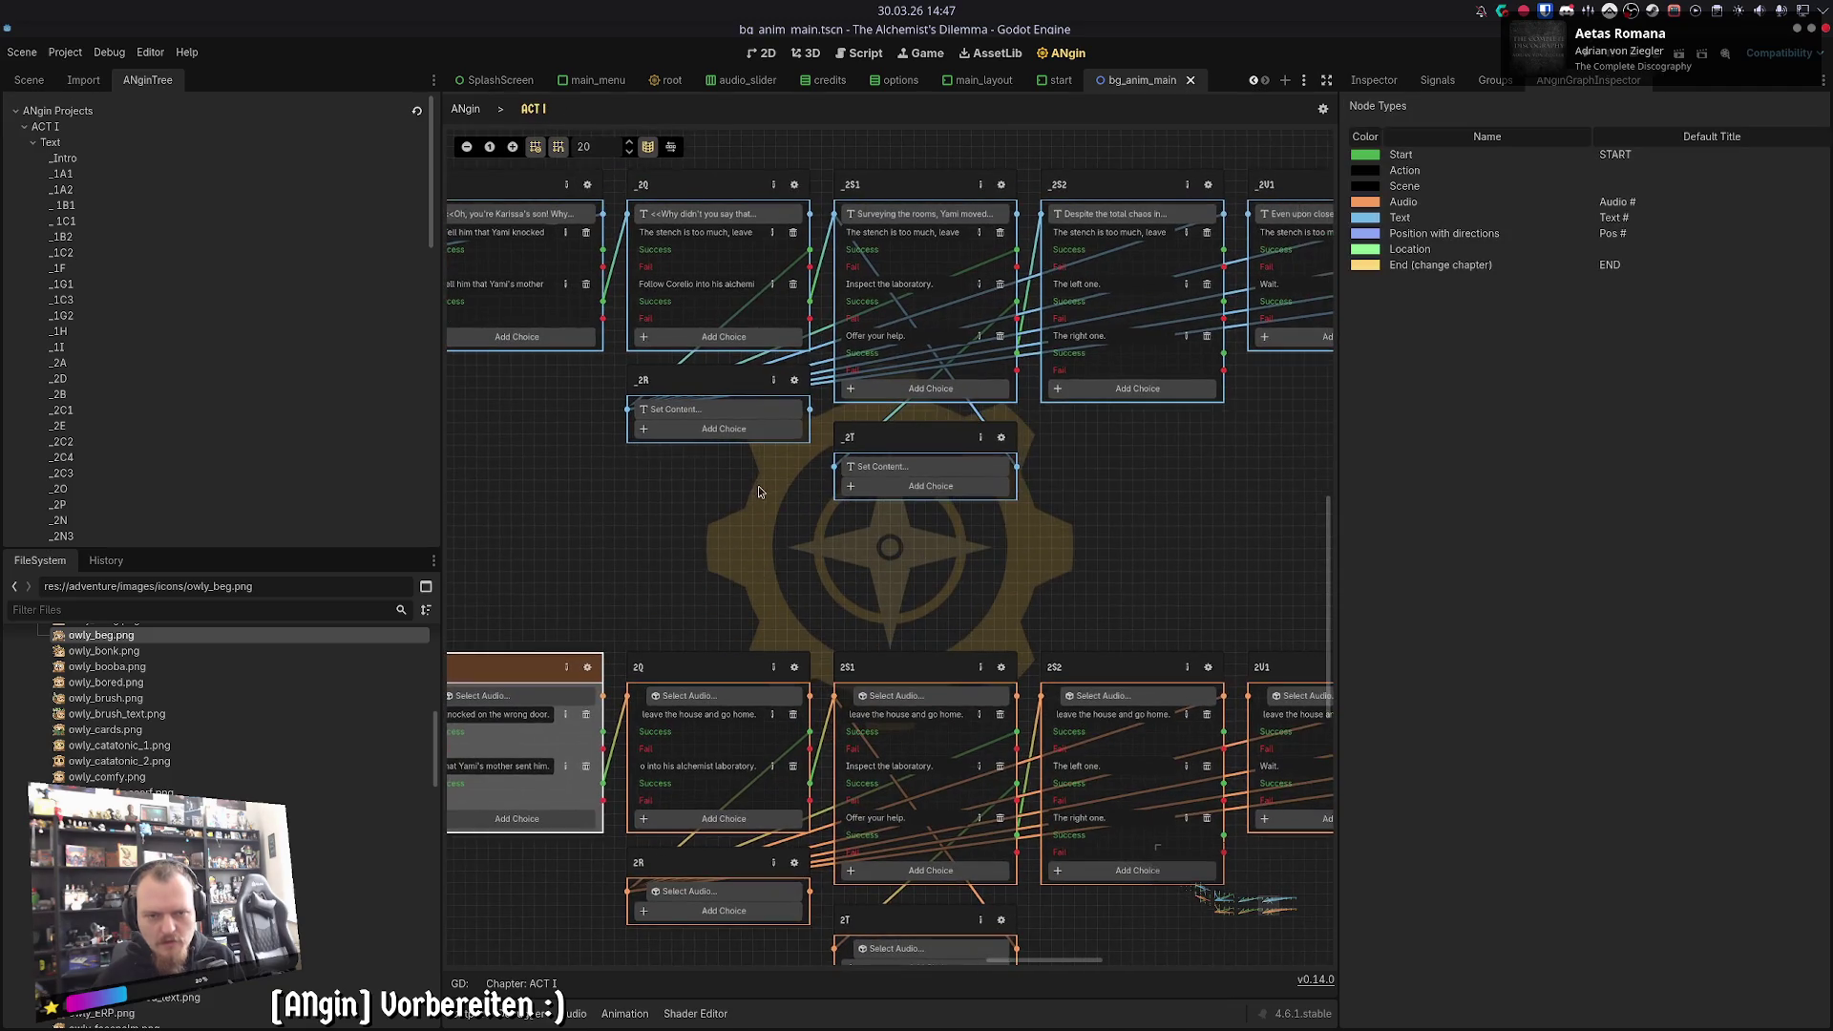
click(794, 188)
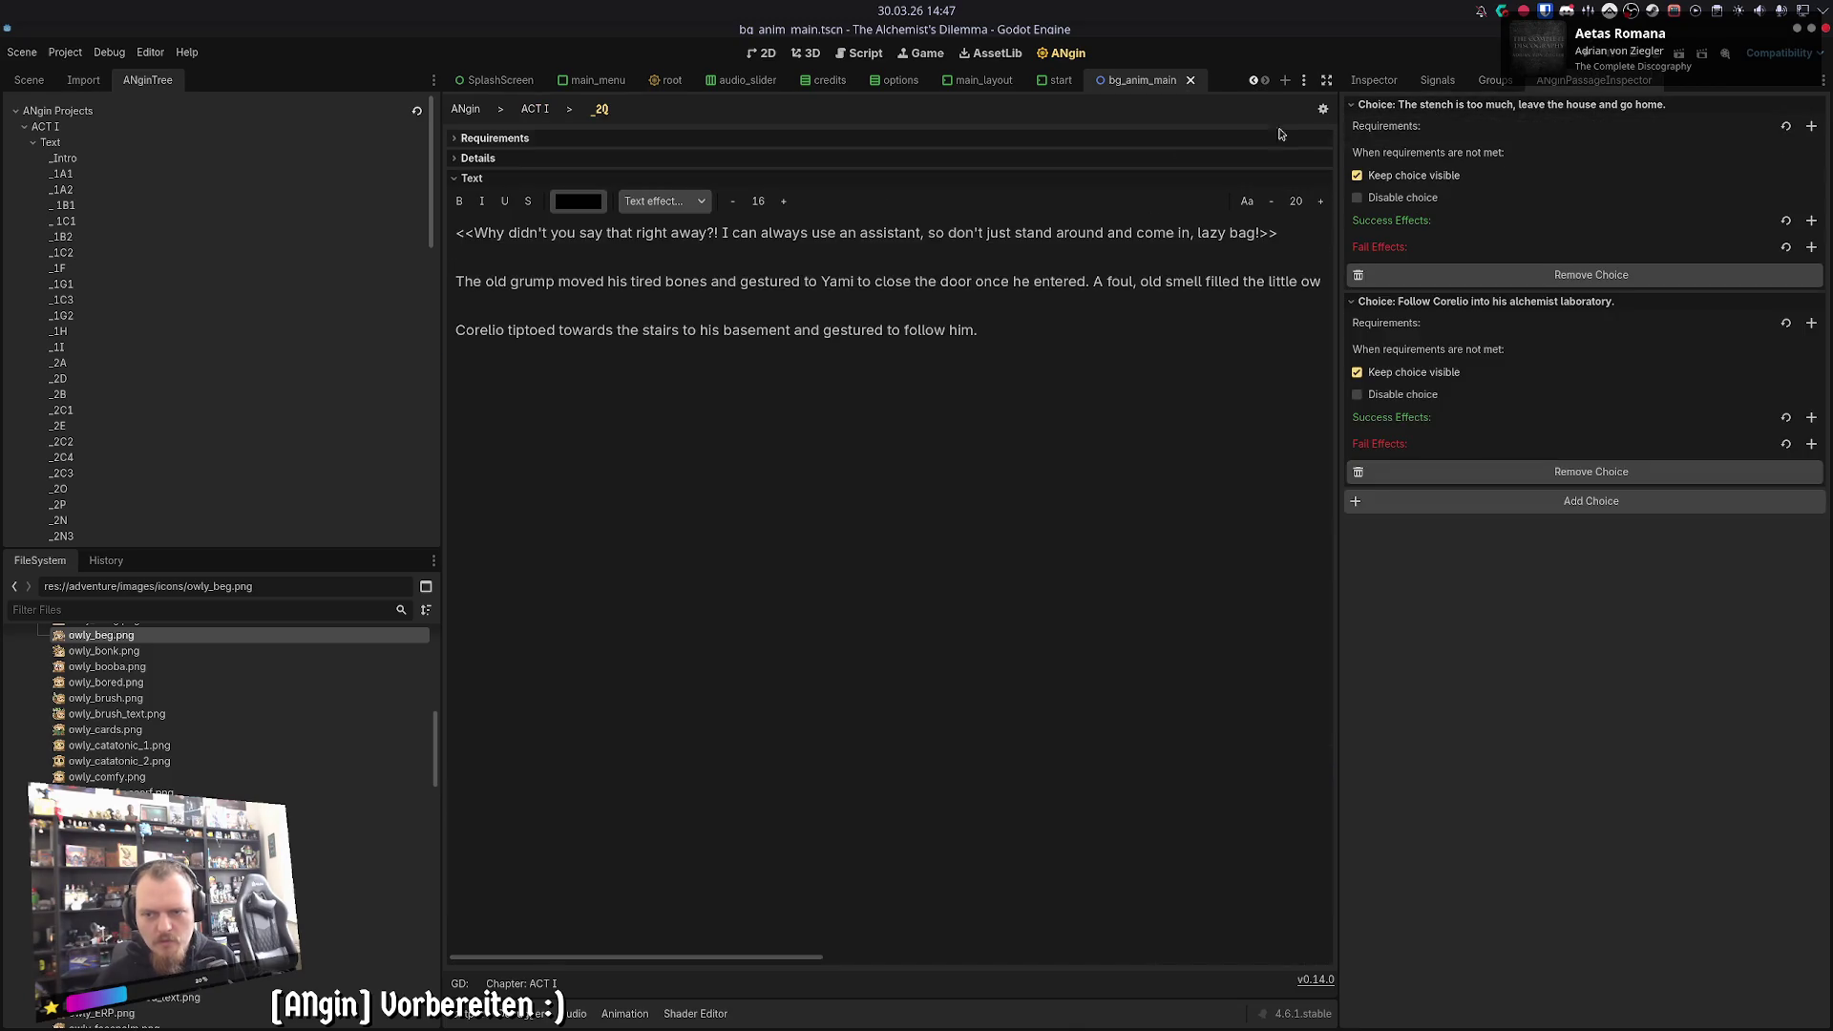
click(534, 108)
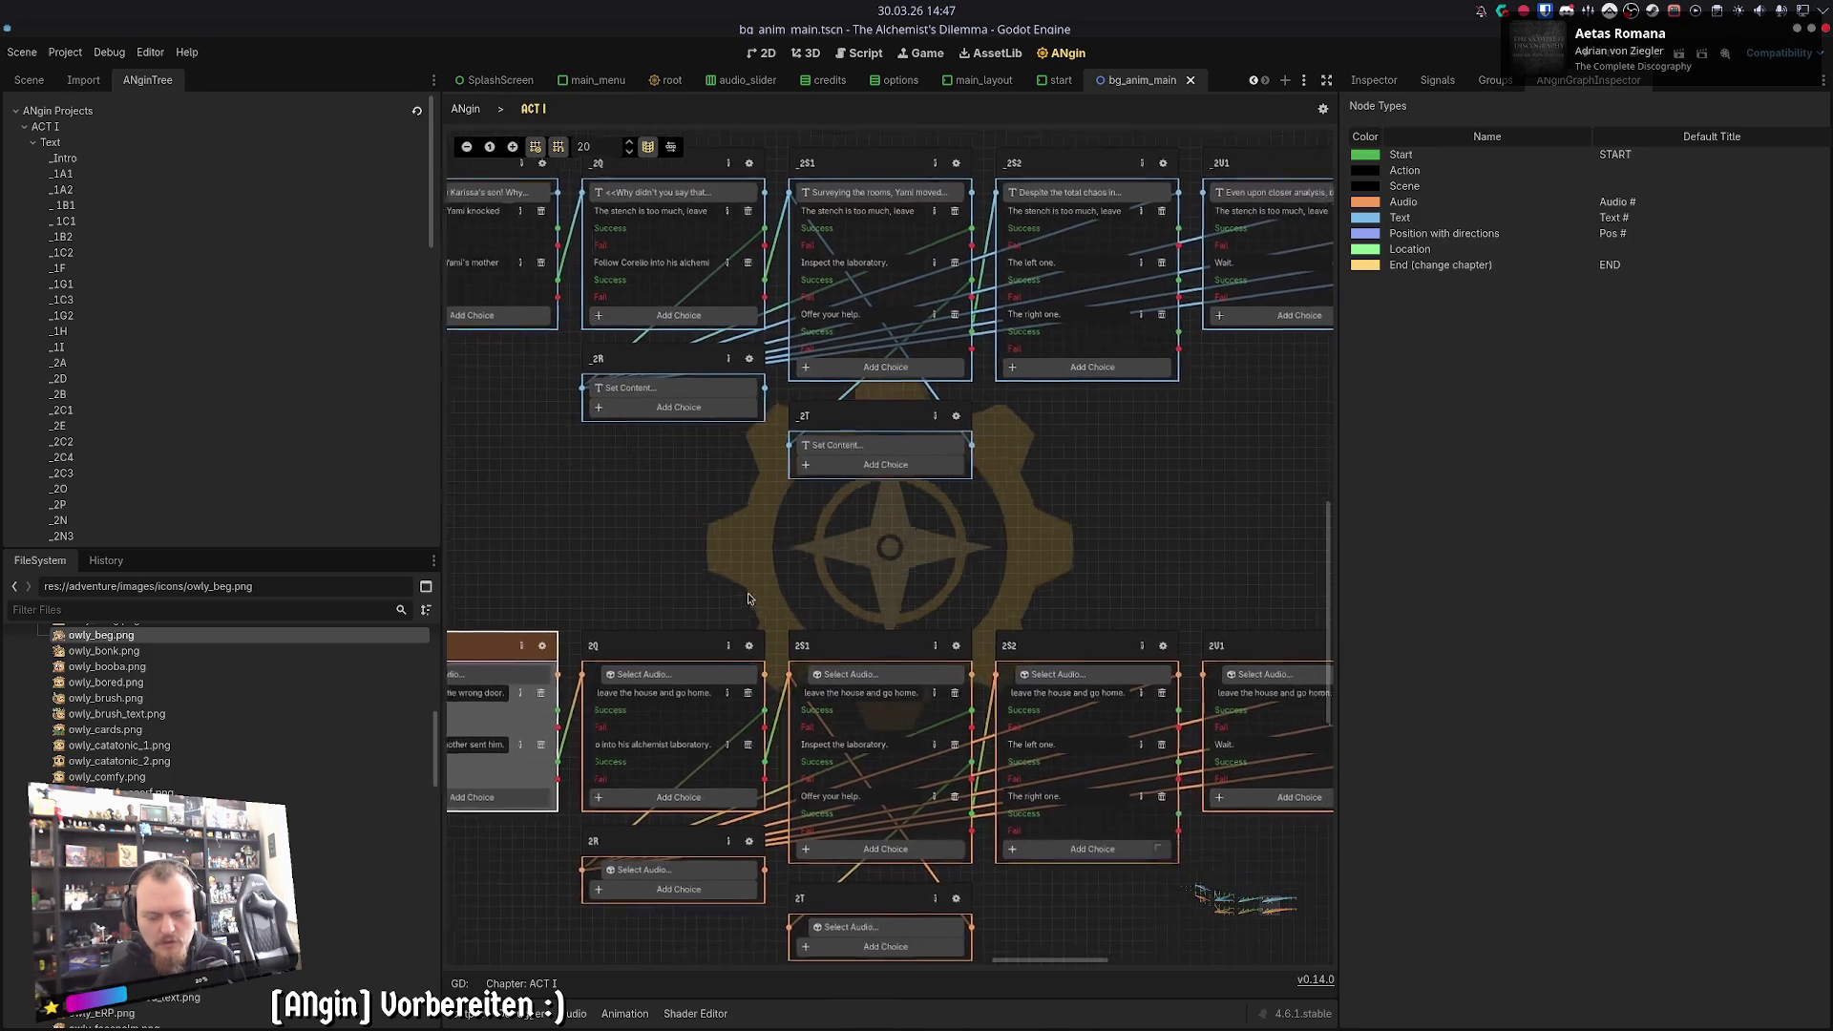
click(735, 634)
- Select the 2Q and 2R audio nodes, then inspect the _2R passage's Details and Requirements
click(534, 108)
drag(621, 553, 689, 952)
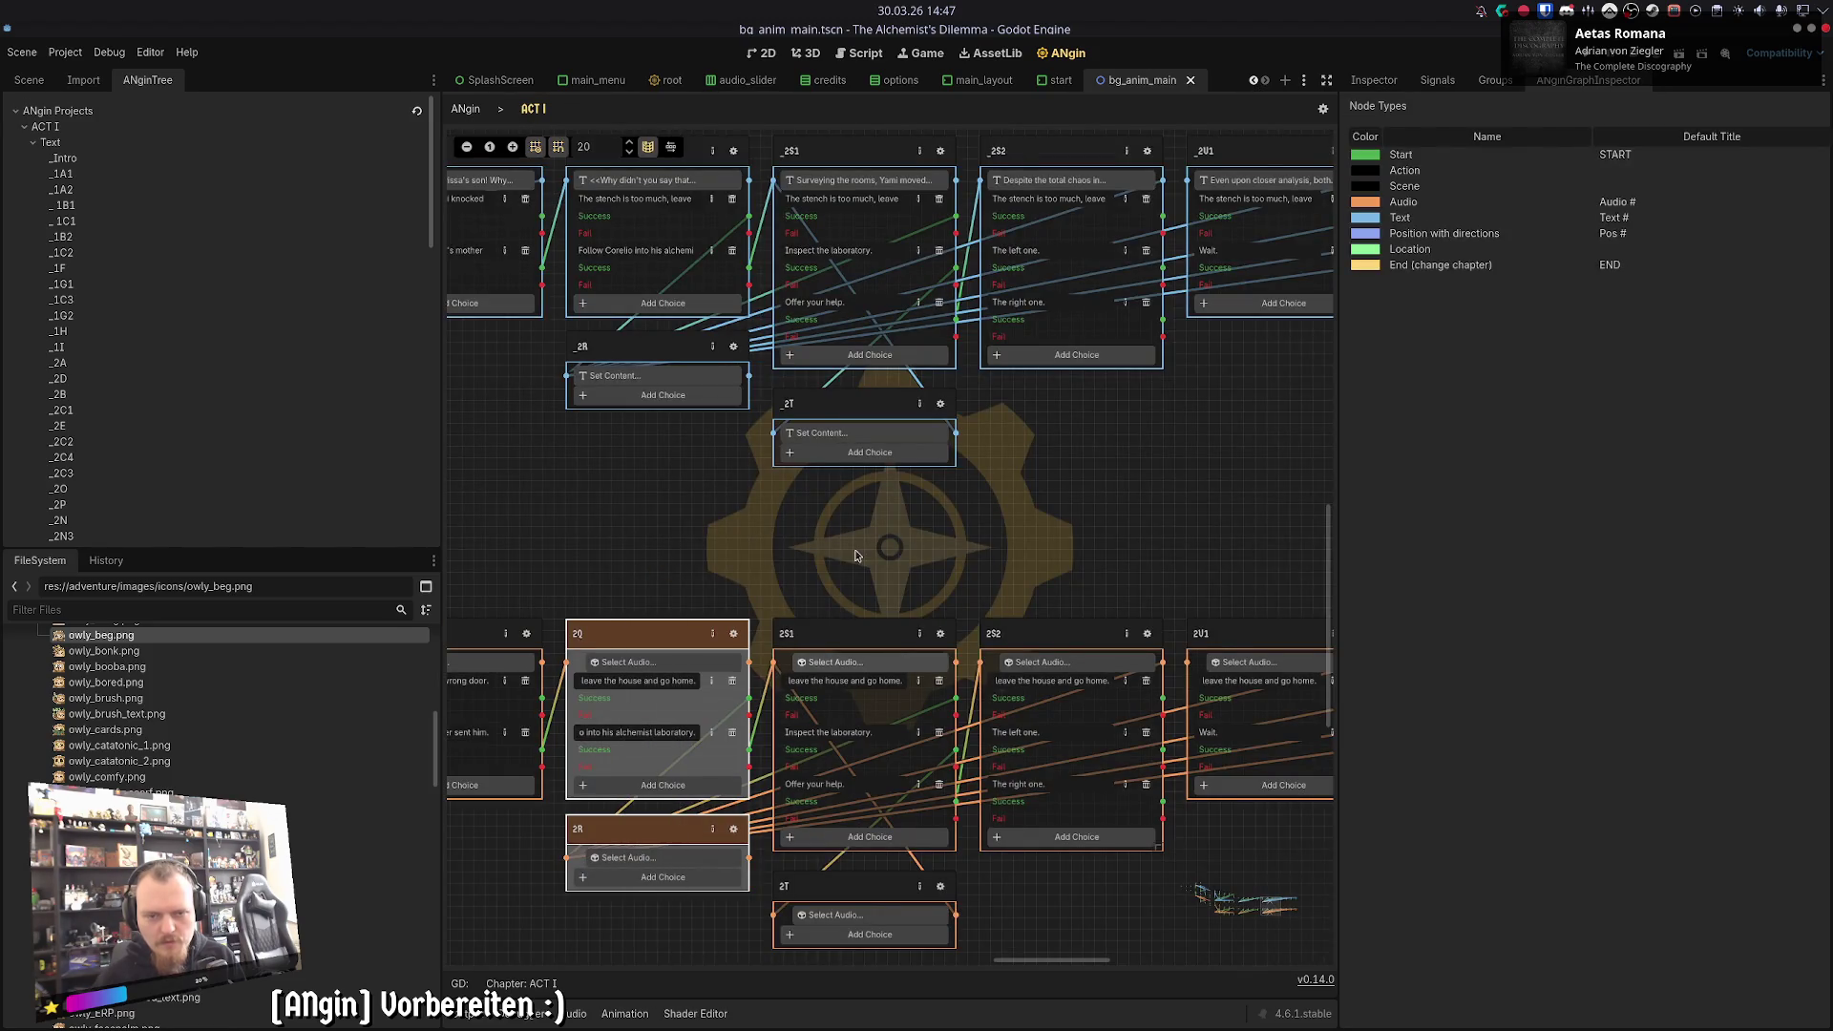
click(653, 389)
click(477, 158)
click(496, 139)
click(534, 108)
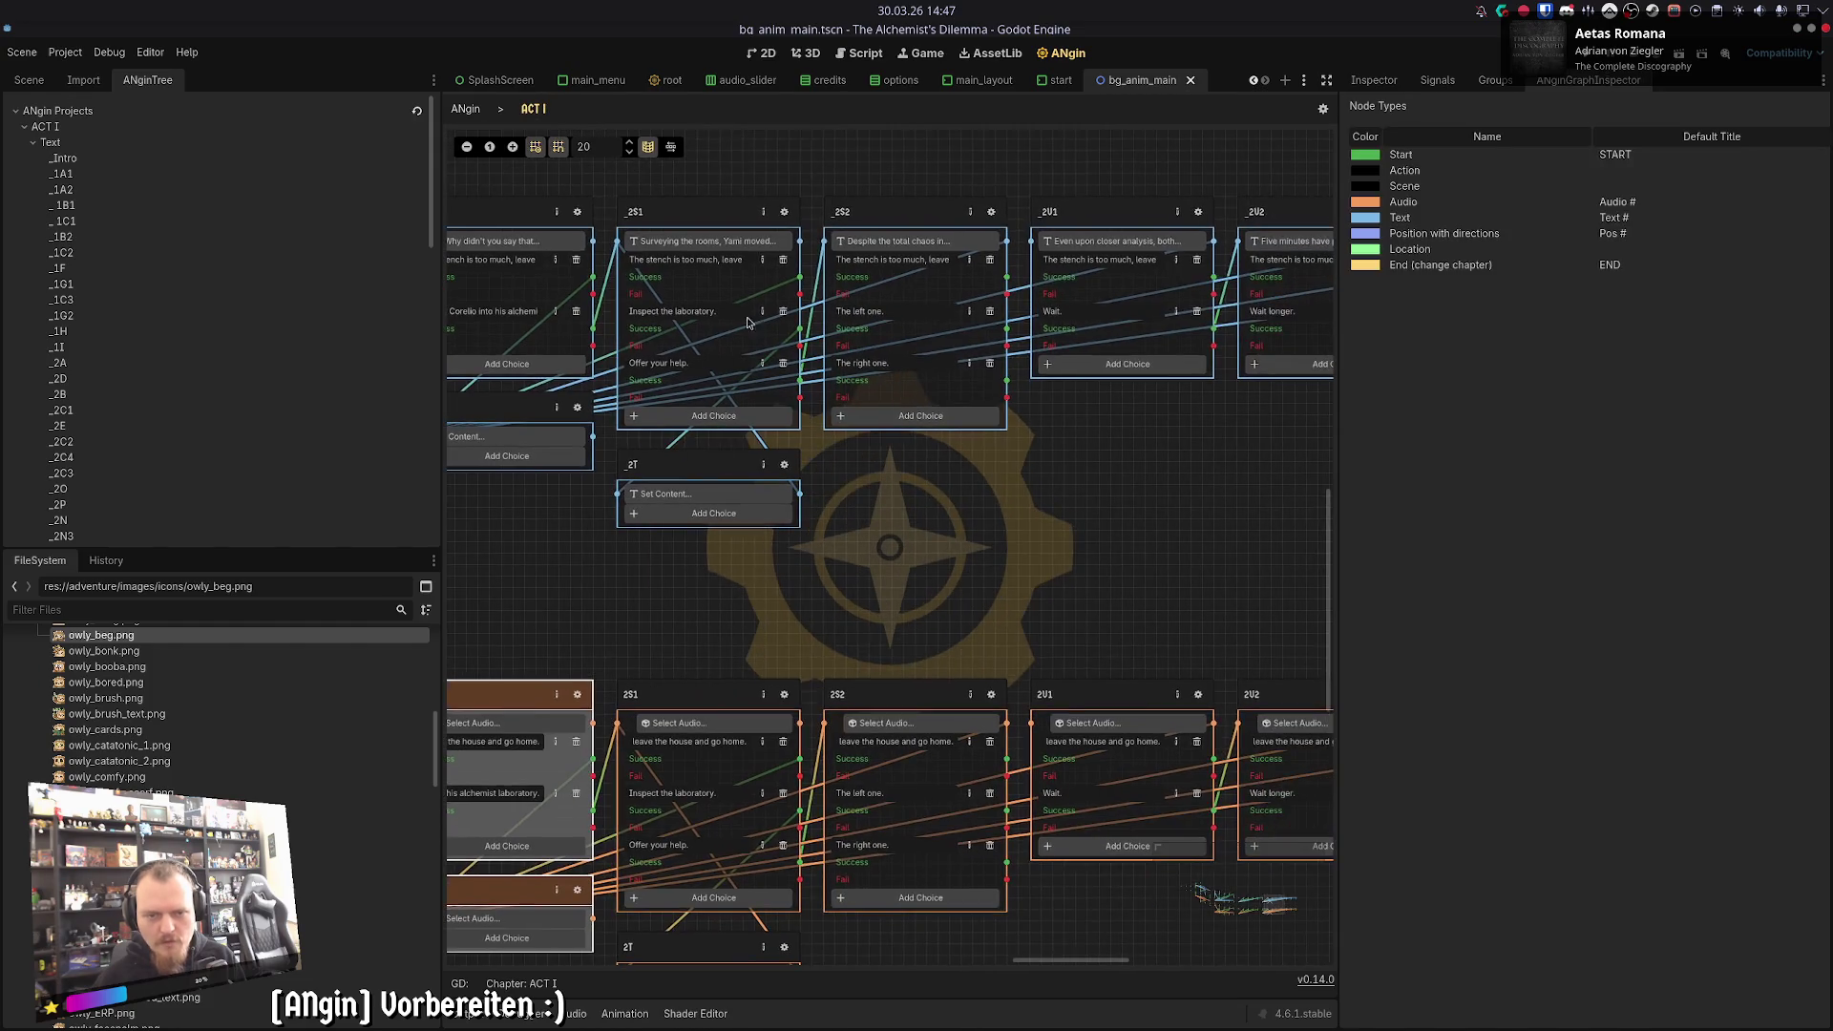
- Review the _2S1 and _2T passages and the 2S1 audio node in the ACT I graph
click(785, 212)
click(535, 108)
click(784, 694)
click(534, 110)
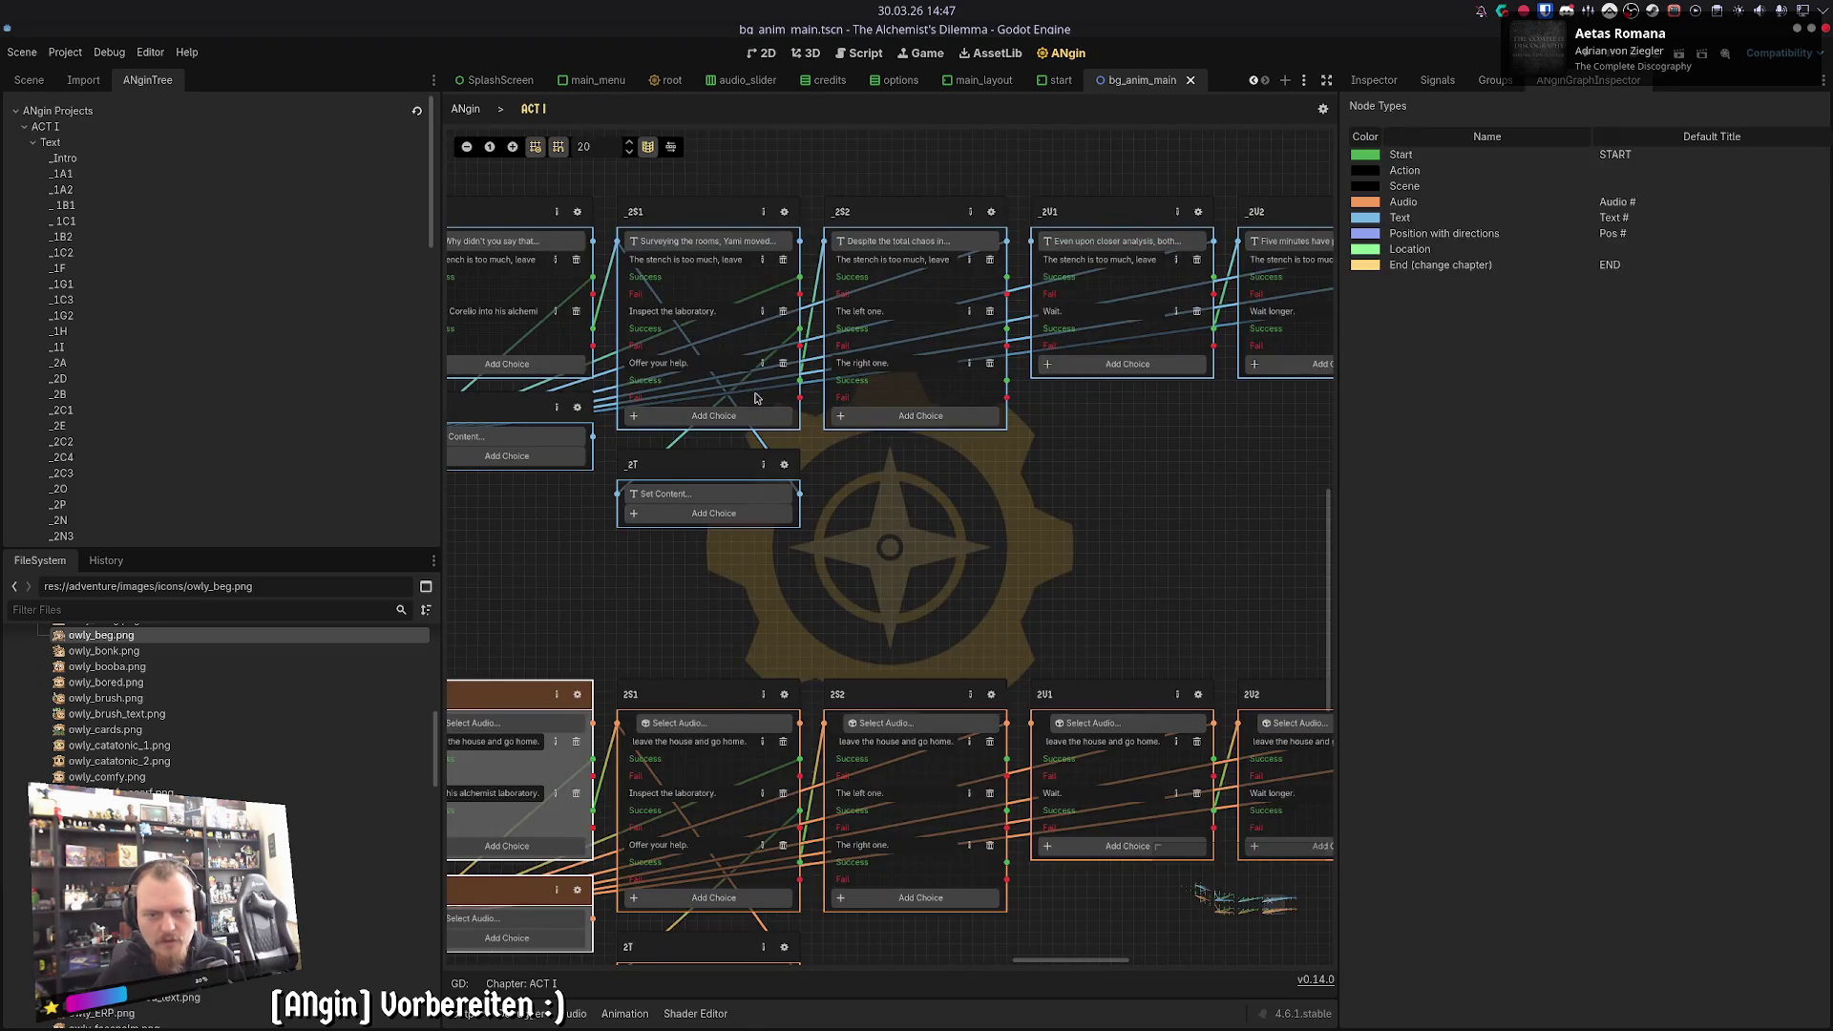
click(784, 464)
click(534, 108)
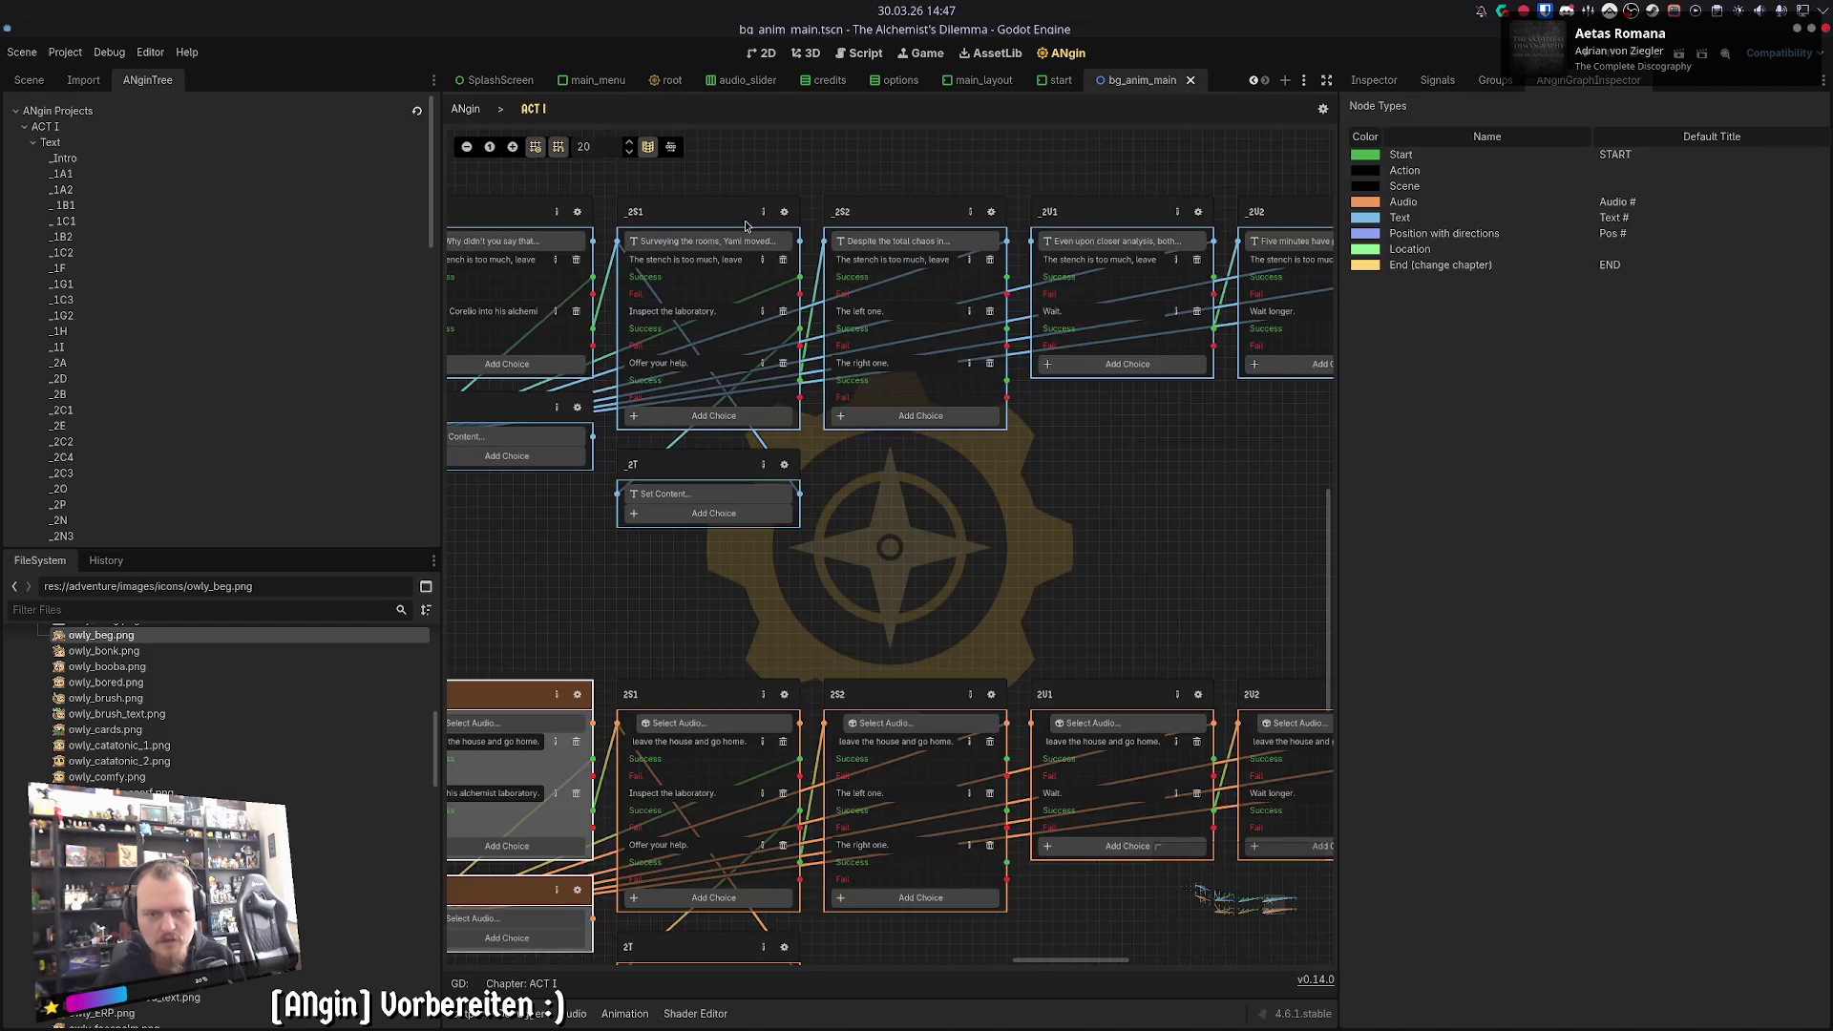
click(711, 241)
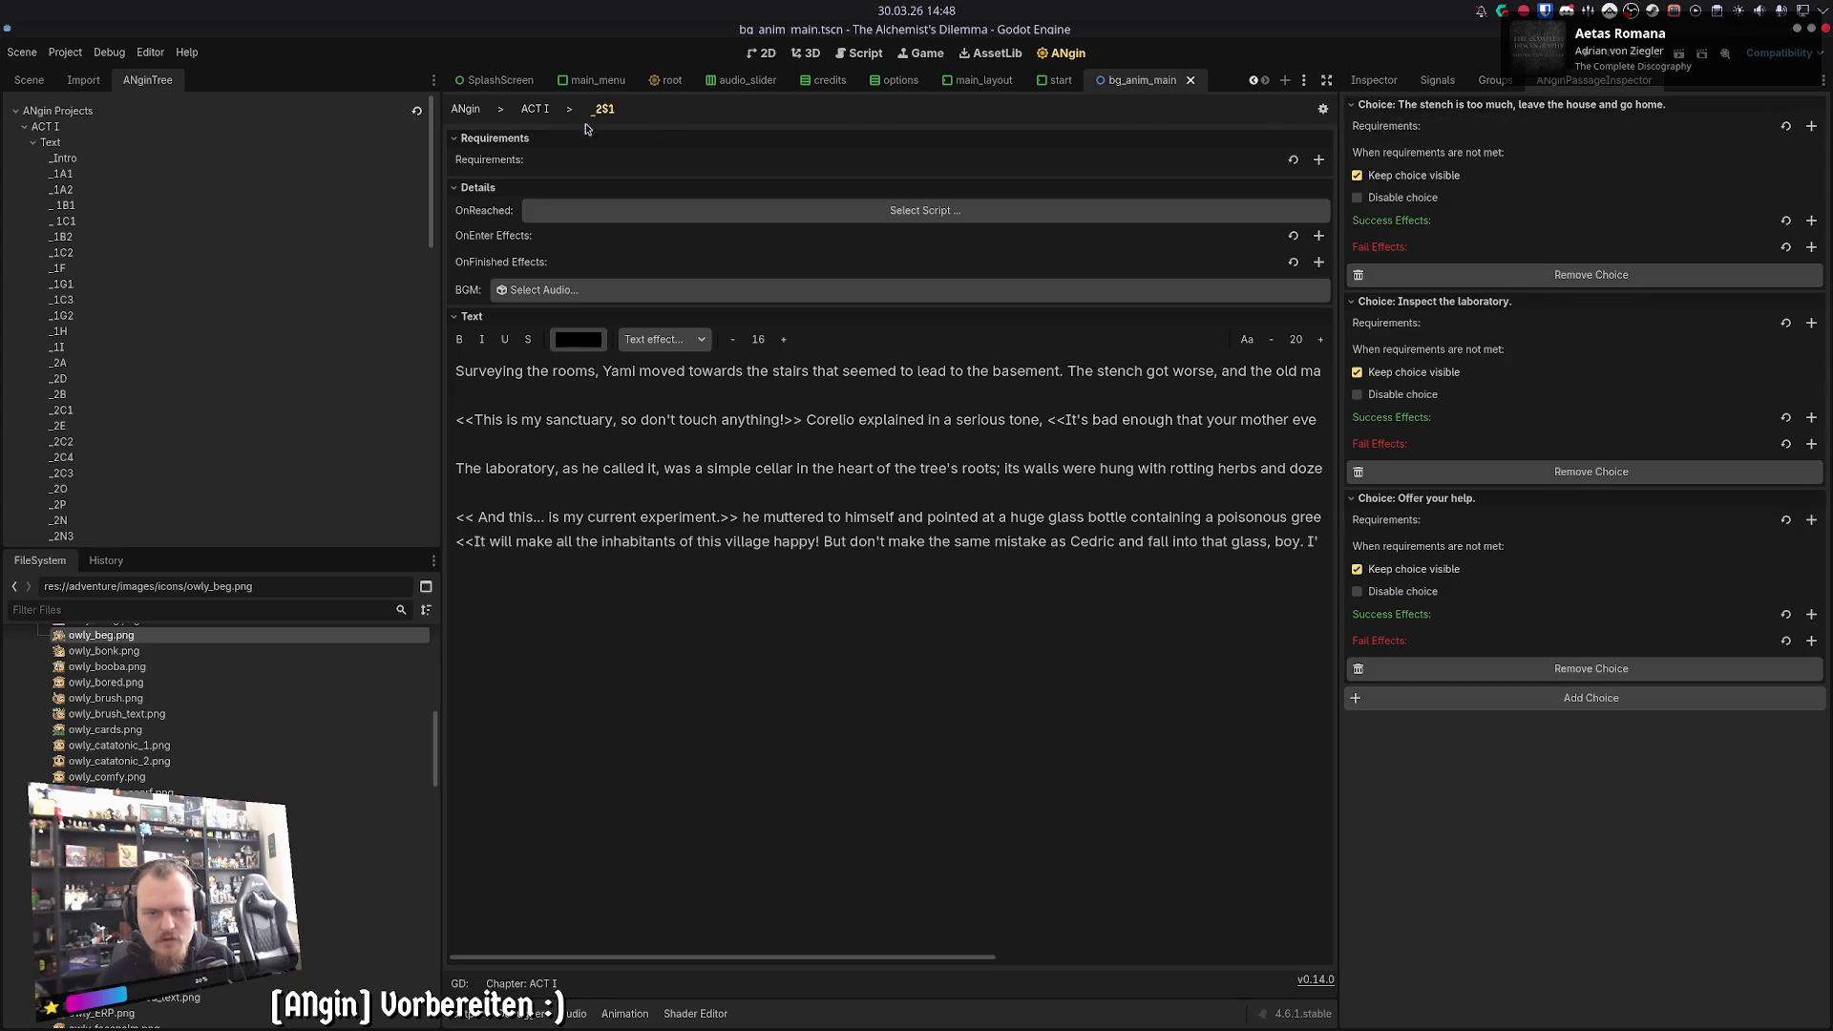
click(534, 108)
mouse_move(880, 599)
mouse_down()
mouse_move(859, 596)
mouse_move(873, 411)
mouse_move(873, 477)
mouse_move(750, 598)
mouse_move(846, 571)
mouse_up()
click(668, 668)
- Copy the _2S2 passage text into the 2S2 audio node's transcript and save the scene
double_click(802, 241)
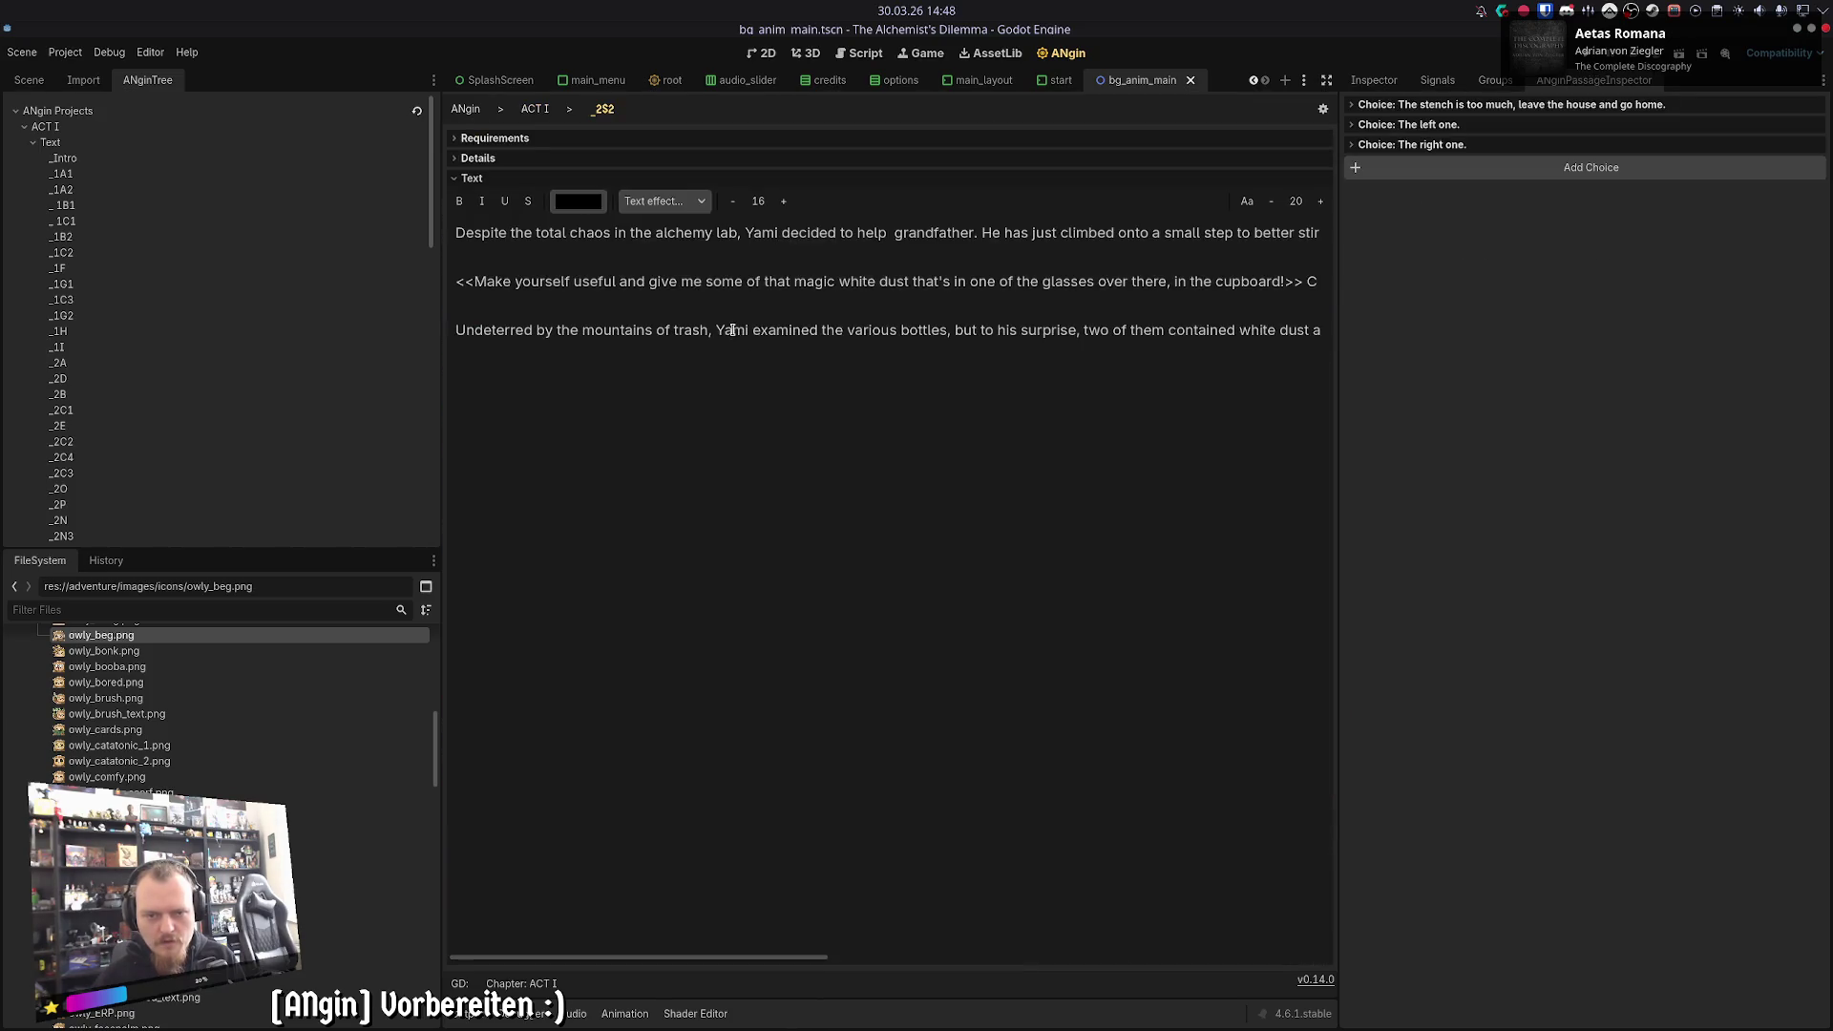
key(ctrl+a)
key(ctrl+c)
click(535, 109)
double_click(782, 722)
click(794, 683)
key(ctrl+v)
key(ctrl+s)
click(544, 109)
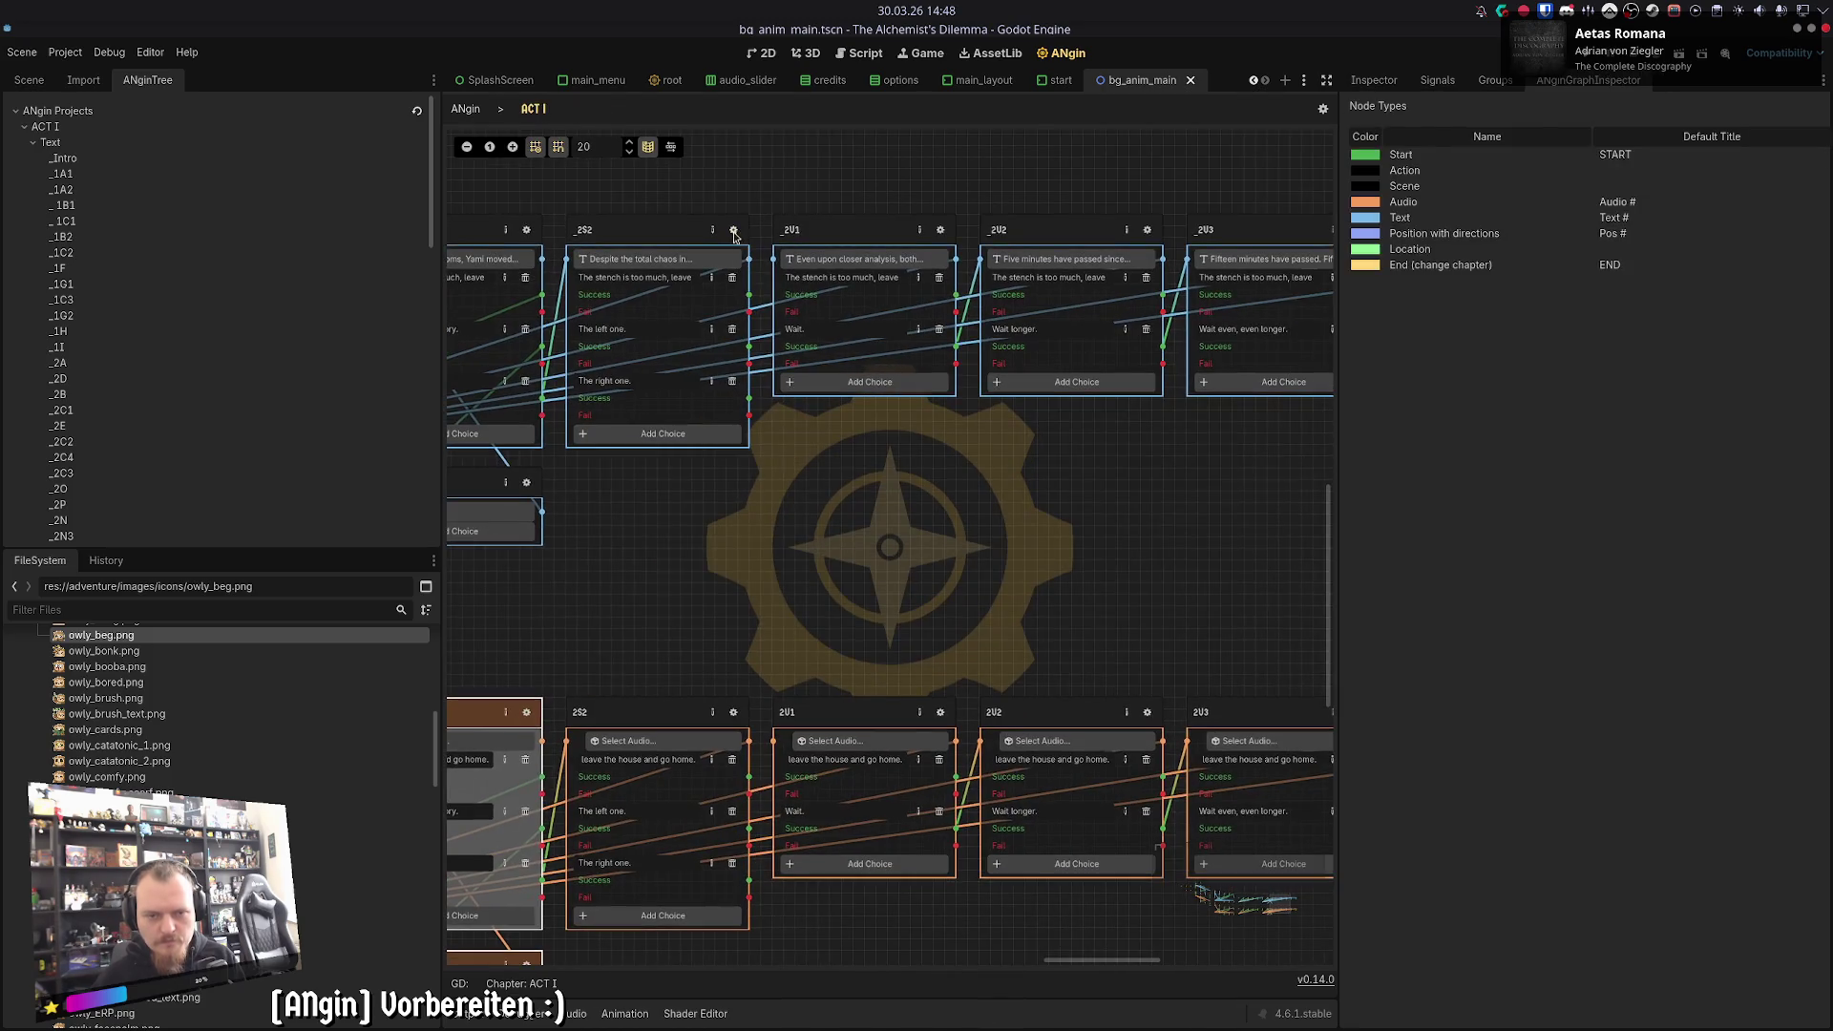
- Compare the _2S2 and _2U1 passage texts with the 2U1 audio node's transcript
double_click(735, 231)
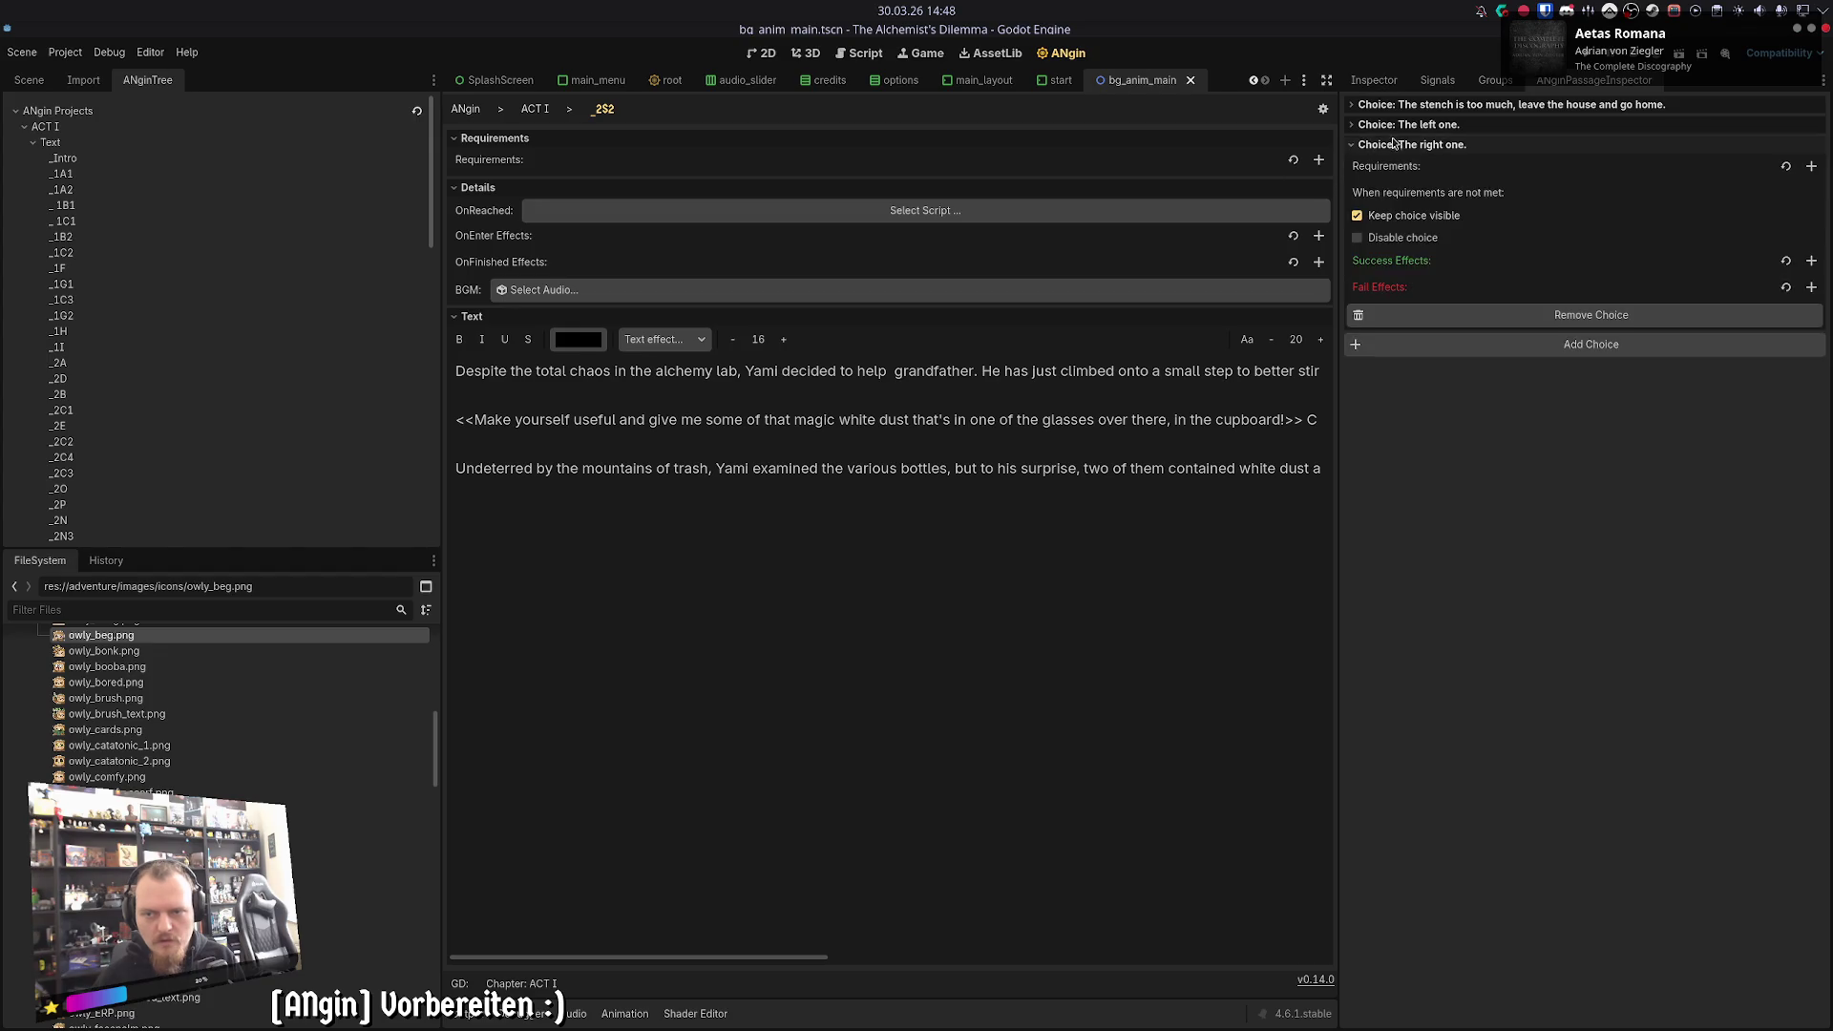
click(535, 109)
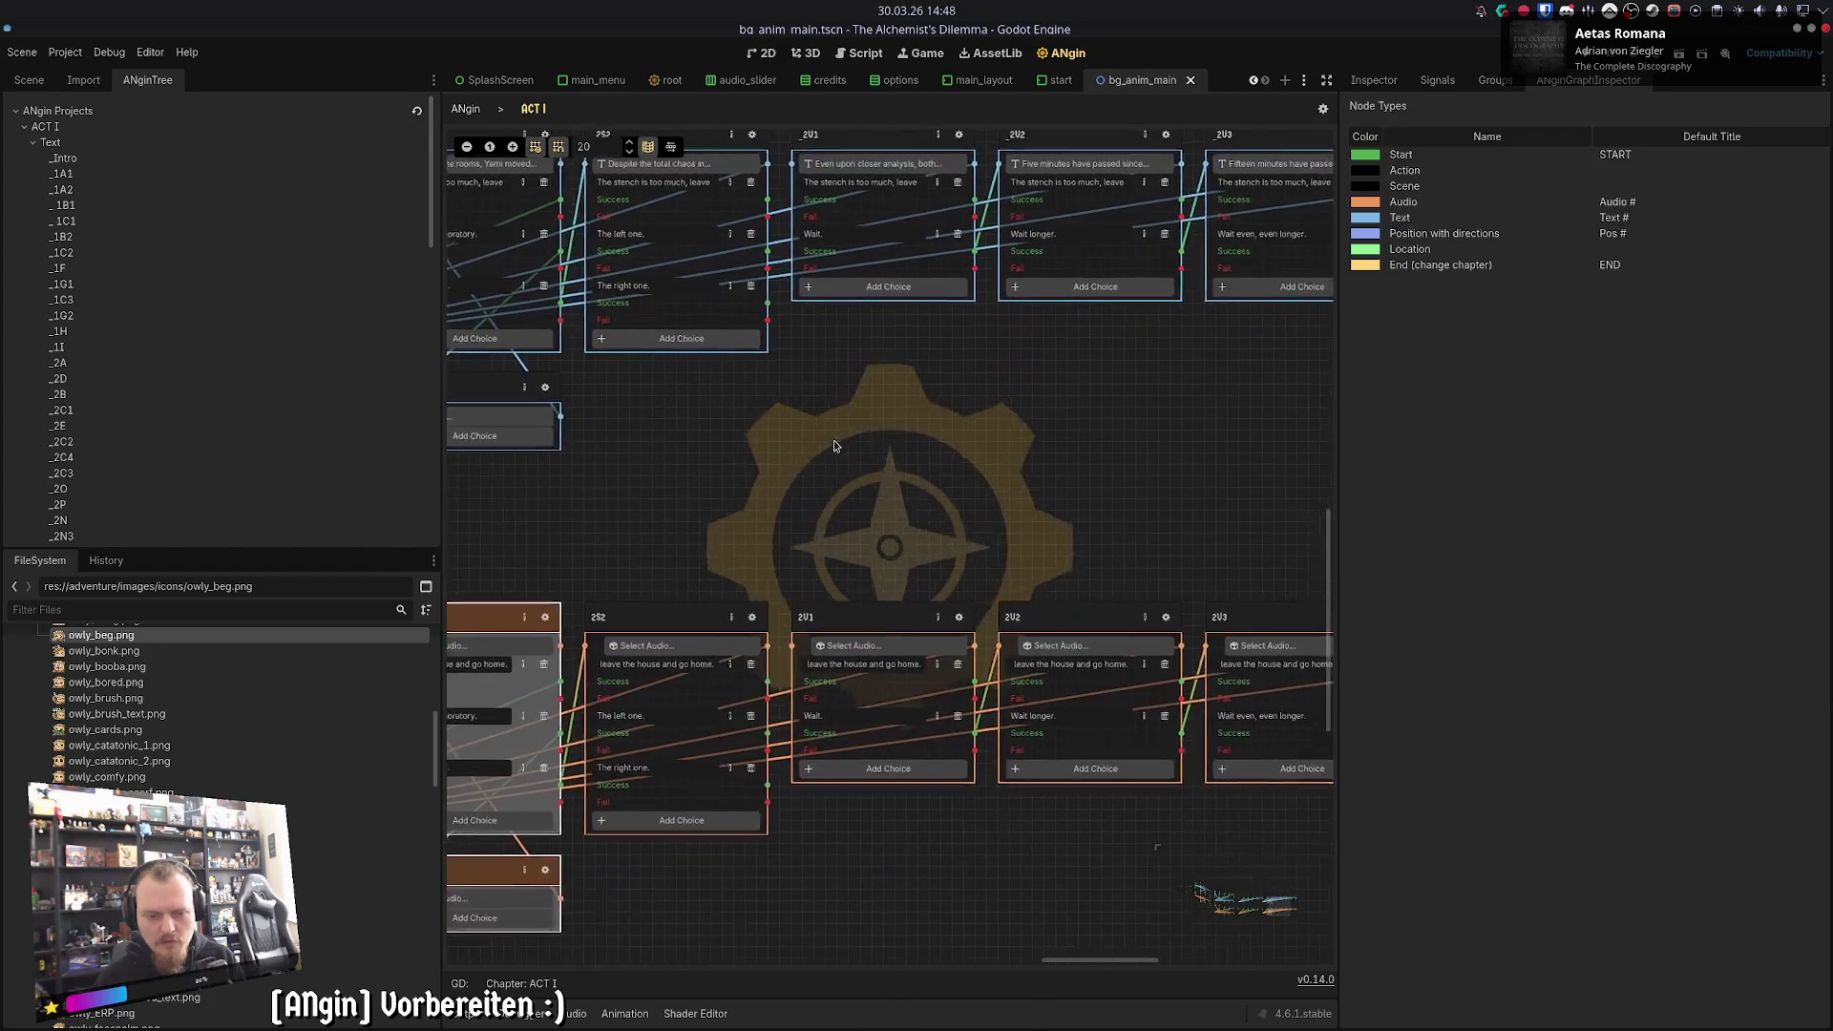
double_click(884, 153)
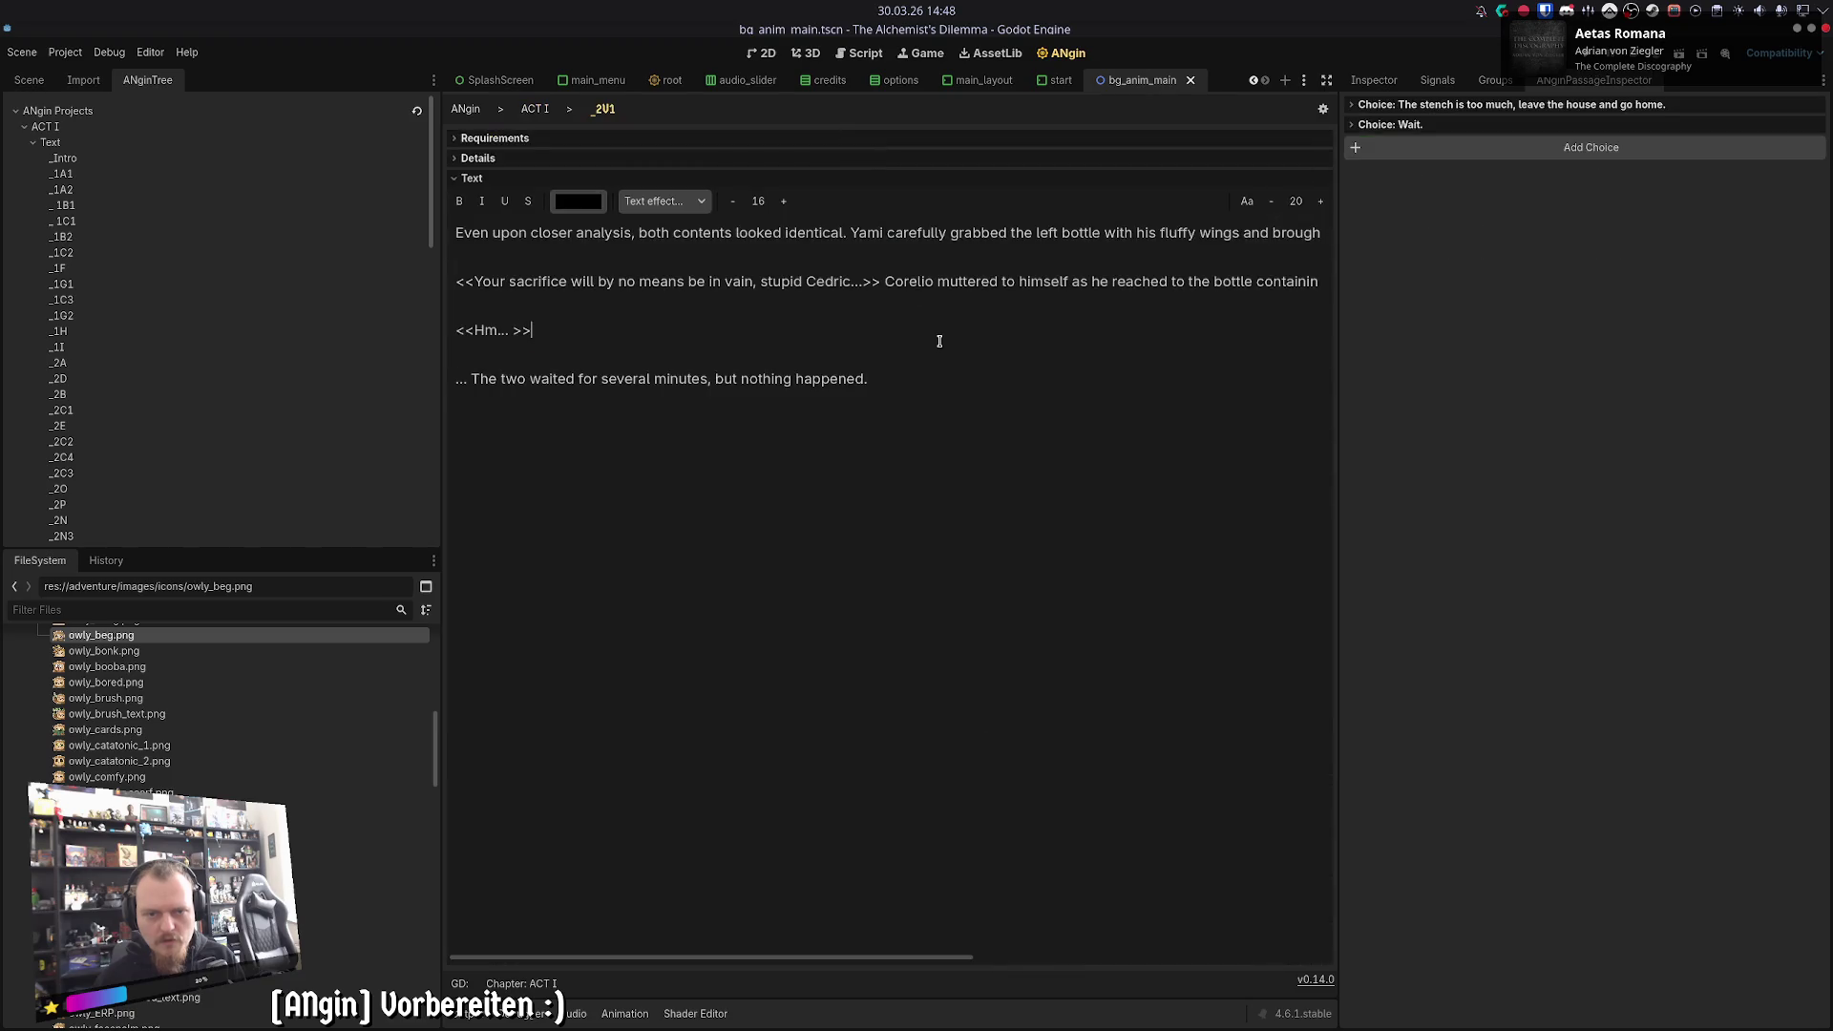
click(534, 109)
double_click(879, 626)
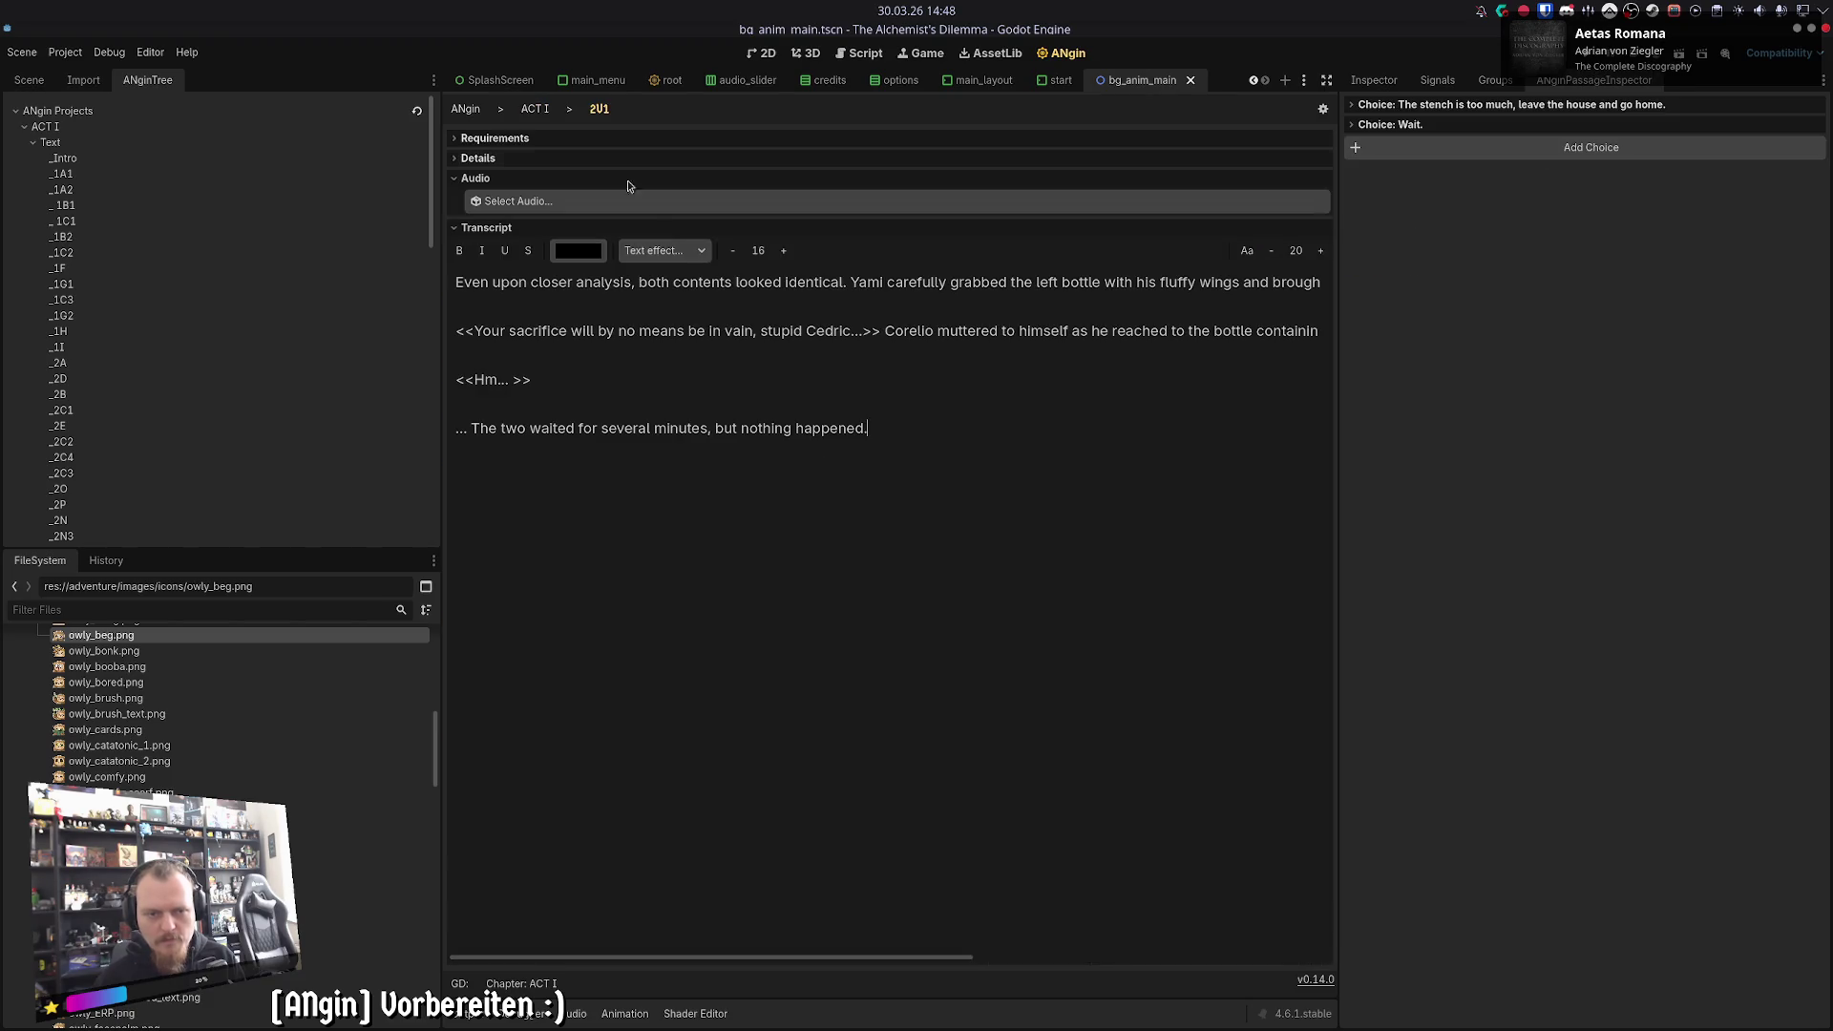
click(535, 109)
double_click(884, 153)
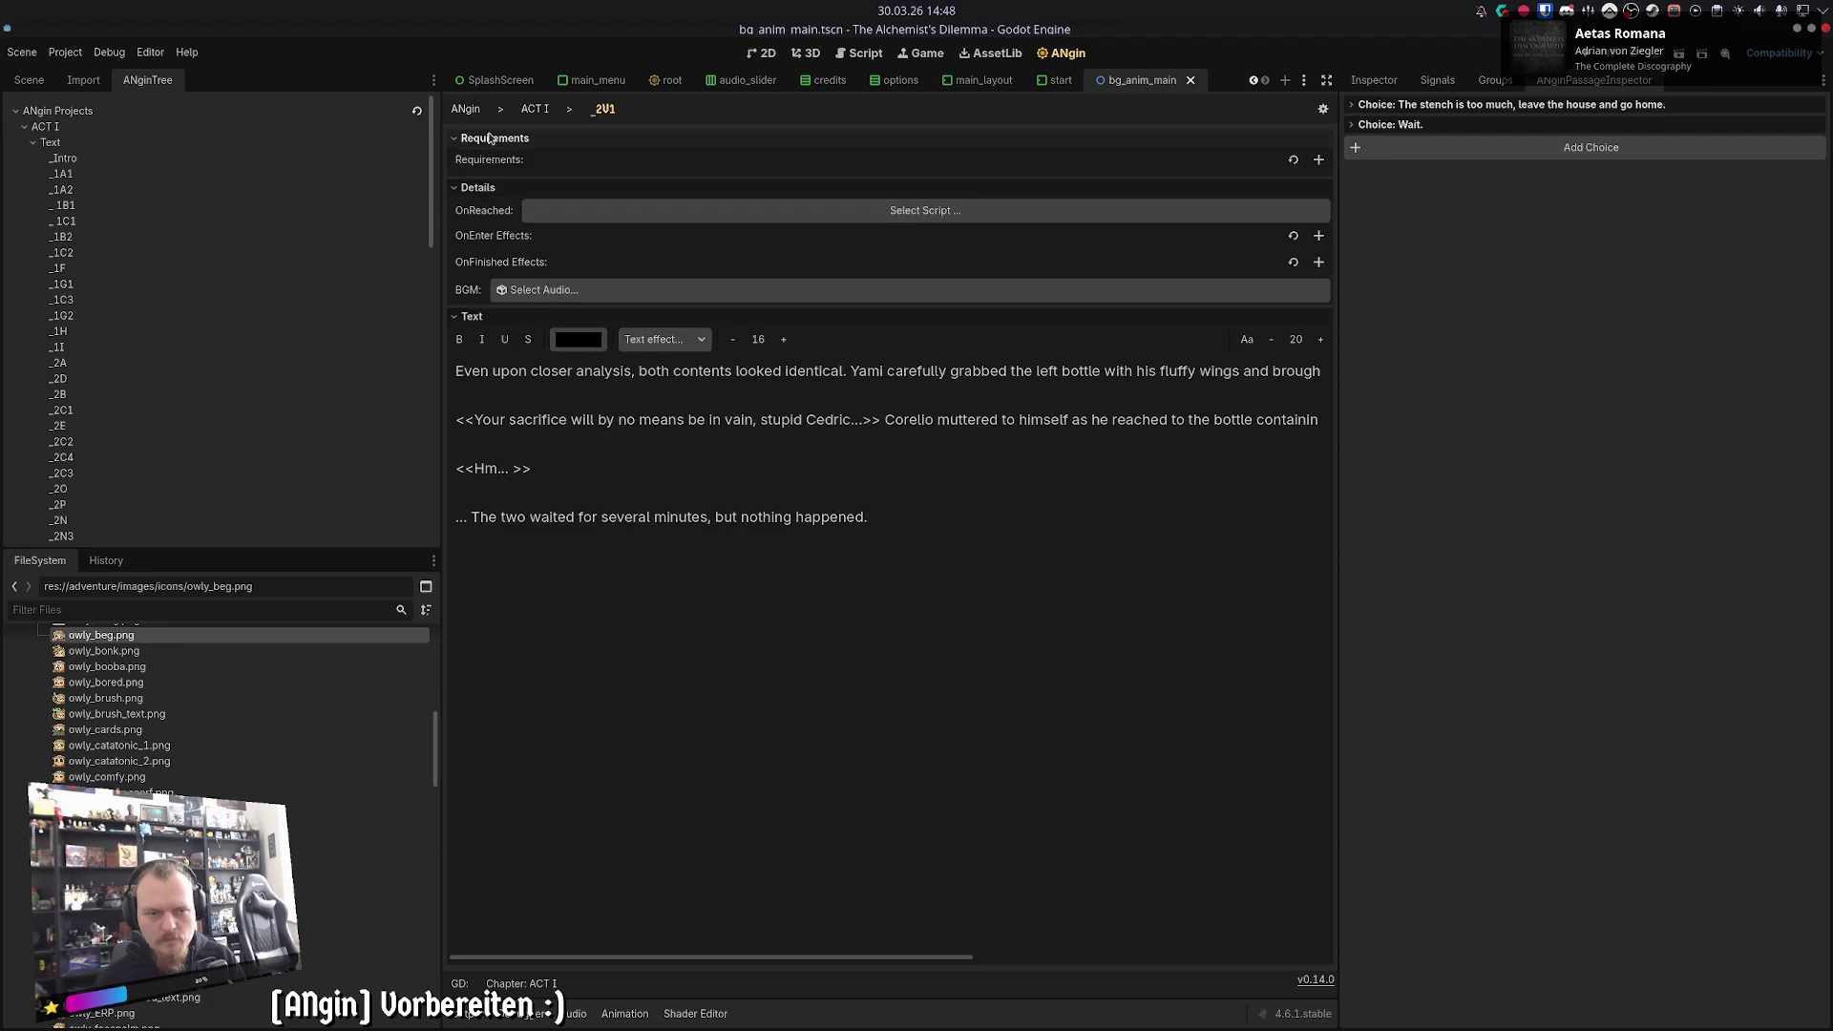
click(553, 111)
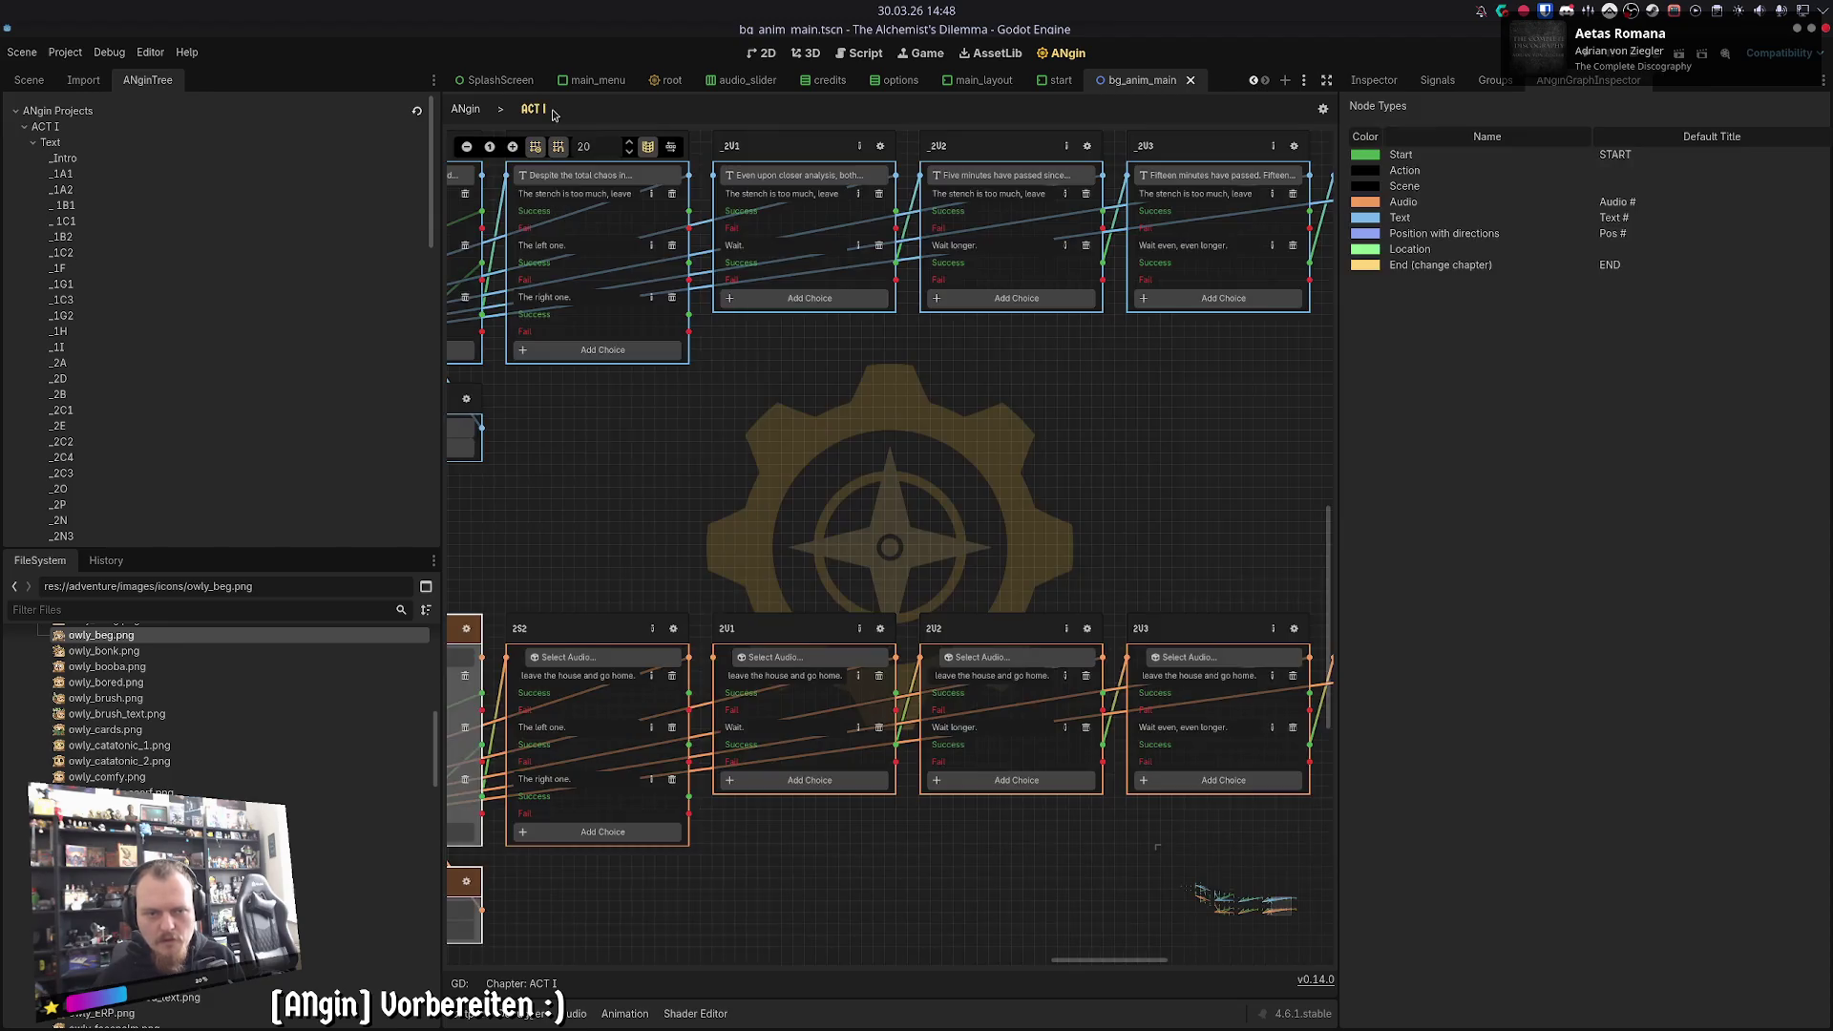
- Select all the _2U1 passage text and put it into the 2U1 audio node's transcript
scroll(997, 470, right, 3)
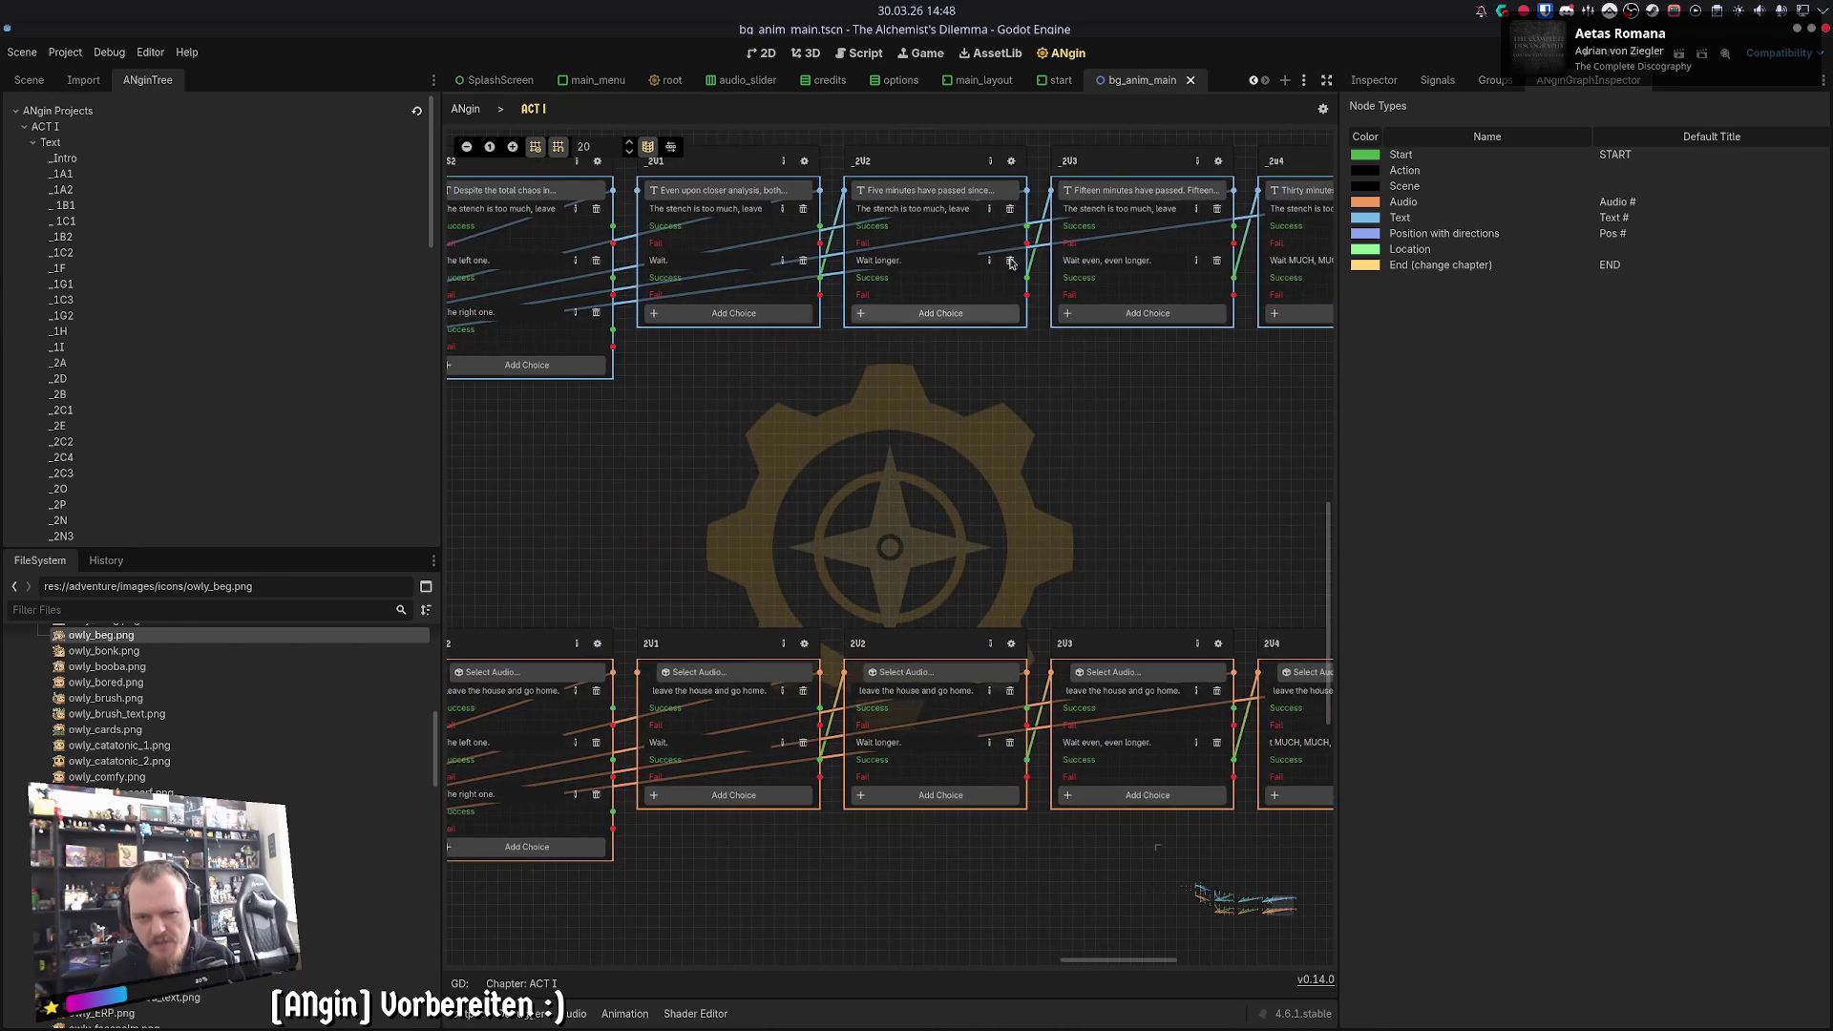
click(1012, 162)
key(ctrl+a)
click(539, 113)
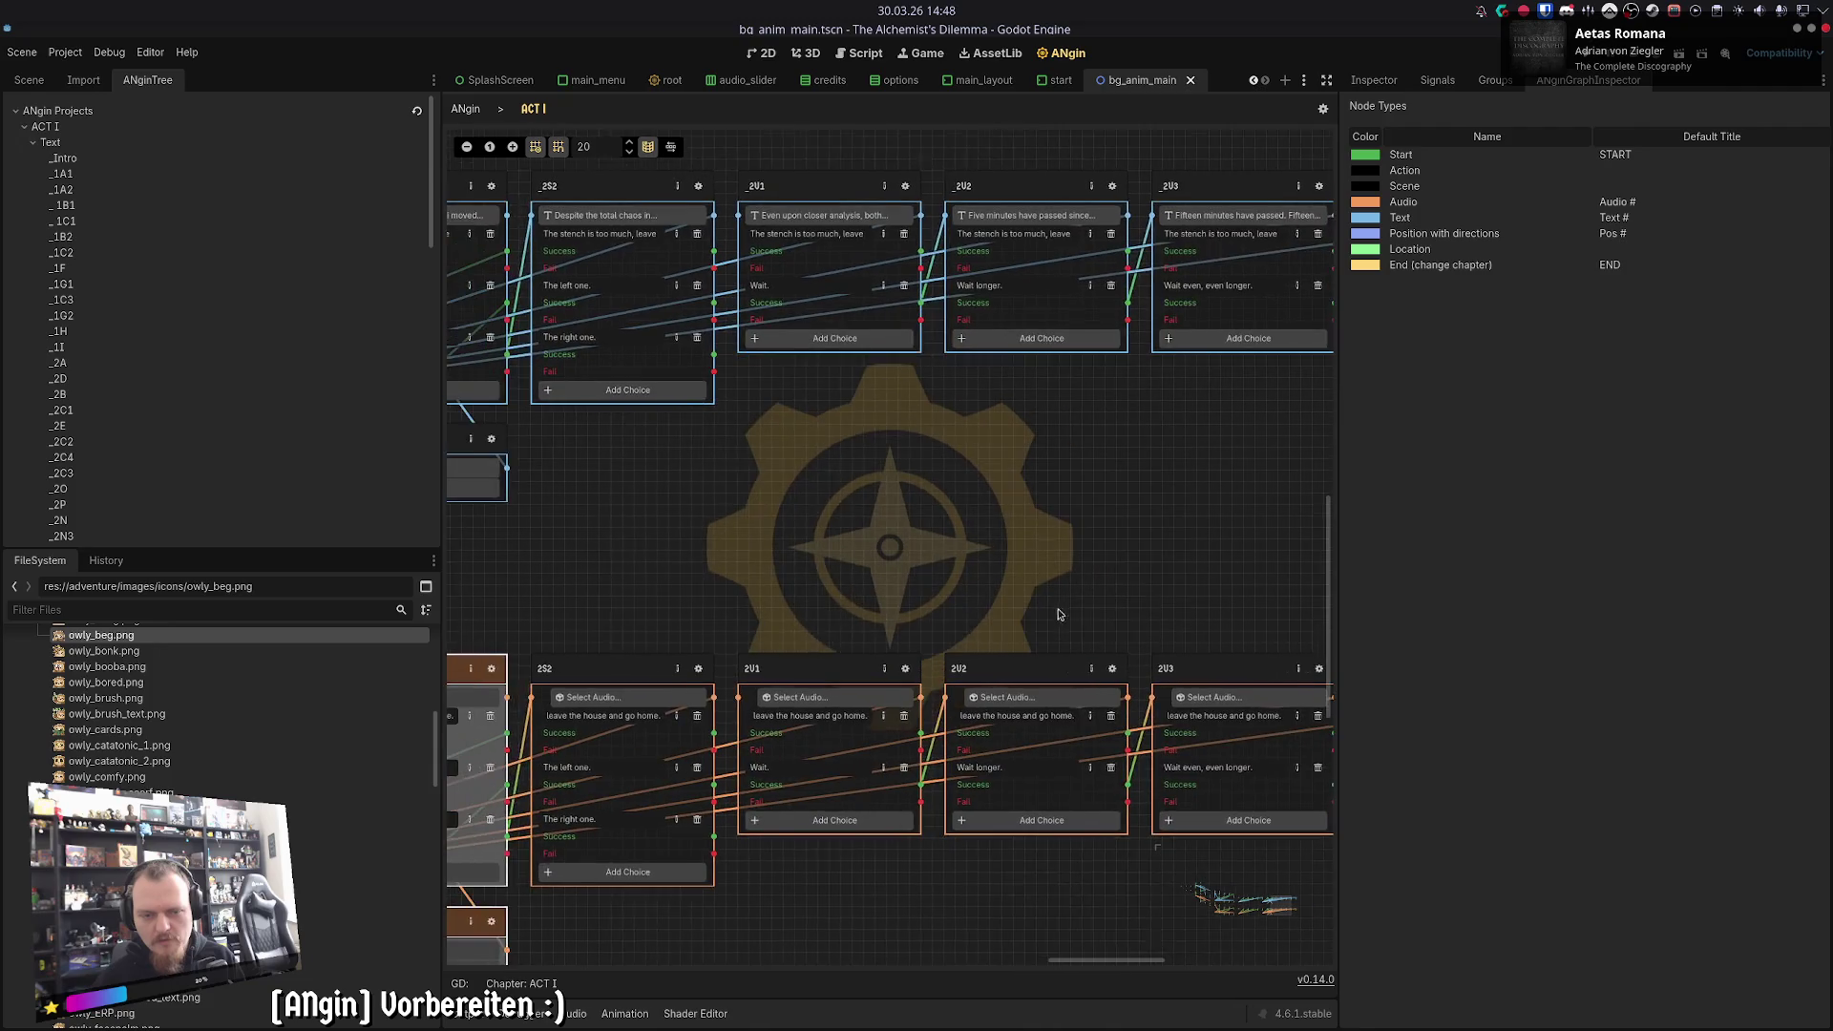
click(804, 160)
key(ctrl+a)
click(521, 116)
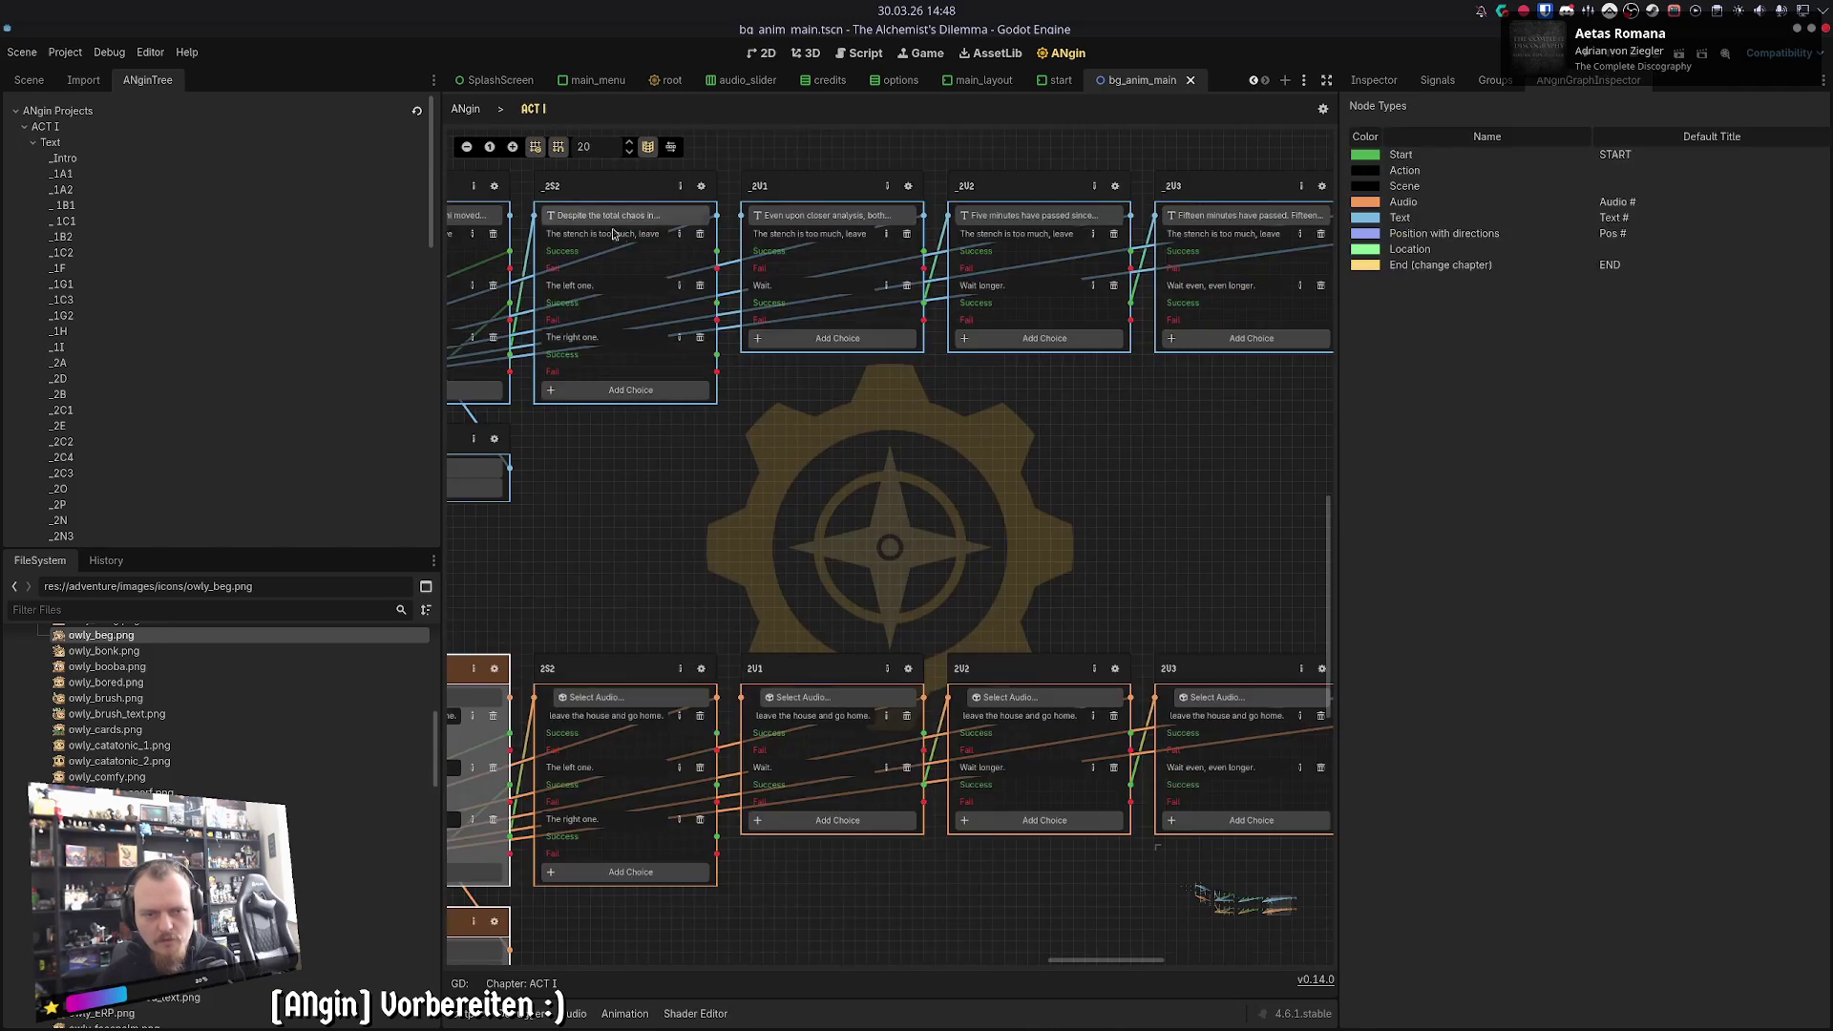
click(903, 665)
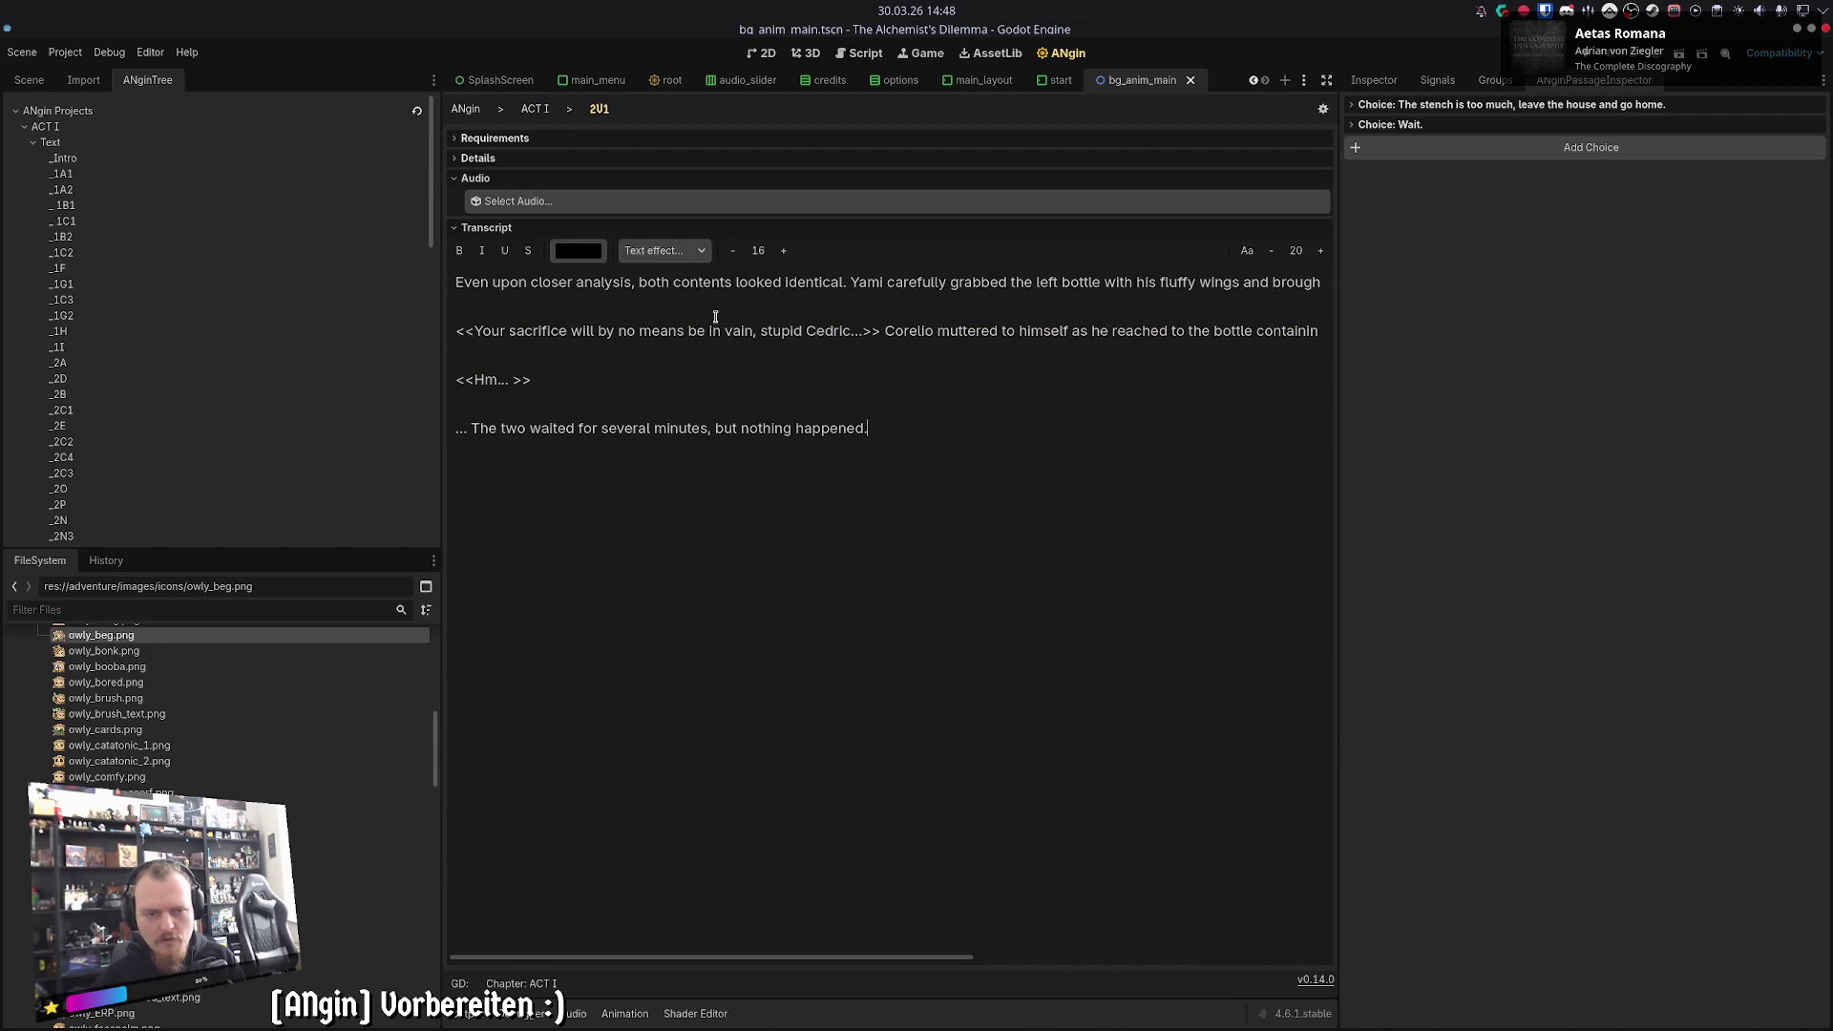
click(541, 117)
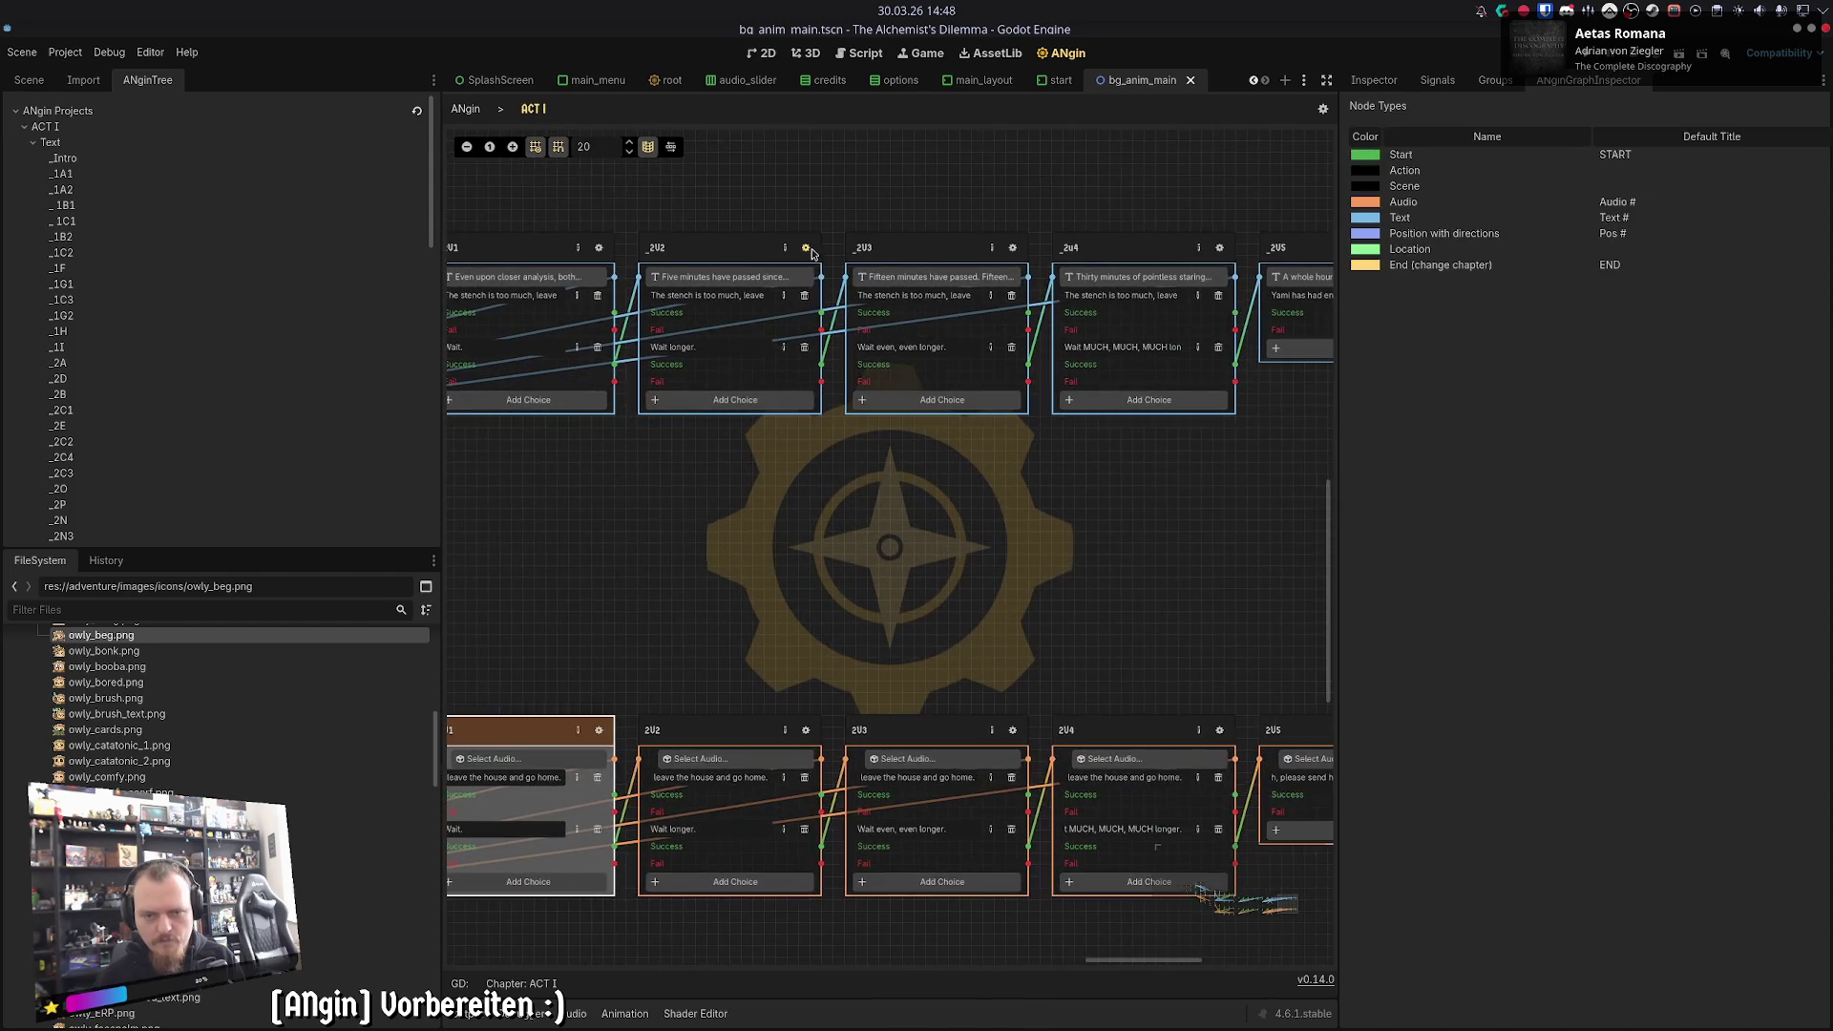
- Copy the _2U2 passage text into the 2U2 audio node's transcript
click(811, 253)
key(ctrl+a)
click(535, 116)
click(806, 731)
click(551, 120)
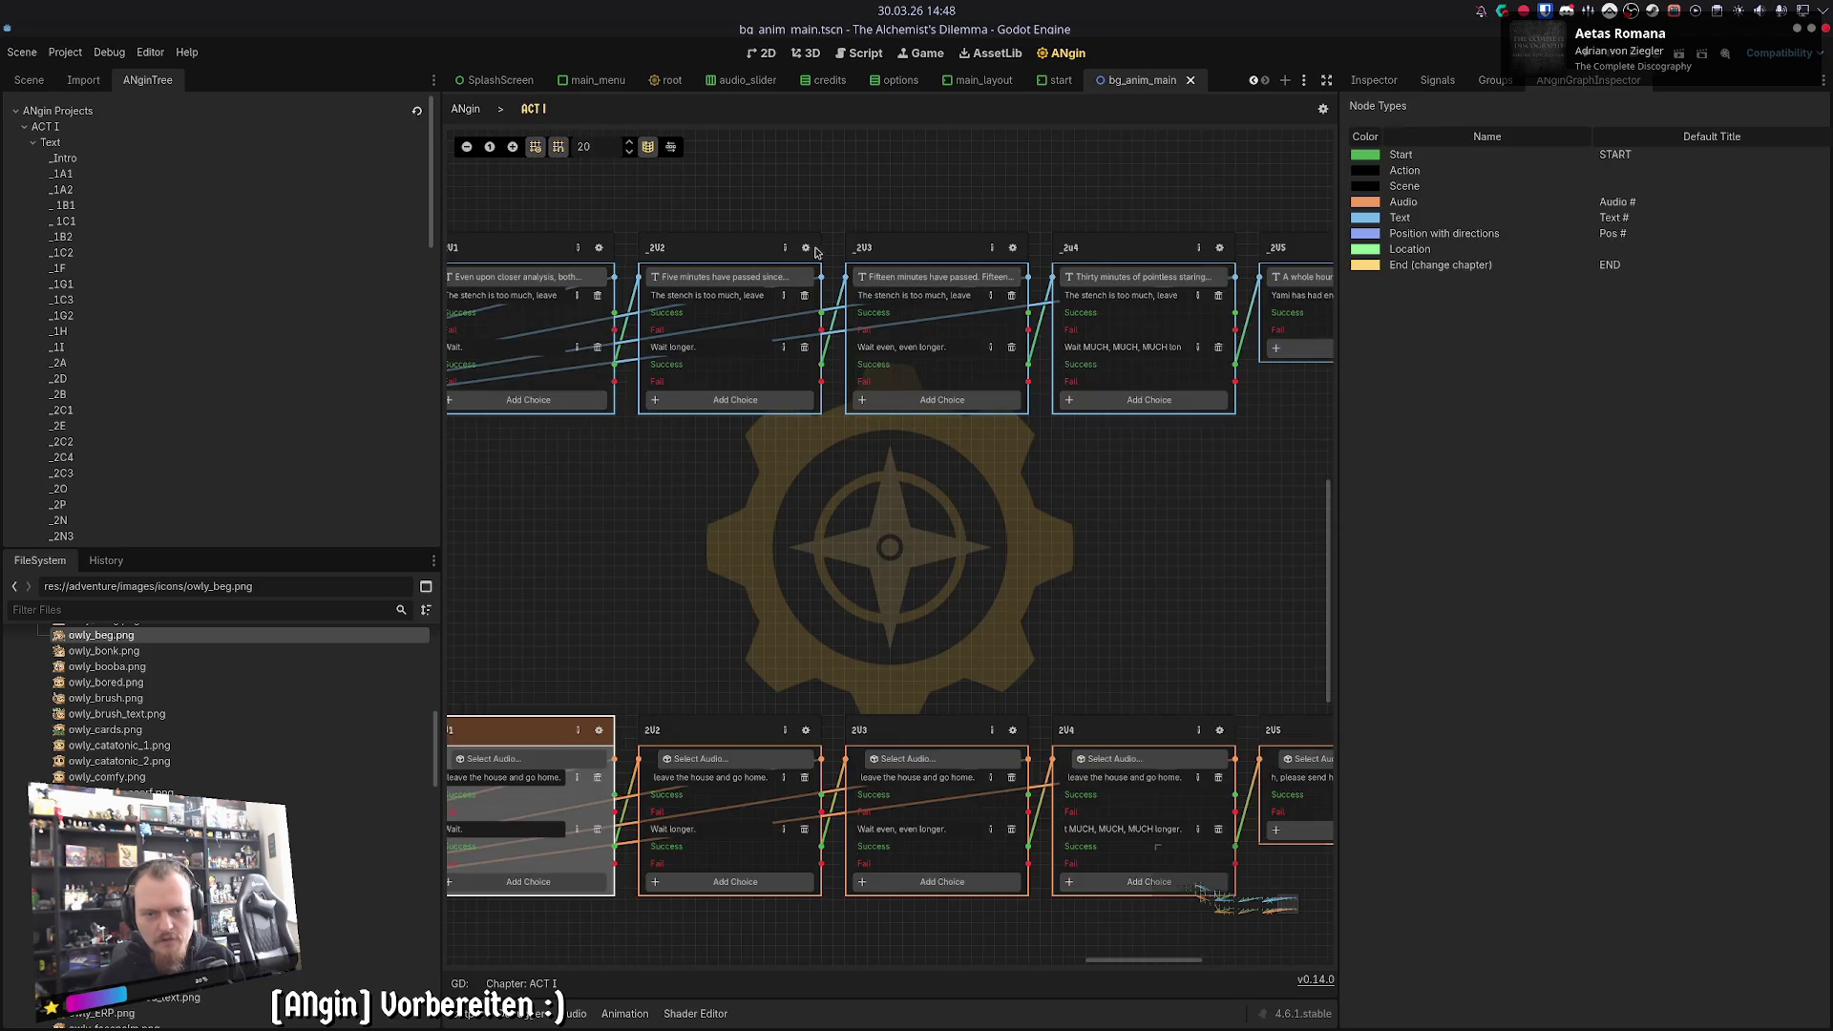
click(808, 249)
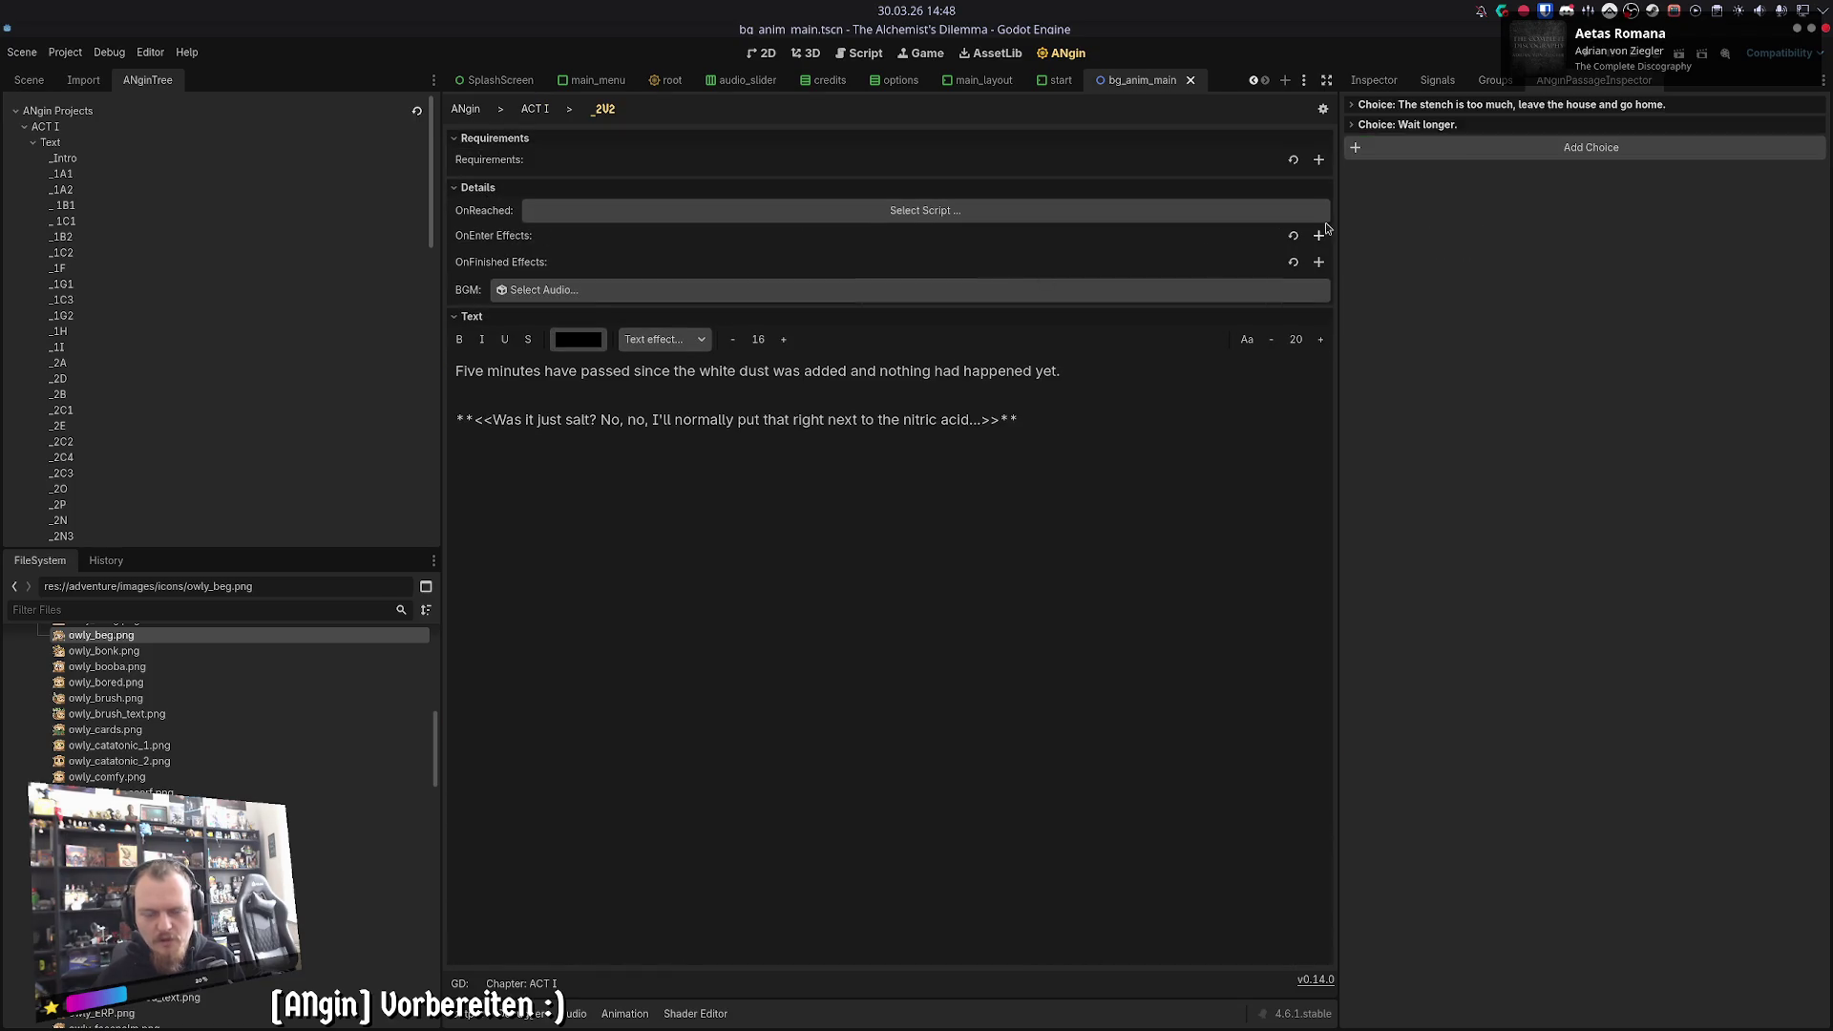
click(535, 109)
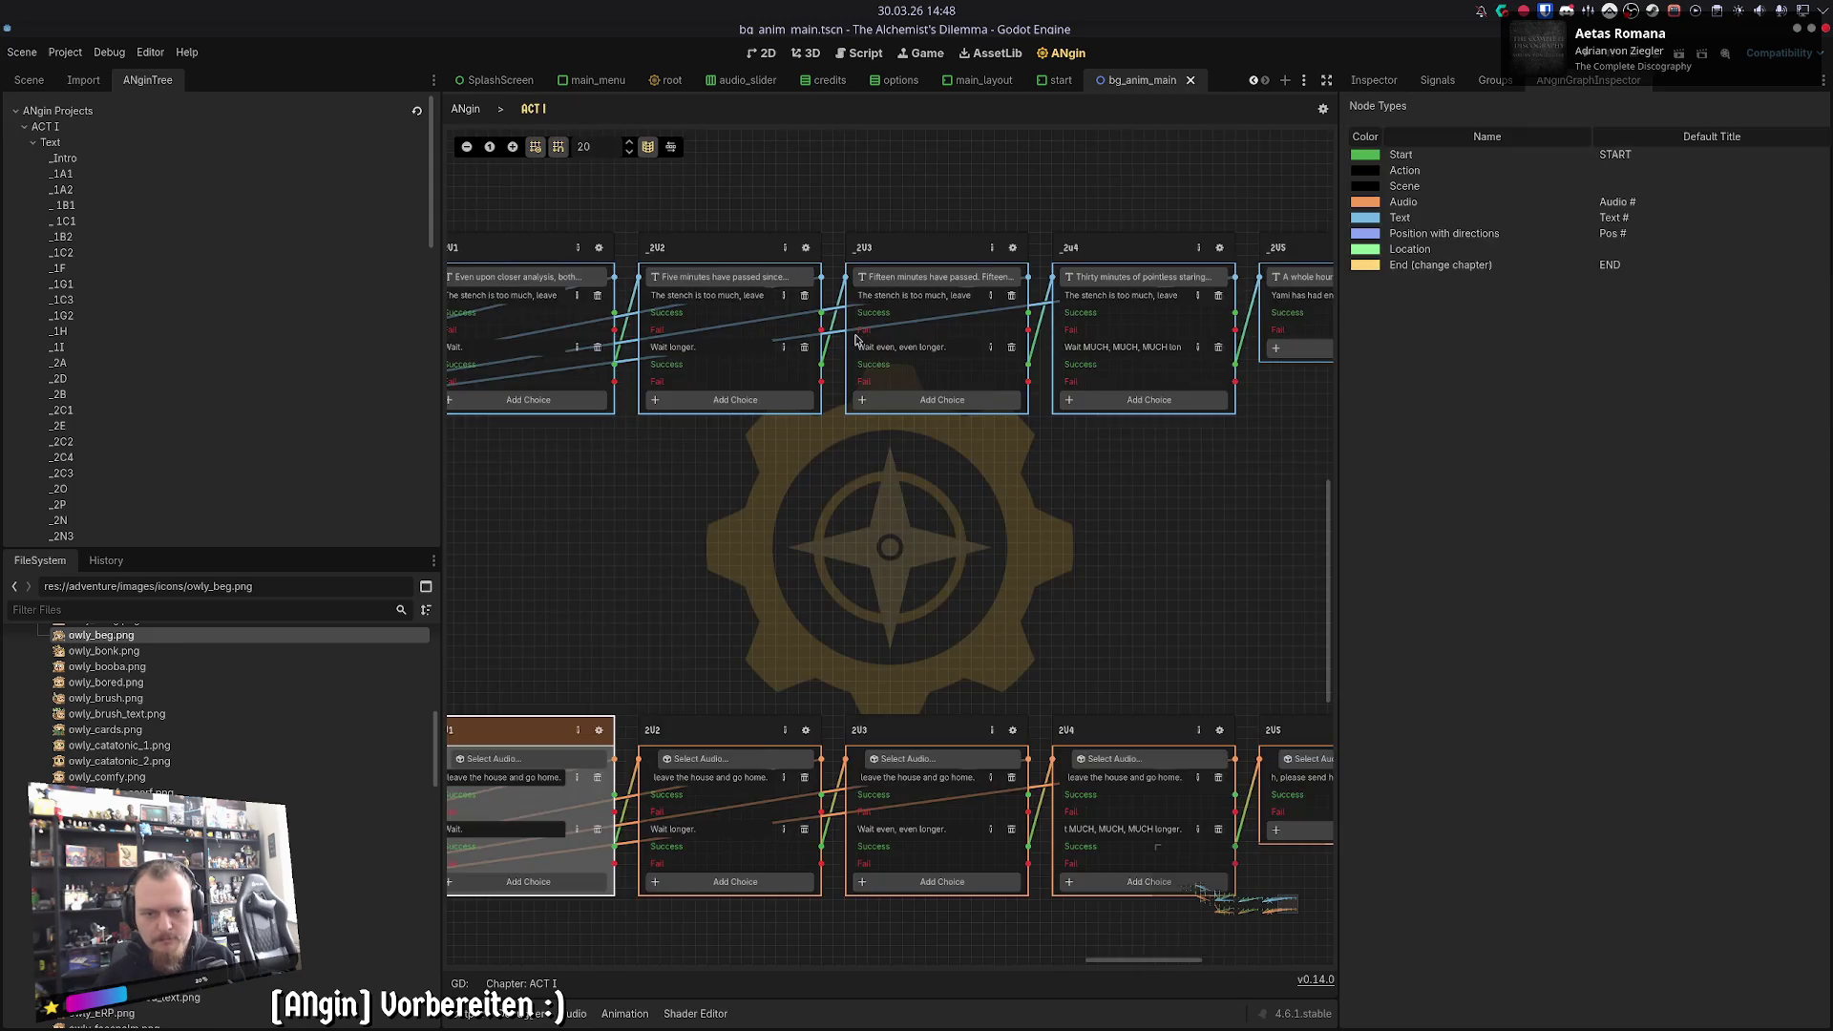
click(842, 240)
click(535, 108)
click(841, 721)
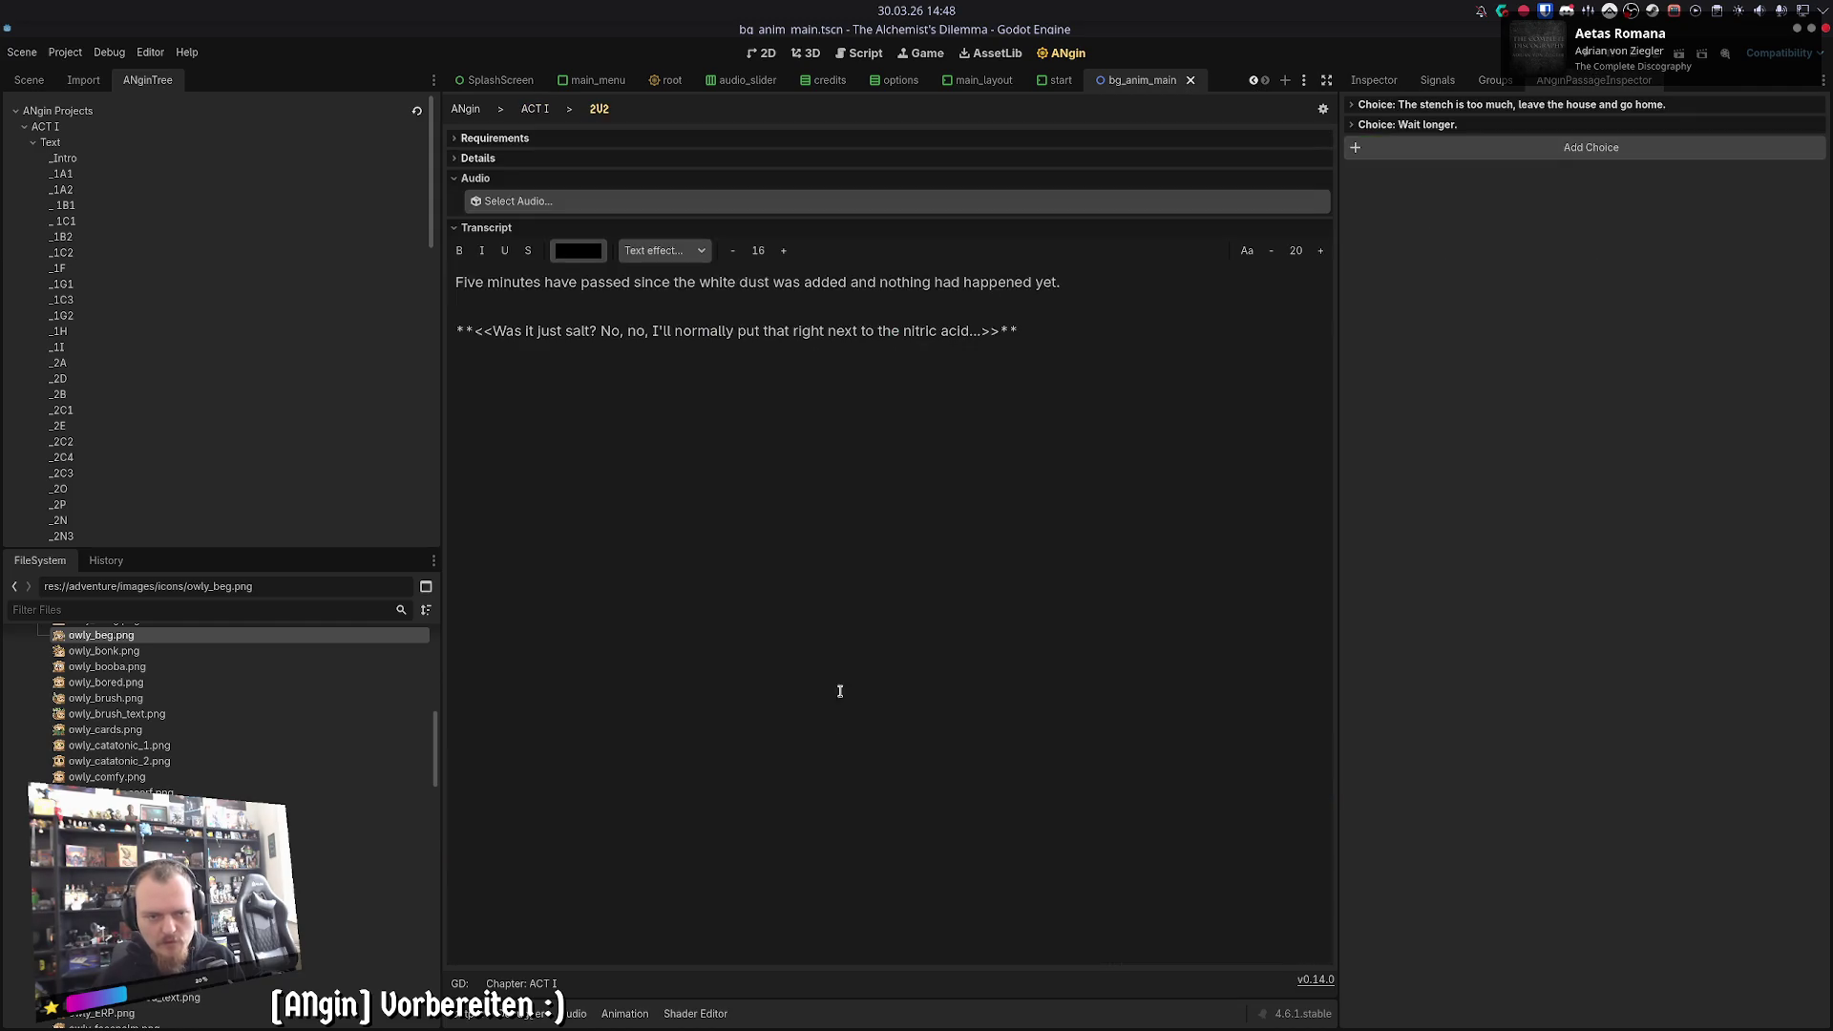
click(534, 109)
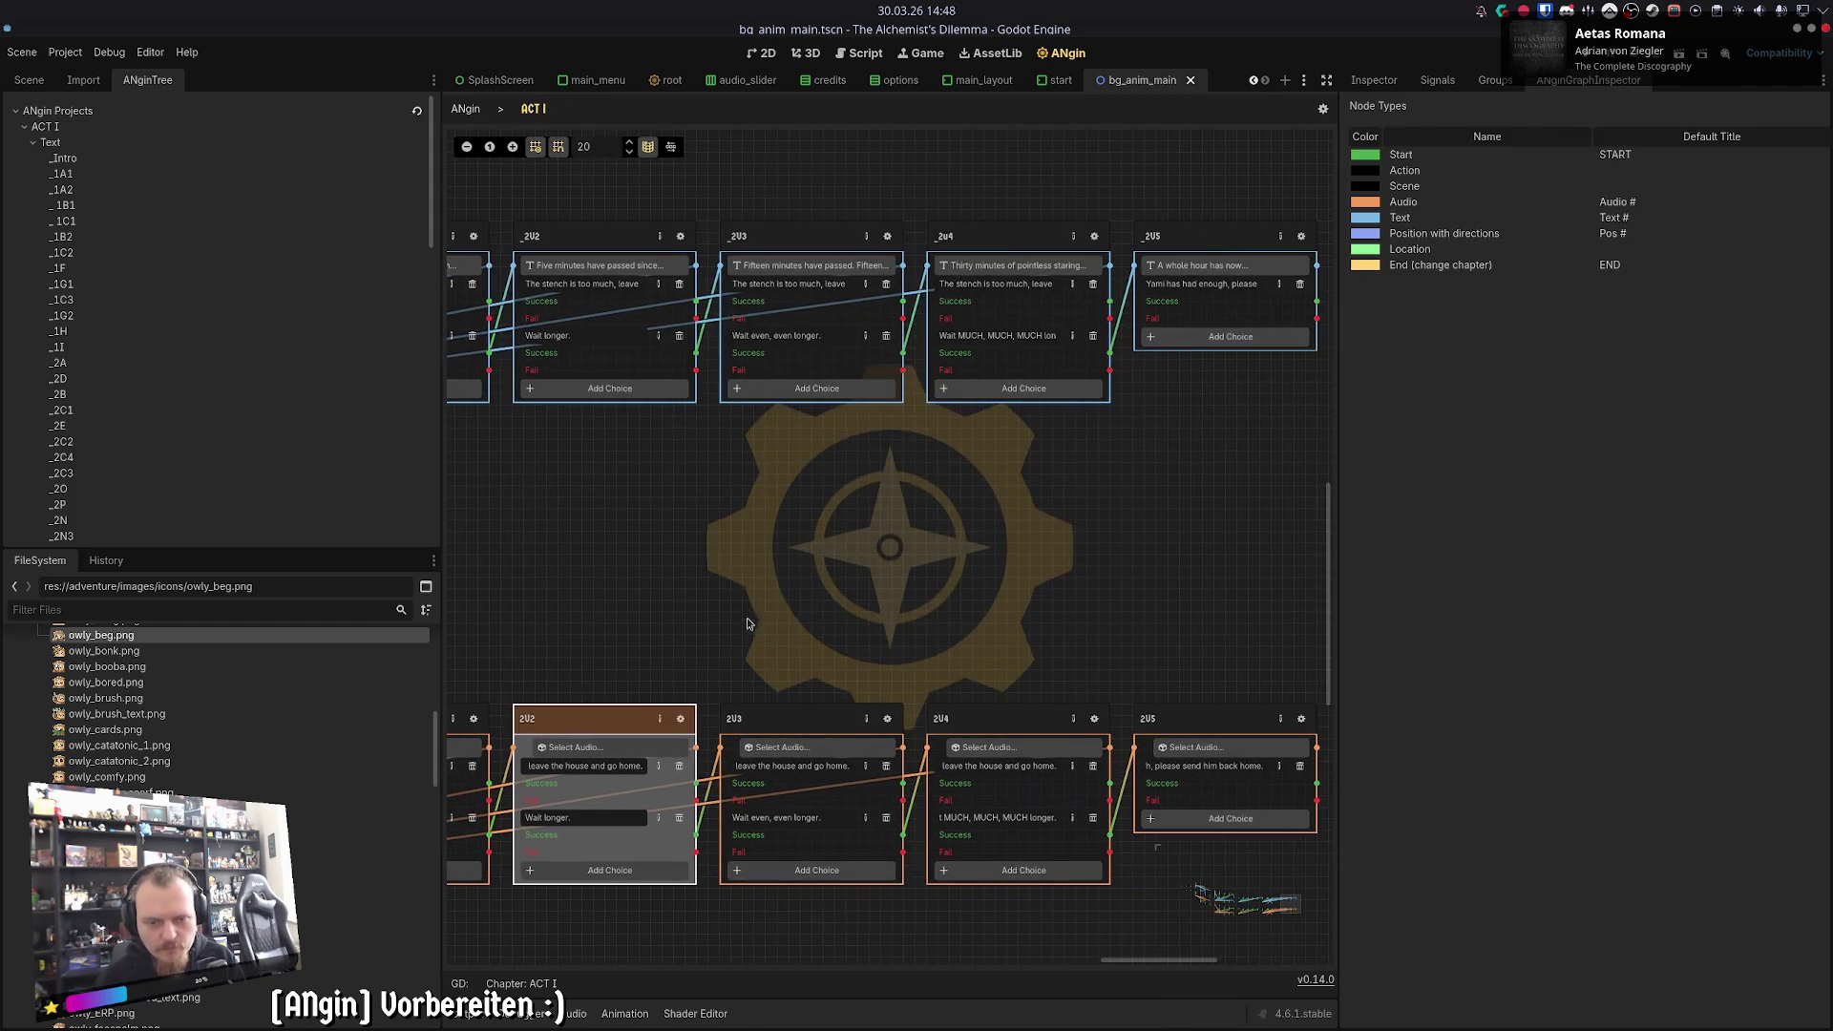
- Fill the 2U3 audio node's transcript from the _2U3 passage, checking its first choice
click(735, 281)
click(534, 109)
click(809, 727)
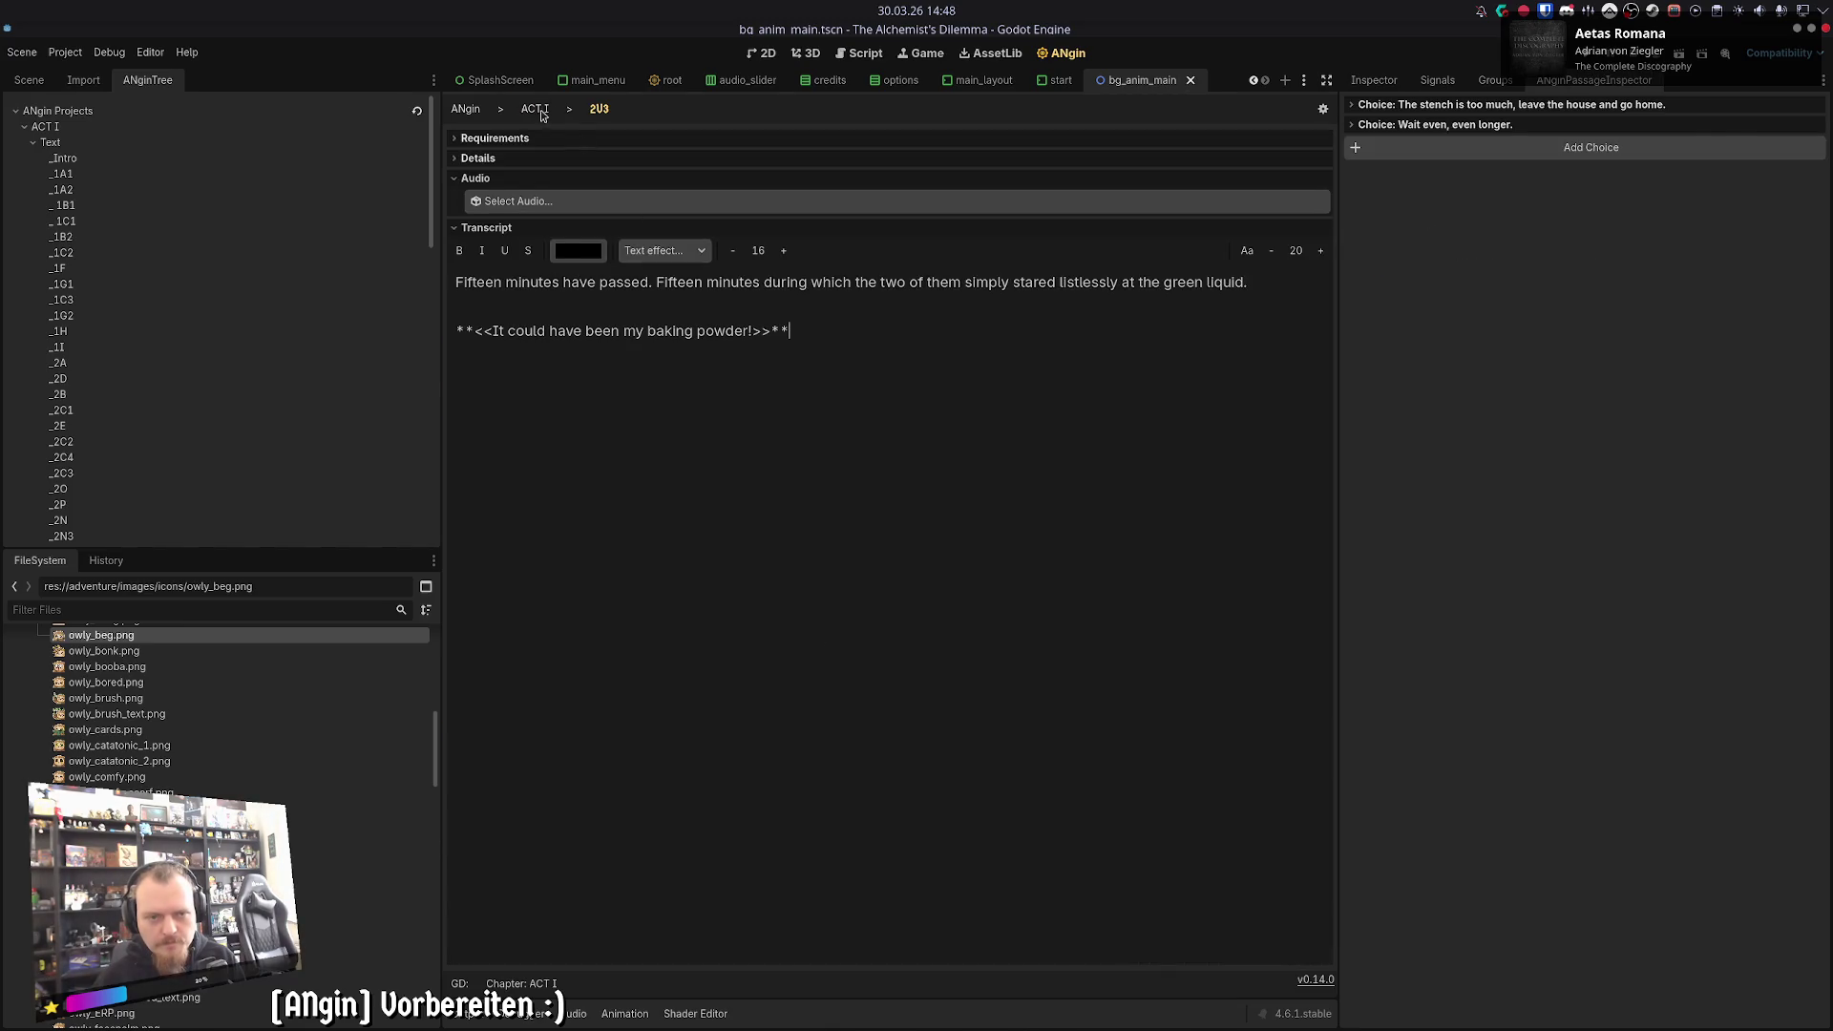
click(535, 108)
click(811, 252)
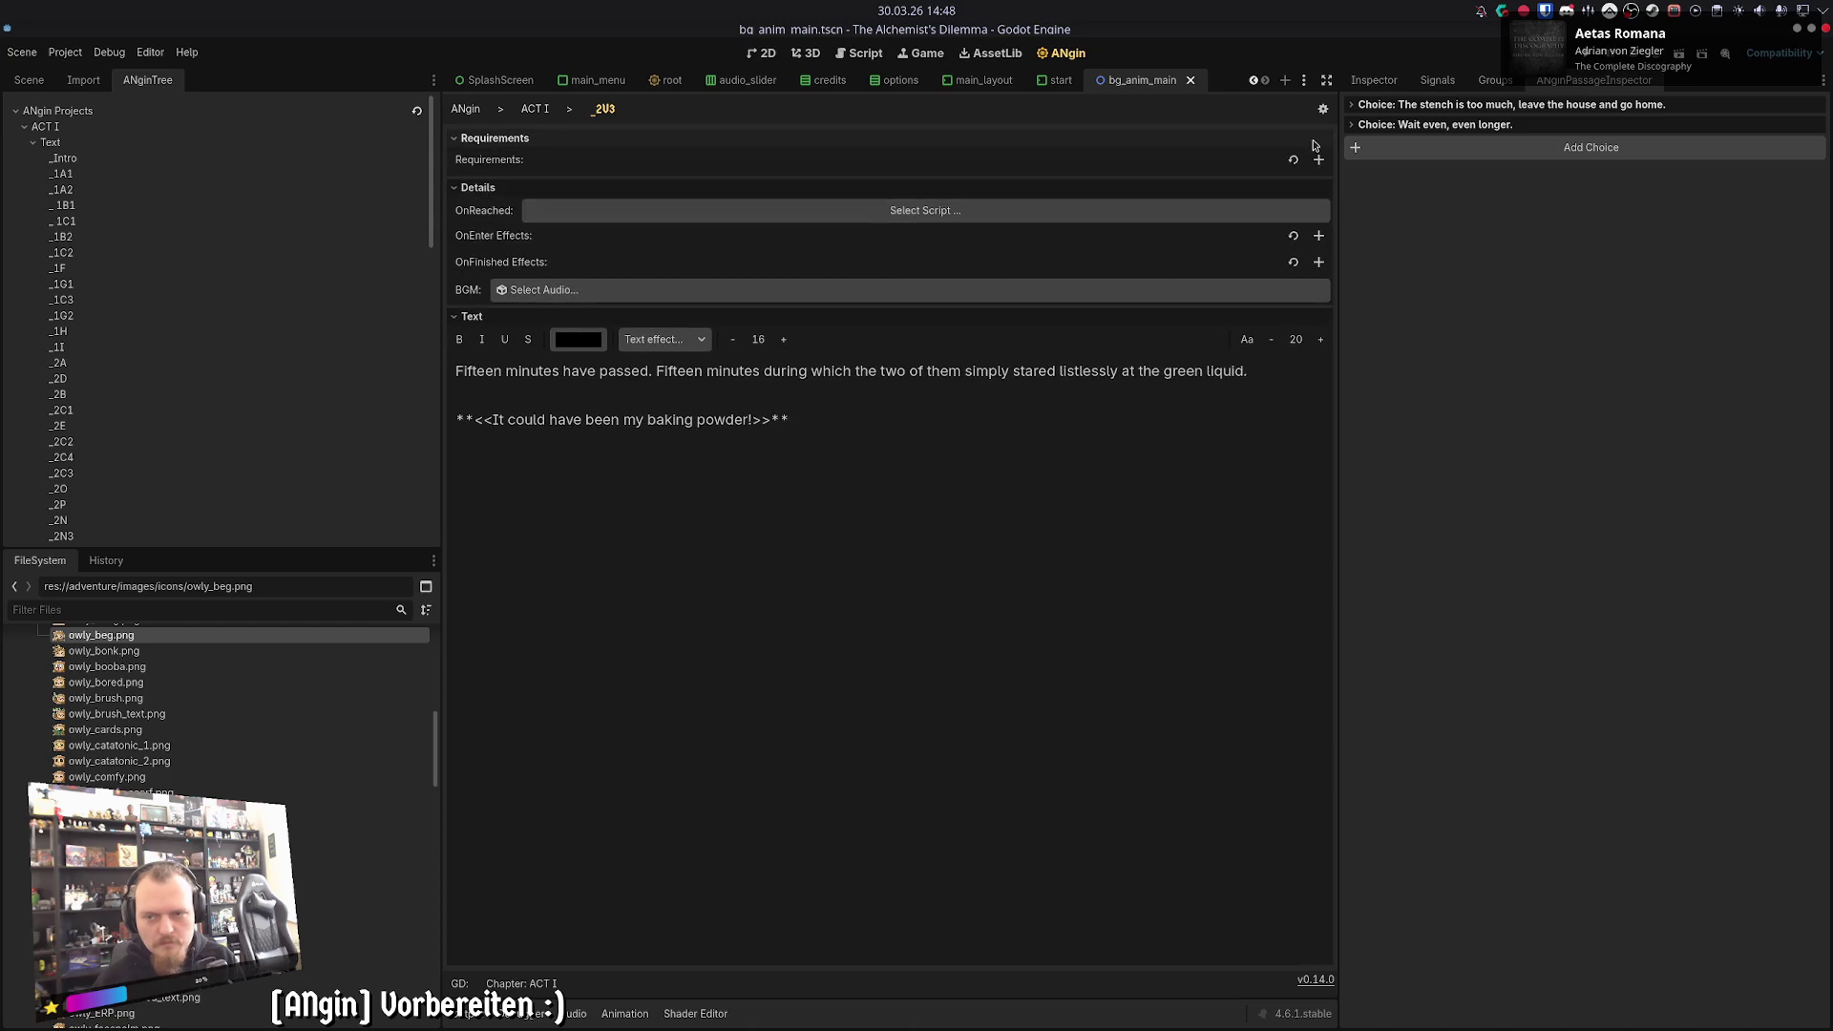
click(1391, 105)
click(533, 111)
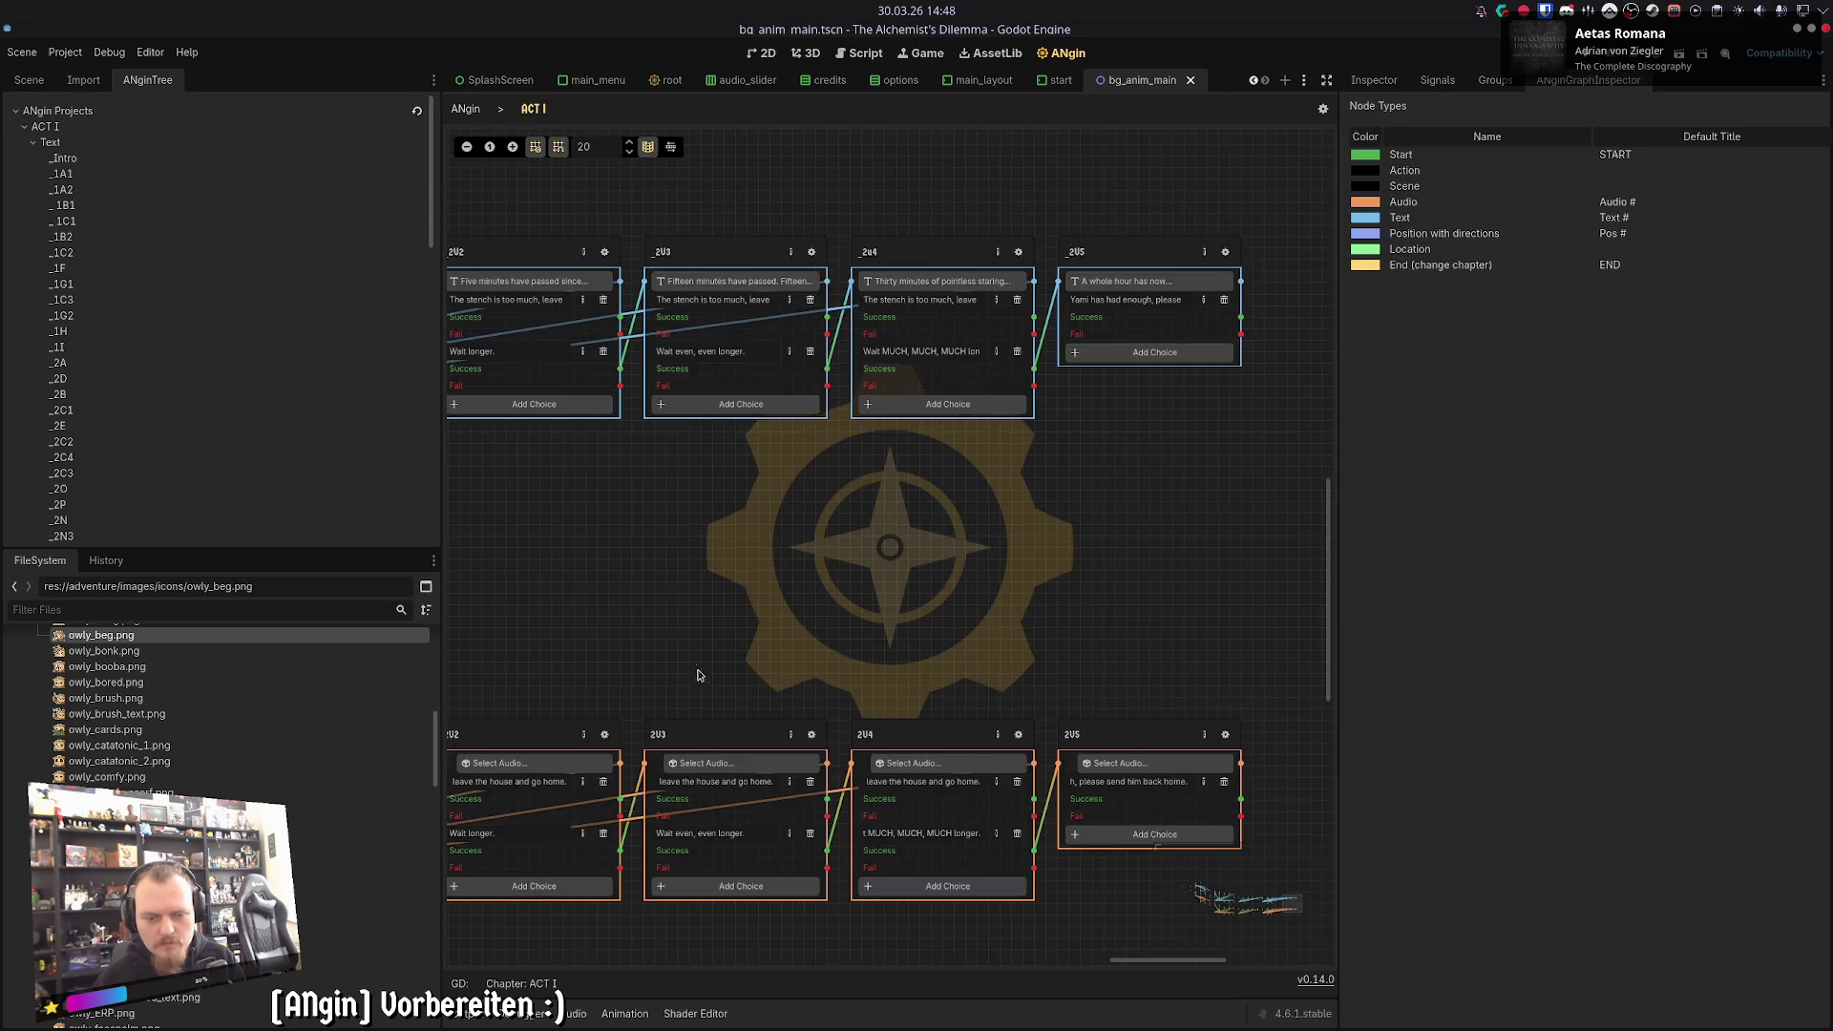
- Copy the _2U4 passage text into the 2U4 audio node's transcript
click(1018, 254)
click(535, 109)
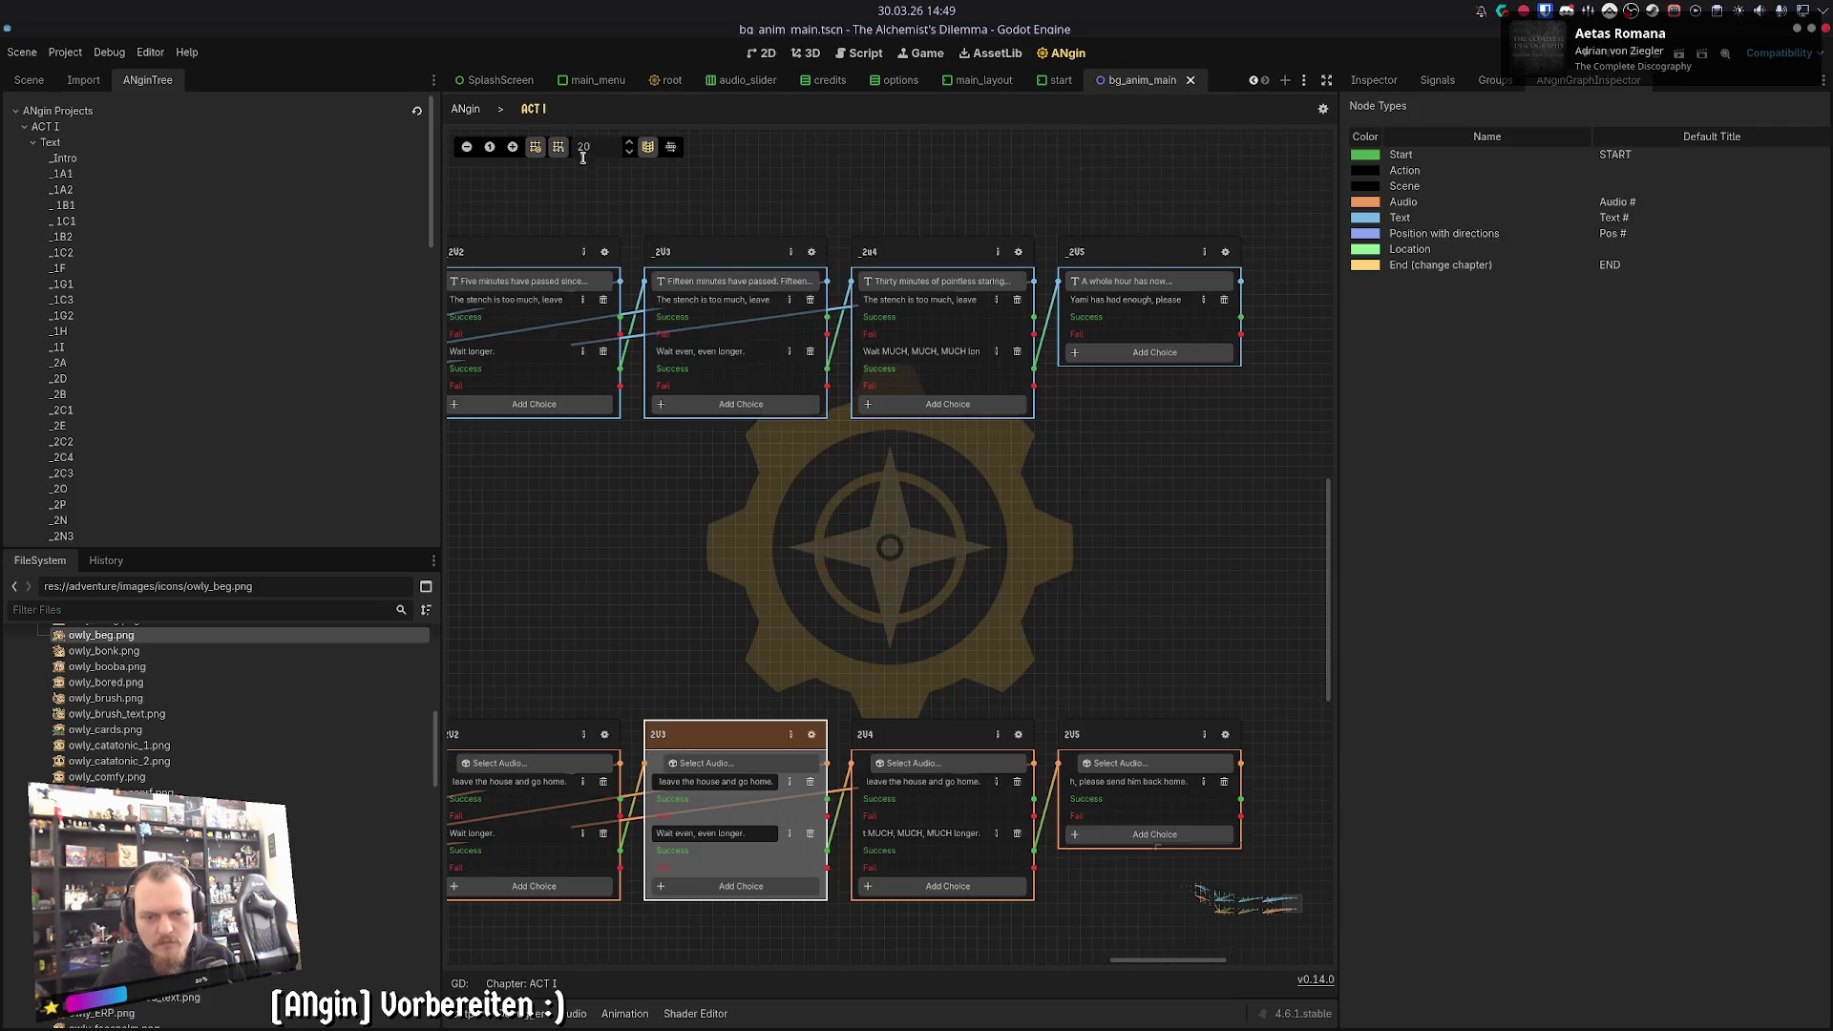
click(1018, 736)
click(535, 109)
click(1019, 254)
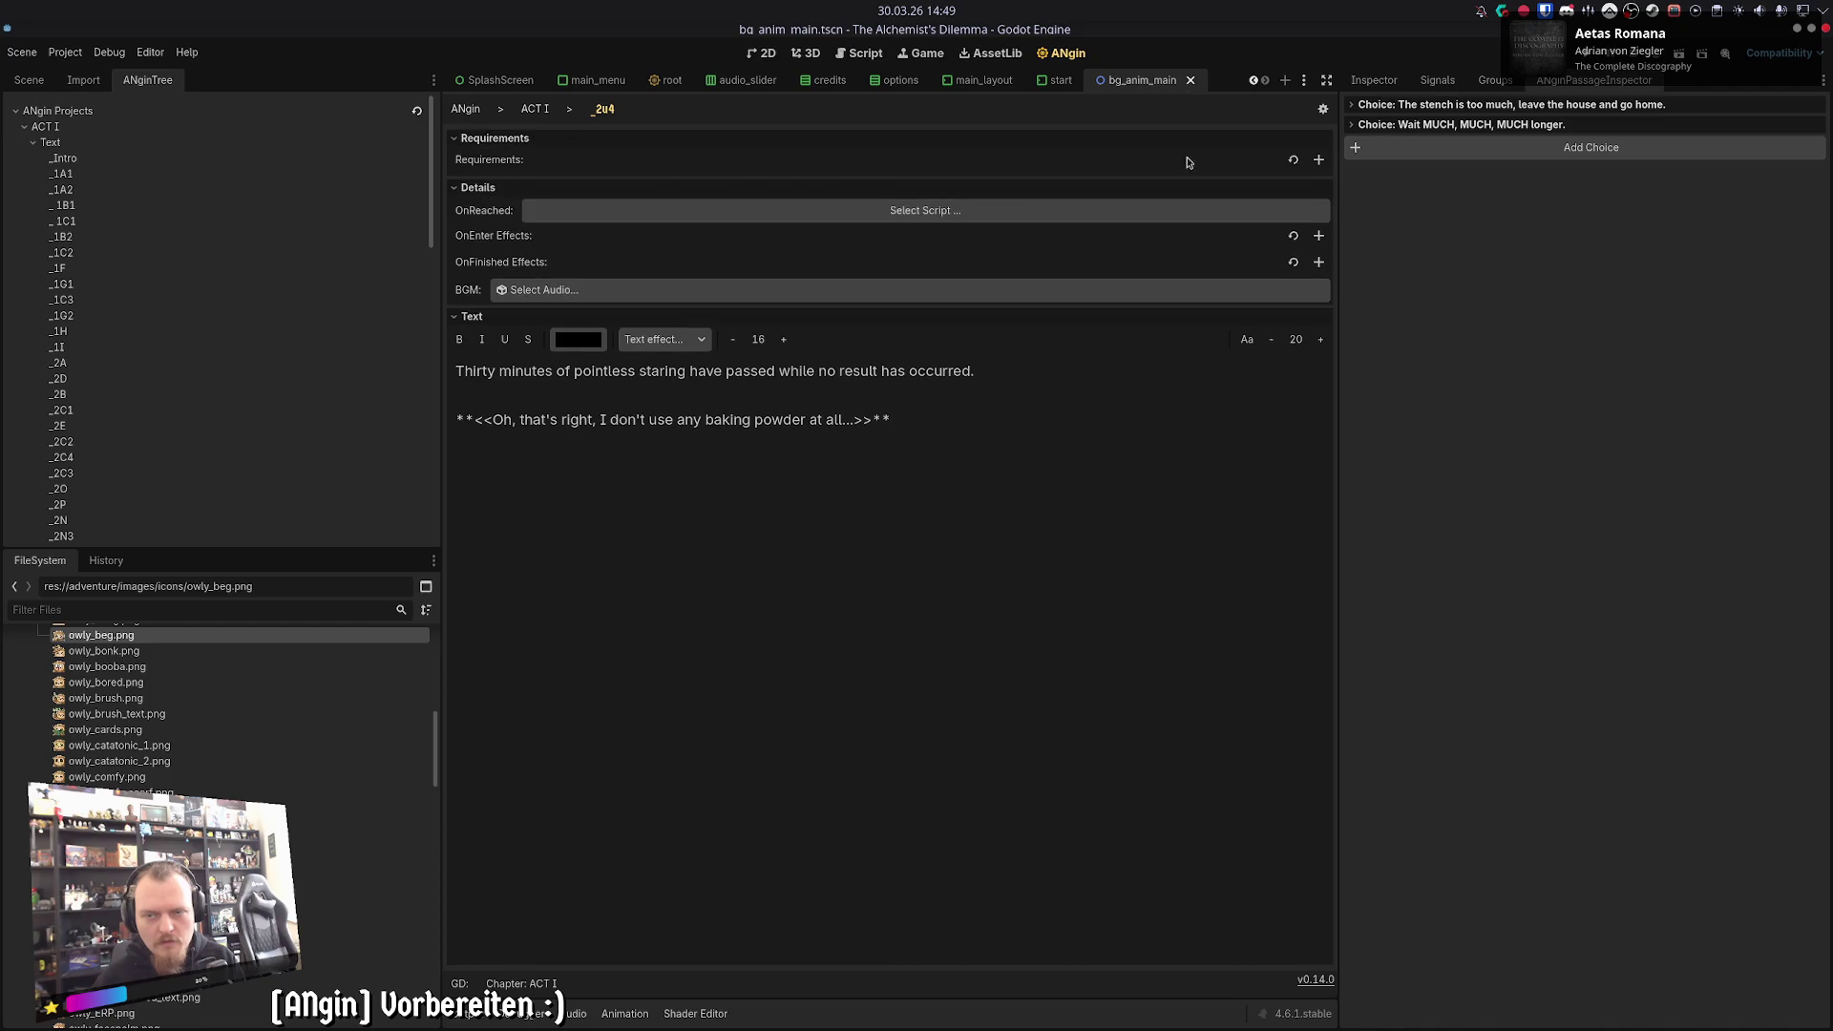
click(534, 108)
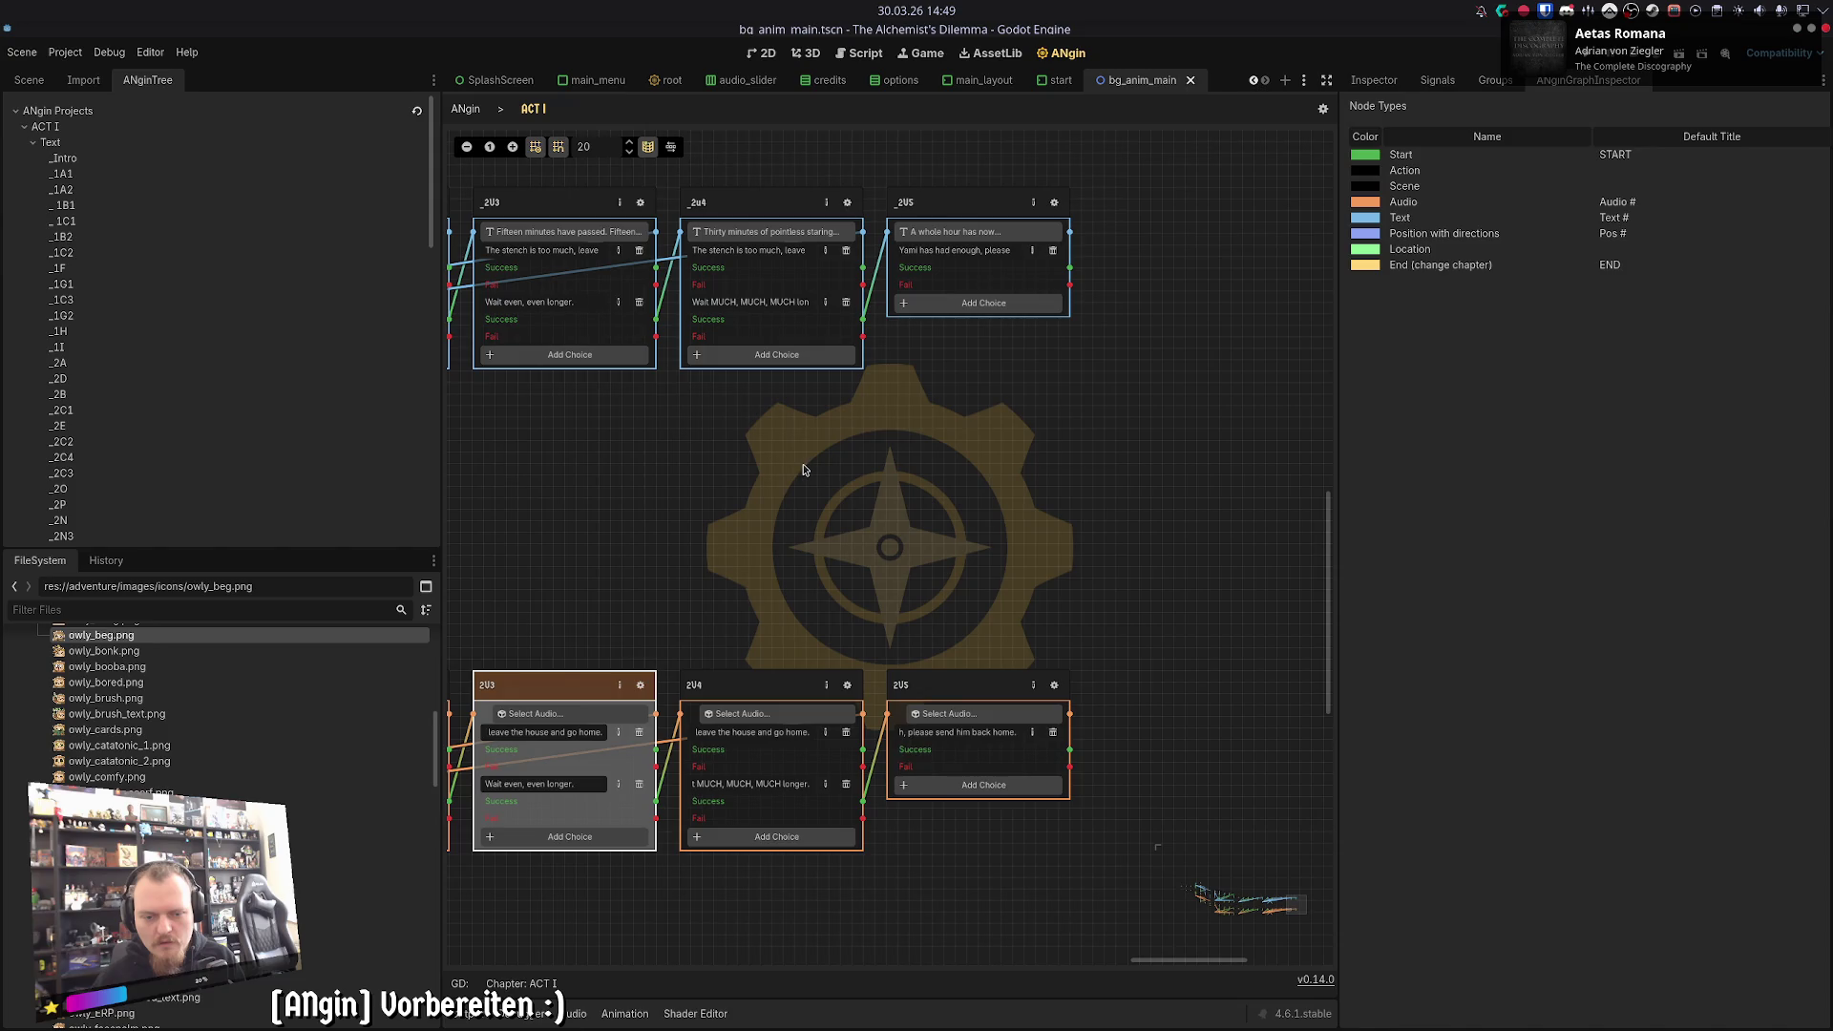
- Copy the _2U5 passage text into the 2U5 audio node's transcript and verify it
click(1053, 202)
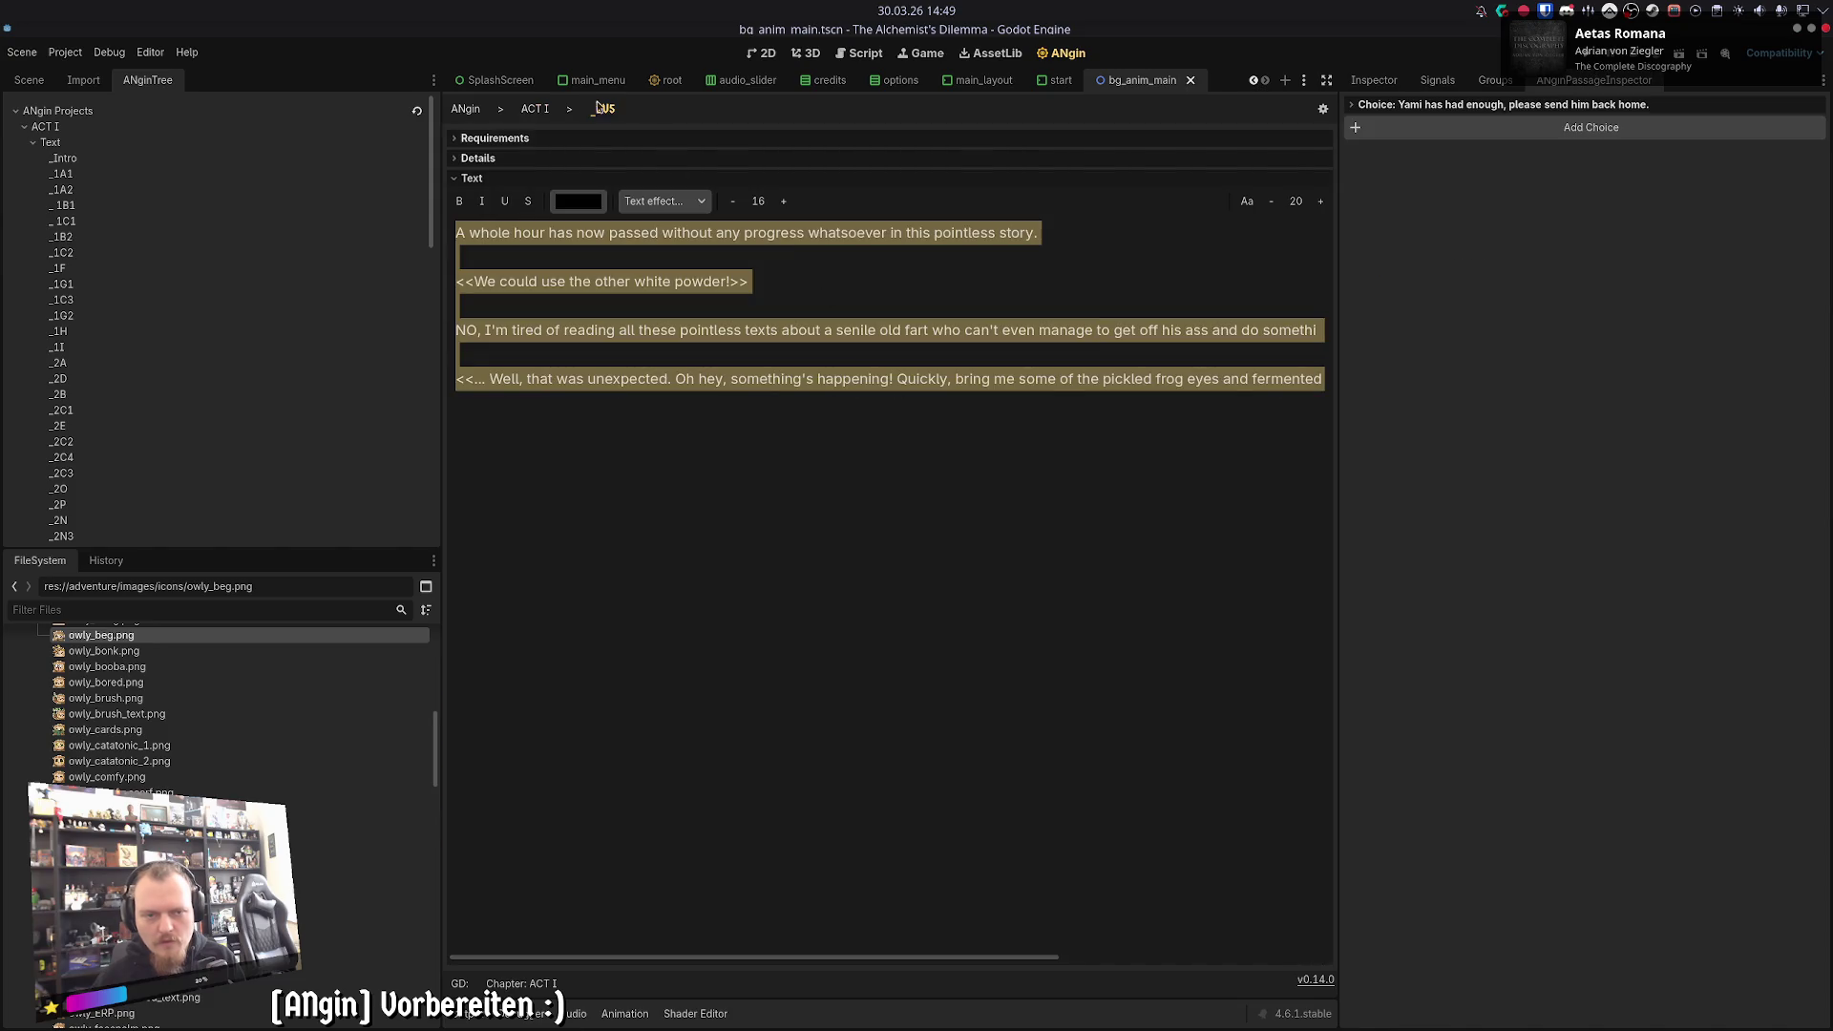
click(540, 109)
click(1054, 683)
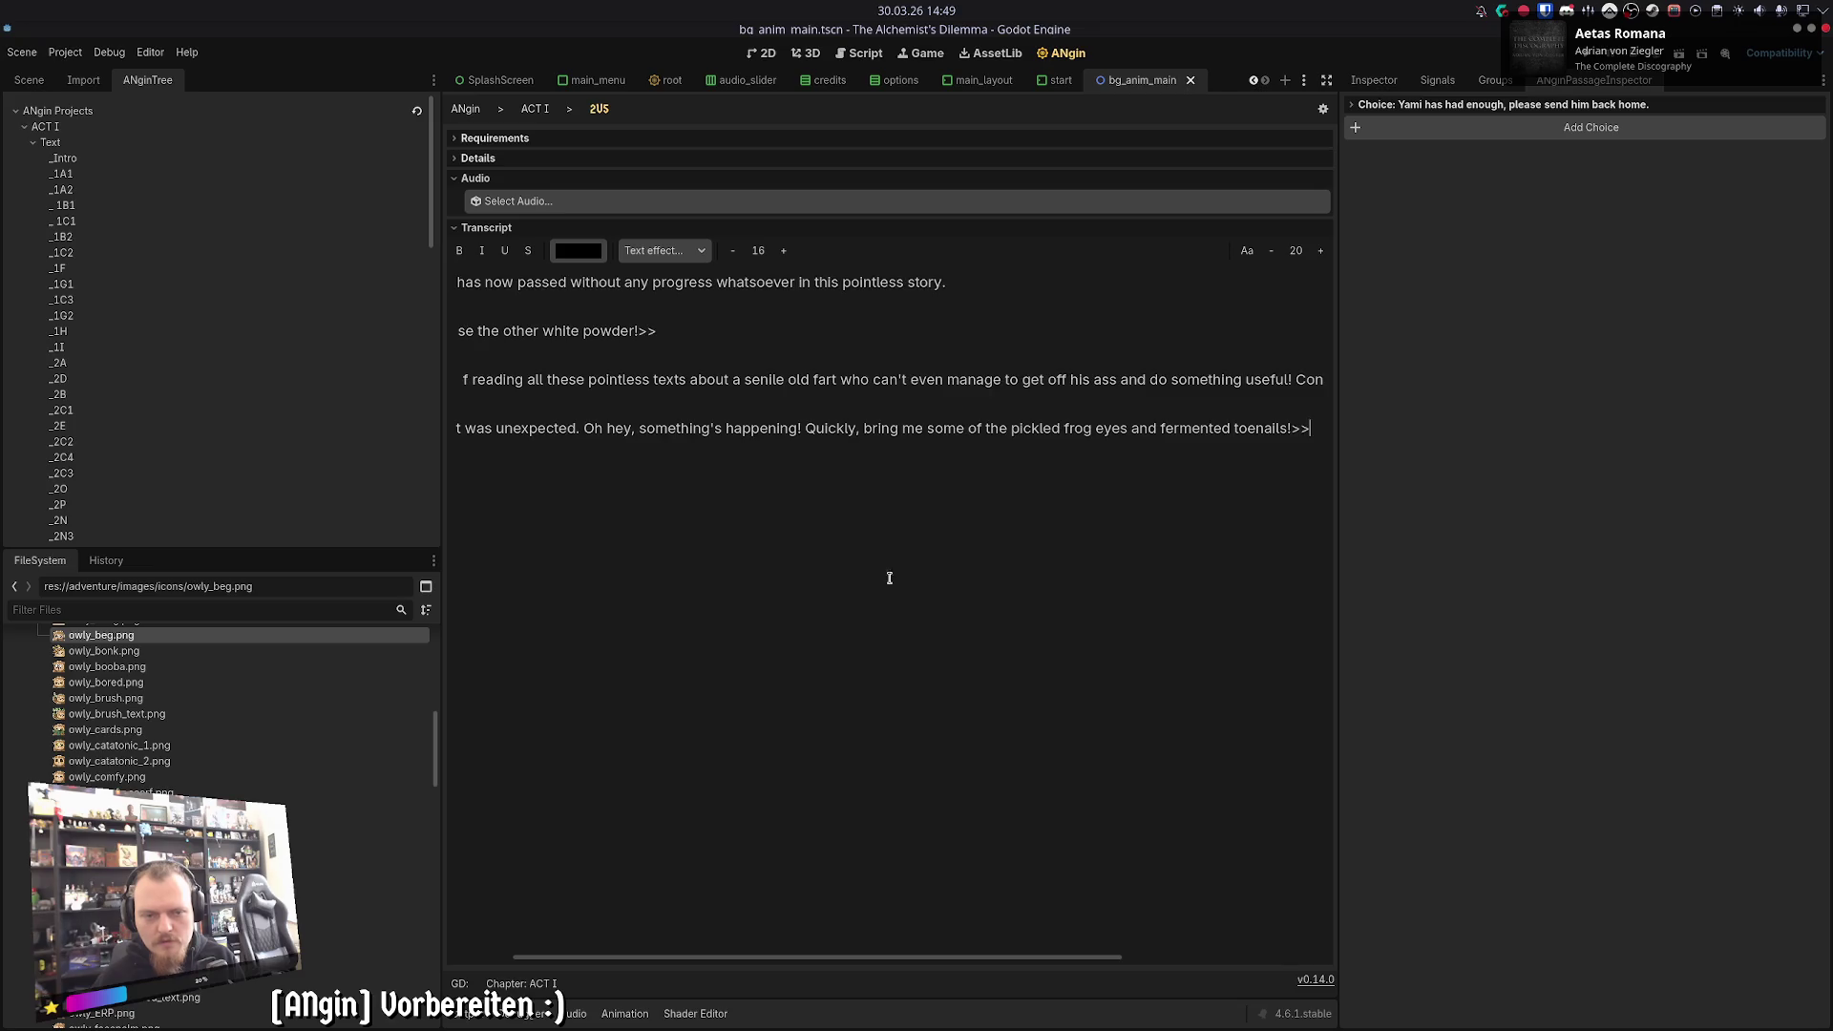
click(540, 109)
click(1054, 203)
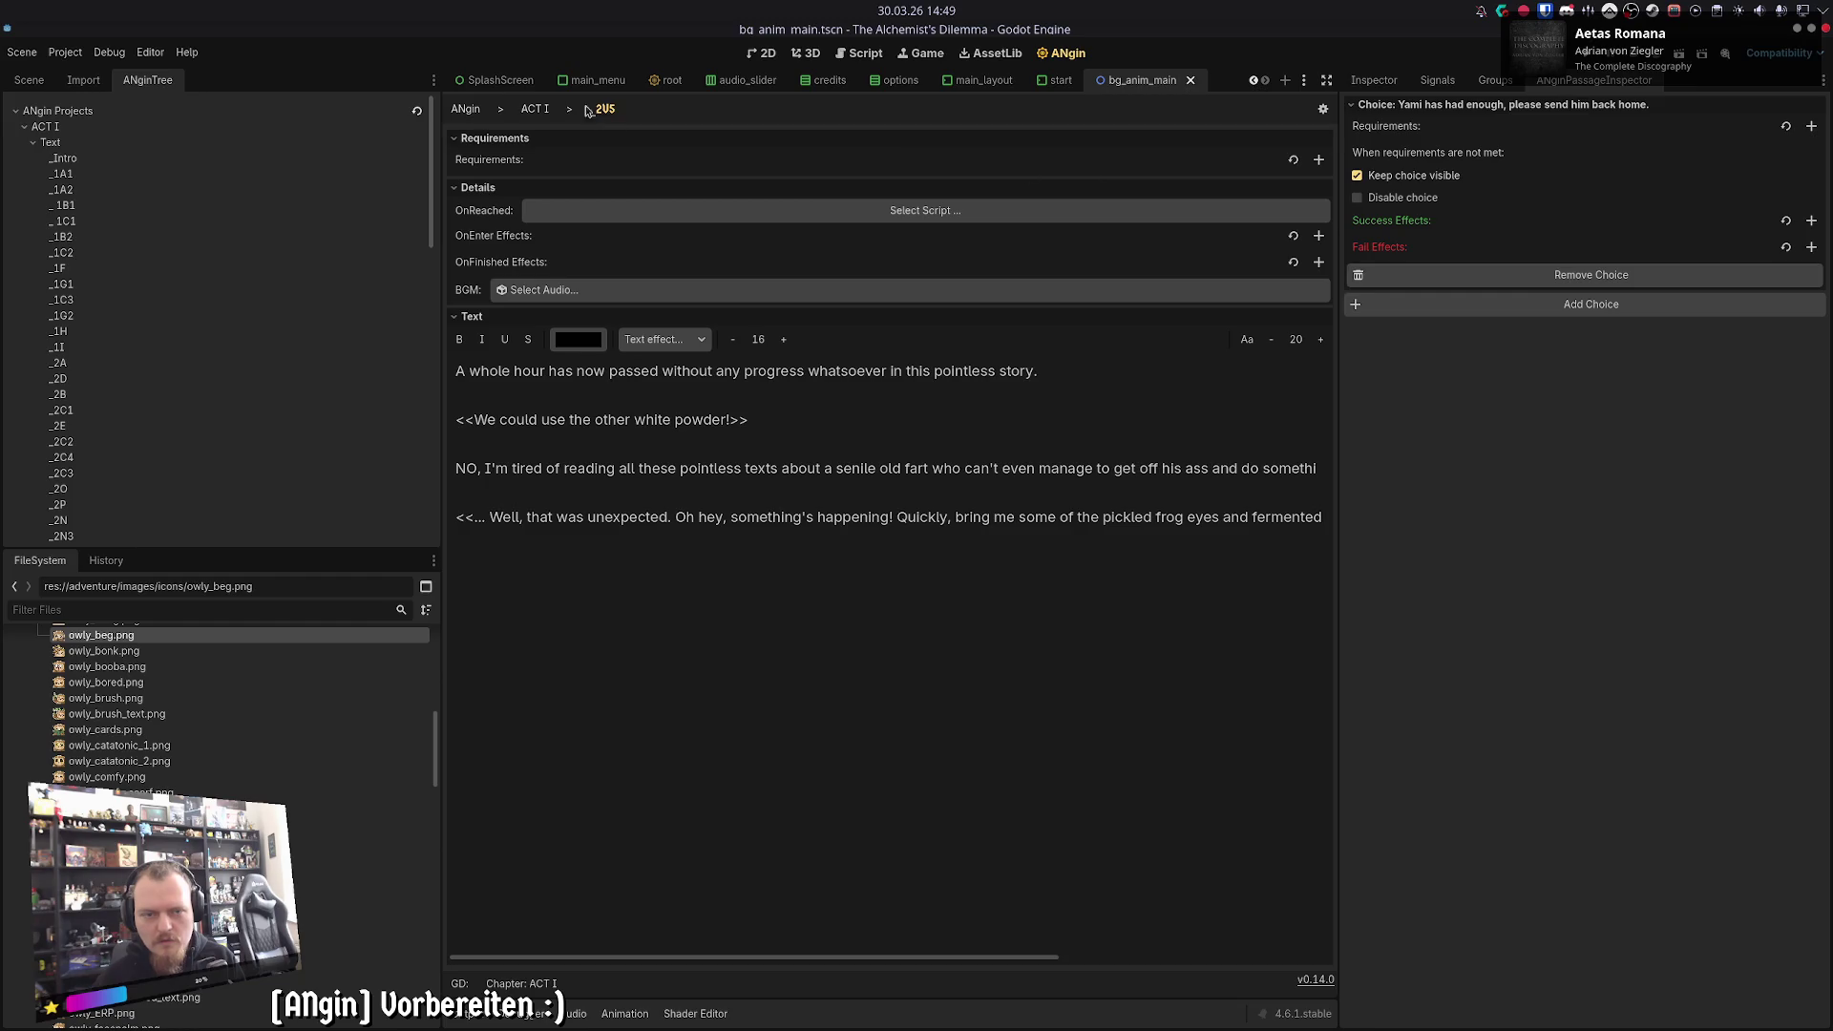
click(548, 109)
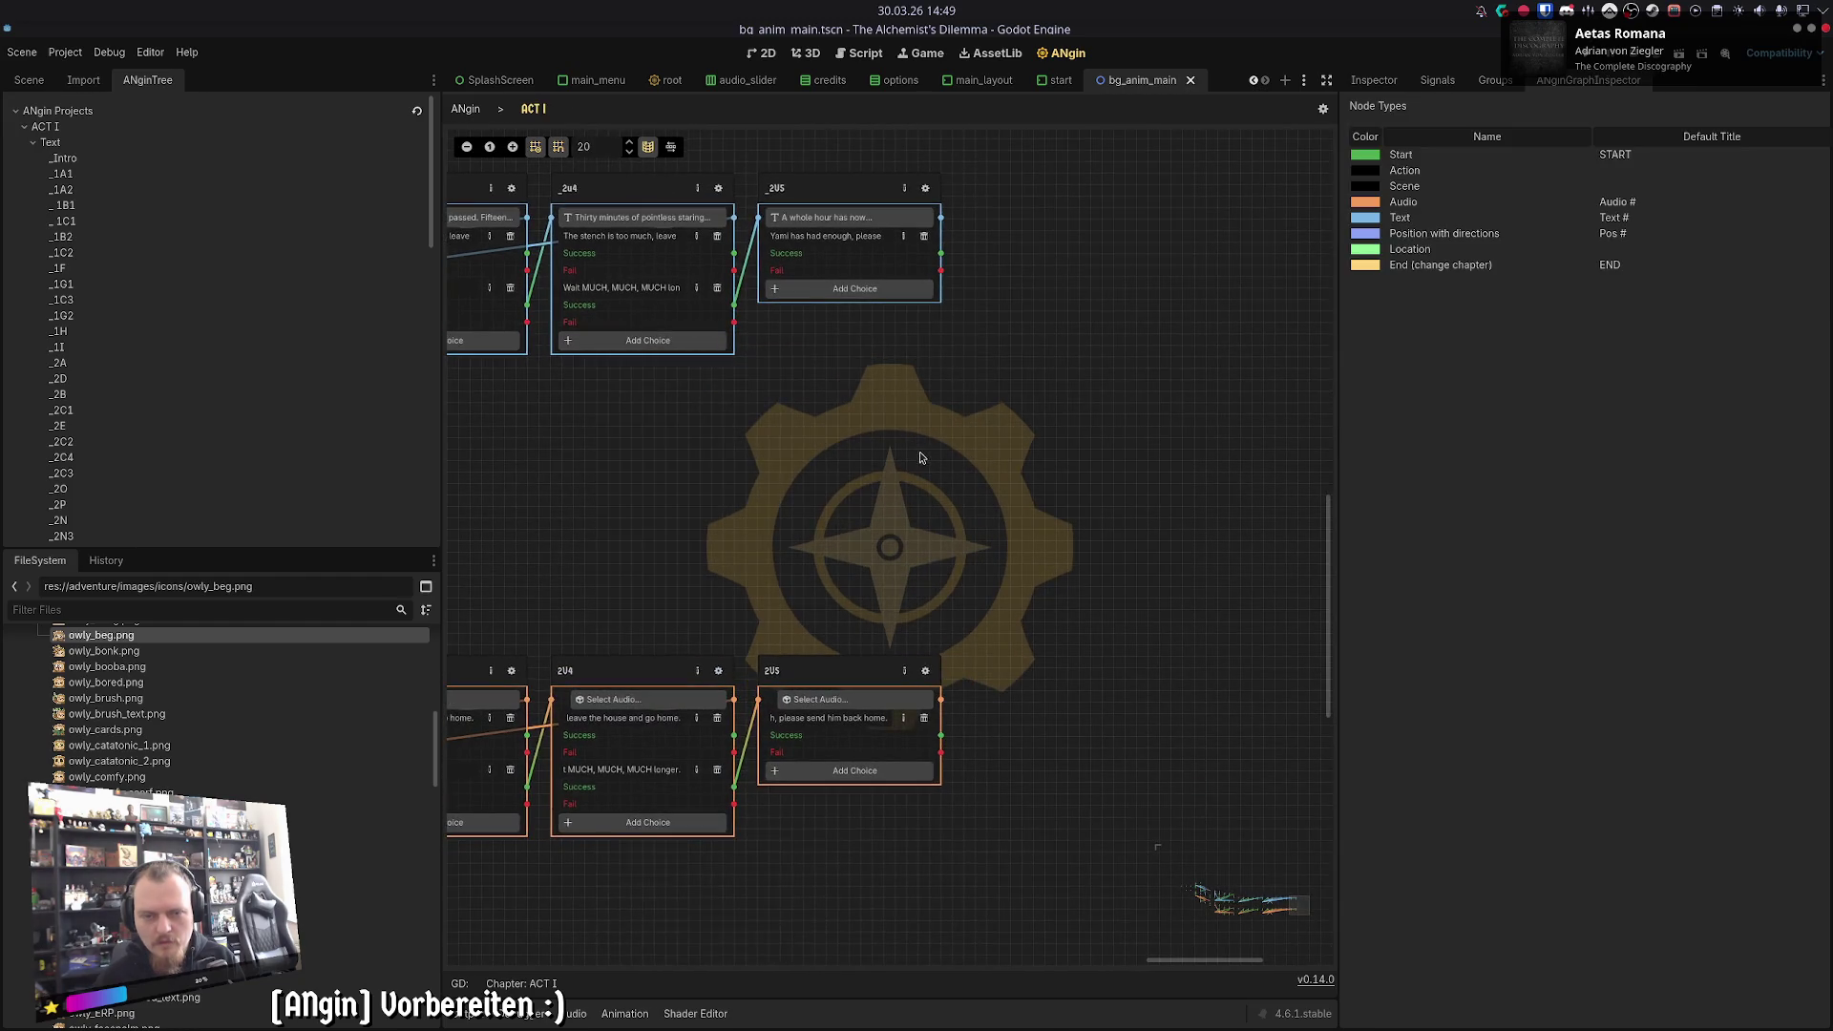
click(927, 671)
click(534, 108)
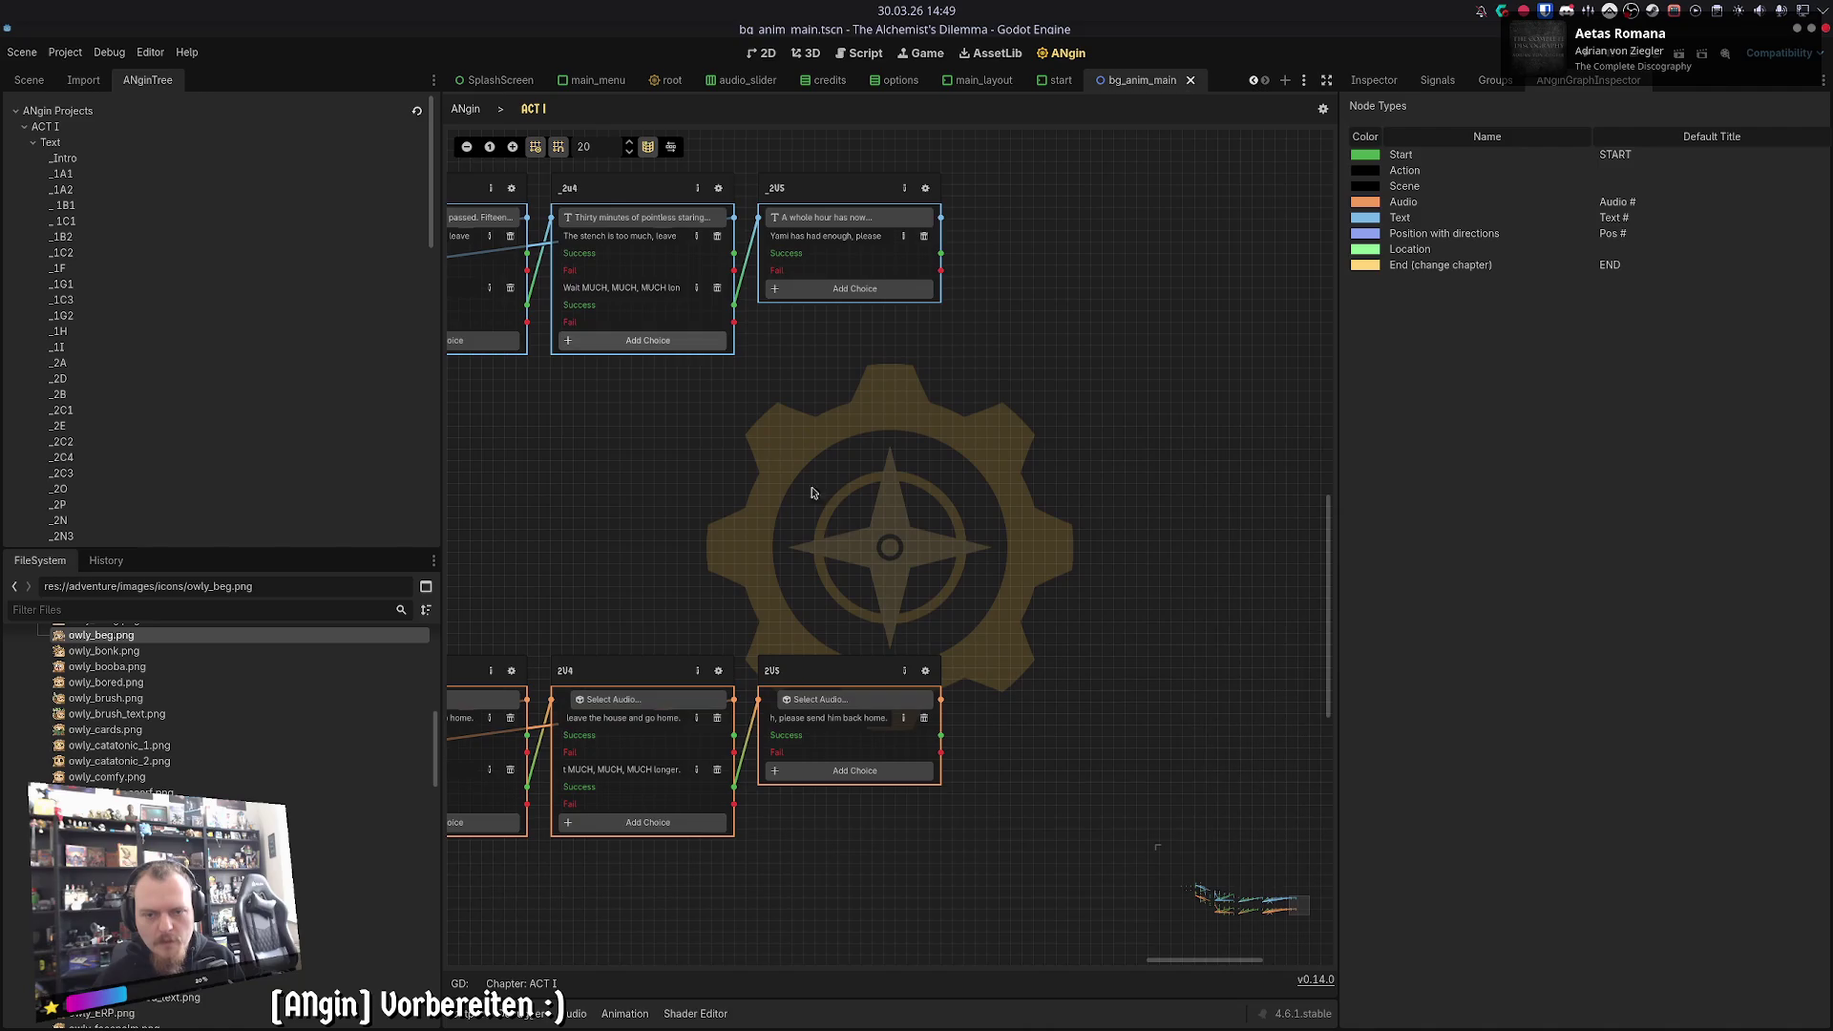
scroll(847, 532, down, 6)
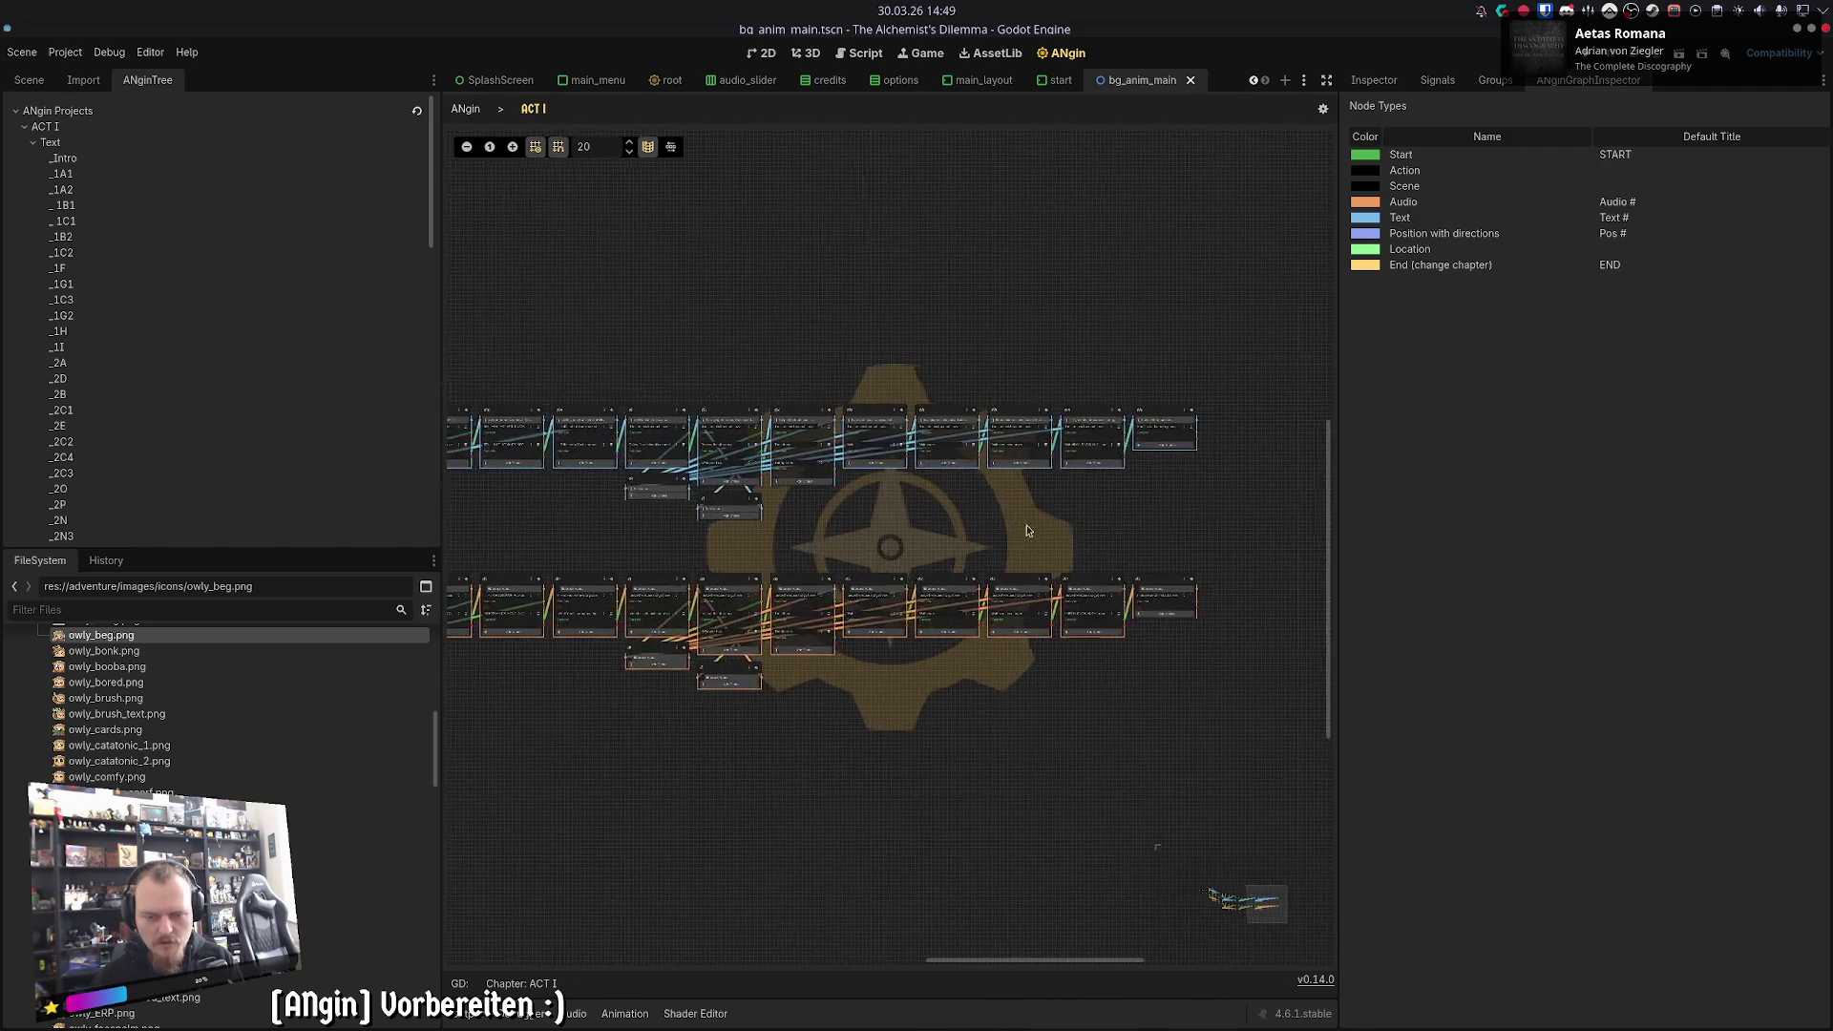
- Link START's output port to the Intro audio node's input and park START beside Intro
scroll(1095, 519, up, 8)
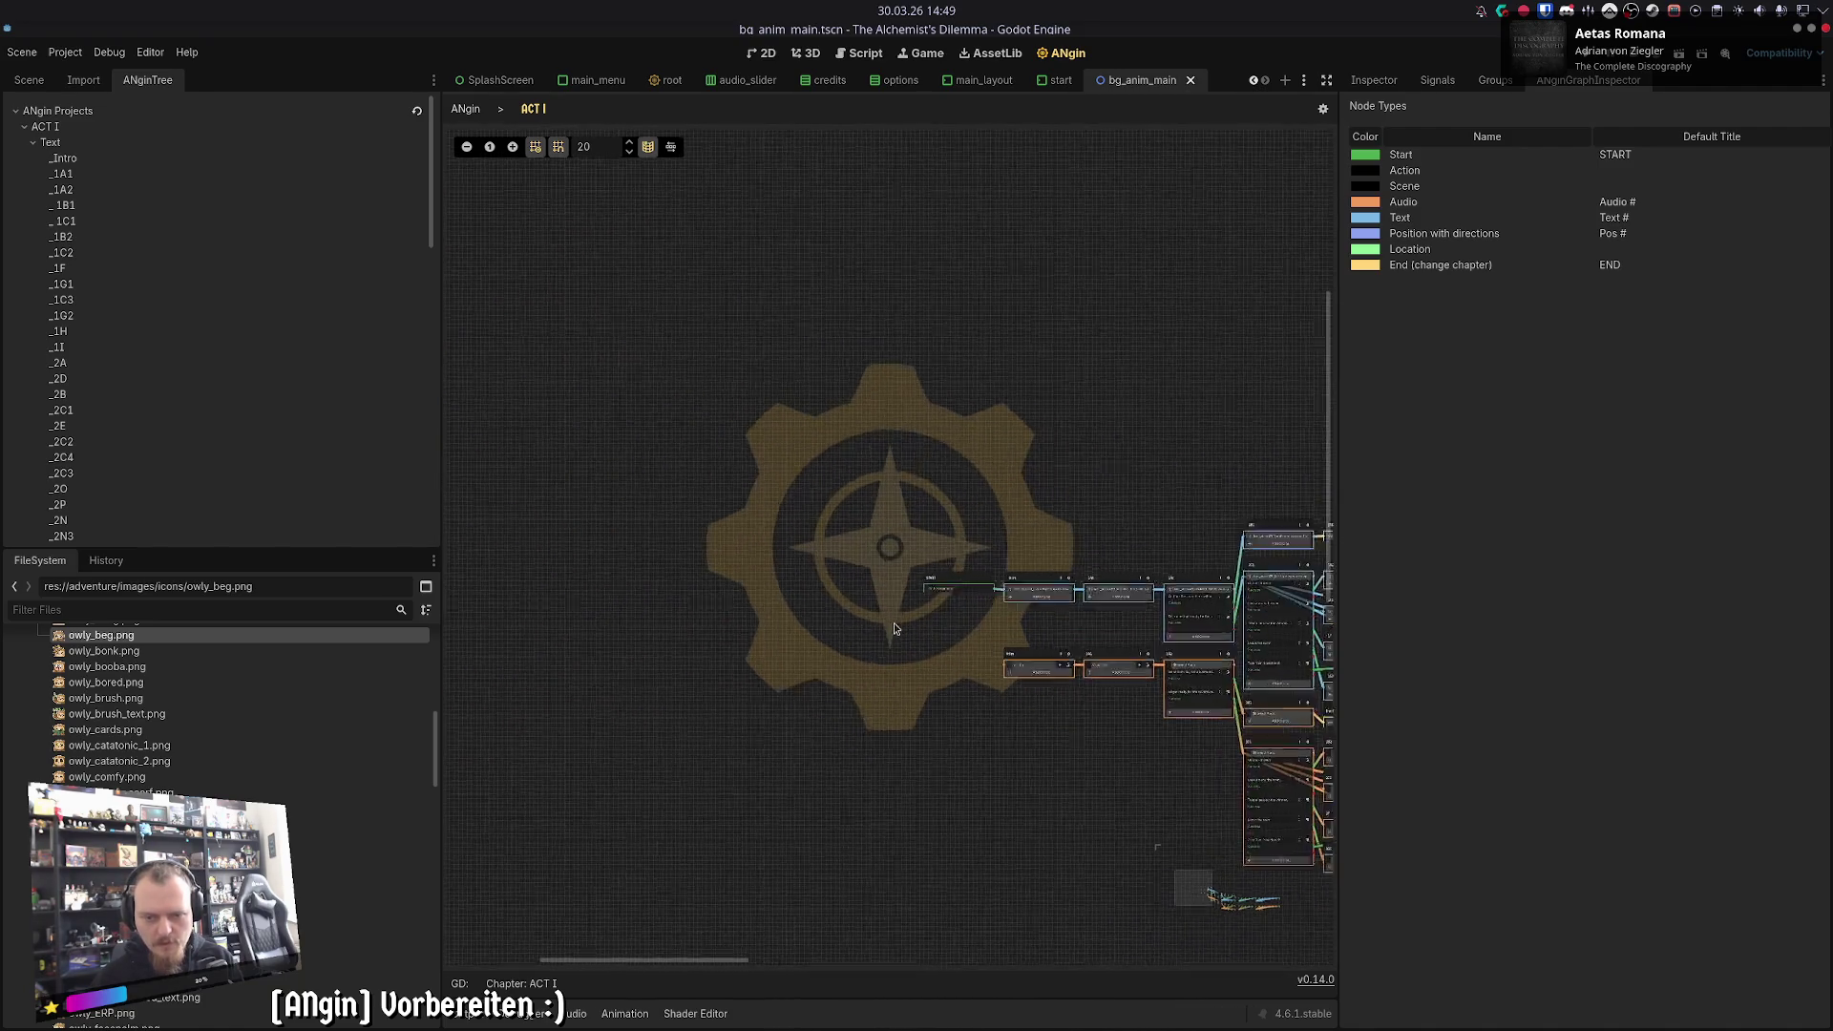
scroll(1002, 697, up, 1)
scroll(791, 482, up, 1)
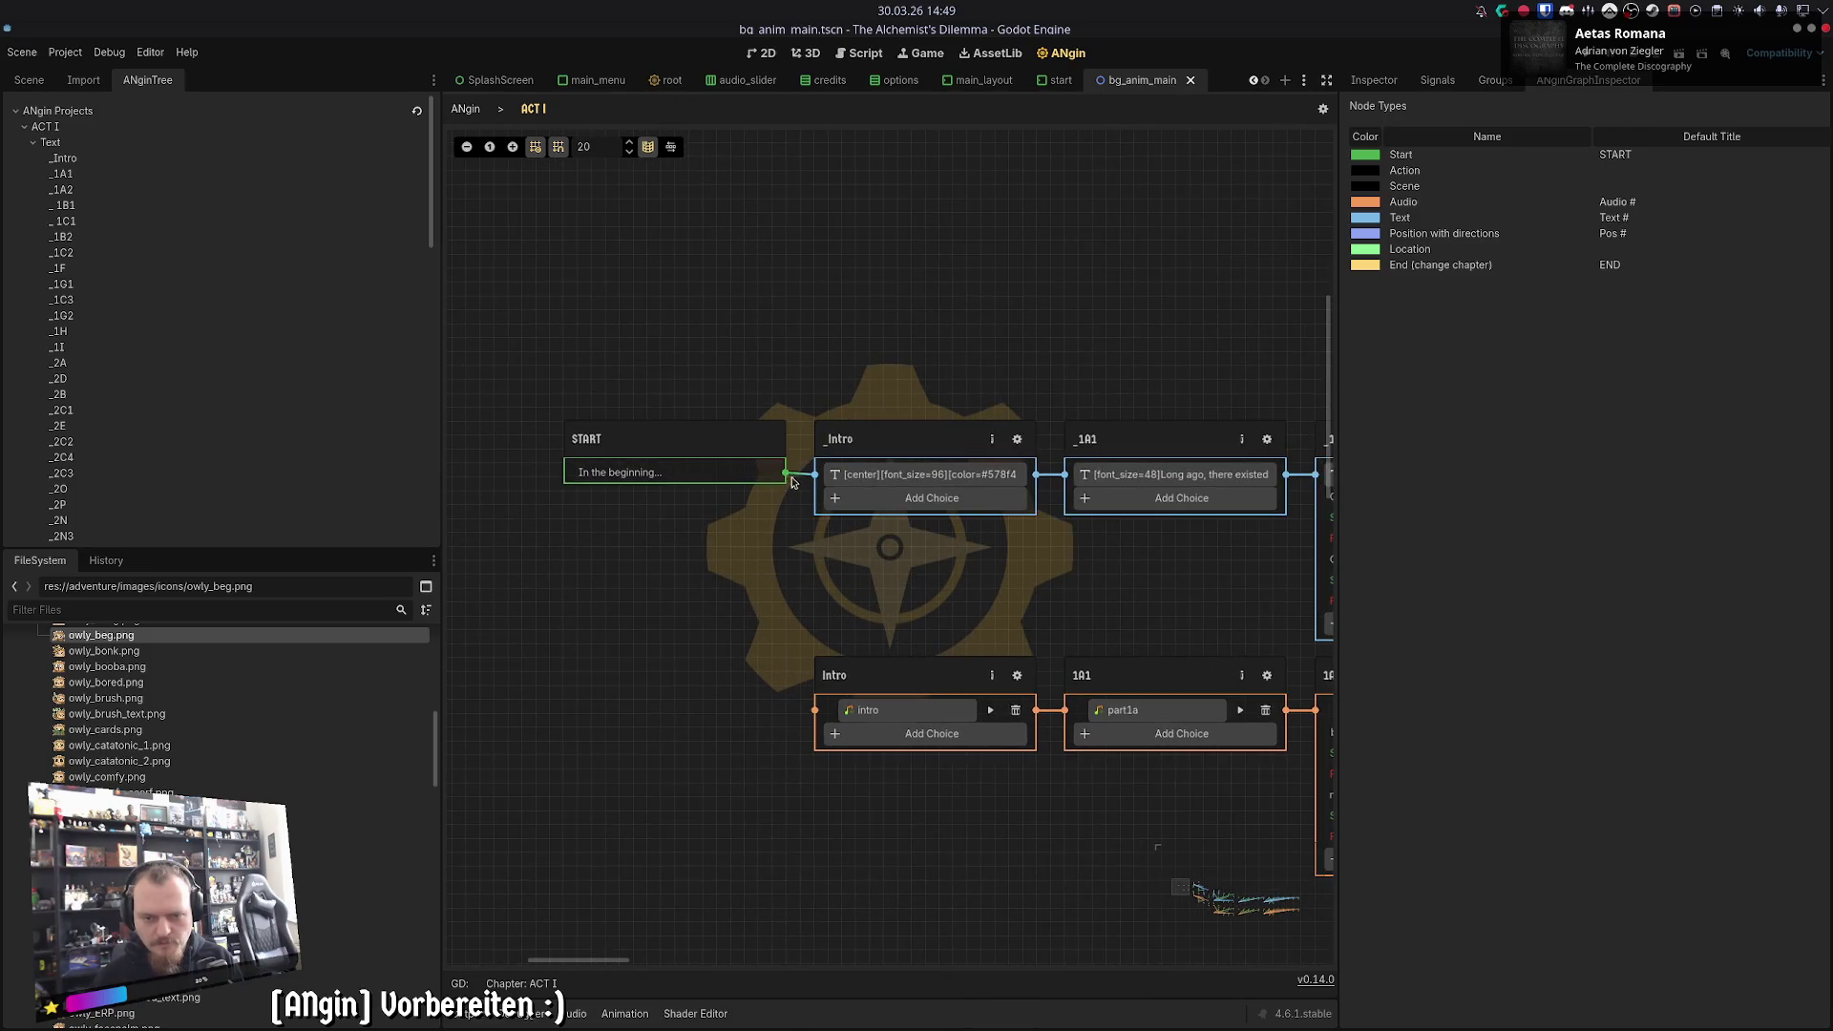
mouse_move(786, 472)
mouse_down()
mouse_move(773, 587)
mouse_move(814, 710)
mouse_up()
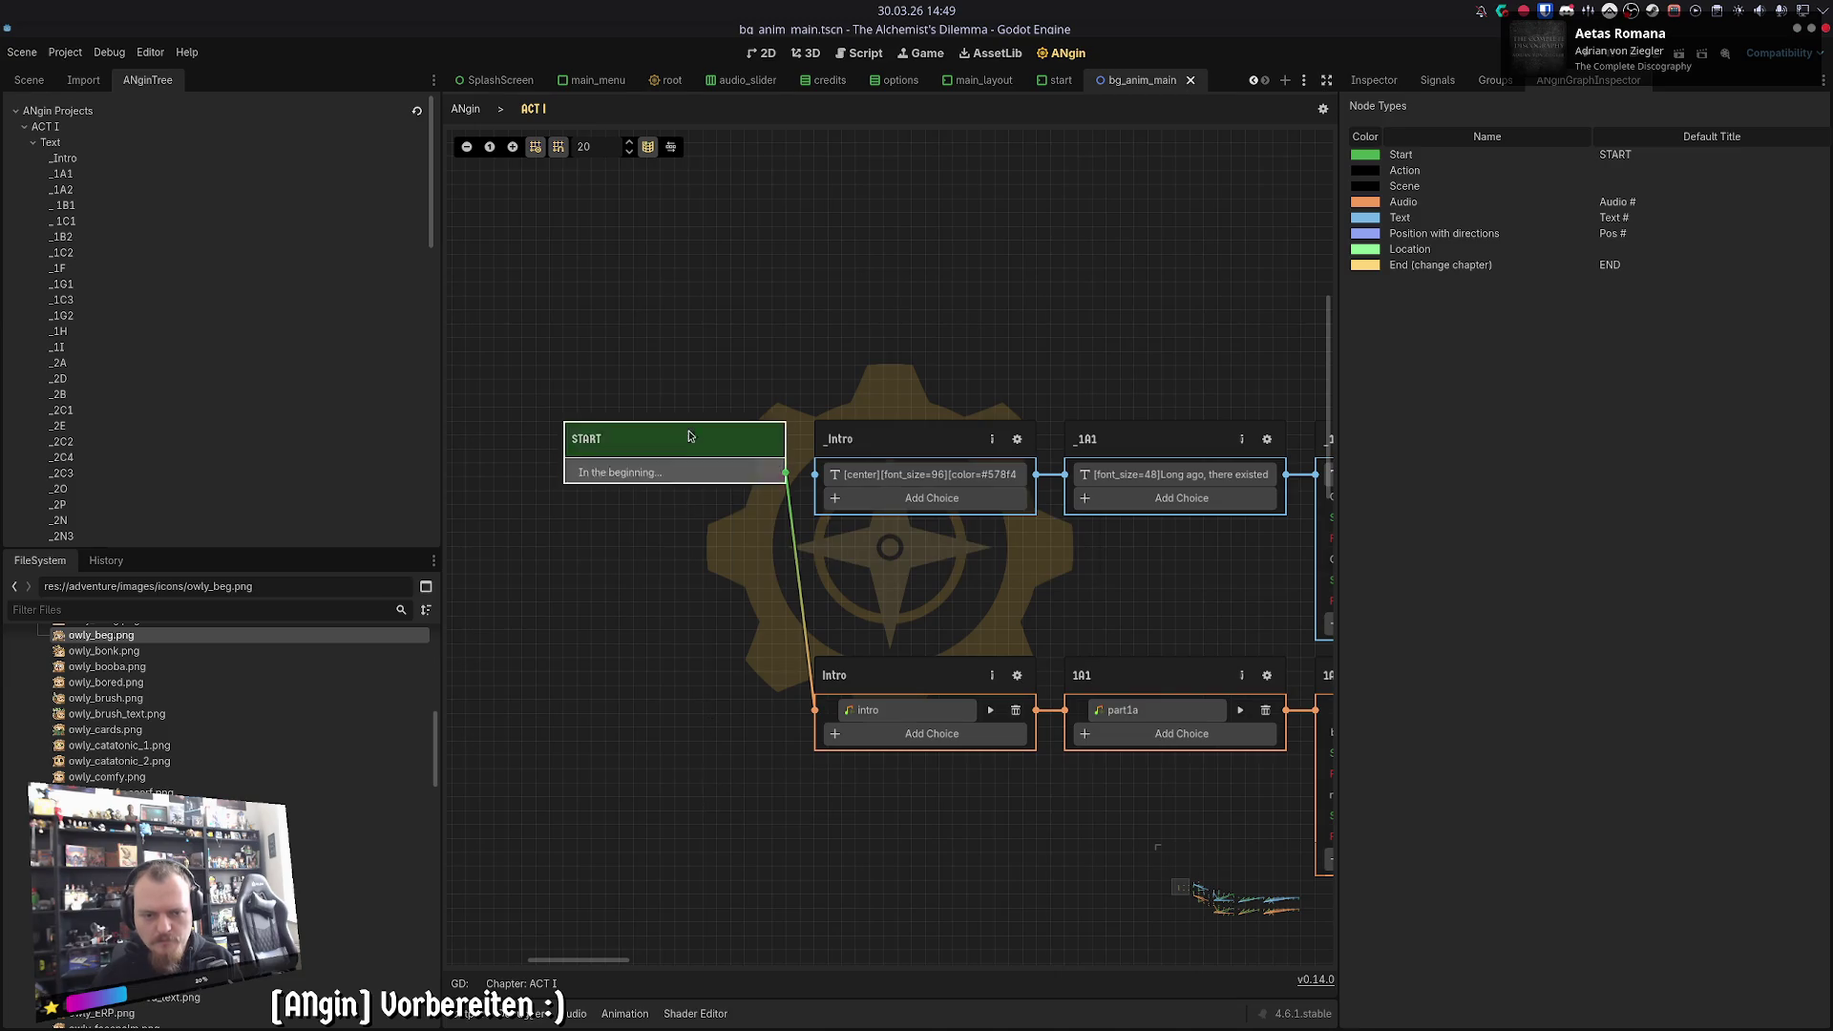
drag(681, 425, 681, 677)
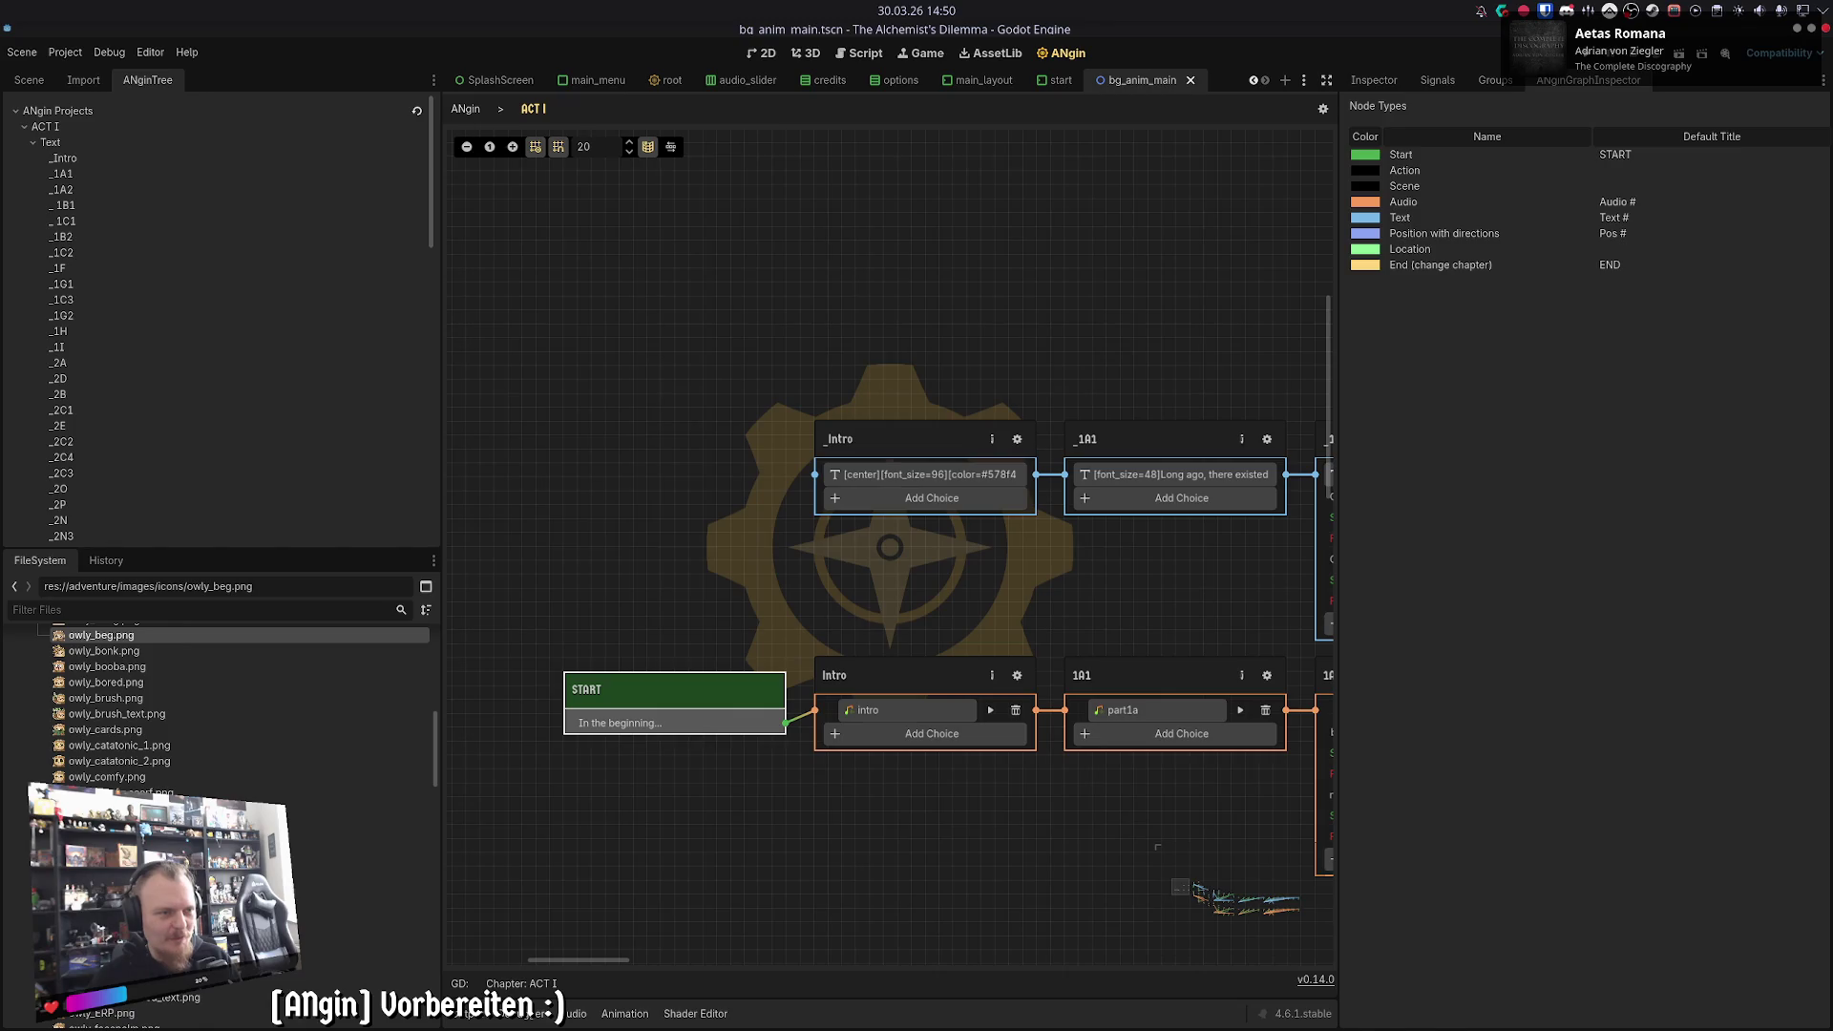
click(585, 372)
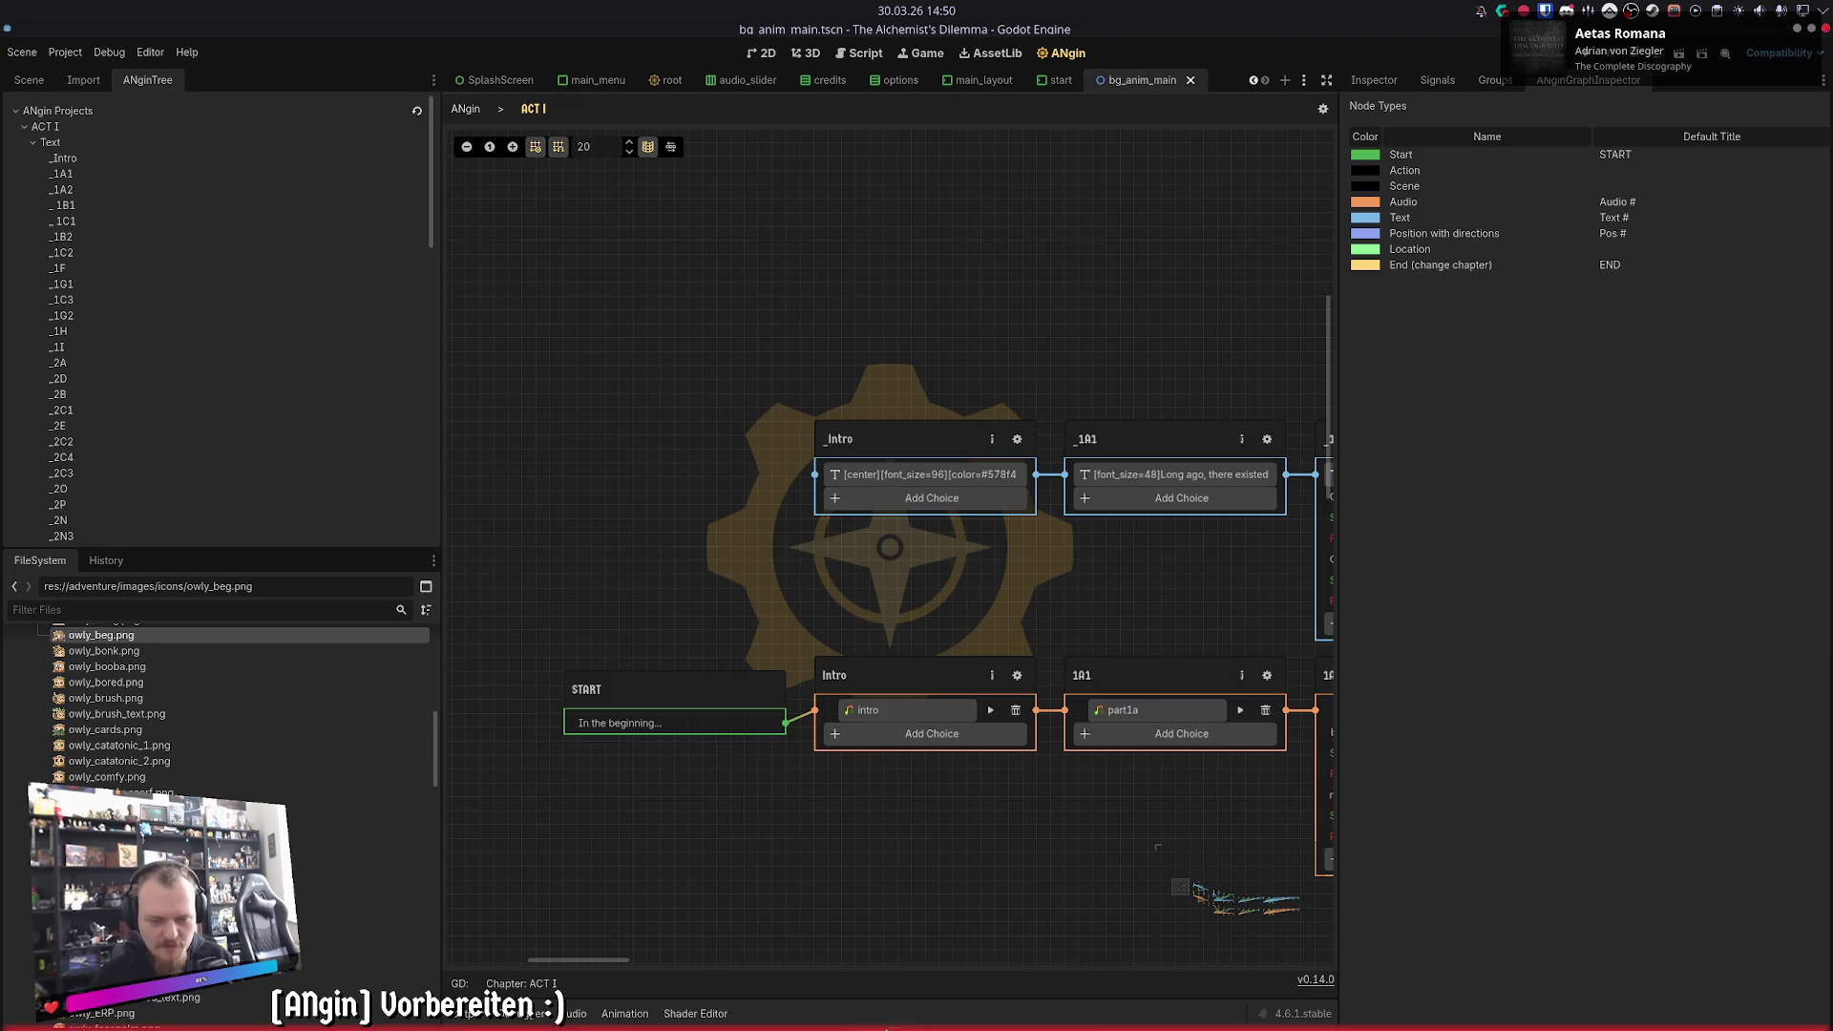
- Find Dead by Daylight in the Steam library by searching 'dead by' and browse its DLC
click(878, 1010)
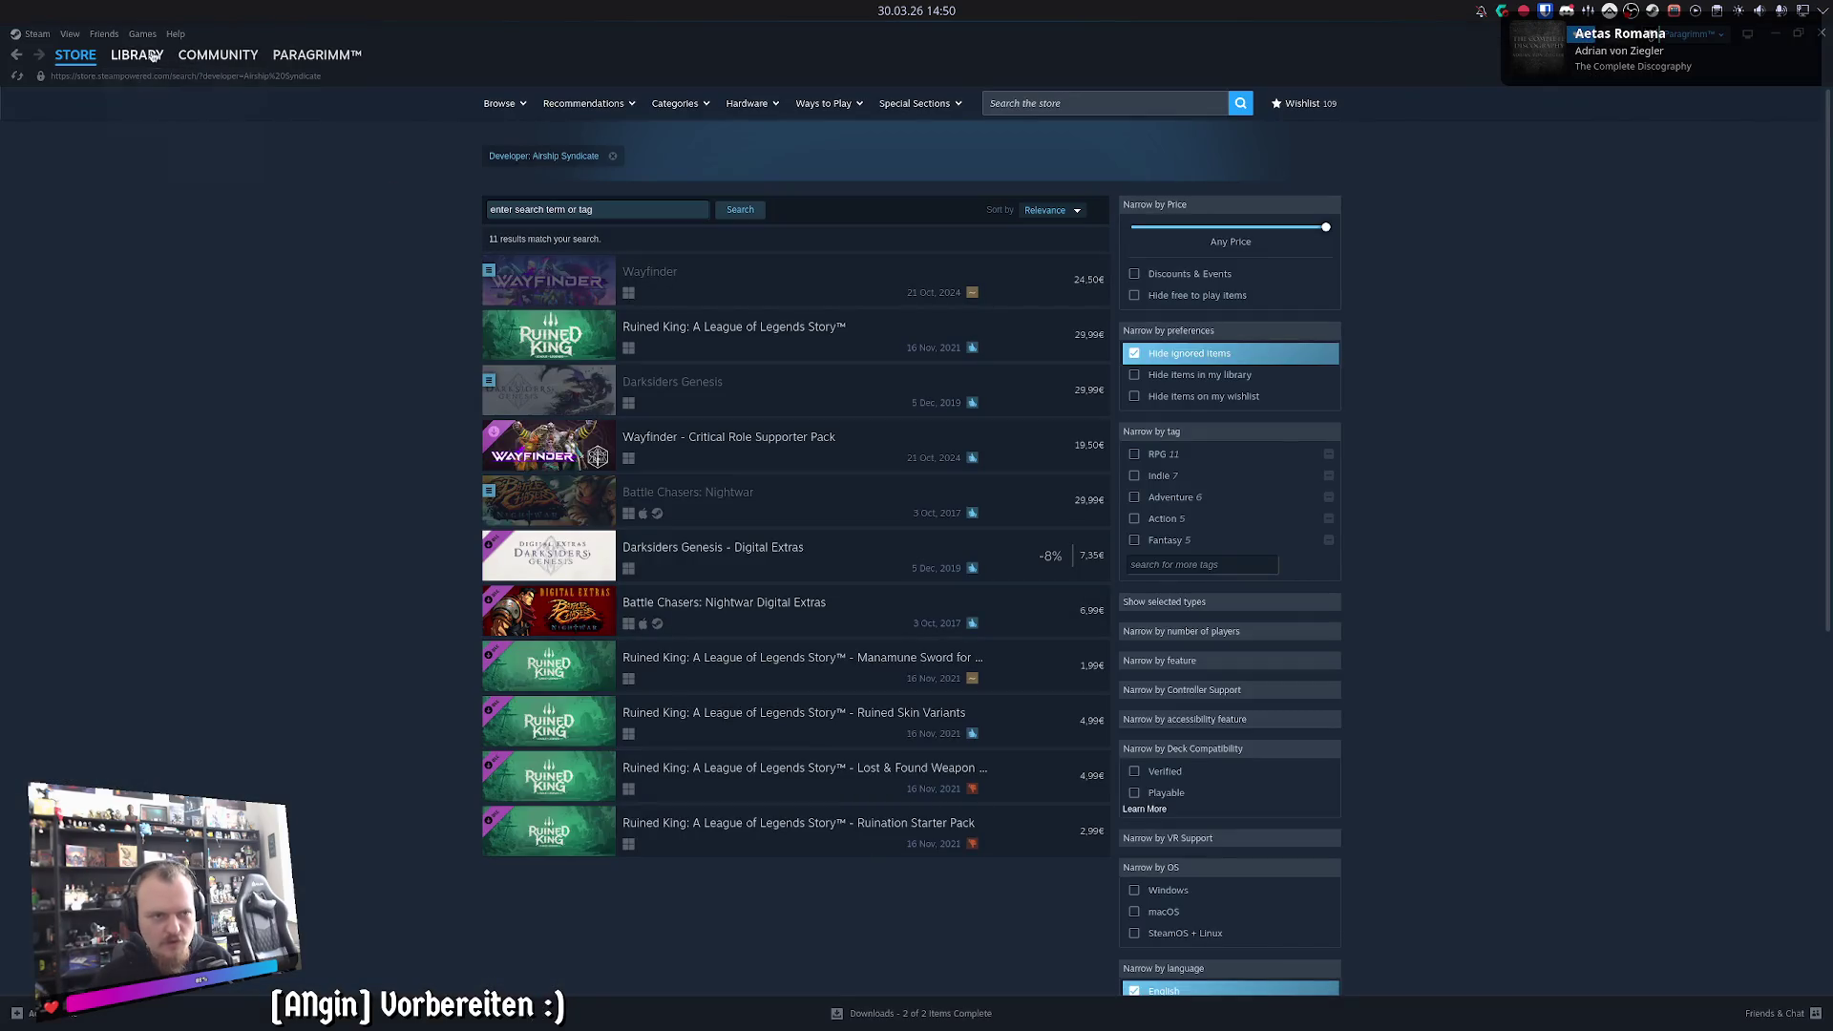
click(136, 55)
click(89, 149)
text(dead by)
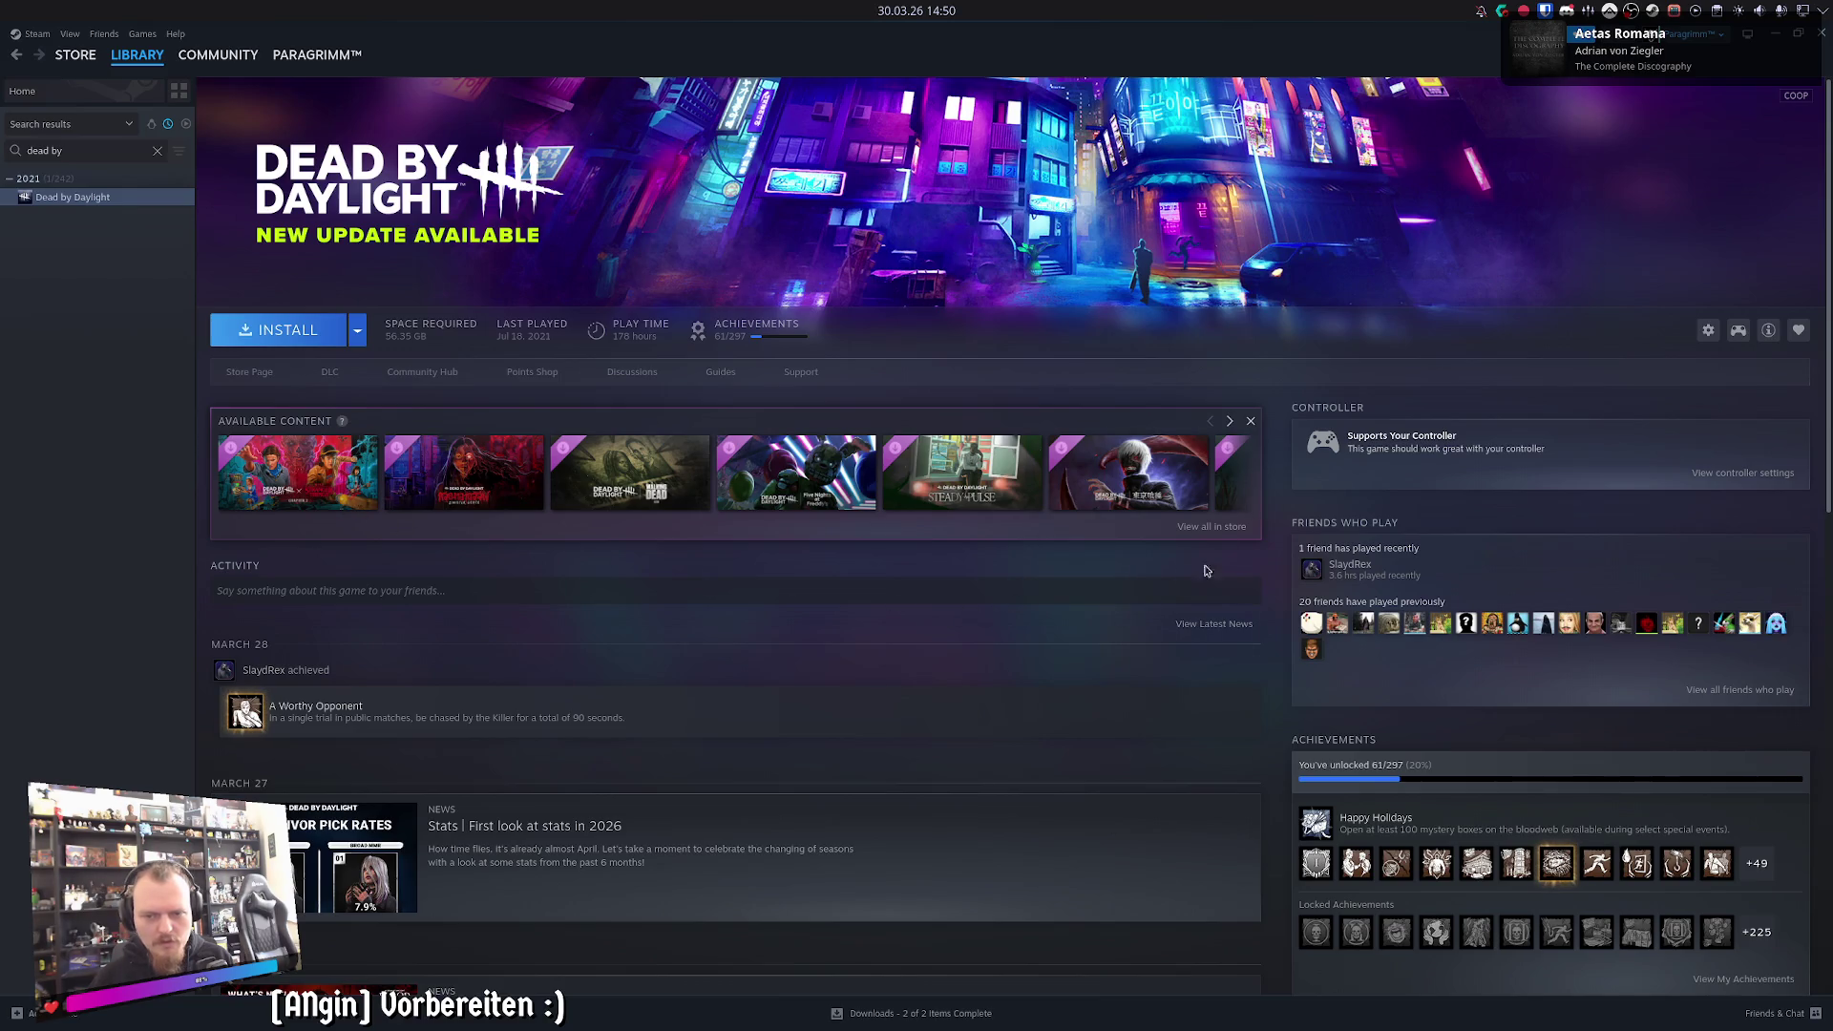
click(1231, 422)
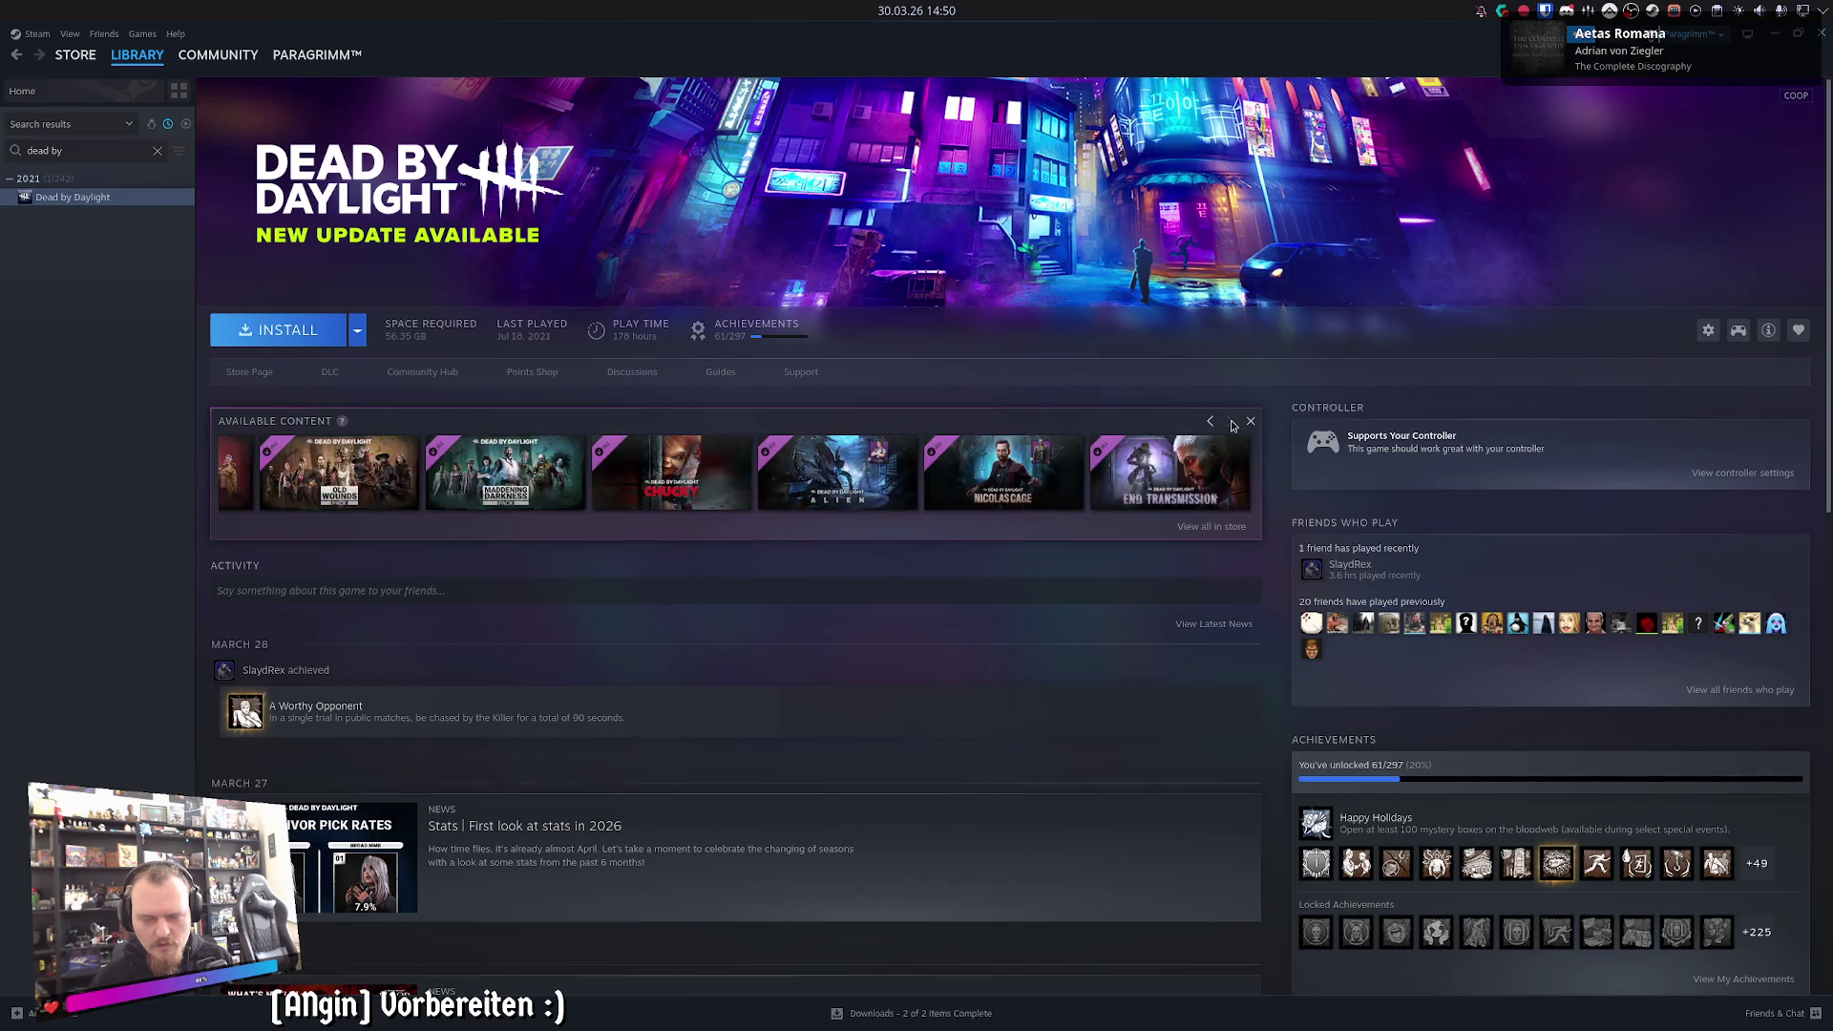